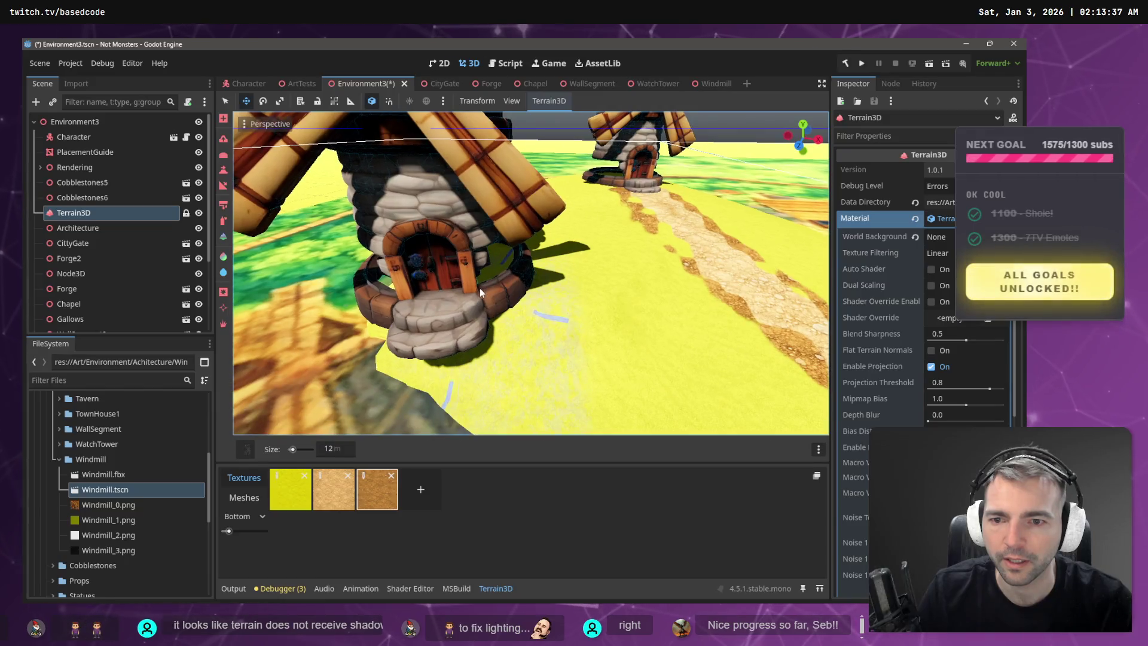
- Raise the ground beside the windmills with the height tool, then fly around to inspect it
{"action": "left_click", "coordinate": [223, 170]}
{"action": "left_click_drag", "start_coordinate": [417, 281], "coordinate": [469, 299]}
{"action": "right_click", "coordinate": [512, 278]}
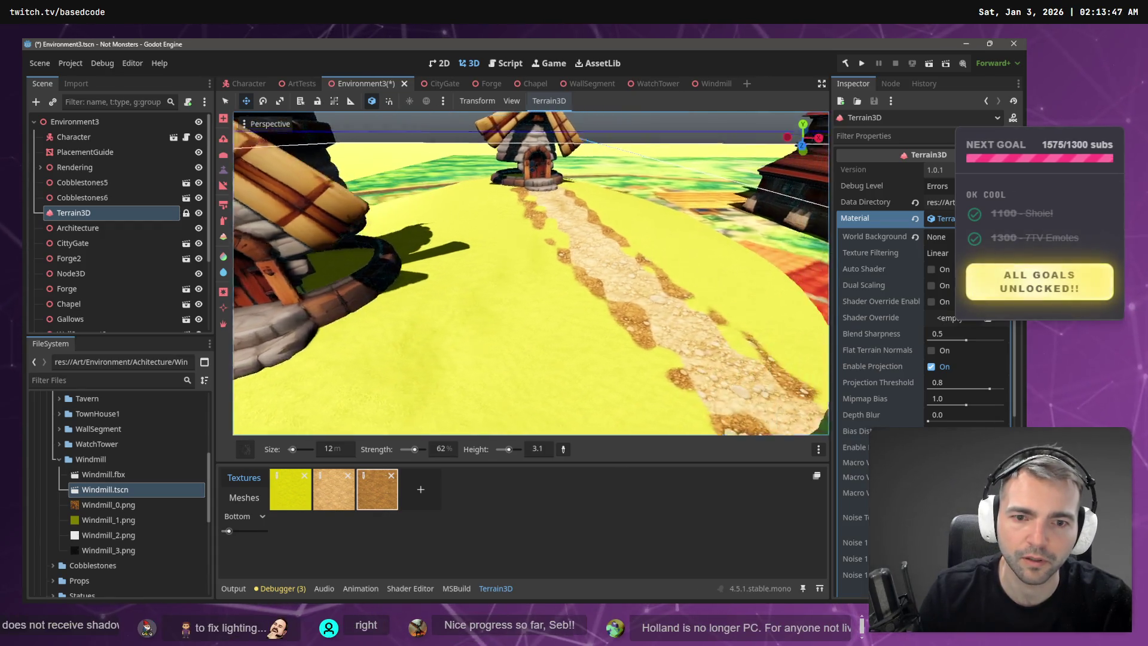
{"action": "key", "text": "s"}
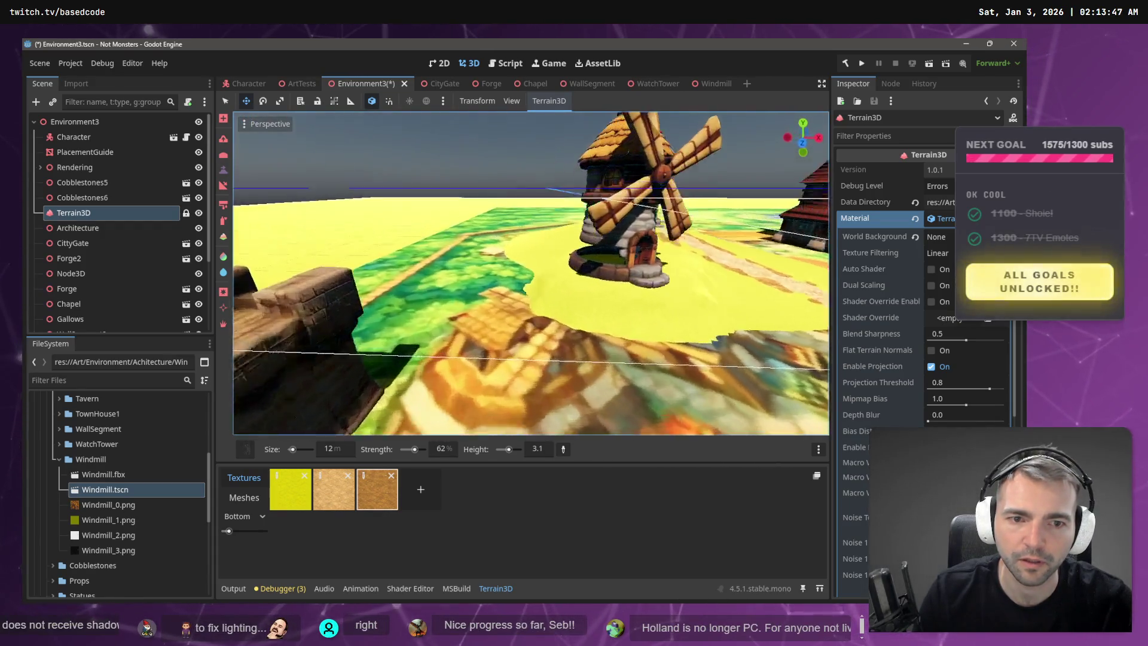
{"action": "key", "text": "w"}
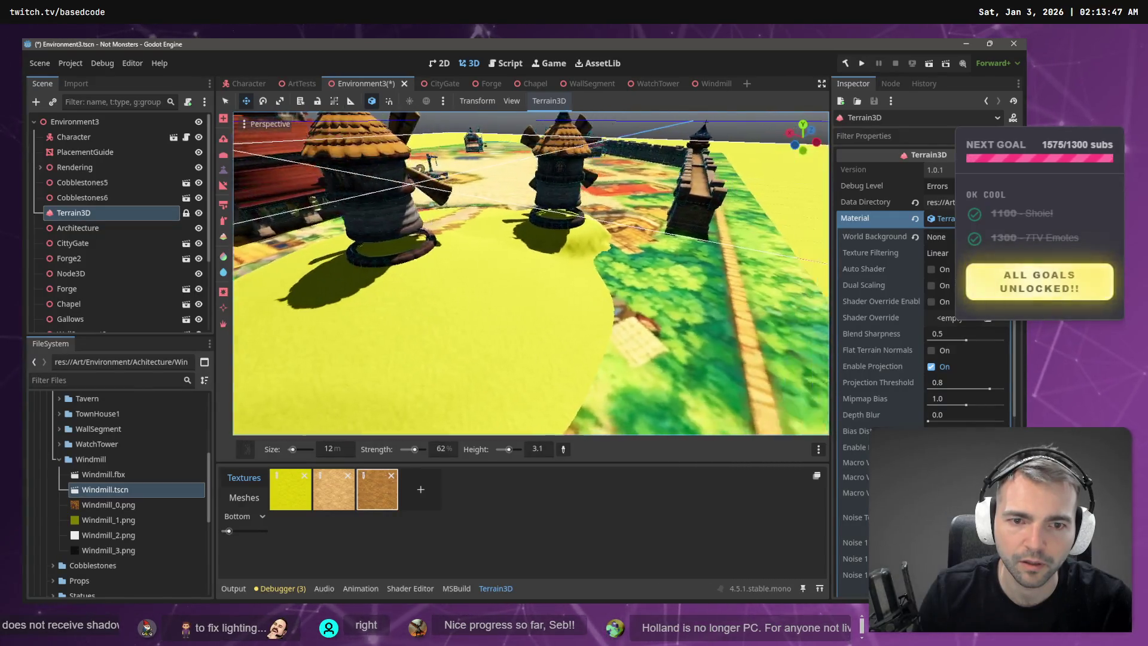
{"action": "key", "text": "s"}
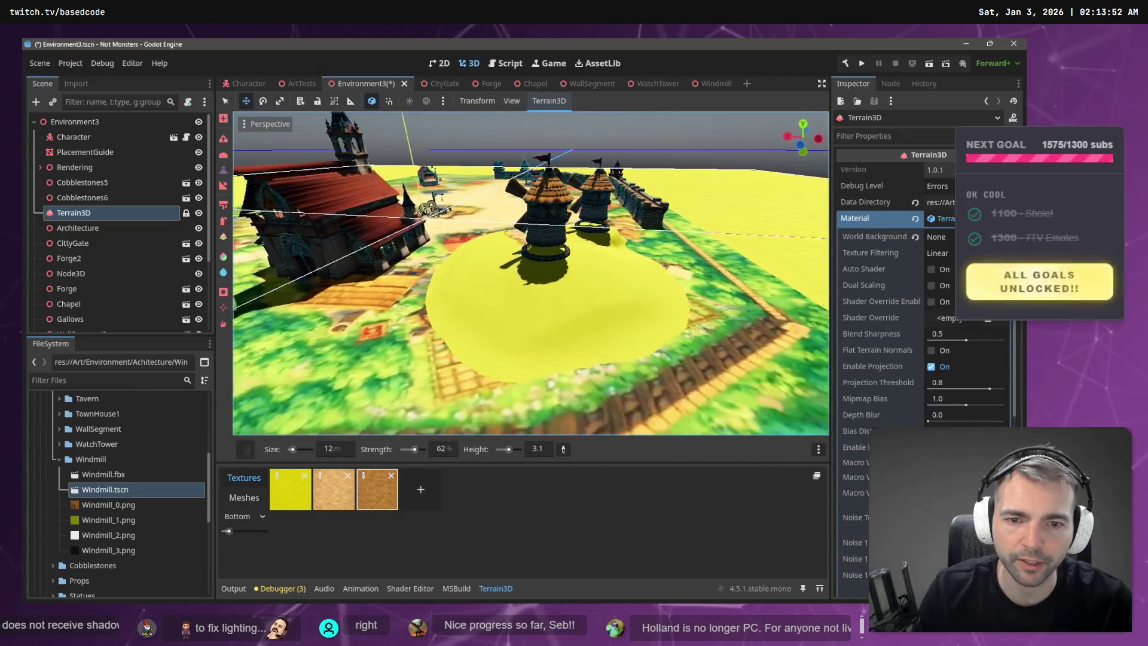
{"action": "key", "text": "d"}
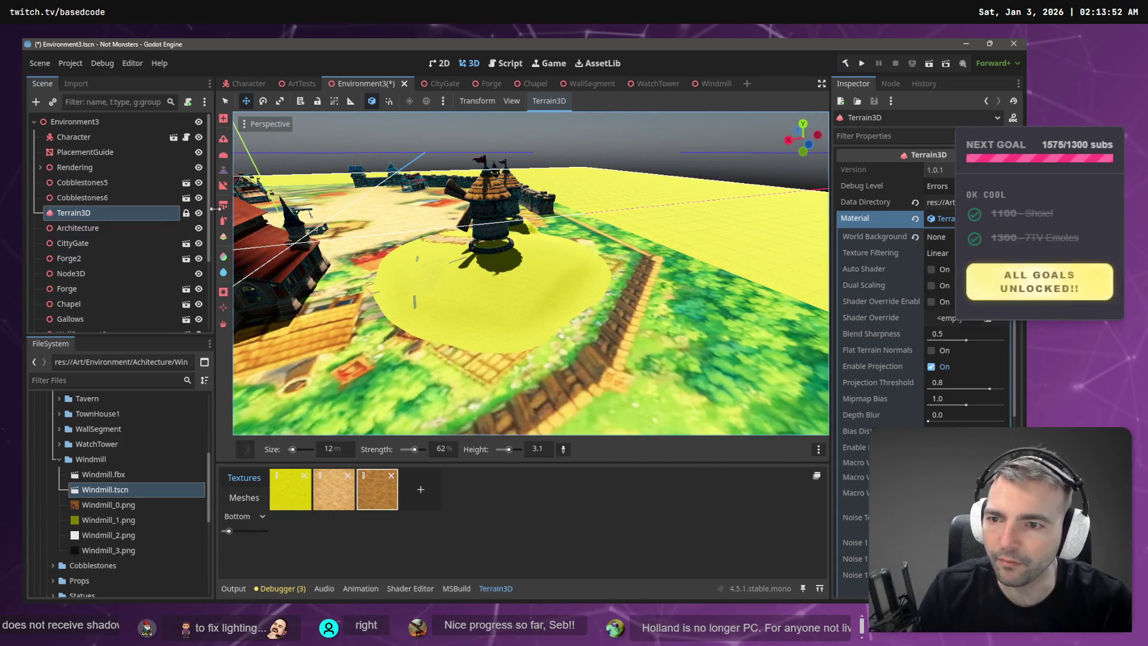
- Switch to another sculpt tool, review its settings, and reshape the yellow patch's lower edge
{"action": "left_click", "coordinate": [223, 140]}
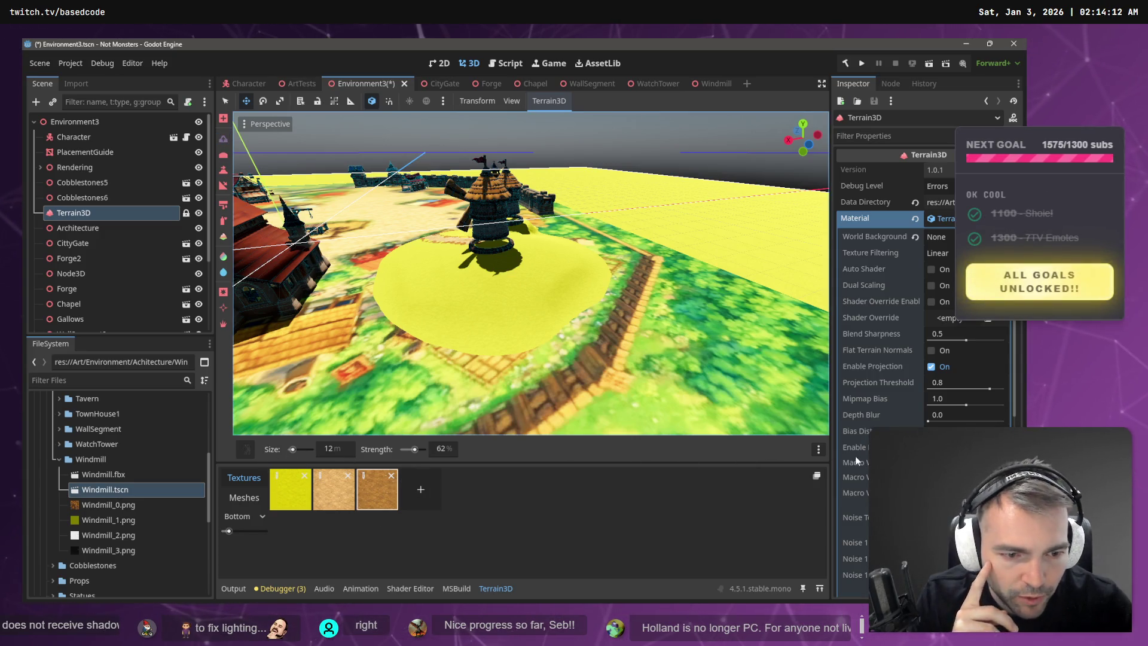
{"action": "left_click", "coordinate": [817, 450]}
{"action": "left_click", "coordinate": [476, 483]}
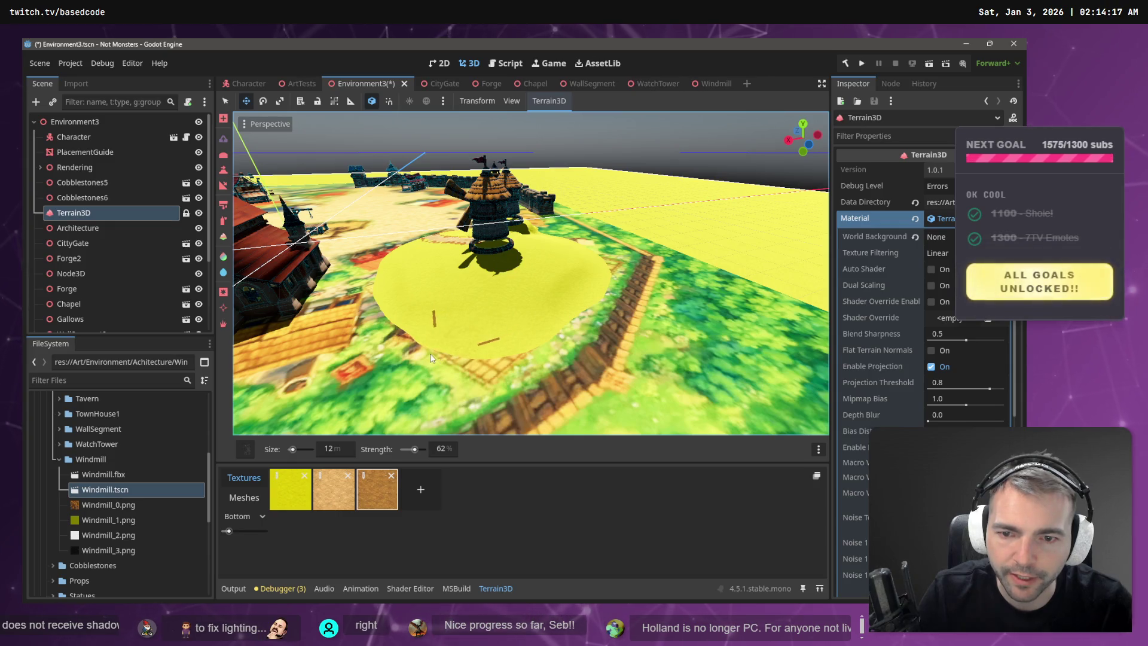
{"action": "mouse_move", "coordinate": [440, 354]}
{"action": "left_mouse_down"}
{"action": "mouse_move", "coordinate": [448, 344]}
{"action": "mouse_move", "coordinate": [403, 328]}
{"action": "mouse_move", "coordinate": [543, 338]}
{"action": "left_mouse_up"}
{"action": "key", "text": "u"}
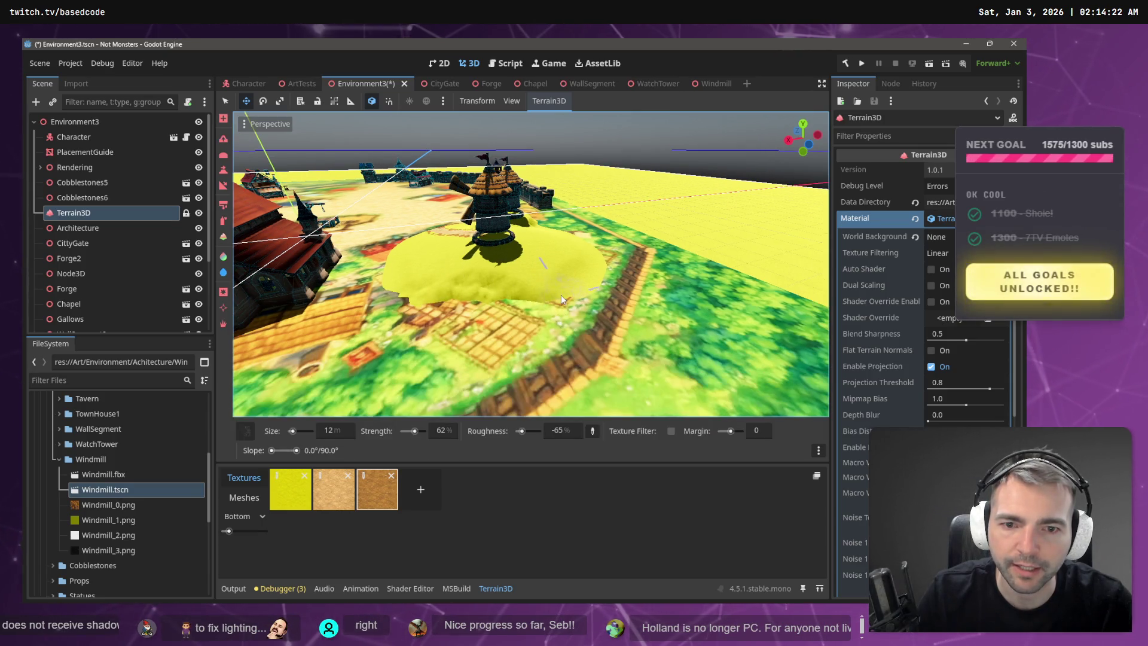
{"action": "mouse_move", "coordinate": [579, 285]}
{"action": "left_mouse_down"}
{"action": "mouse_move", "coordinate": [486, 303]}
{"action": "mouse_move", "coordinate": [413, 335]}
{"action": "left_mouse_up"}
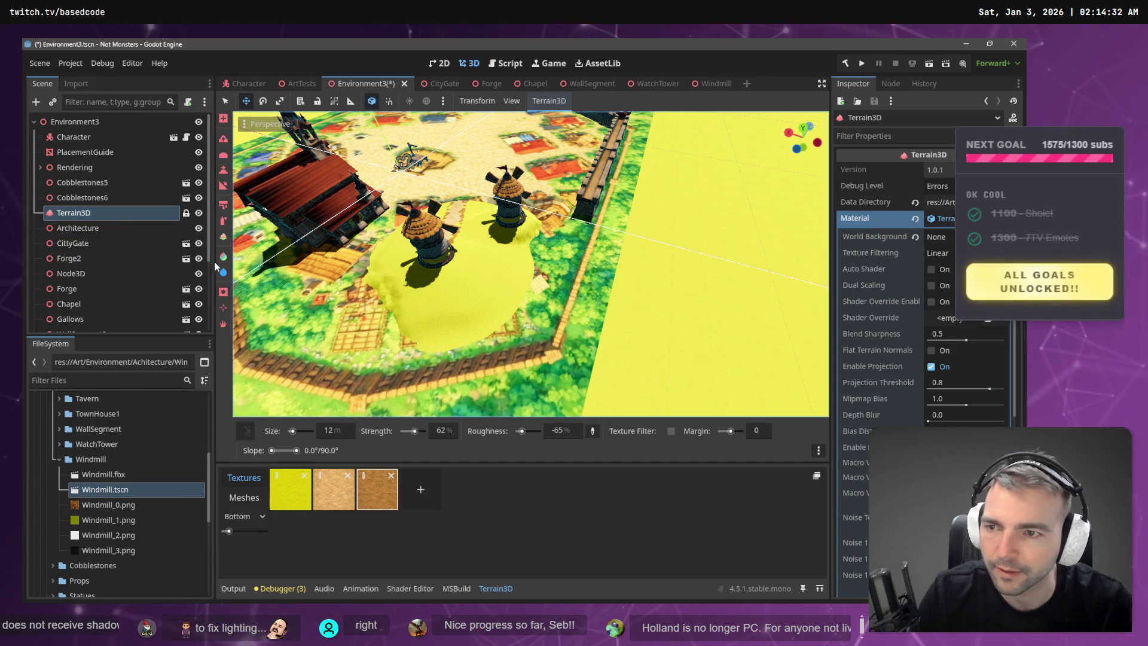
- Lower the yellow terrain beside the farm plot and trim its lower edge away from the roofs
{"action": "left_click", "coordinate": [224, 141]}
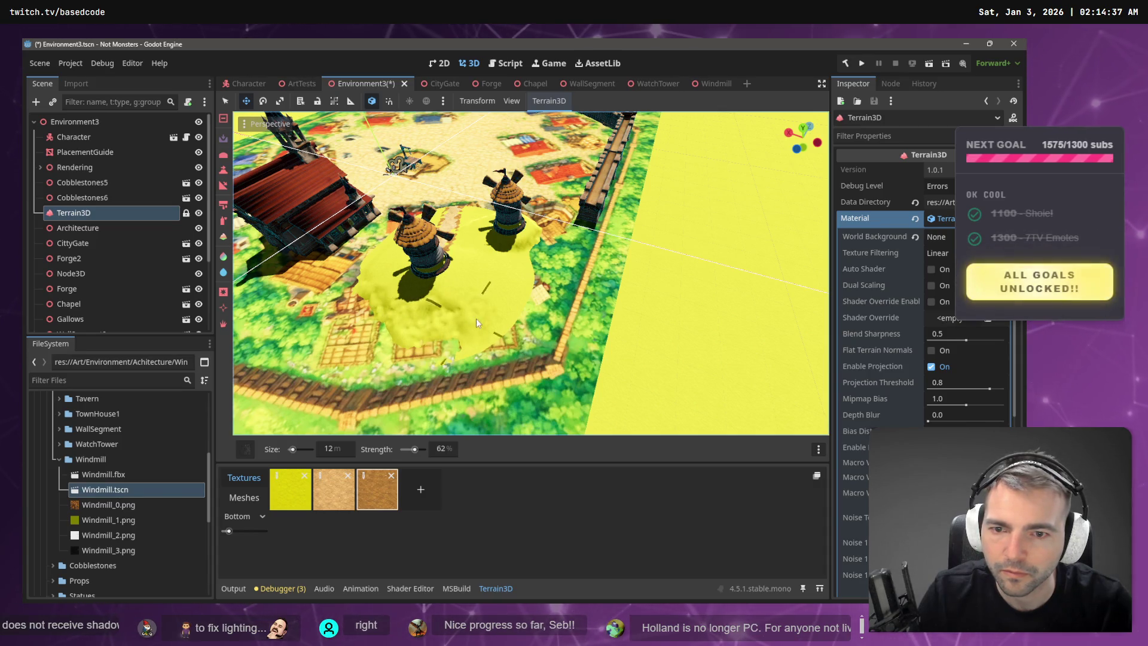
{"action": "mouse_move", "coordinate": [476, 318]}
{"action": "left_mouse_down"}
{"action": "mouse_move", "coordinate": [496, 343]}
{"action": "mouse_move", "coordinate": [509, 309]}
{"action": "left_mouse_up"}
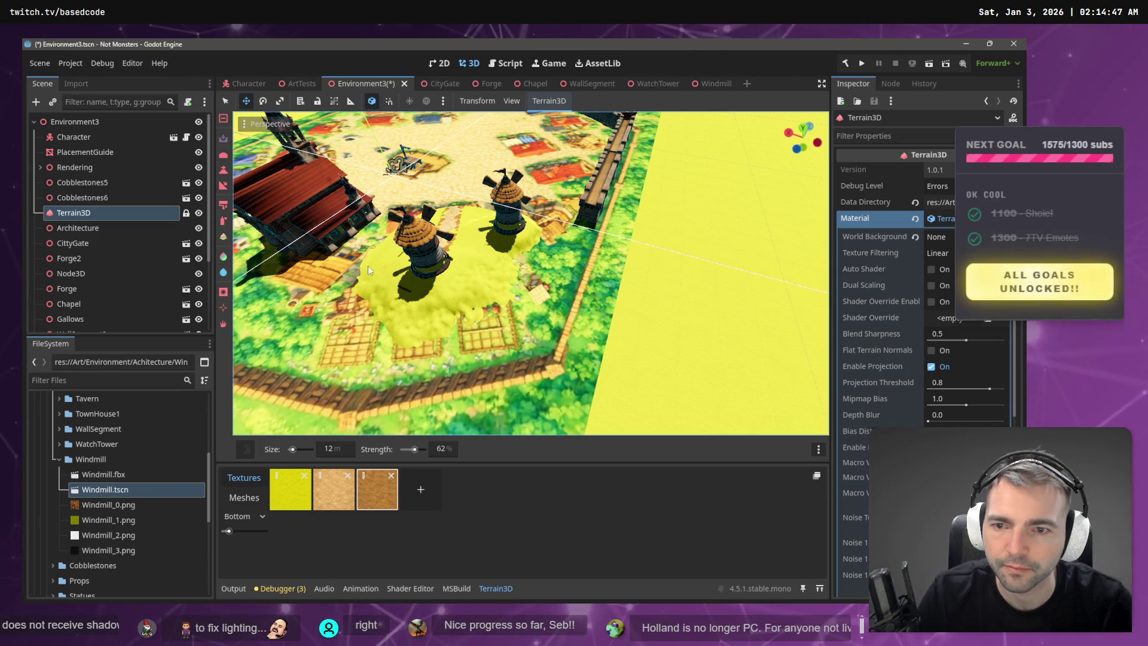
{"action": "key", "text": "w"}
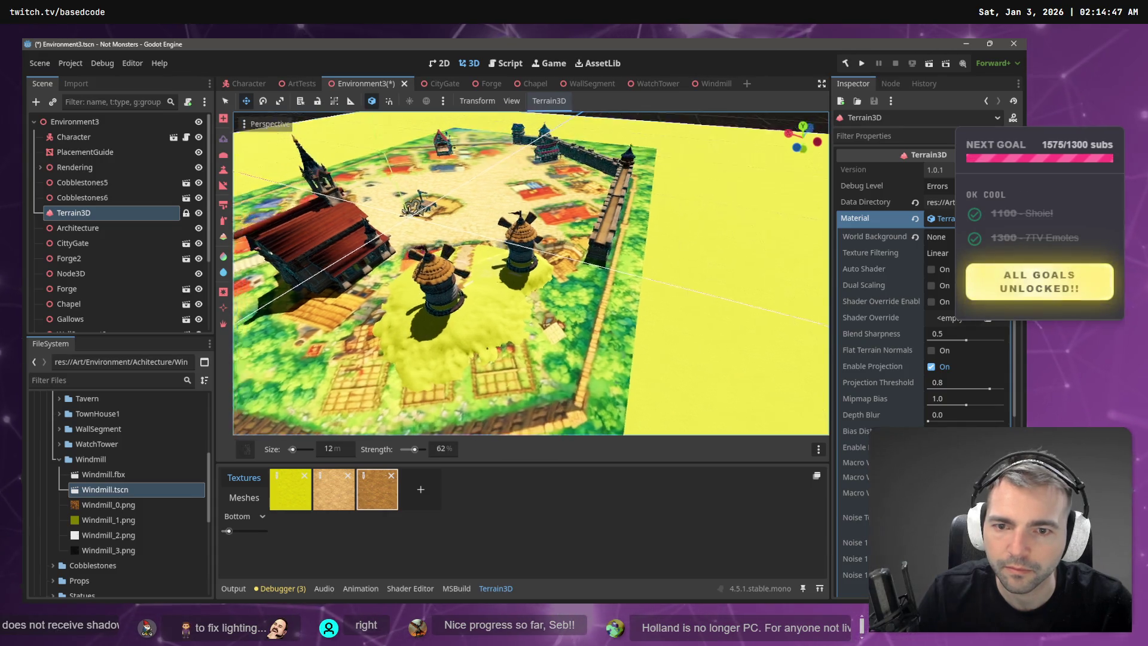
{"action": "key", "text": "s"}
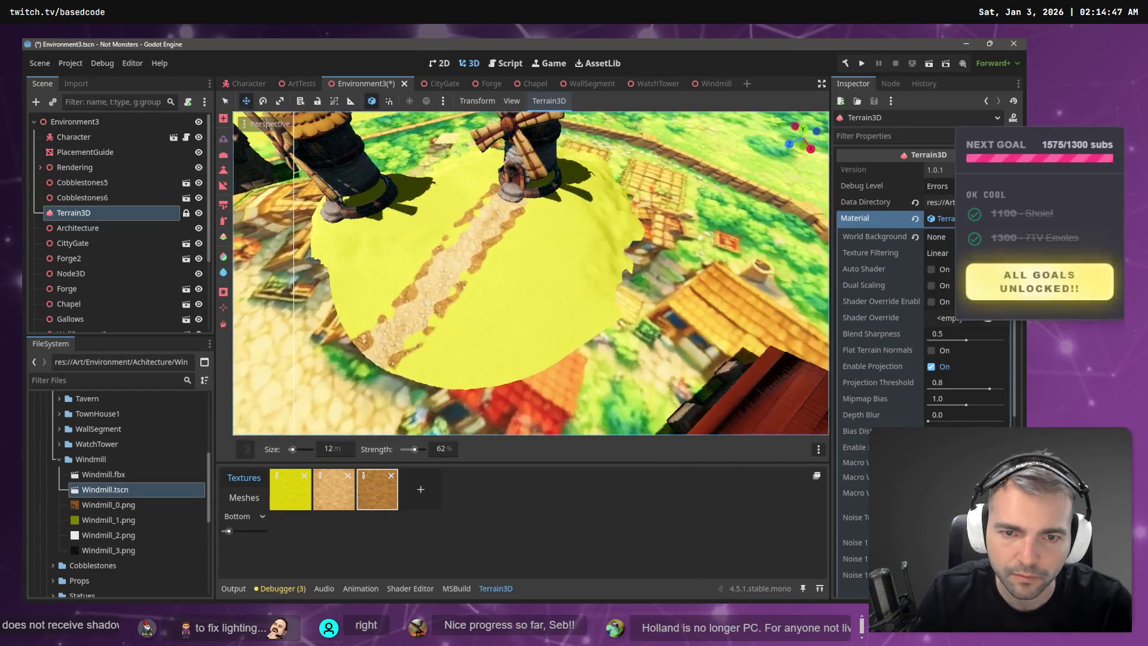
{"action": "mouse_move", "coordinate": [590, 249]}
{"action": "left_mouse_down"}
{"action": "mouse_move", "coordinate": [583, 309]}
{"action": "mouse_move", "coordinate": [556, 279]}
{"action": "mouse_move", "coordinate": [509, 278]}
{"action": "left_mouse_up"}
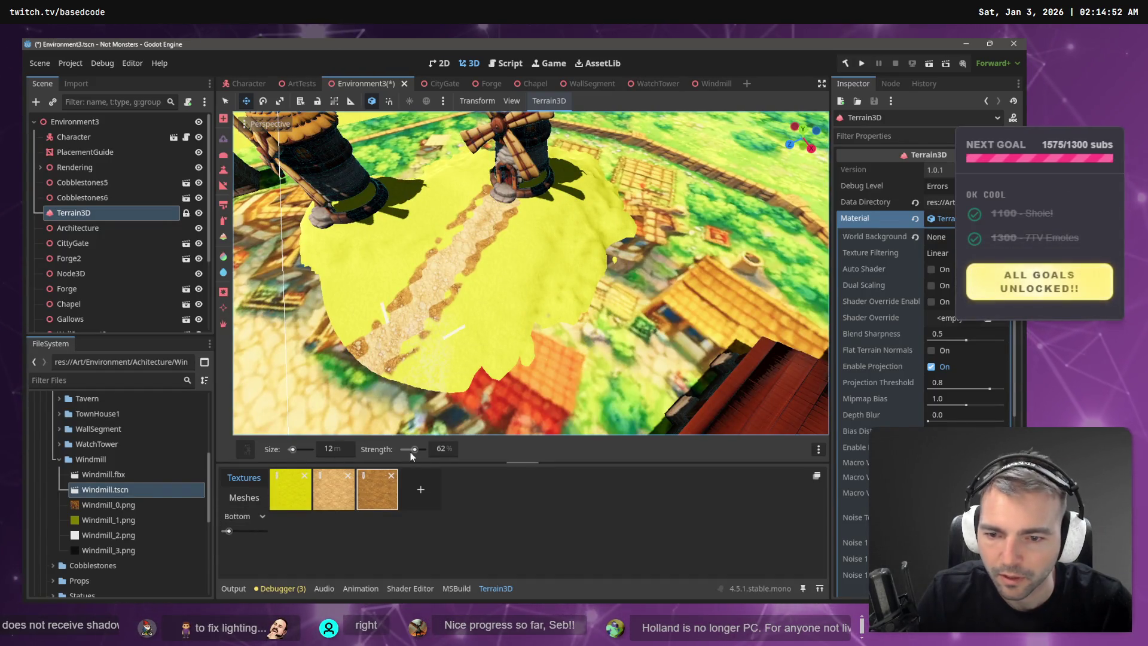
- At 39% brush strength, trim the yellow terrain back off the red roof and along its left edge
{"action": "left_click_drag", "start_coordinate": [403, 454], "coordinate": [410, 449]}
{"action": "left_click", "coordinate": [497, 265]}
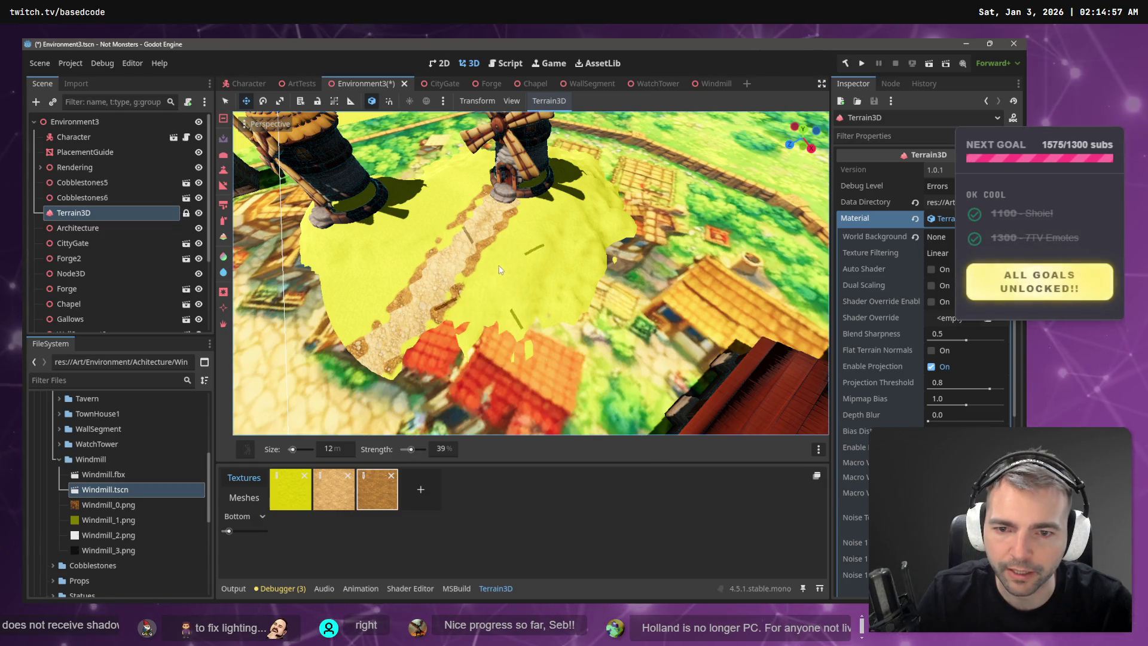
{"action": "left_click", "coordinate": [507, 261]}
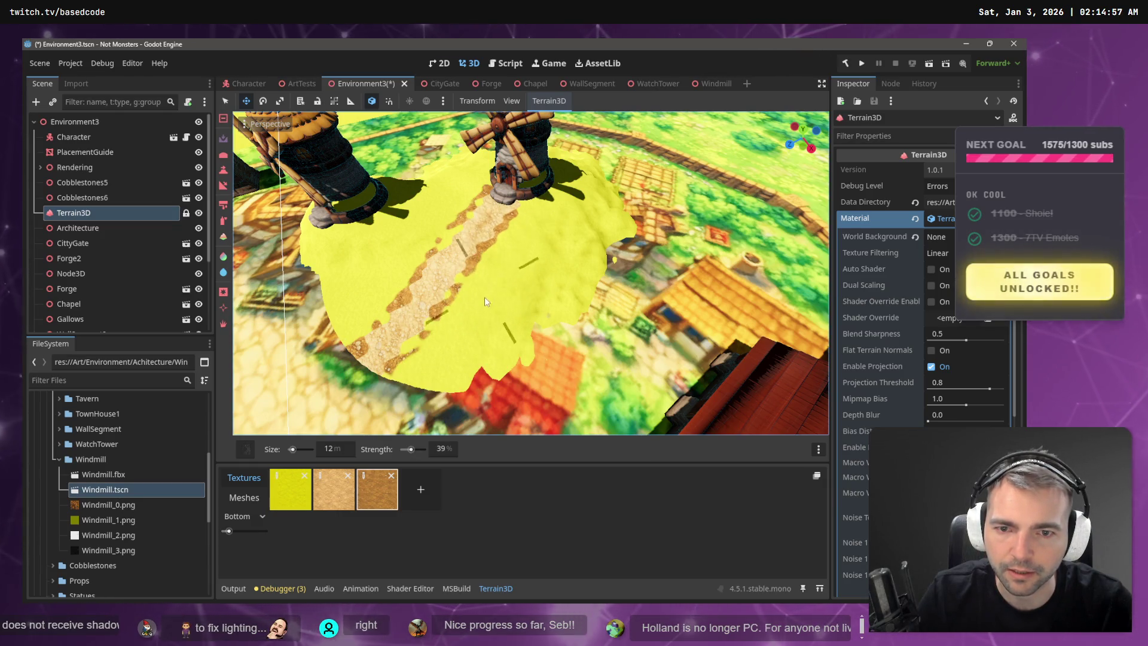
{"action": "left_click_drag", "start_coordinate": [484, 296], "coordinate": [457, 345]}
{"action": "left_click_drag", "start_coordinate": [388, 325], "coordinate": [371, 298]}
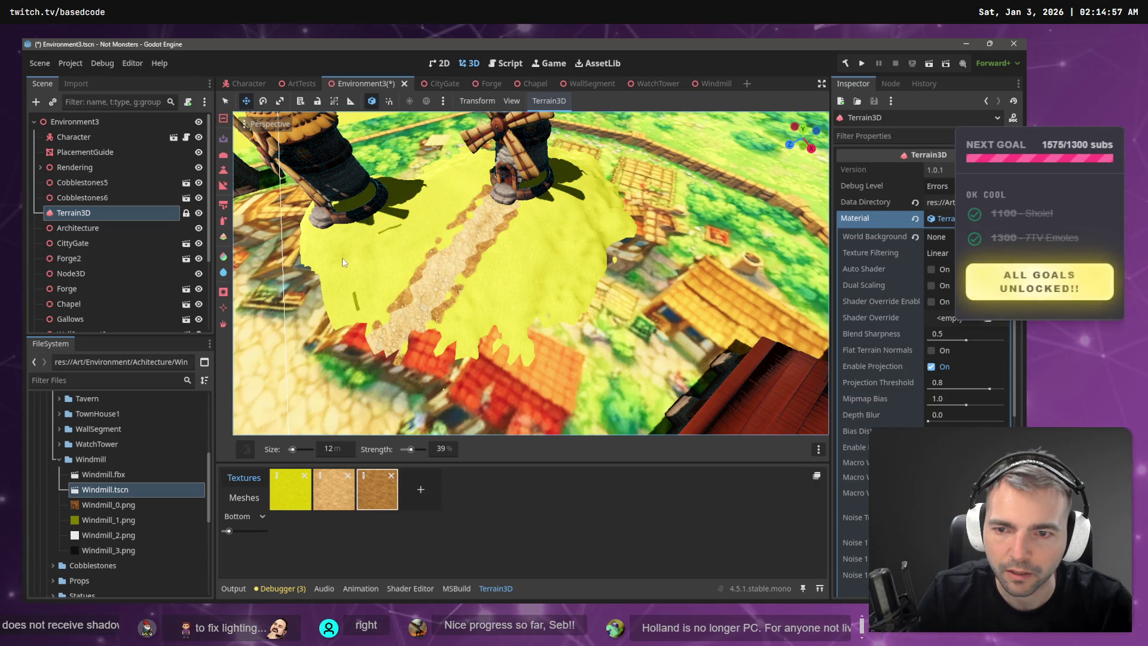
{"action": "left_click", "coordinate": [308, 246]}
{"action": "left_click", "coordinate": [354, 266]}
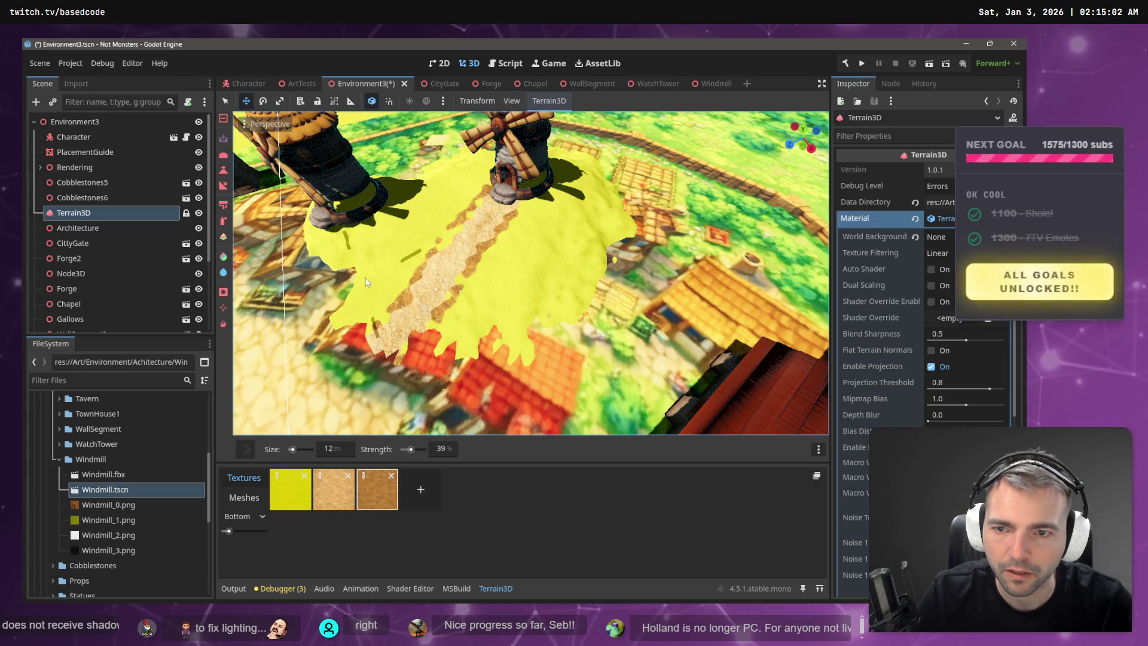
{"action": "mouse_move", "coordinate": [436, 212]}
{"action": "left_mouse_down"}
{"action": "mouse_move", "coordinate": [419, 167]}
{"action": "mouse_move", "coordinate": [367, 258]}
{"action": "left_mouse_up"}
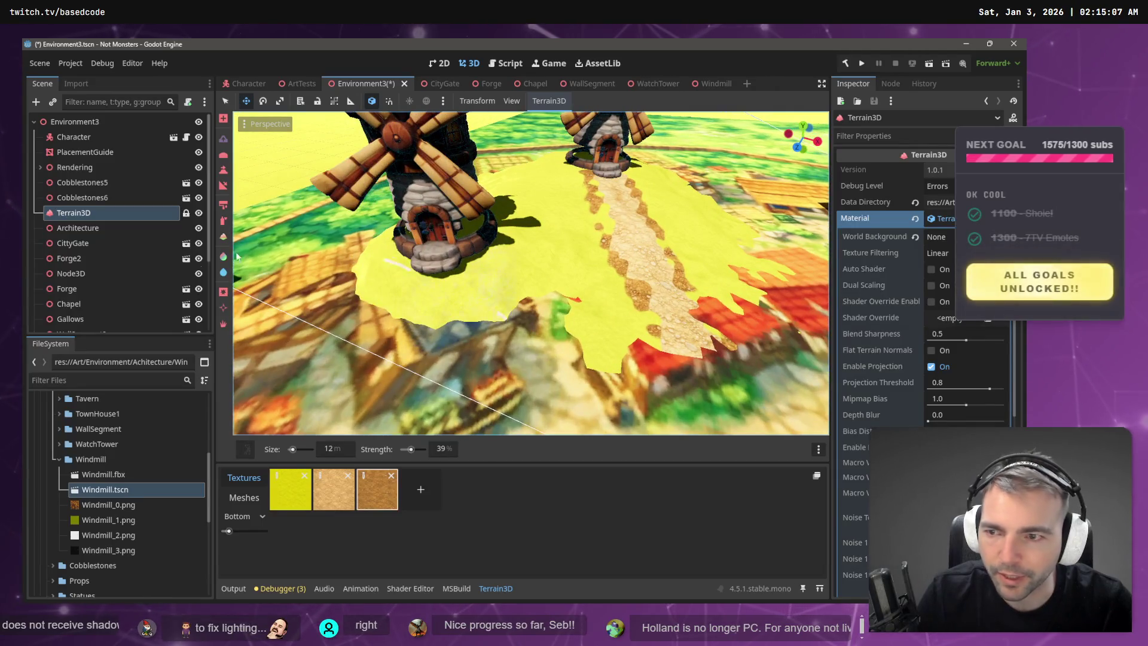
{"action": "left_click", "coordinate": [224, 170]}
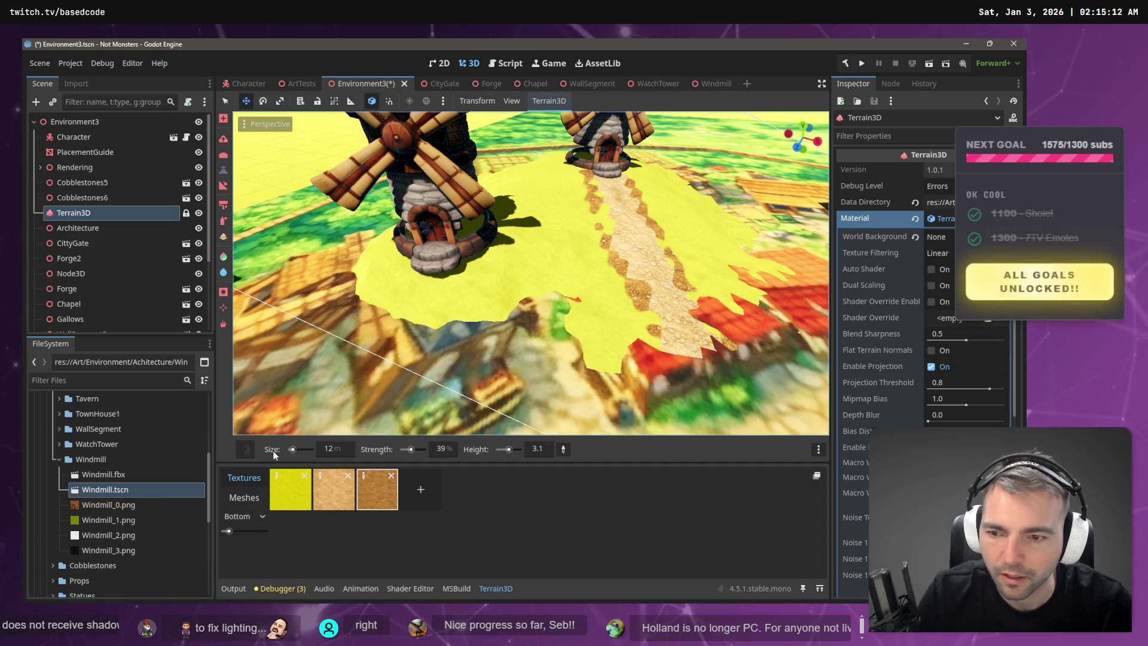
- Level the yellow patch around the windmill bases using a round soft brush
{"action": "left_click", "coordinate": [245, 449]}
{"action": "left_click", "coordinate": [327, 189]}
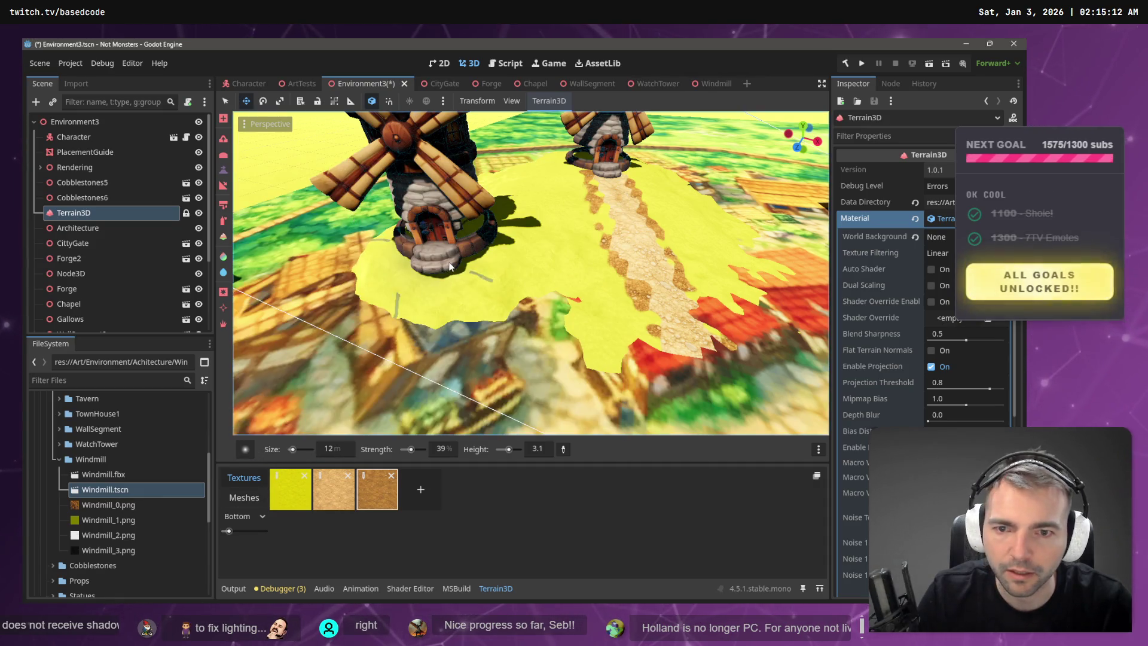
{"action": "mouse_move", "coordinate": [463, 248]}
{"action": "left_mouse_down"}
{"action": "mouse_move", "coordinate": [496, 266]}
{"action": "mouse_move", "coordinate": [545, 262]}
{"action": "mouse_move", "coordinate": [430, 276]}
{"action": "mouse_move", "coordinate": [543, 248]}
{"action": "left_mouse_up"}
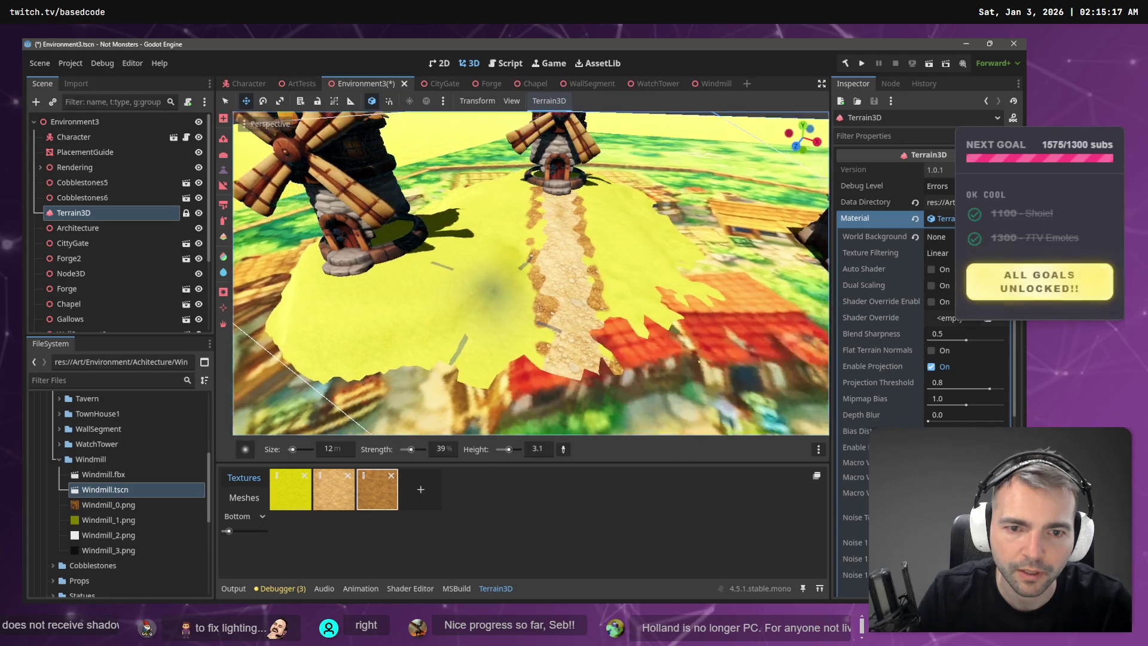
- Slope the yellow terrain's edges down along the path toward the town
{"action": "left_click", "coordinate": [223, 184]}
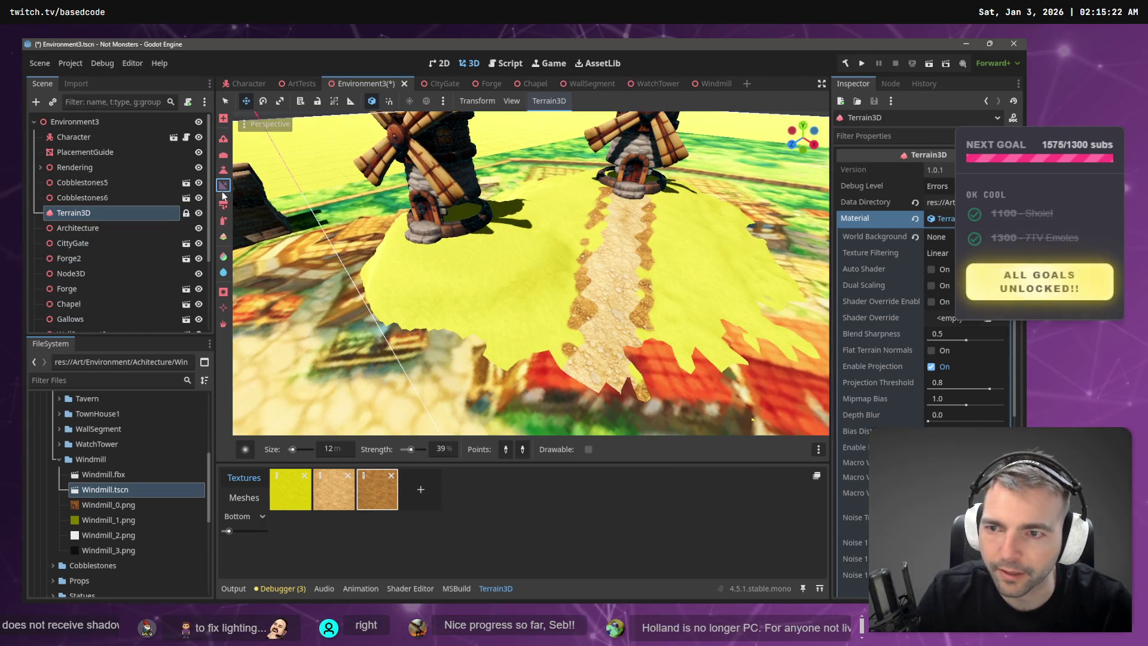
{"action": "left_click_drag", "start_coordinate": [413, 260], "coordinate": [560, 346]}
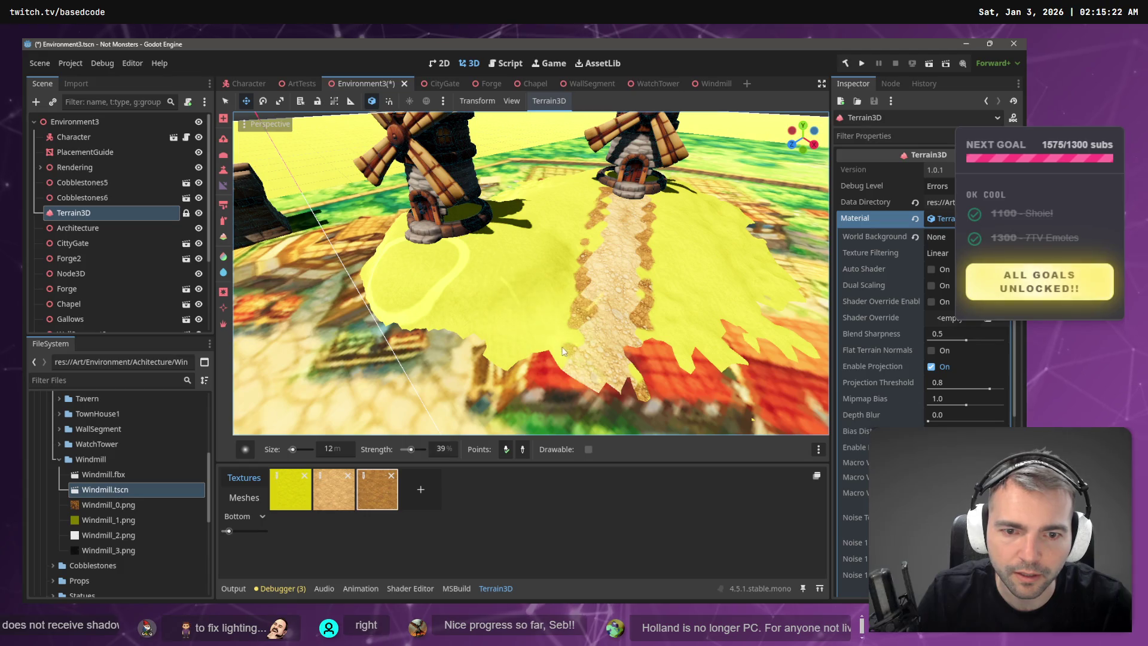
{"action": "left_click", "coordinate": [590, 348]}
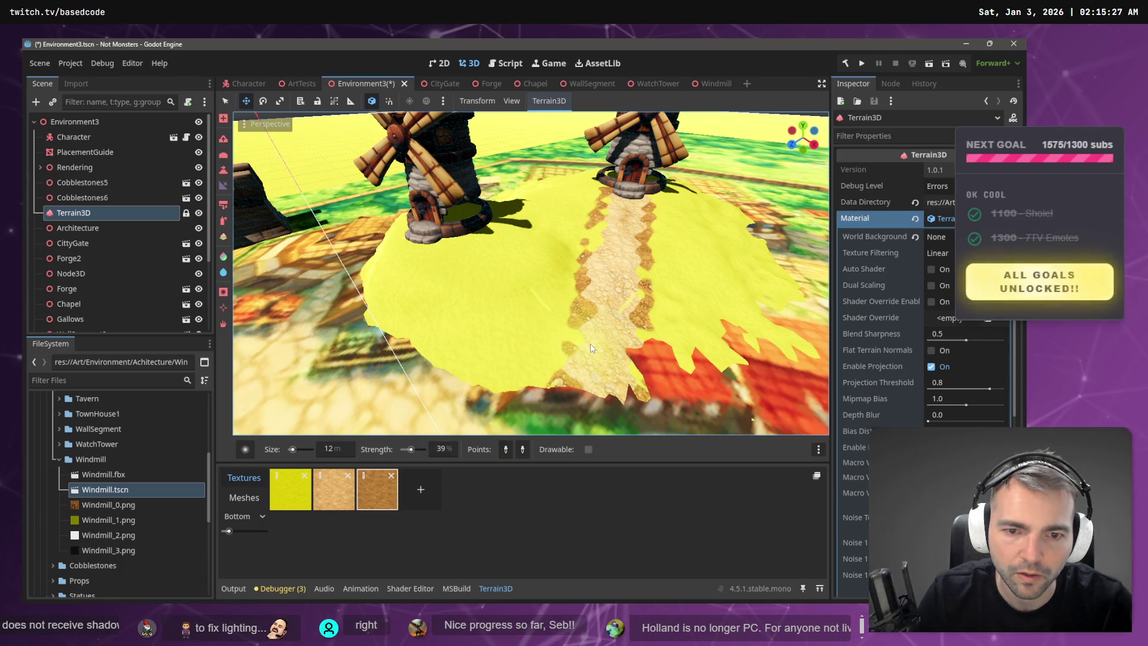
{"action": "mouse_move", "coordinate": [597, 331]}
{"action": "left_mouse_down"}
{"action": "mouse_move", "coordinate": [484, 323]}
{"action": "mouse_move", "coordinate": [595, 323]}
{"action": "left_mouse_up"}
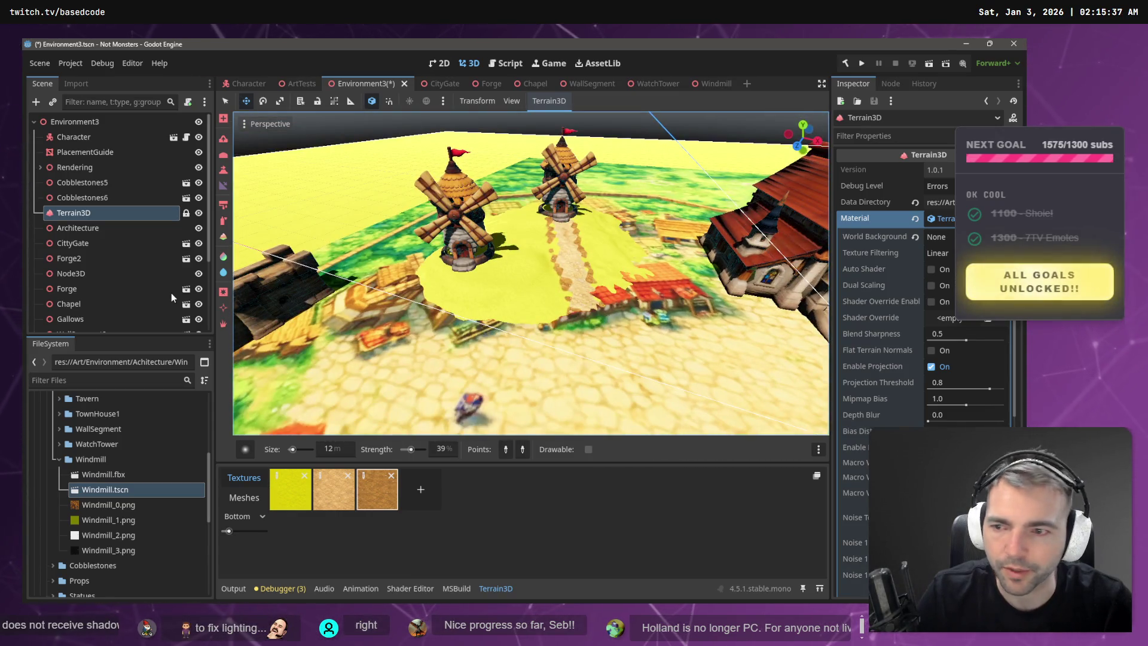
- Switch to terrain texture painting with the Texture2 brush shape
{"action": "left_click", "coordinate": [223, 154]}
{"action": "left_click", "coordinate": [225, 218]}
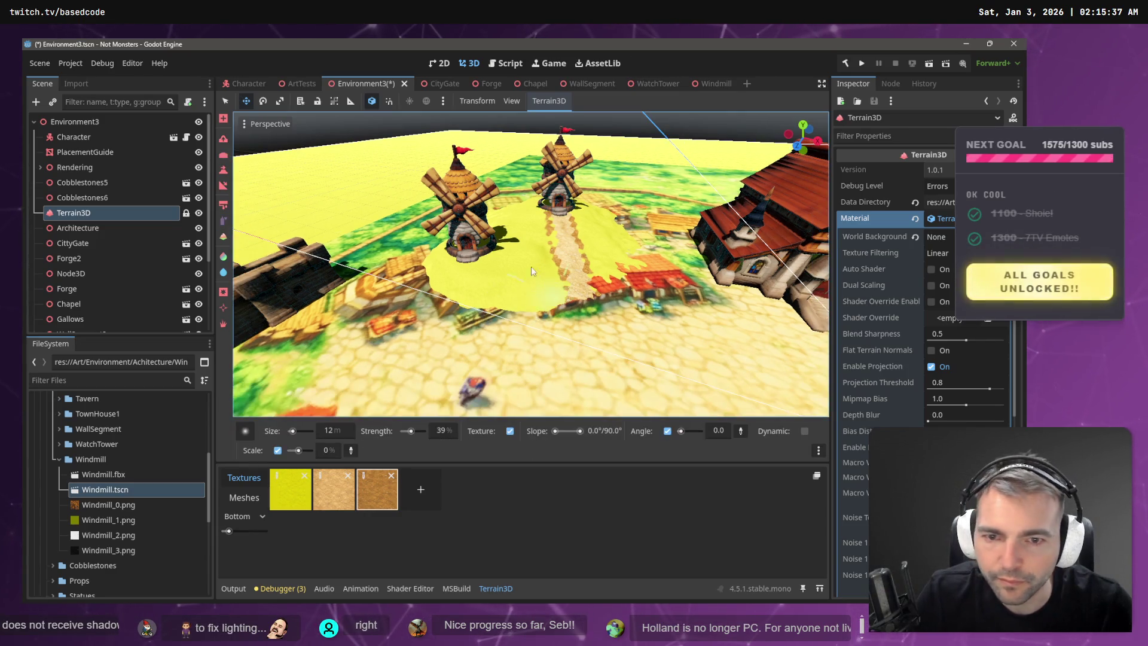
{"action": "scroll", "coordinate": [489, 258], "scroll_direction": "up", "scroll_amount": 5}
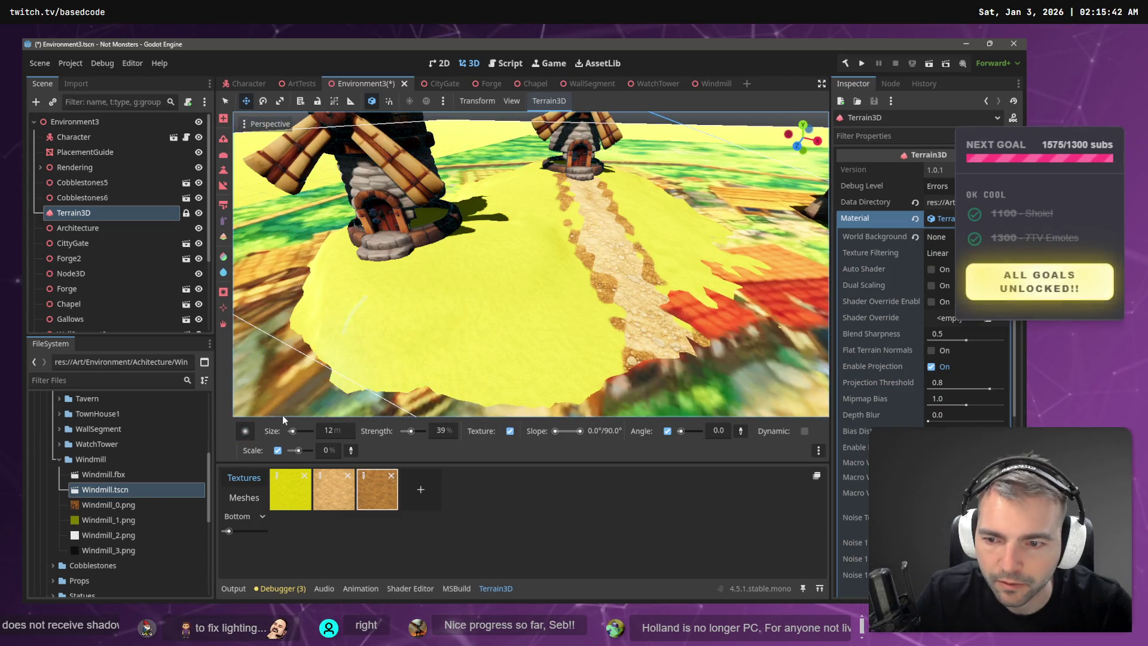
{"action": "left_click", "coordinate": [245, 431]}
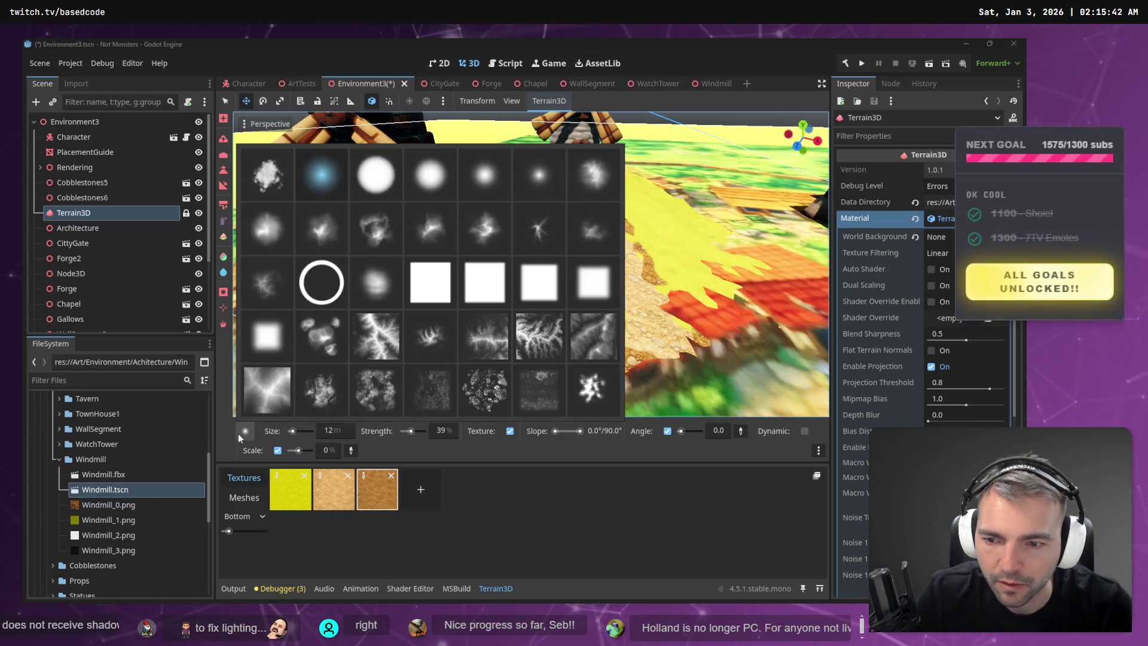
{"action": "left_click", "coordinate": [374, 396]}
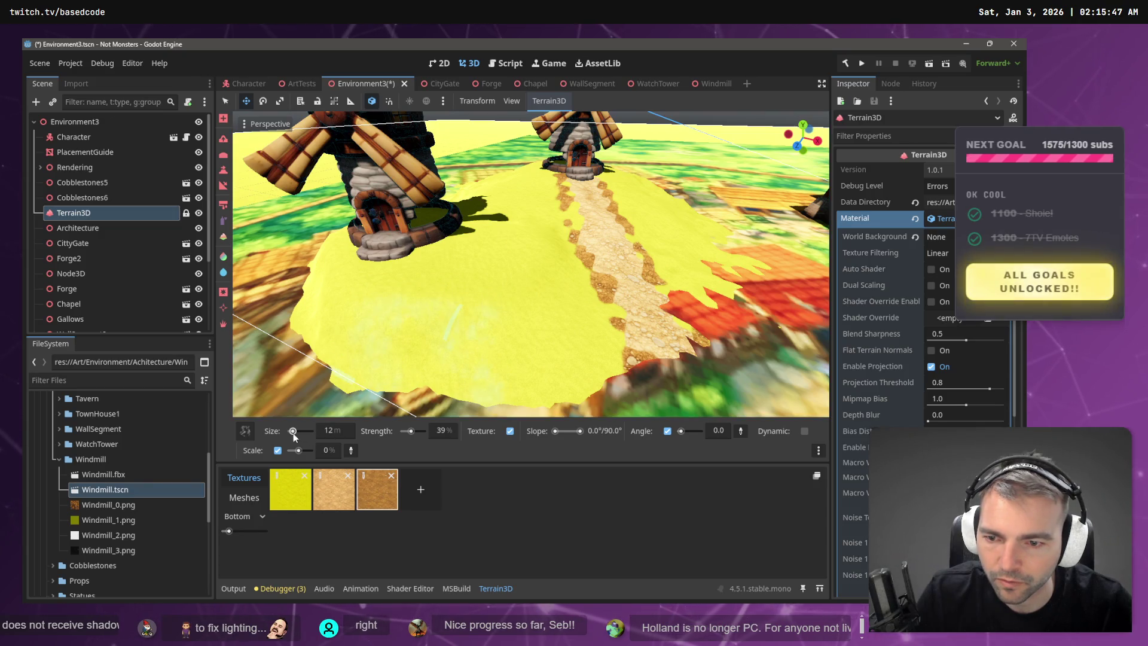
- Set the brush size to 2 m, after briefly trying 1 m
{"action": "left_click_drag", "start_coordinate": [293, 431], "coordinate": [282, 432]}
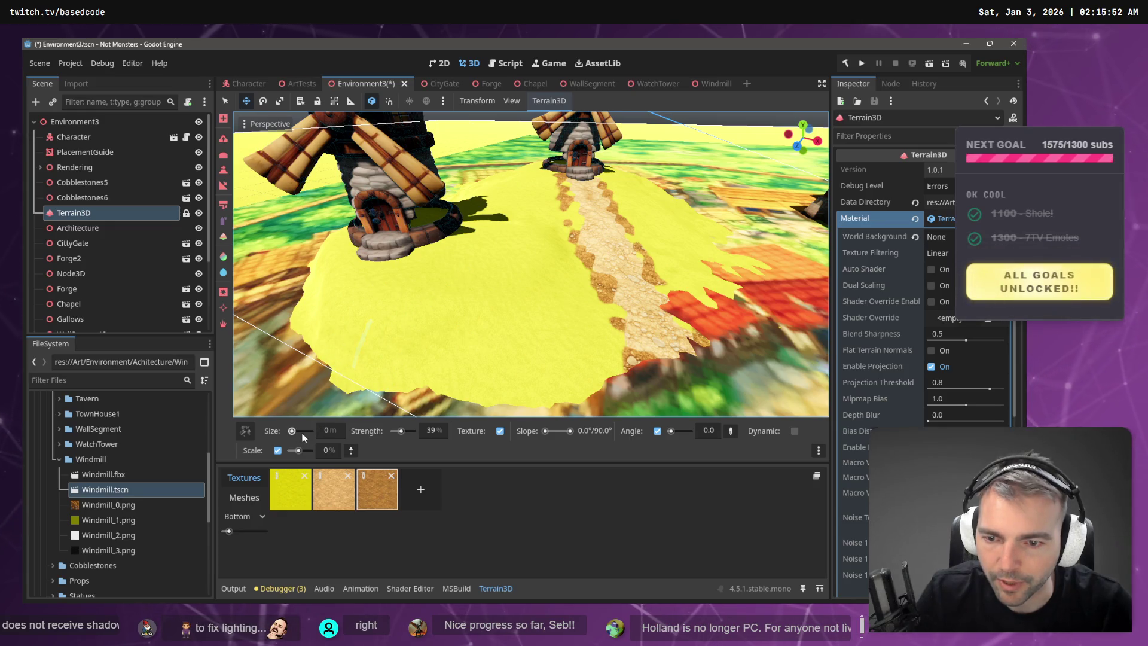
{"action": "left_click_drag", "start_coordinate": [292, 431], "coordinate": [294, 431]}
{"action": "left_click", "coordinate": [338, 432]}
{"action": "type", "text": "1"}
{"action": "key", "text": "Return"}
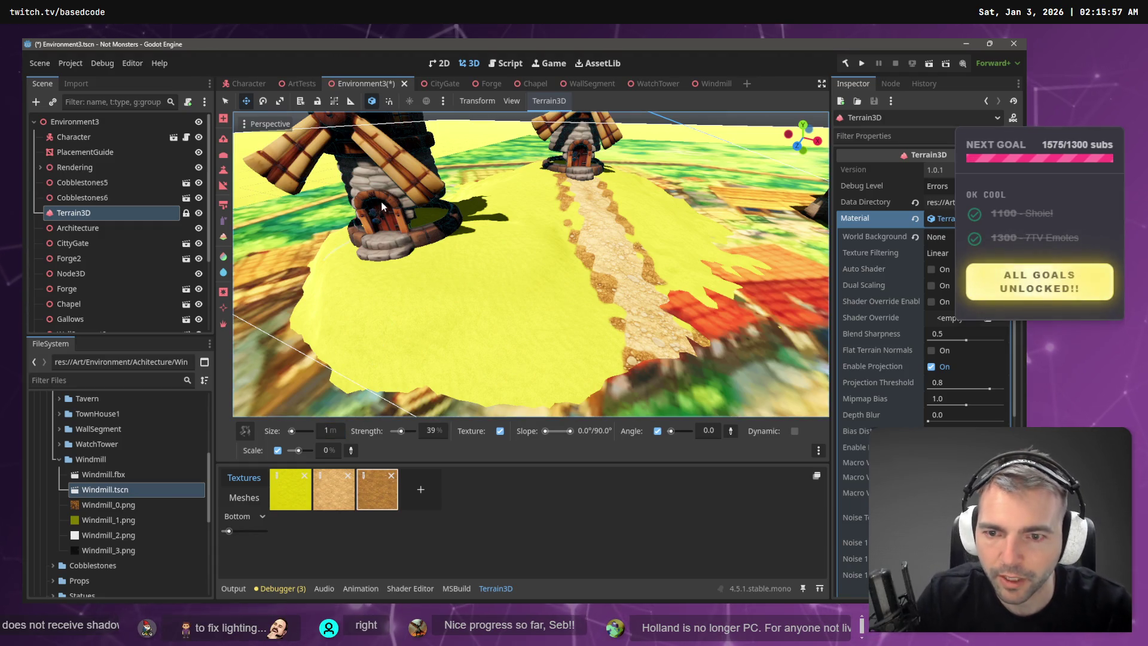
{"action": "left_click", "coordinate": [330, 432]}
{"action": "type", "text": "2"}
{"action": "key", "text": "Return"}
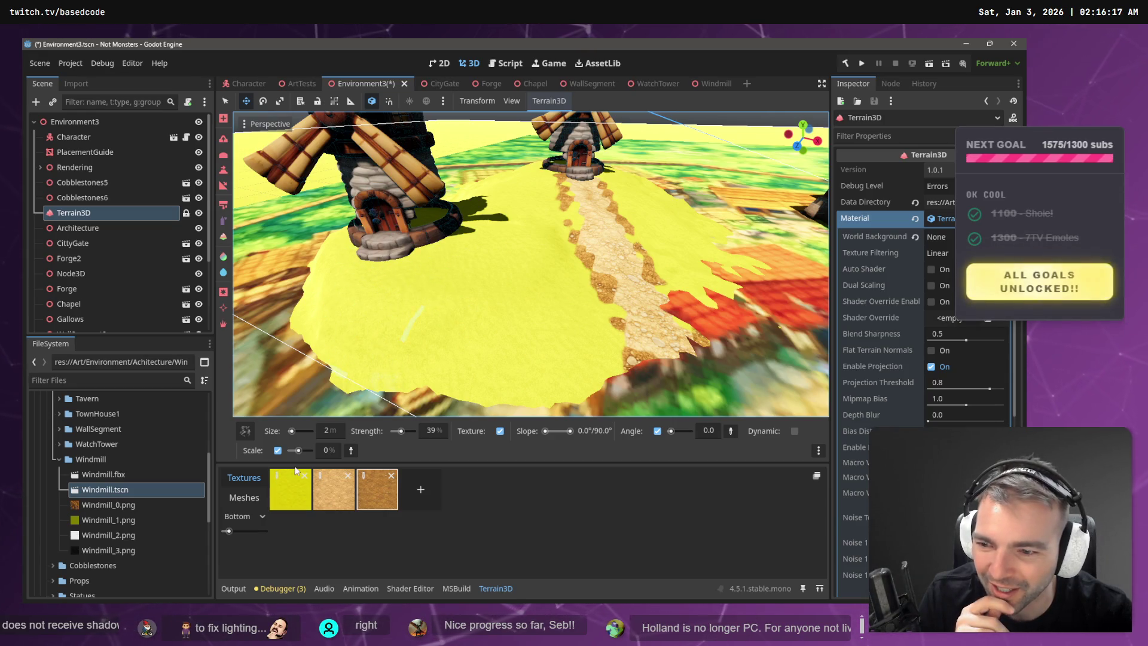
- Paint sand, then brown dirt, around the windmill base
{"action": "left_click", "coordinate": [278, 489]}
{"action": "left_click", "coordinate": [342, 507]}
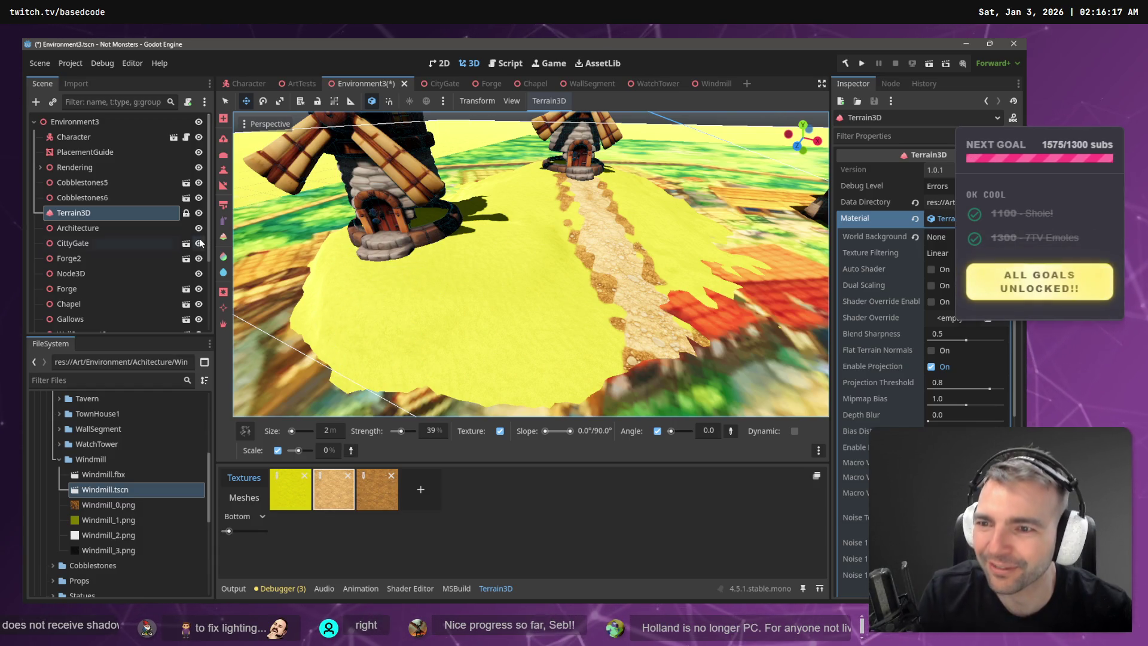
{"action": "left_click", "coordinate": [225, 206]}
{"action": "left_click_drag", "start_coordinate": [387, 278], "coordinate": [369, 263]}
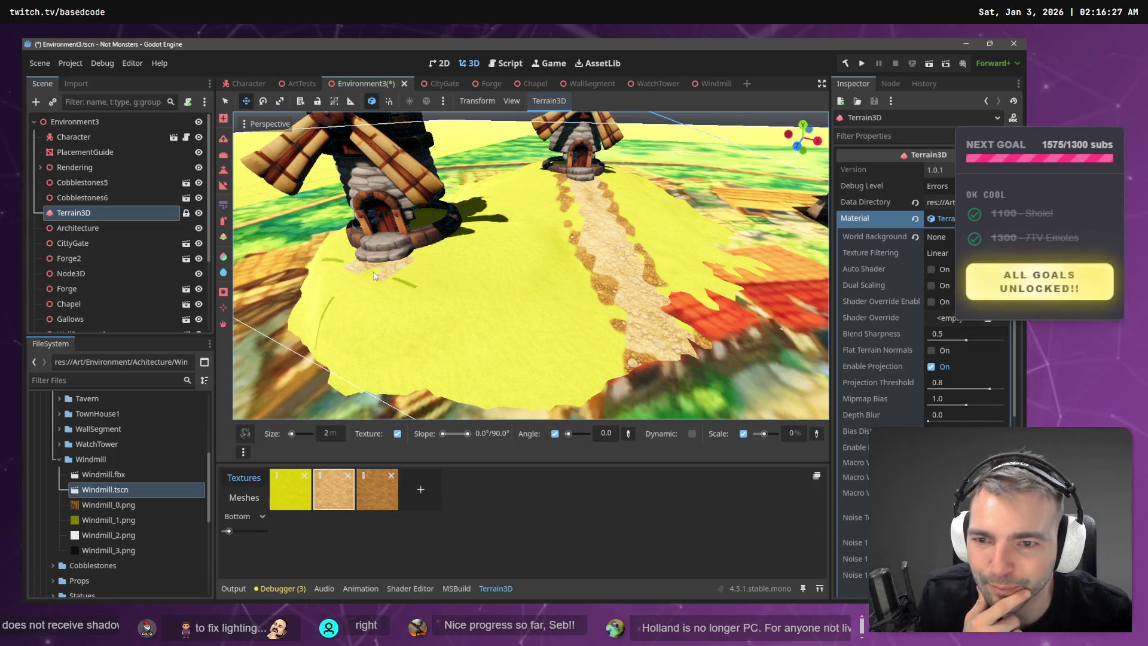
{"action": "left_click", "coordinate": [377, 489]}
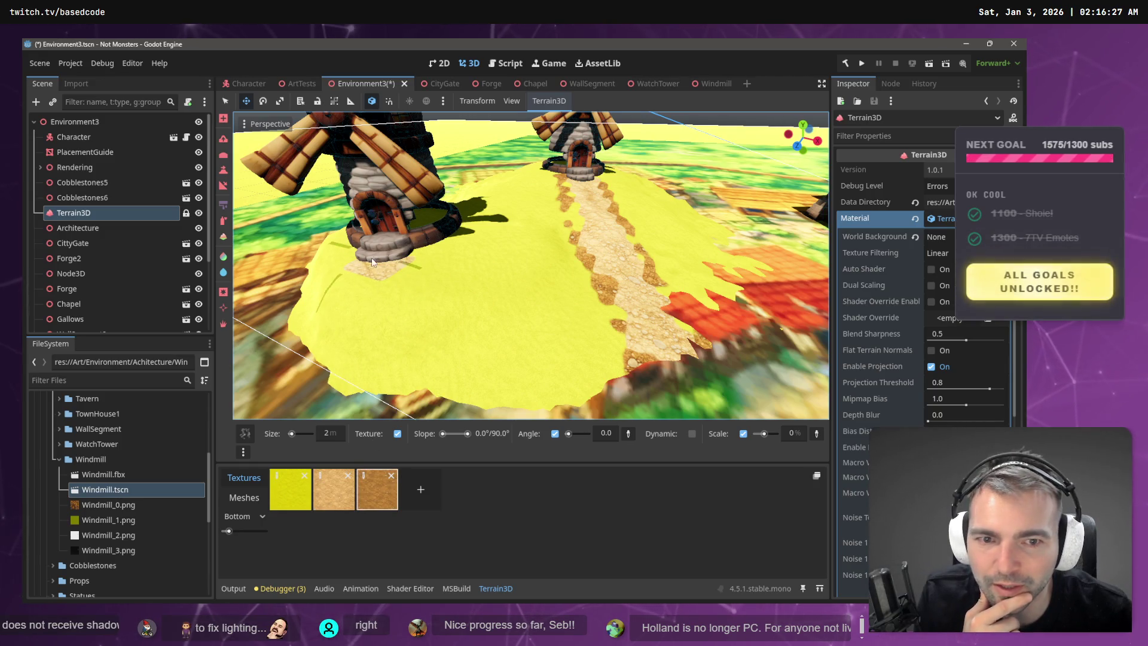
{"action": "left_click_drag", "start_coordinate": [399, 264], "coordinate": [384, 279]}
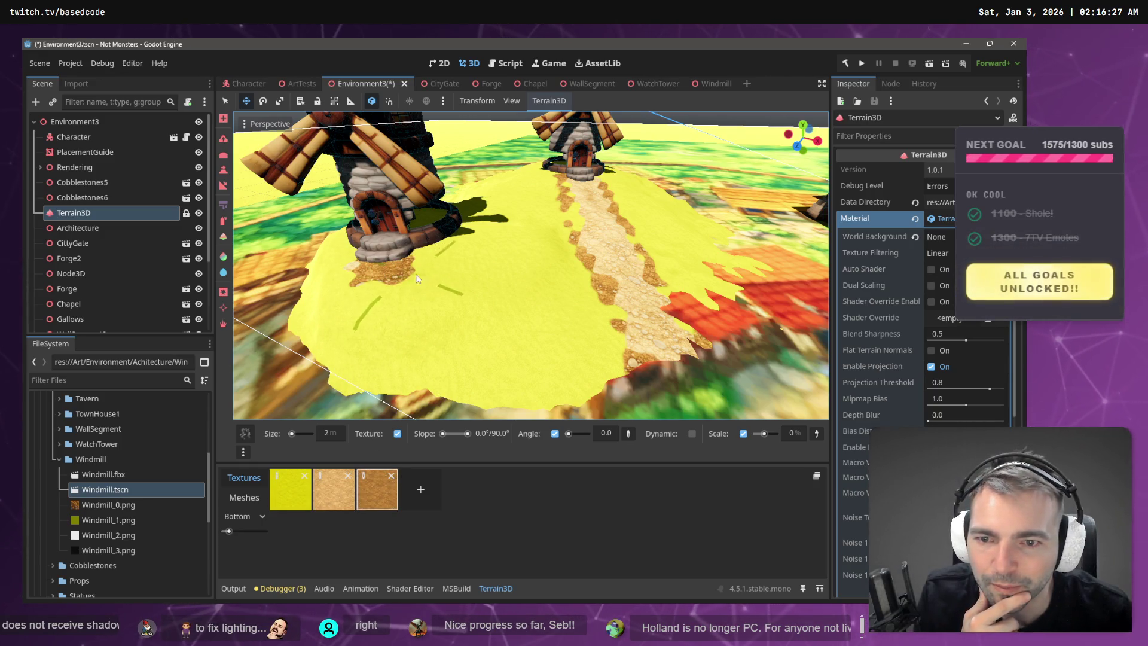
- Resize the terrain paint brush by entering a new size value
{"action": "left_click", "coordinate": [292, 432]}
{"action": "left_click_drag", "start_coordinate": [293, 435], "coordinate": [290, 436]}
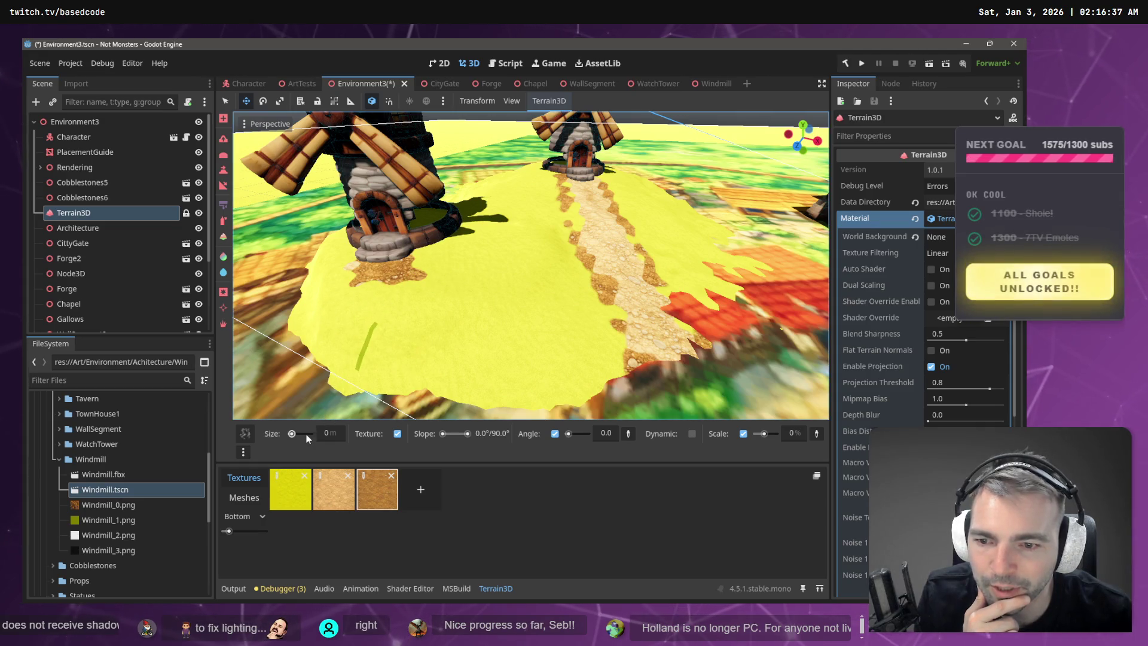
{"action": "left_click", "coordinate": [328, 434]}
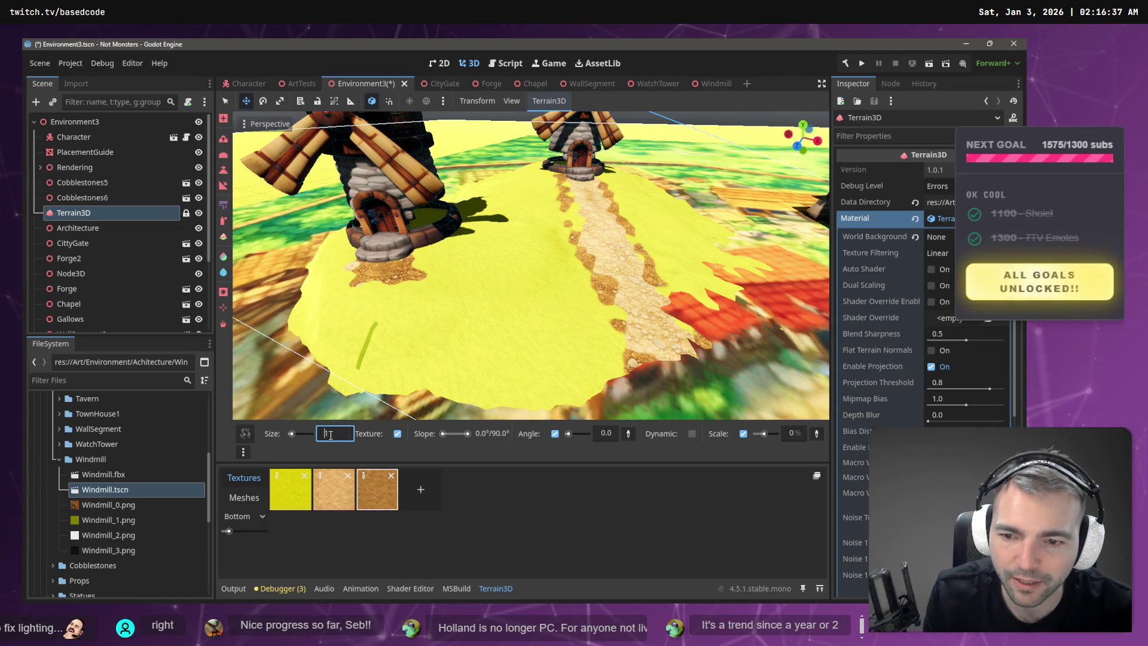
{"action": "key", "text": "BackSpace"}
{"action": "type", "text": "7"}
- Paint a dirt trail across the terrain, restore some grass, and lay sand near the windmill
{"action": "mouse_move", "coordinate": [411, 280]}
{"action": "left_mouse_down"}
{"action": "mouse_move", "coordinate": [501, 283]}
{"action": "mouse_move", "coordinate": [521, 265]}
{"action": "mouse_move", "coordinate": [556, 281]}
{"action": "mouse_move", "coordinate": [520, 299]}
{"action": "mouse_move", "coordinate": [561, 296]}
{"action": "left_mouse_up"}
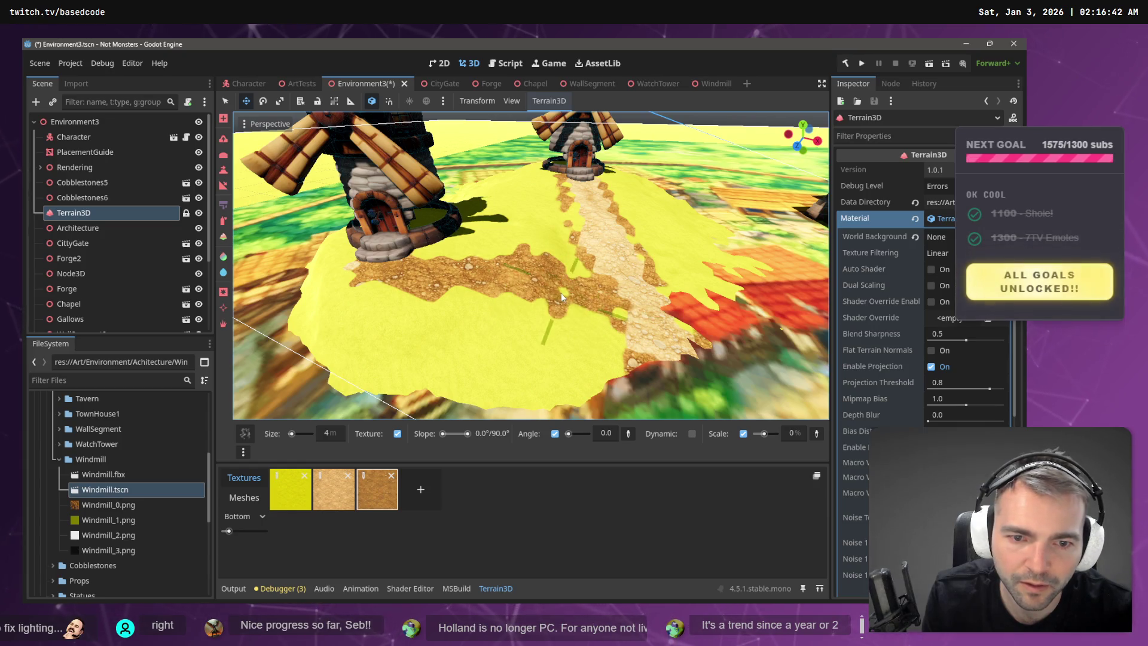
{"action": "mouse_move", "coordinate": [393, 267]}
{"action": "left_mouse_down"}
{"action": "mouse_move", "coordinate": [359, 293]}
{"action": "mouse_move", "coordinate": [325, 370]}
{"action": "left_mouse_up"}
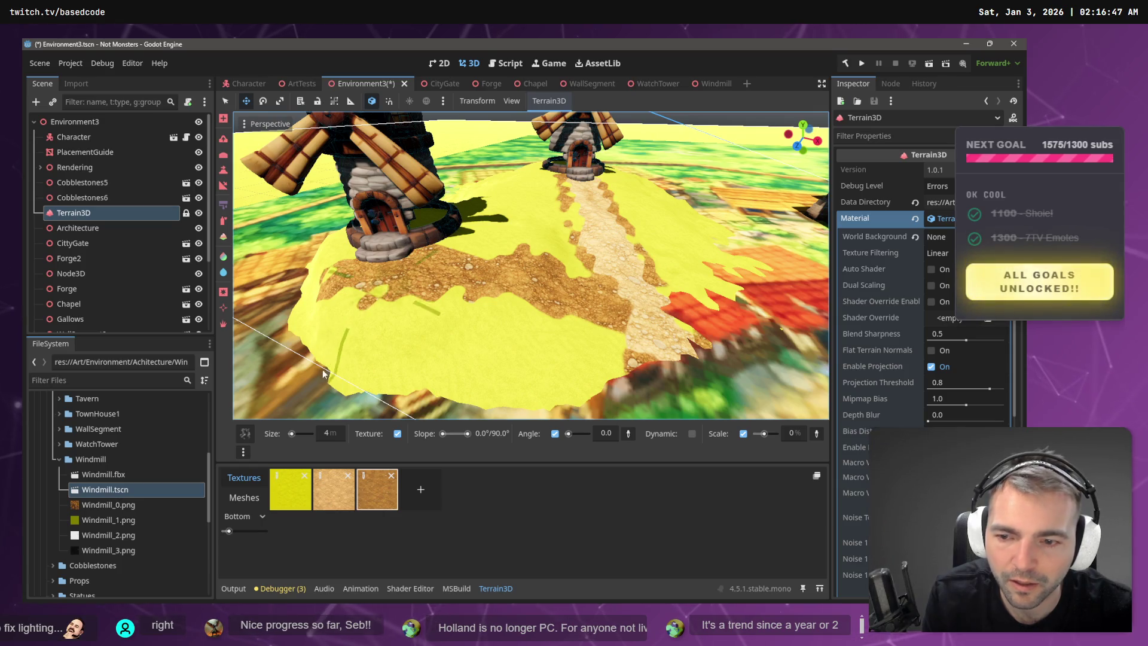
{"action": "left_click", "coordinate": [334, 489]}
{"action": "mouse_move", "coordinate": [376, 271]}
{"action": "left_mouse_down"}
{"action": "mouse_move", "coordinate": [614, 293]}
{"action": "mouse_move", "coordinate": [636, 316]}
{"action": "left_mouse_up"}
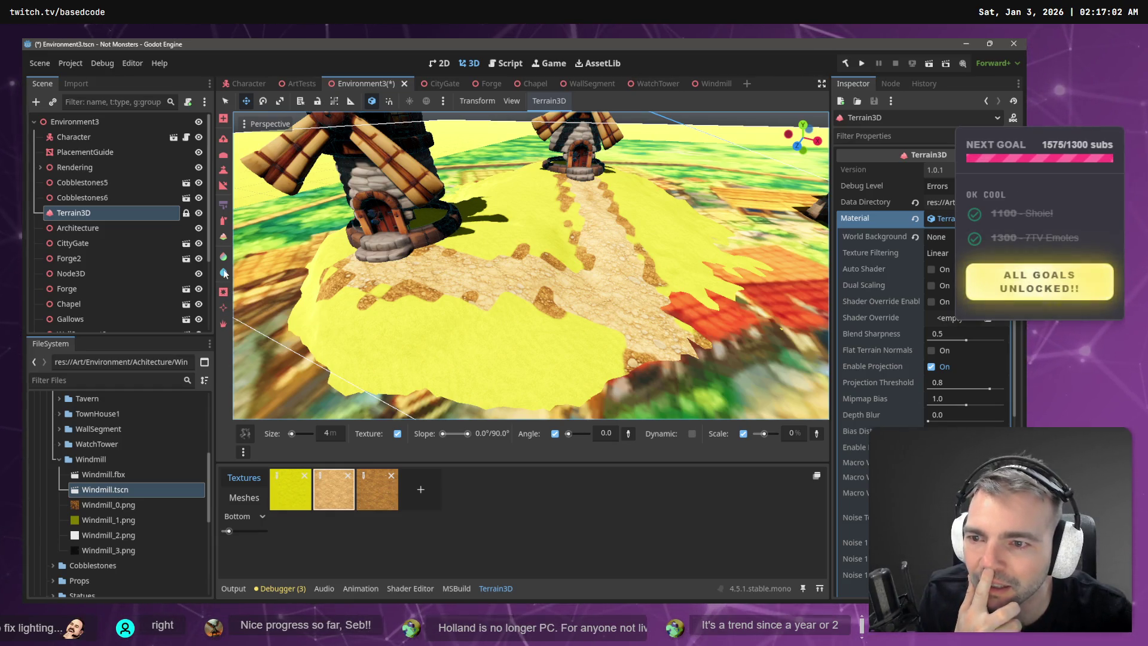
- Try the autoshader paint mode, then return to texture painting and dab dirt below the windmill base
{"action": "left_click", "coordinate": [224, 238]}
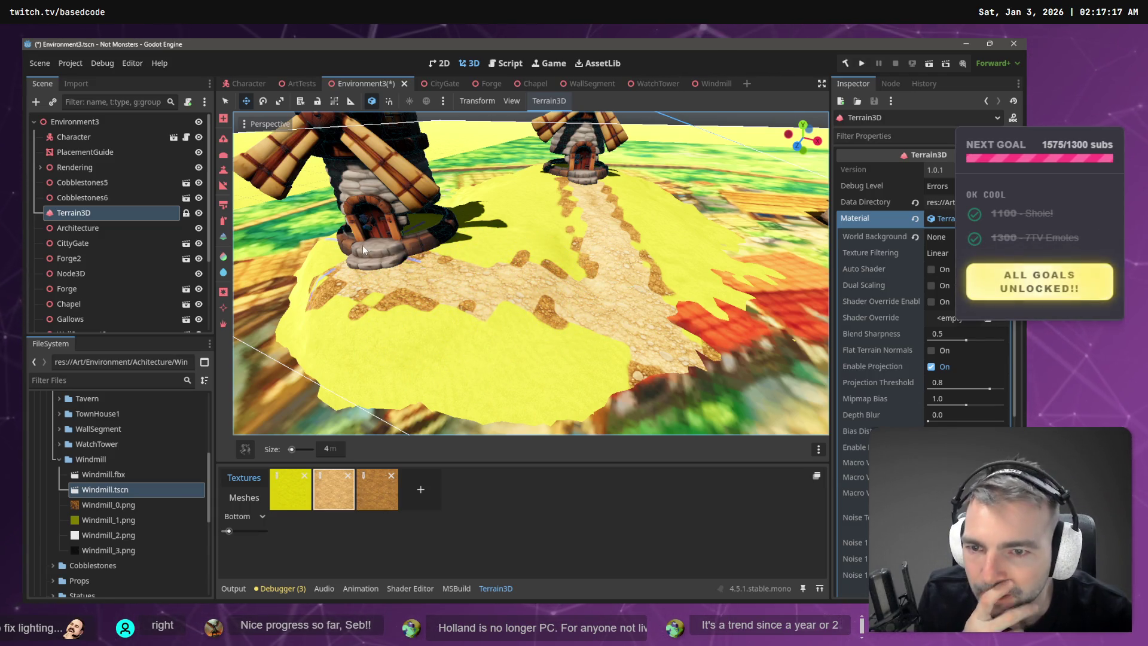
{"action": "scroll", "coordinate": [419, 235], "scroll_direction": "down", "scroll_amount": 10}
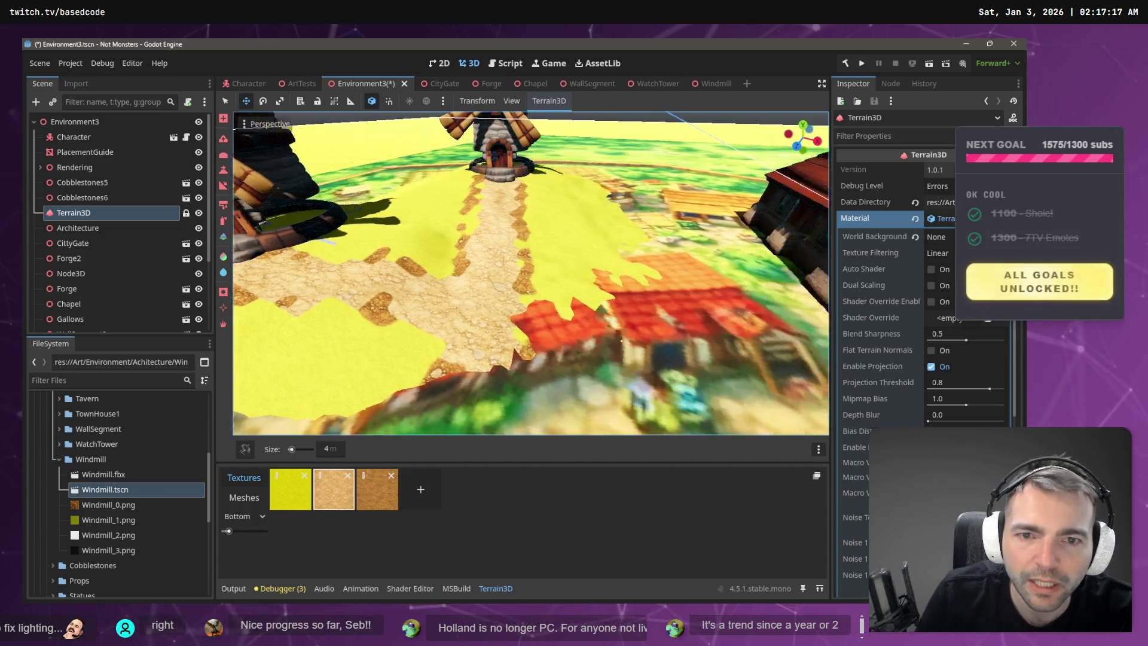
{"action": "key", "text": "w"}
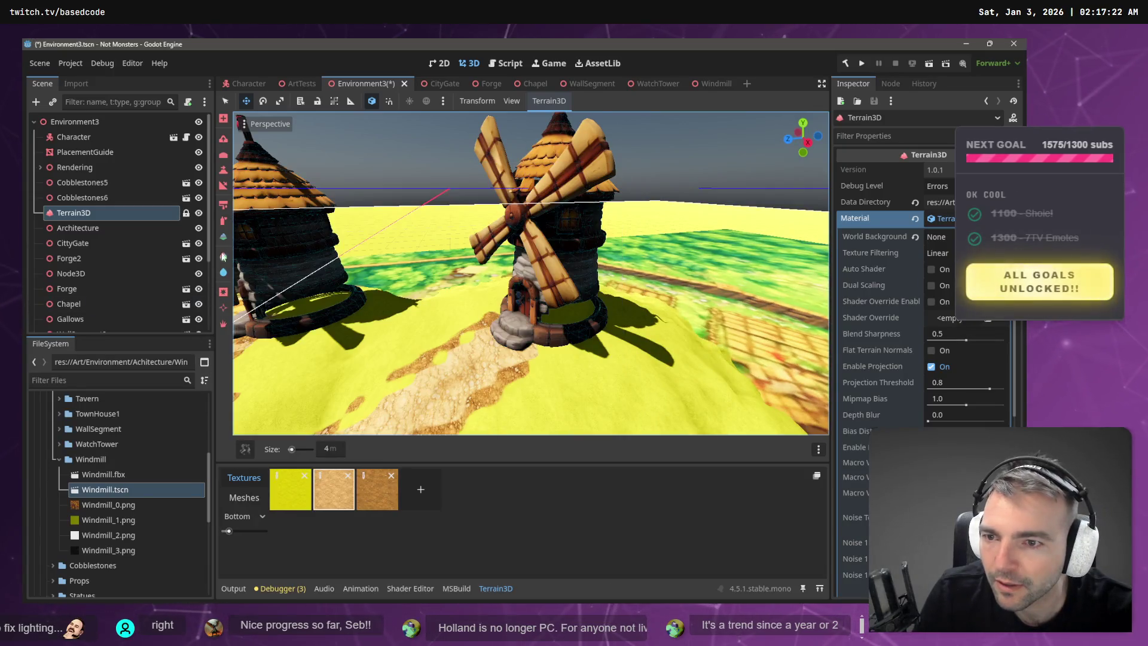
{"action": "left_click", "coordinate": [225, 206]}
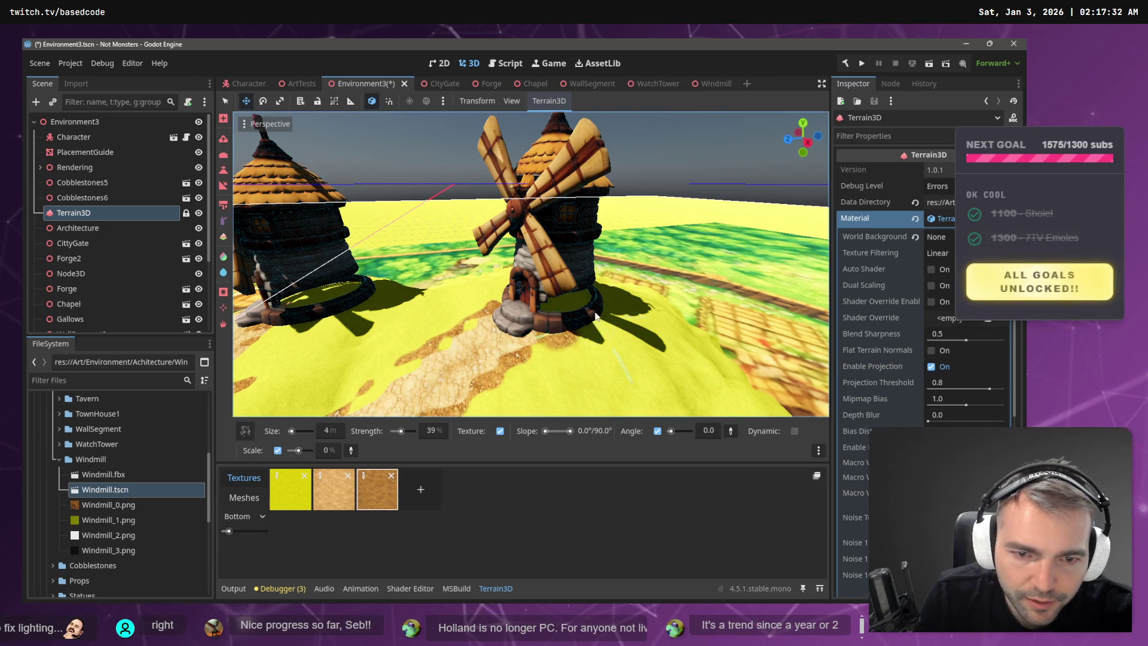
{"action": "left_click_drag", "start_coordinate": [560, 339], "coordinate": [528, 331]}
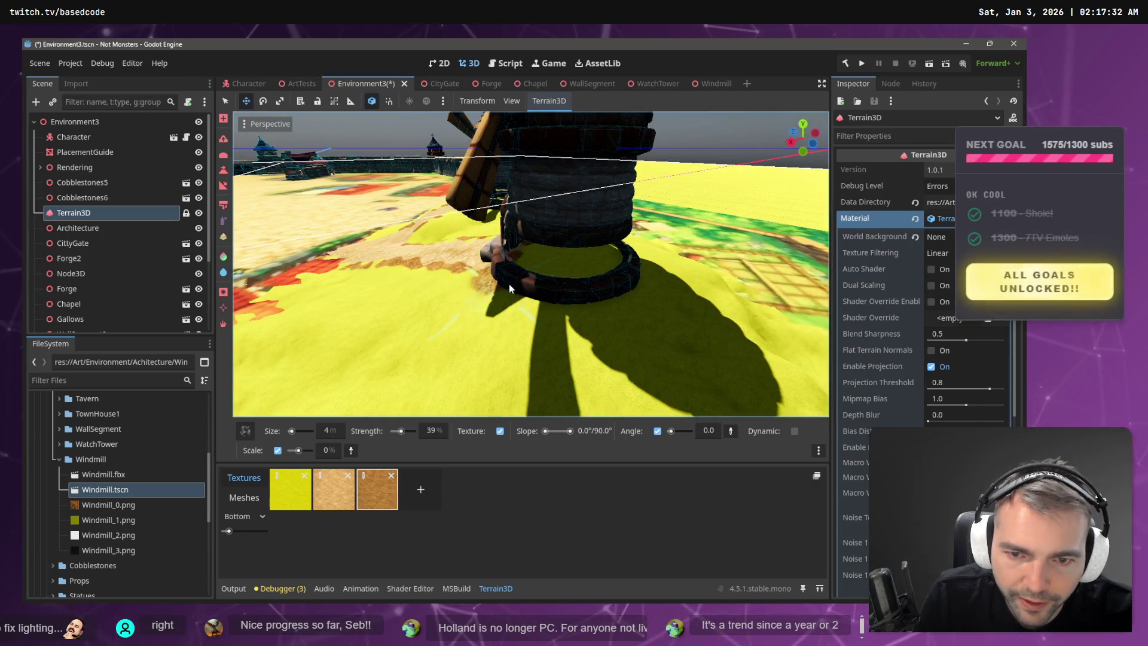
{"action": "left_click", "coordinate": [544, 303]}
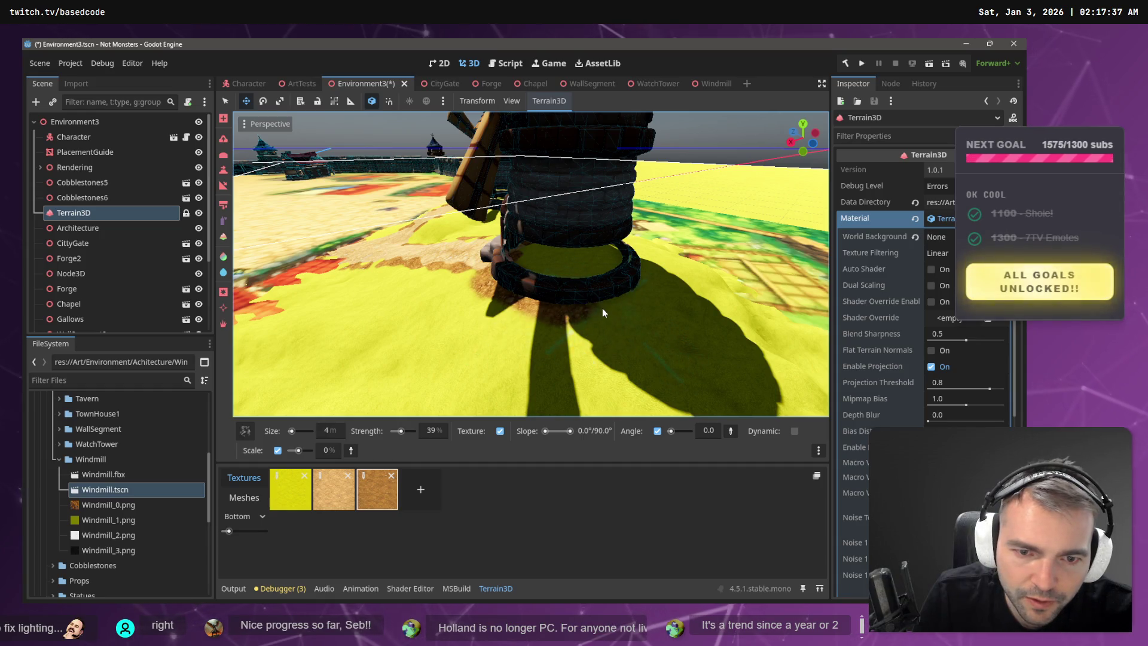
- Paint more dirt beside the windmill base and inspect it from several angles
{"action": "left_click_drag", "start_coordinate": [633, 278], "coordinate": [459, 294]}
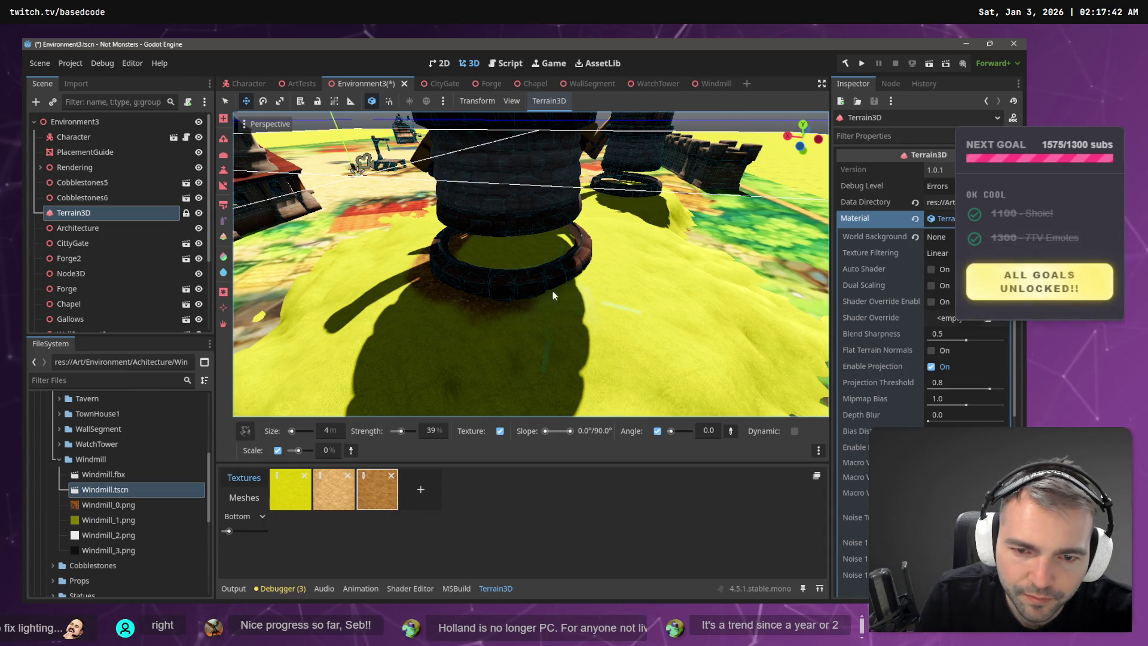
{"action": "left_click_drag", "start_coordinate": [583, 276], "coordinate": [538, 290]}
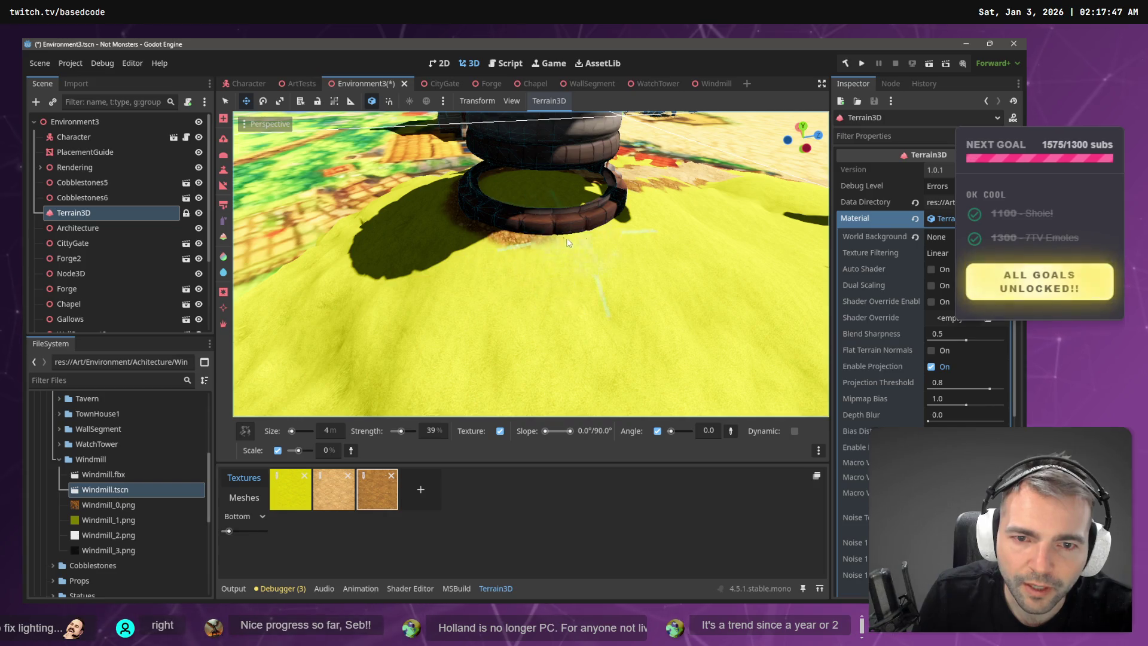
{"action": "mouse_move", "coordinate": [610, 233]}
{"action": "left_mouse_down"}
{"action": "mouse_move", "coordinate": [619, 222]}
{"action": "mouse_move", "coordinate": [265, 124]}
{"action": "mouse_move", "coordinate": [507, 350]}
{"action": "left_mouse_up"}
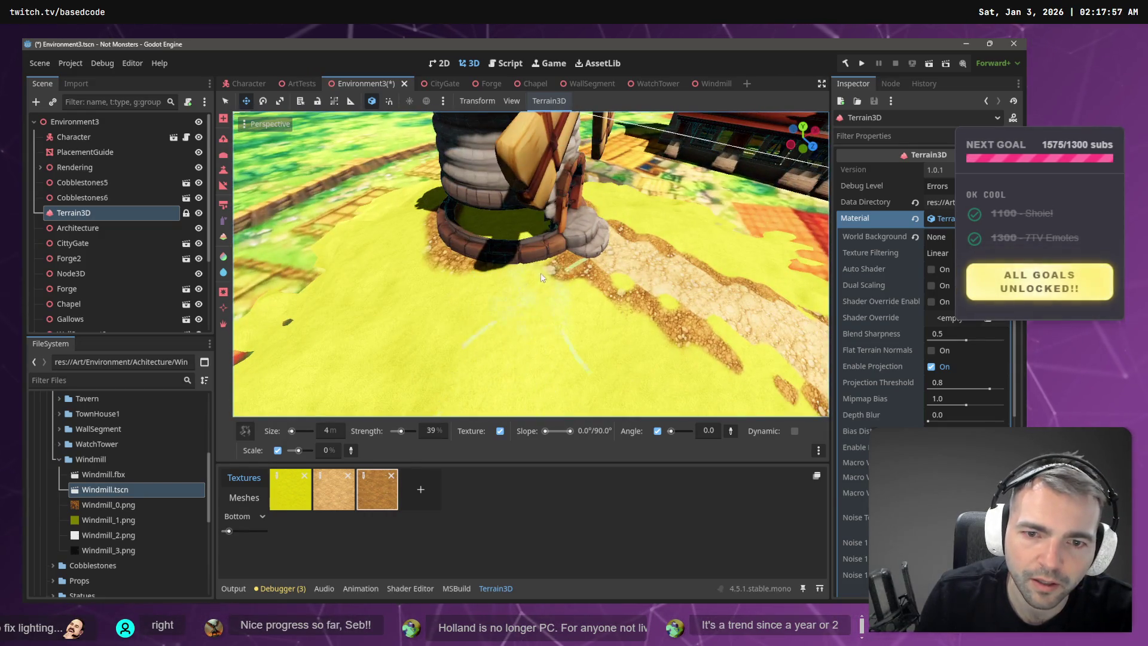
{"action": "mouse_move", "coordinate": [551, 272]}
{"action": "left_mouse_down"}
{"action": "mouse_move", "coordinate": [514, 240]}
{"action": "mouse_move", "coordinate": [502, 264]}
{"action": "mouse_move", "coordinate": [490, 251]}
{"action": "mouse_move", "coordinate": [548, 301]}
{"action": "left_mouse_up"}
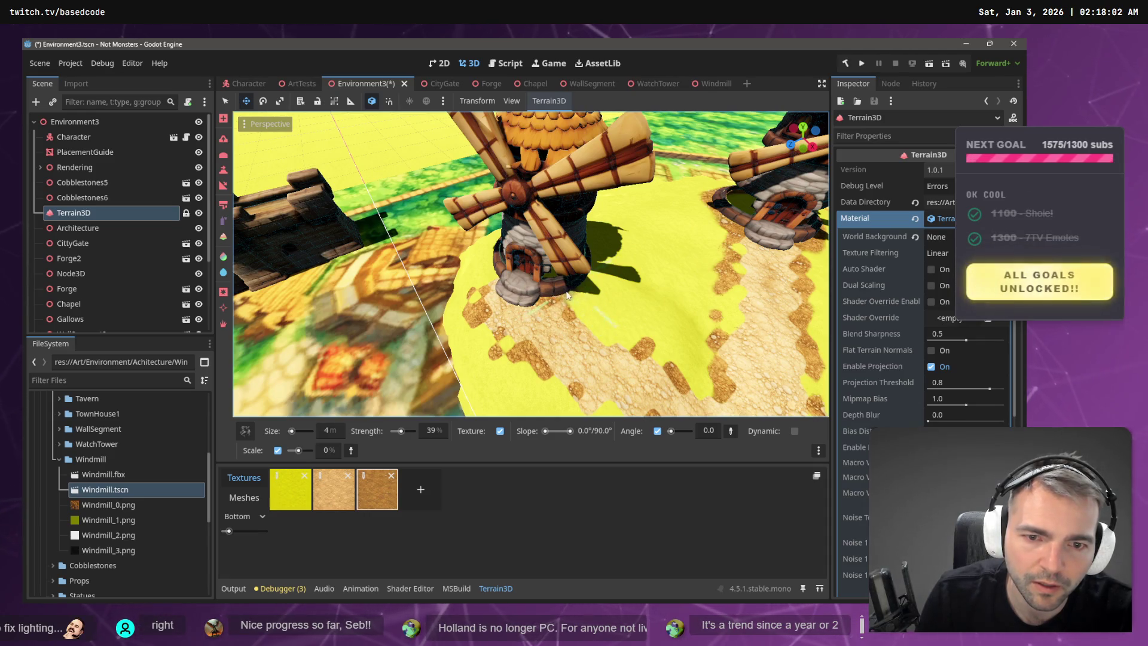
{"action": "left_click_drag", "start_coordinate": [583, 278], "coordinate": [472, 333]}
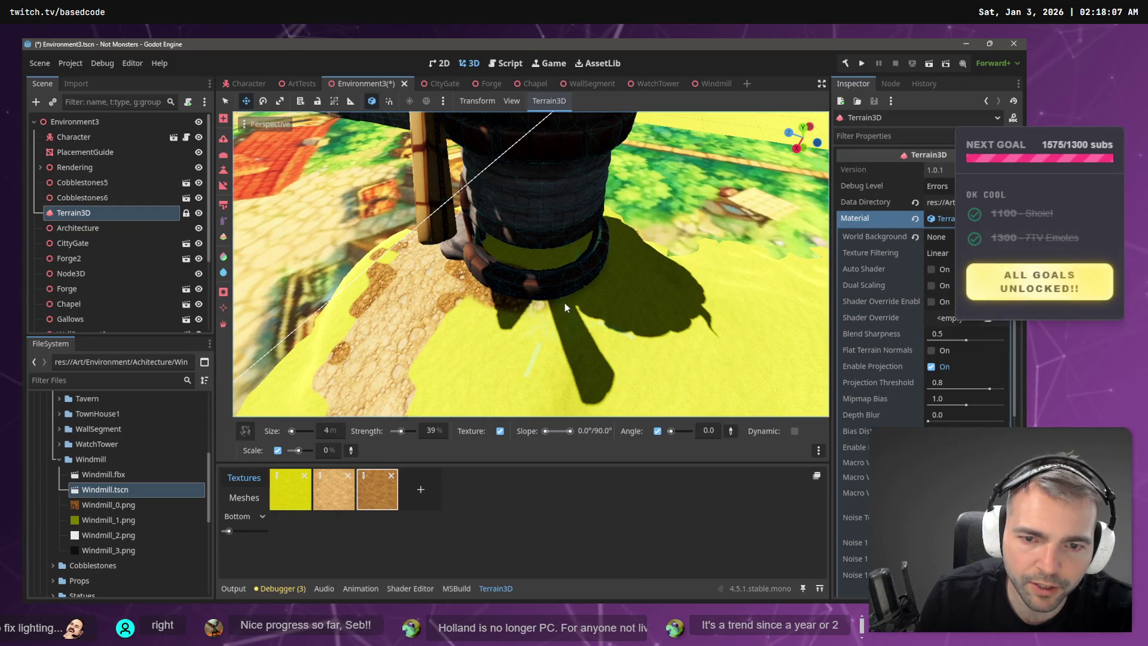
{"action": "left_click_drag", "start_coordinate": [582, 286], "coordinate": [477, 299]}
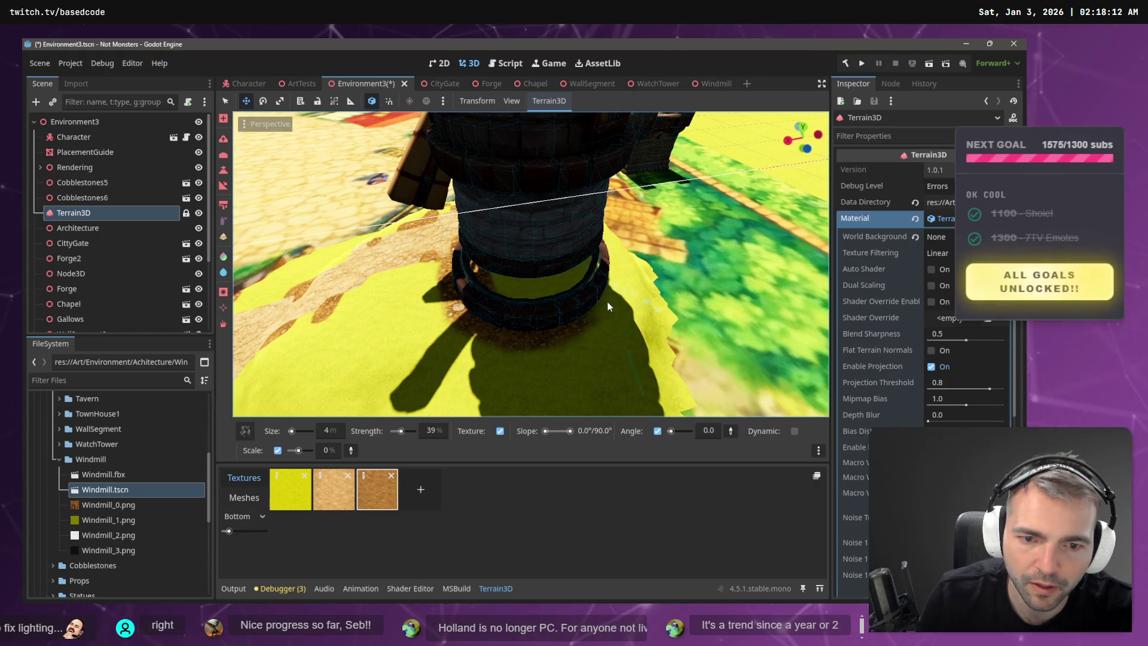
{"action": "mouse_move", "coordinate": [601, 312]}
{"action": "left_mouse_down"}
{"action": "mouse_move", "coordinate": [532, 334]}
{"action": "mouse_move", "coordinate": [511, 361]}
{"action": "mouse_move", "coordinate": [562, 374]}
{"action": "mouse_move", "coordinate": [601, 338]}
{"action": "mouse_move", "coordinate": [605, 310]}
{"action": "left_mouse_up"}
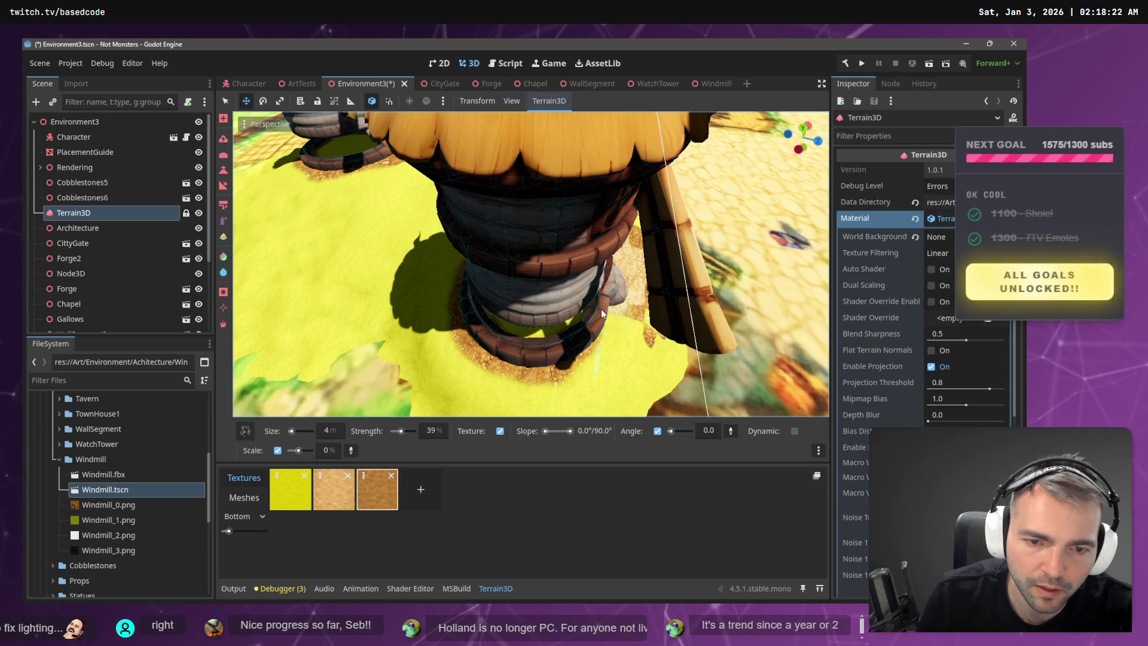
{"action": "scroll", "coordinate": [560, 321], "scroll_direction": "down", "scroll_amount": 10}
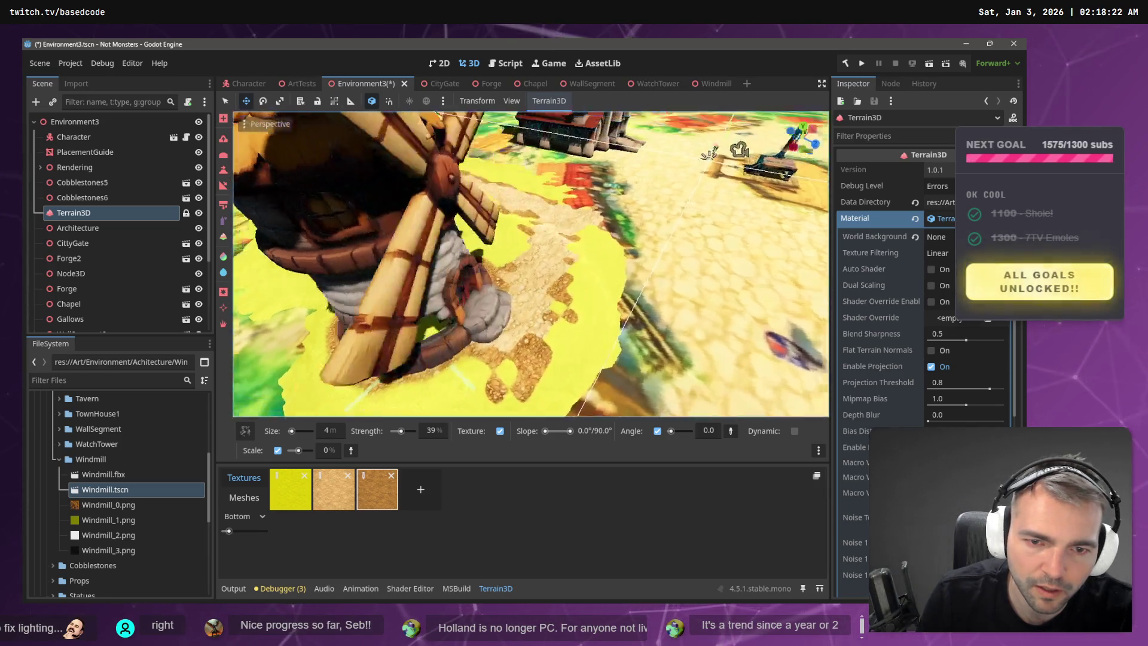
- Touch up the path edge with grass and paint darker dirt along the windmill path
{"action": "scroll", "coordinate": [576, 324], "scroll_direction": "up", "scroll_amount": 6}
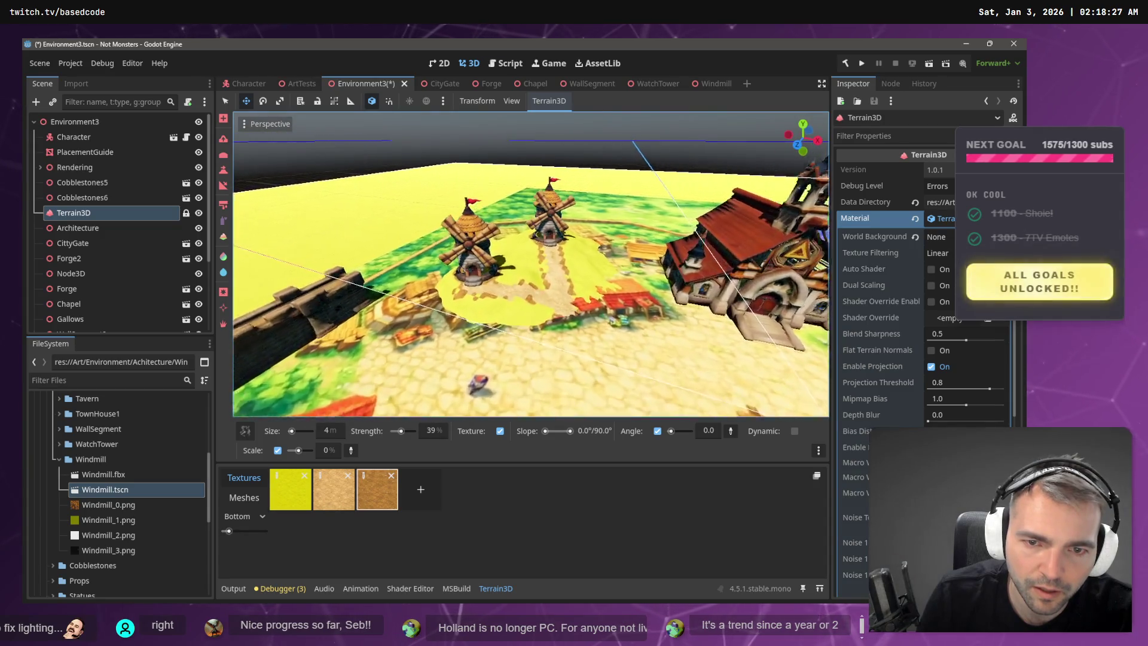
{"action": "scroll", "coordinate": [490, 331], "scroll_direction": "up", "scroll_amount": 3}
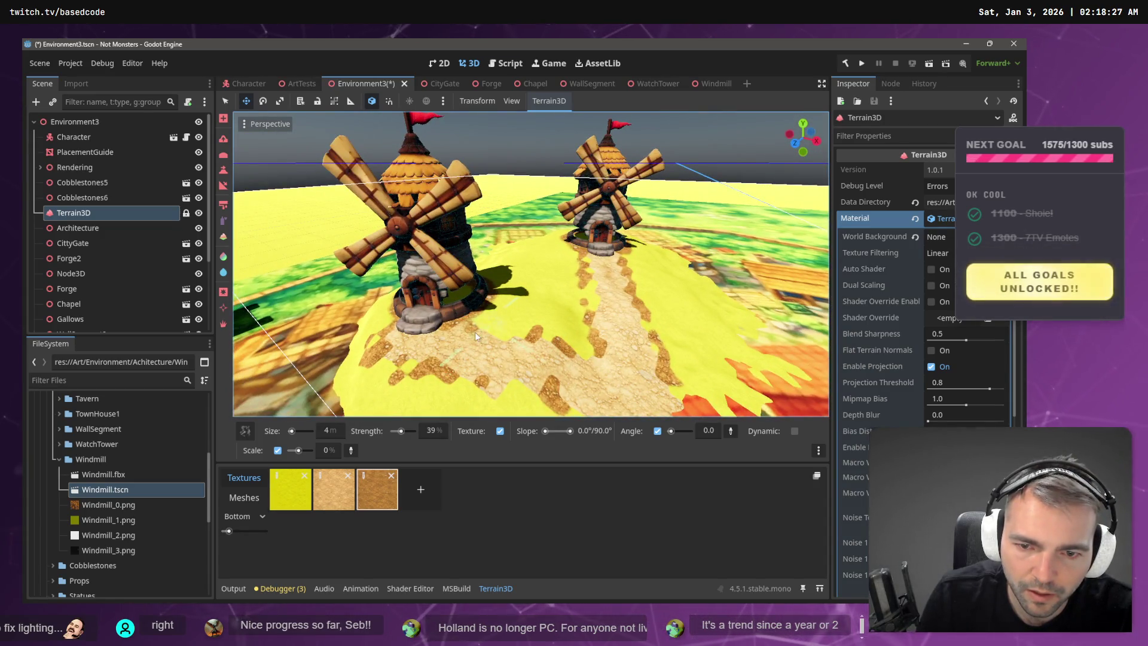
{"action": "mouse_move", "coordinate": [513, 333]}
{"action": "left_mouse_down"}
{"action": "mouse_move", "coordinate": [493, 329]}
{"action": "mouse_move", "coordinate": [517, 336]}
{"action": "left_mouse_up"}
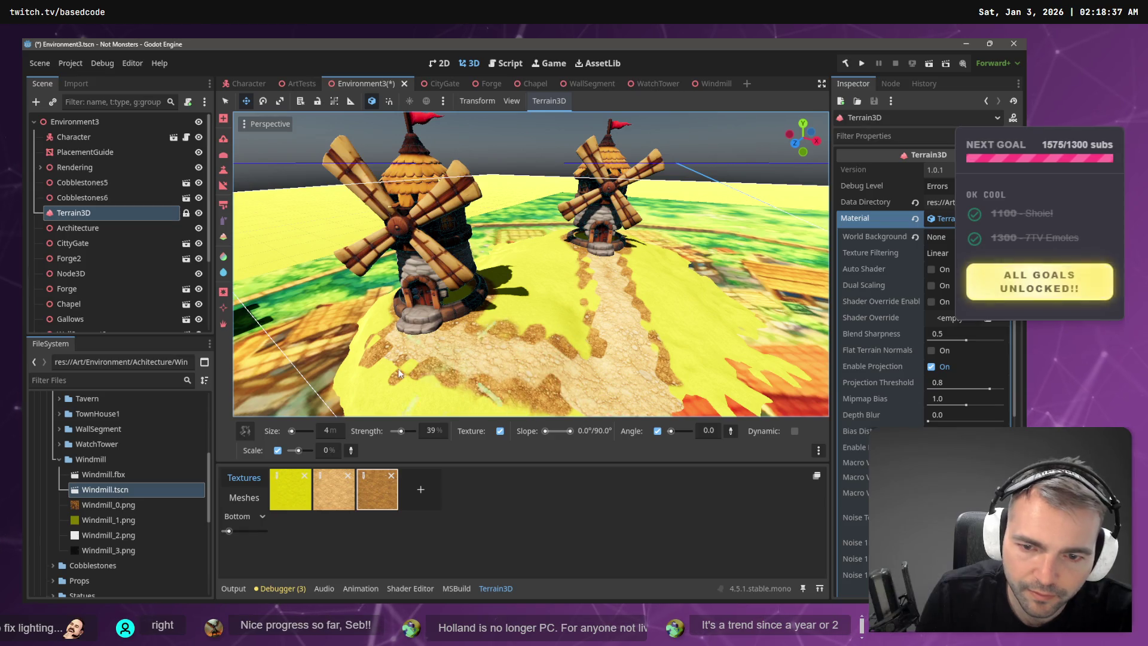
{"action": "left_click_drag", "start_coordinate": [389, 349], "coordinate": [482, 339]}
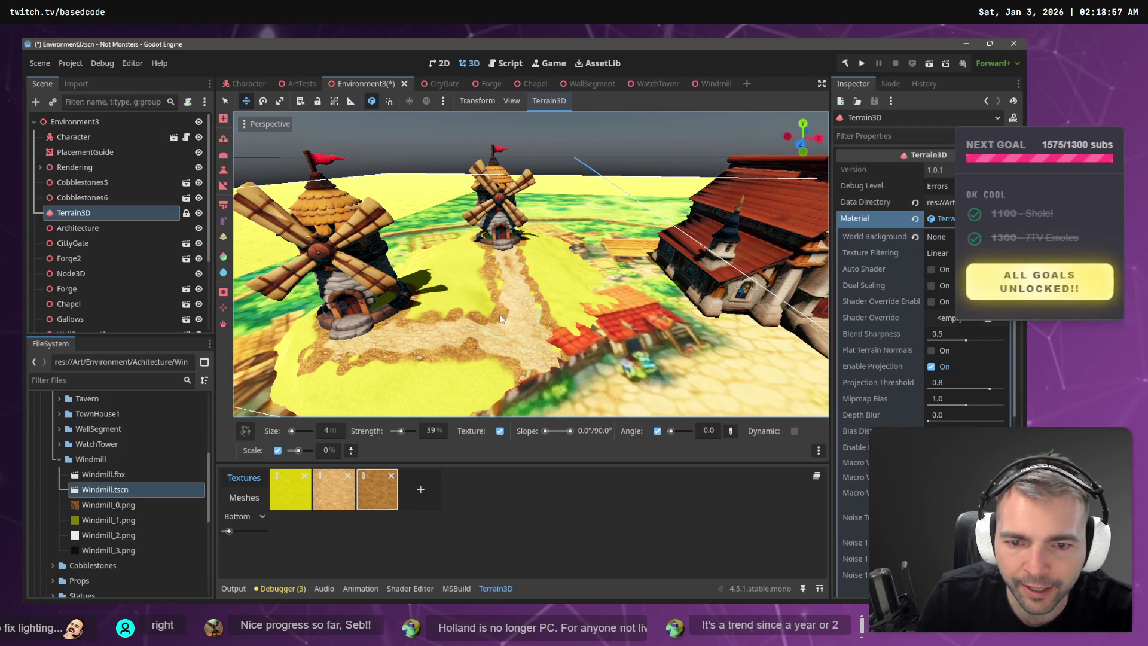
{"action": "mouse_move", "coordinate": [393, 336]}
{"action": "left_mouse_down"}
{"action": "mouse_move", "coordinate": [478, 328]}
{"action": "mouse_move", "coordinate": [515, 340]}
{"action": "mouse_move", "coordinate": [518, 293]}
{"action": "mouse_move", "coordinate": [512, 309]}
{"action": "mouse_move", "coordinate": [520, 306]}
{"action": "left_mouse_up"}
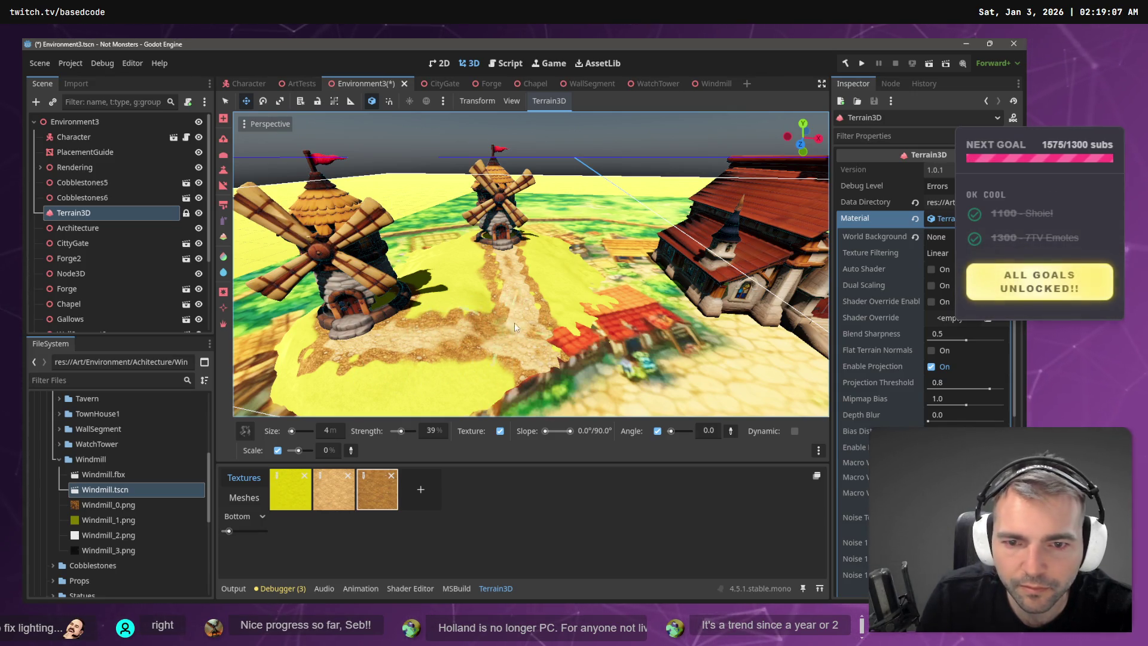
- Paint the light Dirt1_Albedo texture over the centre of the path
{"action": "scroll", "coordinate": [508, 282], "scroll_direction": "down", "scroll_amount": 10}
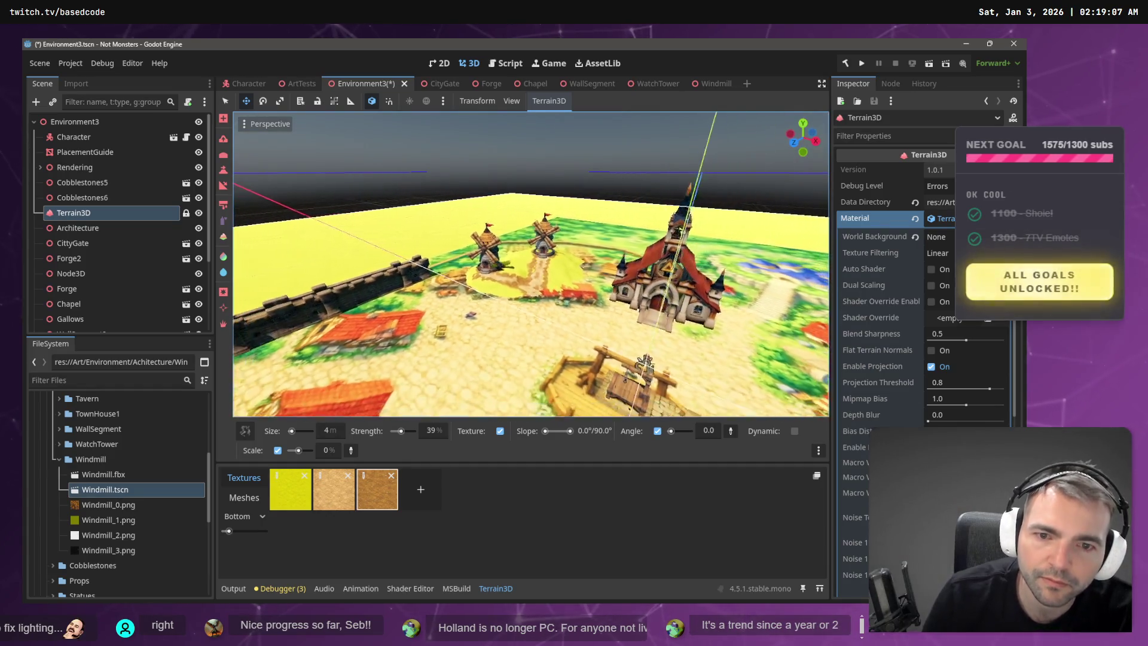
{"action": "scroll", "coordinate": [500, 296], "scroll_direction": "up", "scroll_amount": 10}
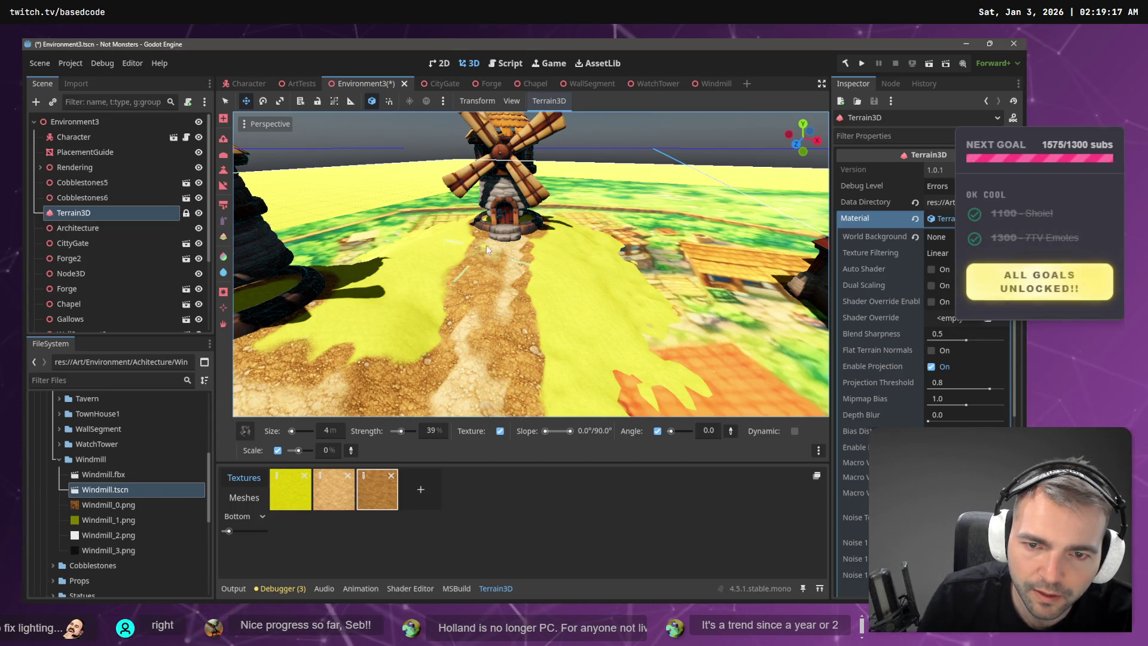
{"action": "left_click", "coordinate": [335, 486]}
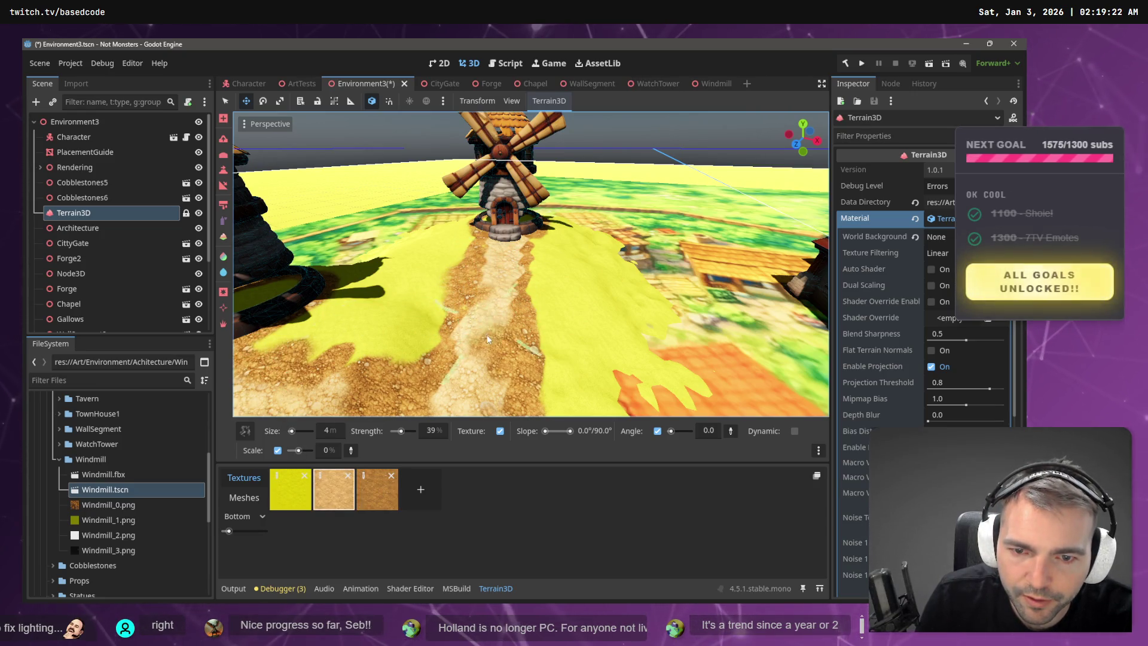
{"action": "left_click_drag", "start_coordinate": [485, 337], "coordinate": [502, 361]}
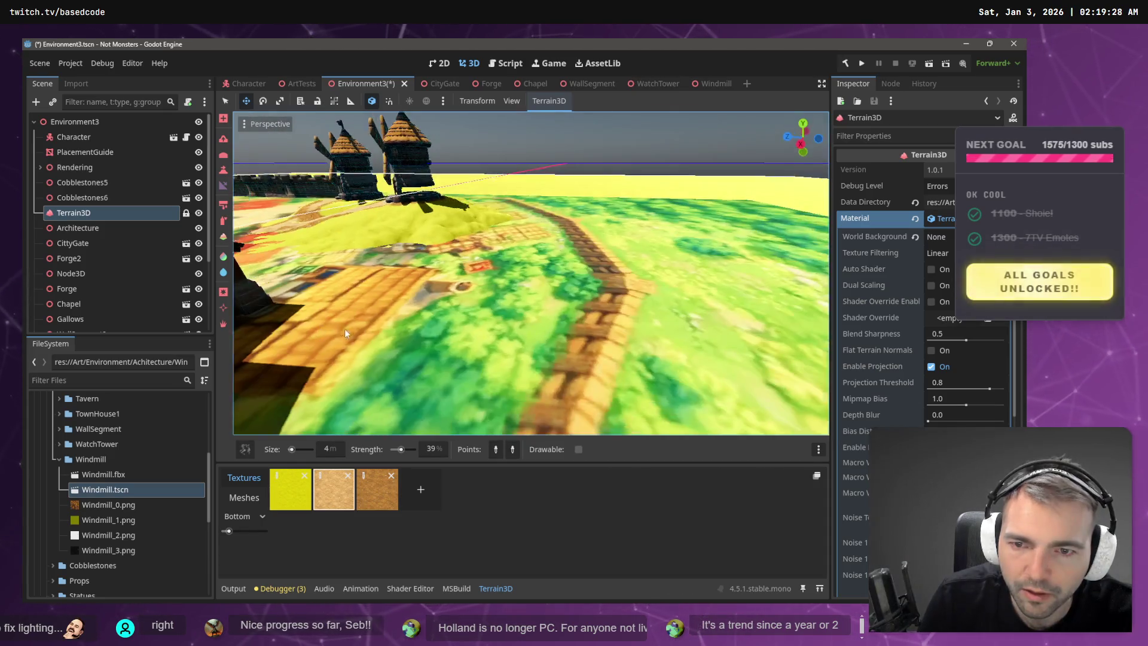
- Save and run the project, walk the character toward the windmill, then stop the test run
{"action": "key", "text": "F5"}
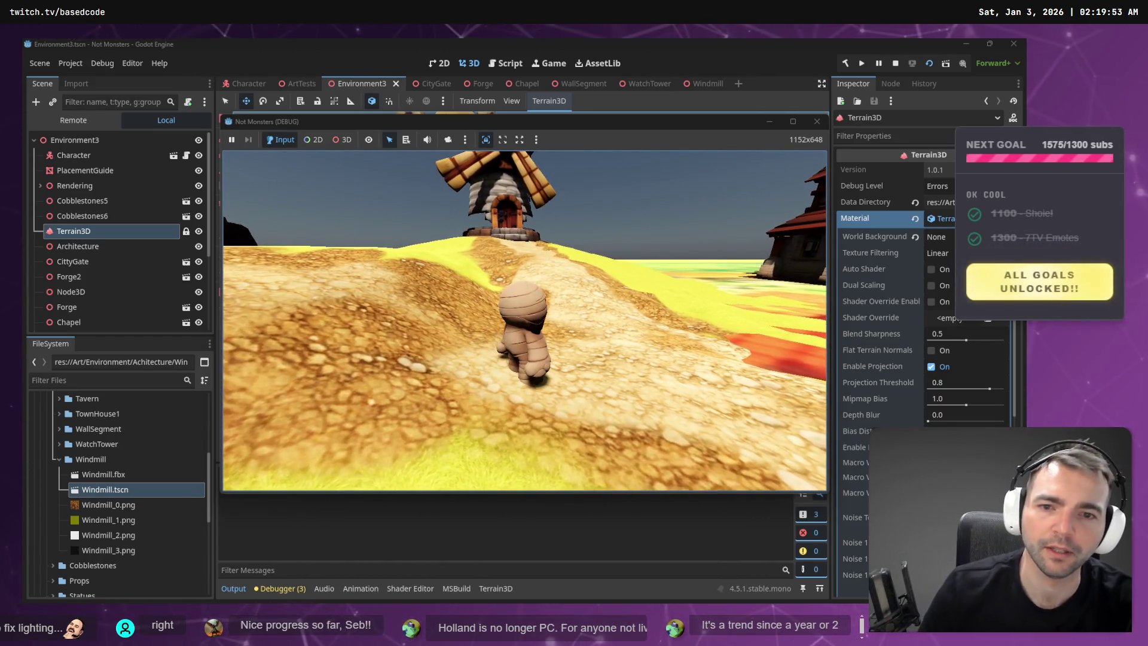
{"action": "key", "text": "F8"}
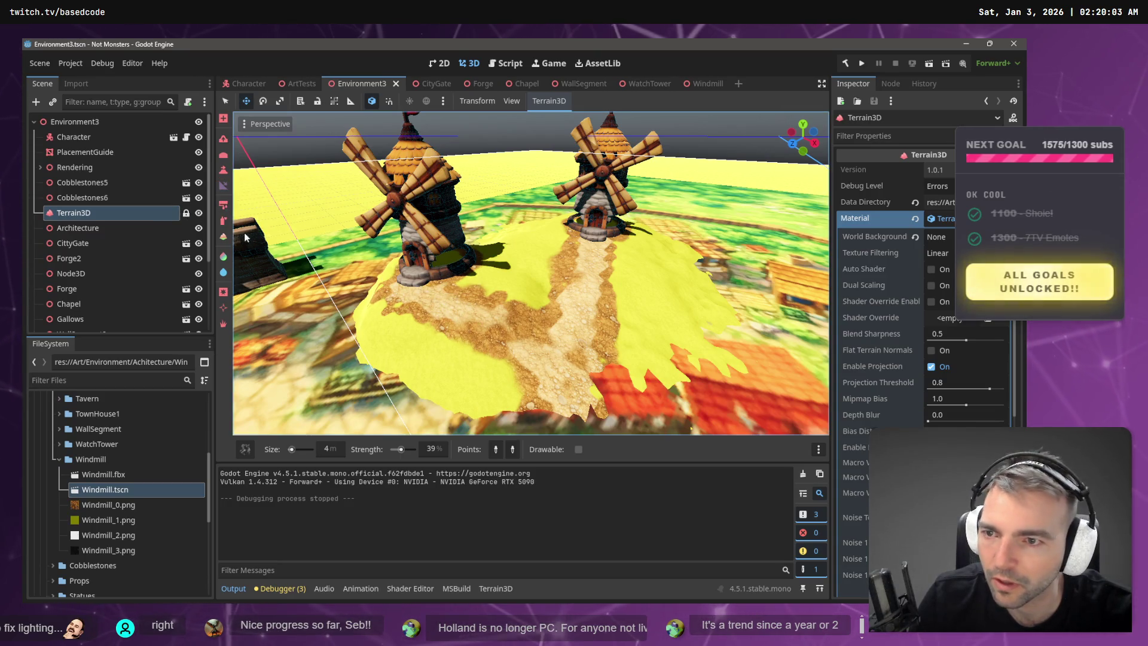
- Rework the terrain along the windmill path with the round Circle1 brush, then launch the scene
{"action": "left_click", "coordinate": [245, 449]}
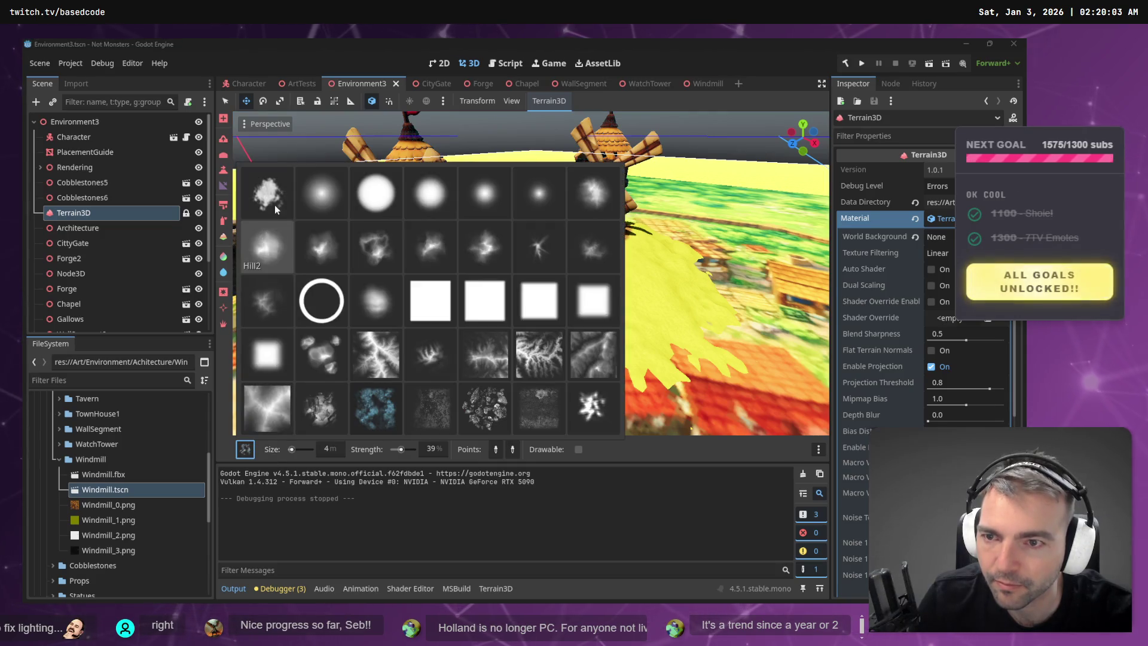
{"action": "left_click", "coordinate": [375, 196]}
{"action": "mouse_move", "coordinate": [414, 286]}
{"action": "left_mouse_down"}
{"action": "mouse_move", "coordinate": [479, 347]}
{"action": "mouse_move", "coordinate": [589, 418]}
{"action": "left_mouse_up"}
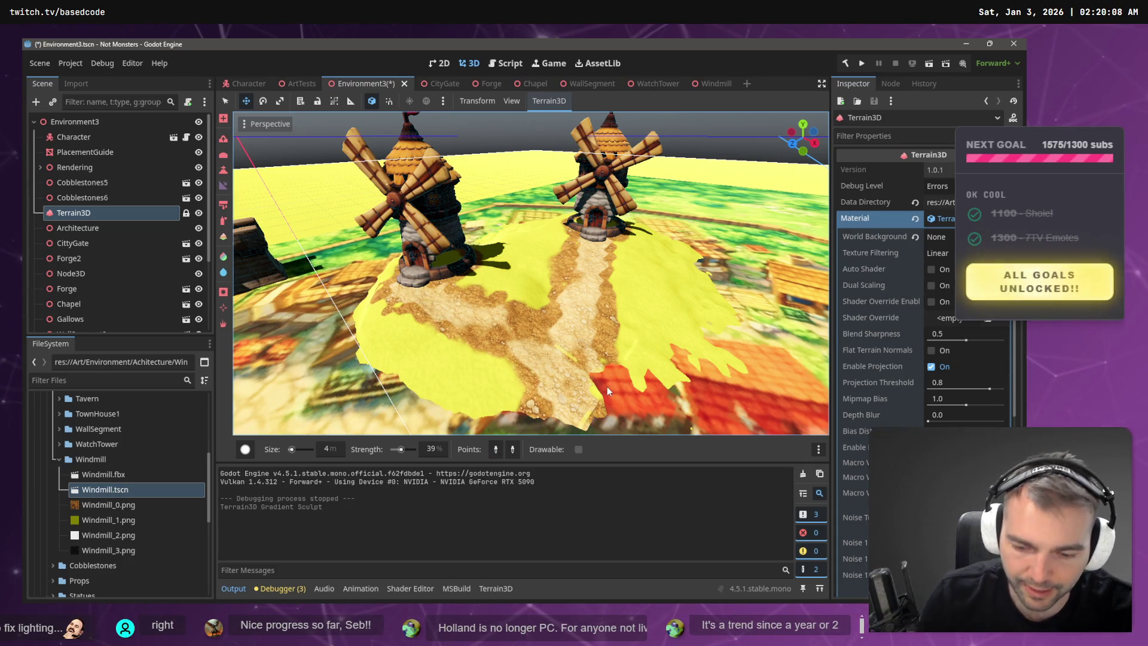
{"action": "key", "text": "F6"}
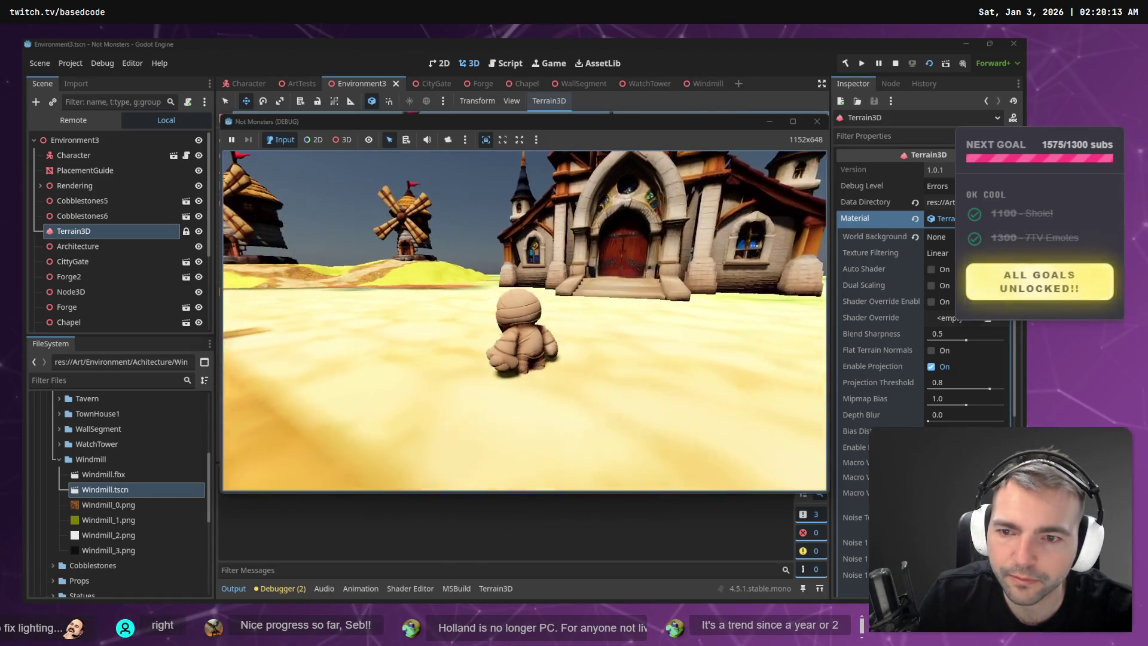
- Walk the character up the sandy hill to the windmill door and toward the red-roofed chapel, then stop the game
{"action": "key", "text": "w"}
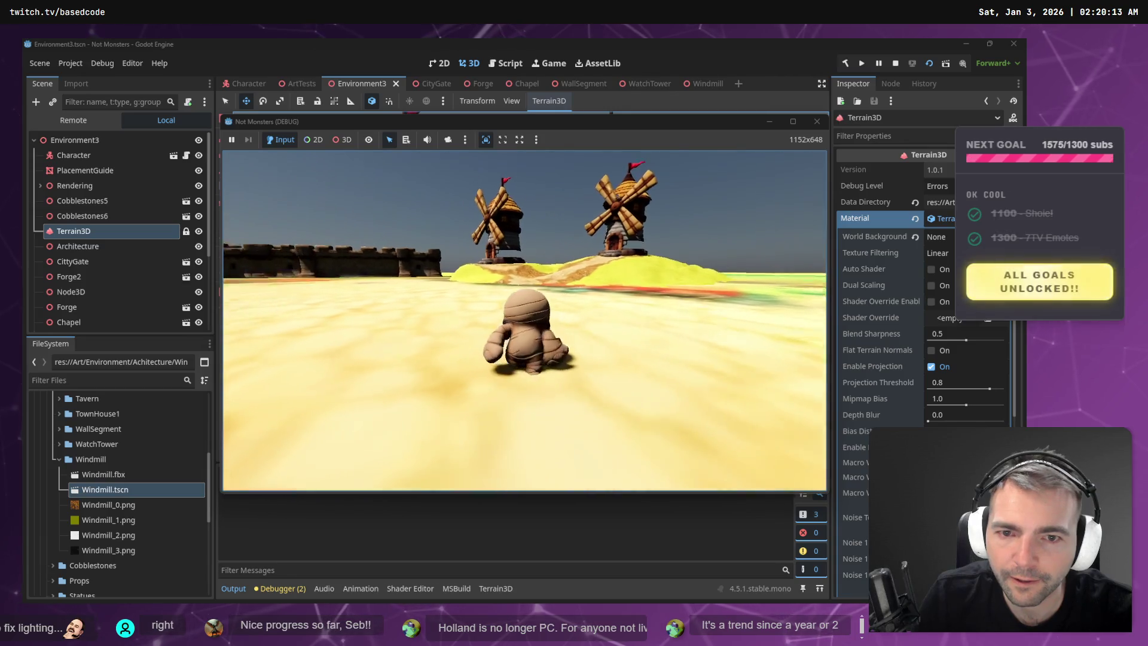
{"action": "key", "text": "w"}
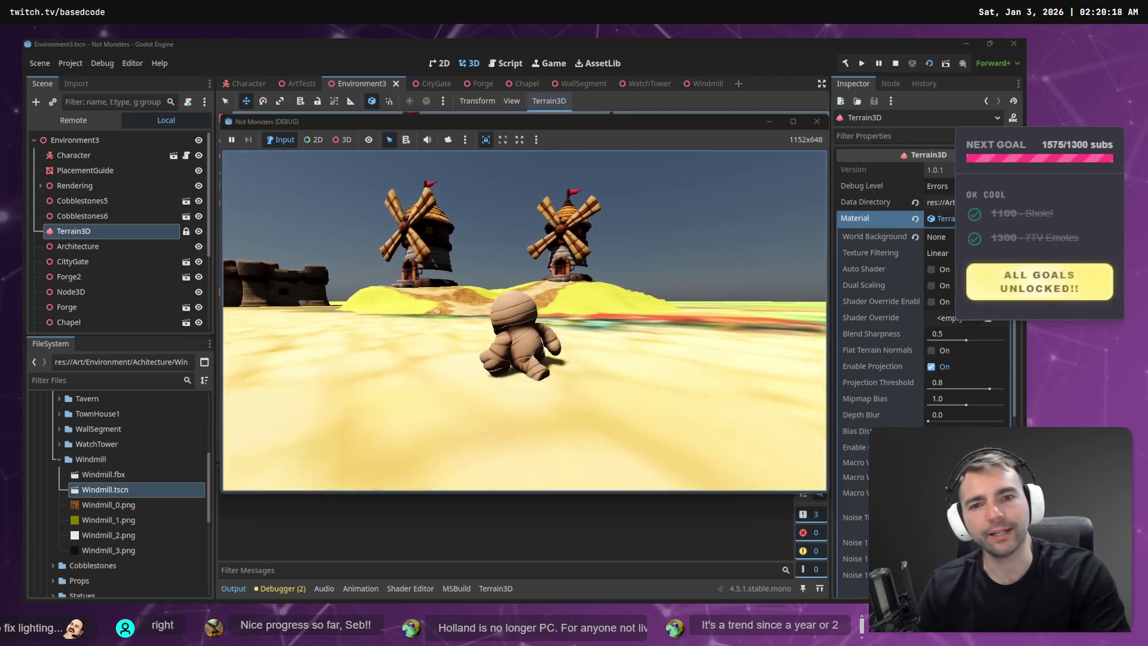
{"action": "key", "text": "w"}
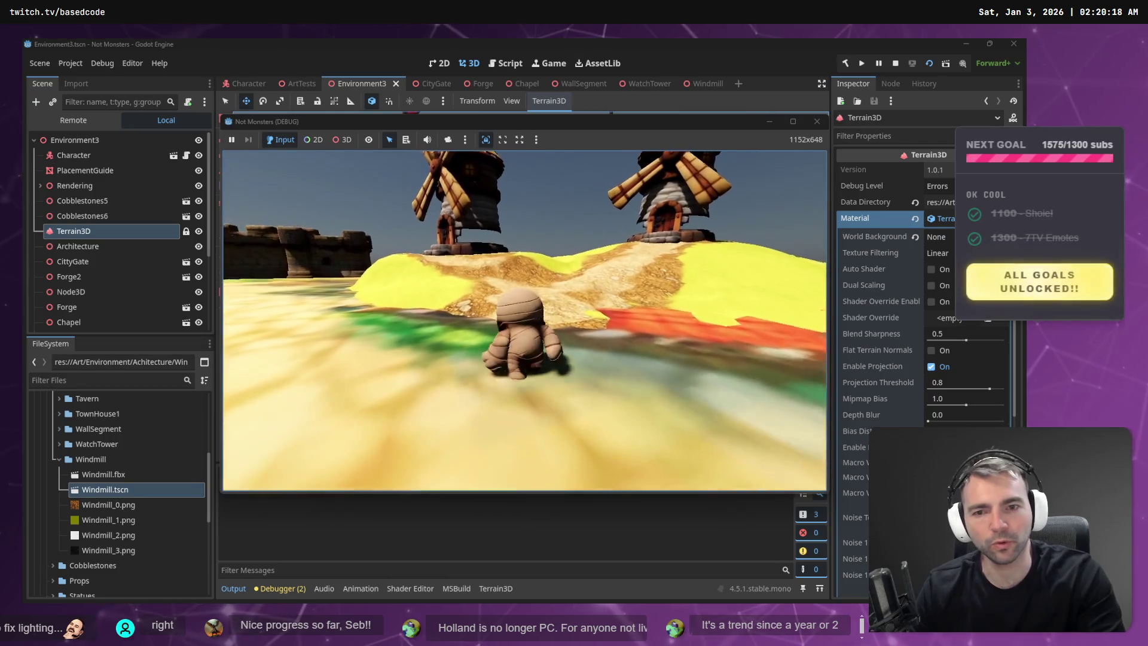
{"action": "key", "text": "w"}
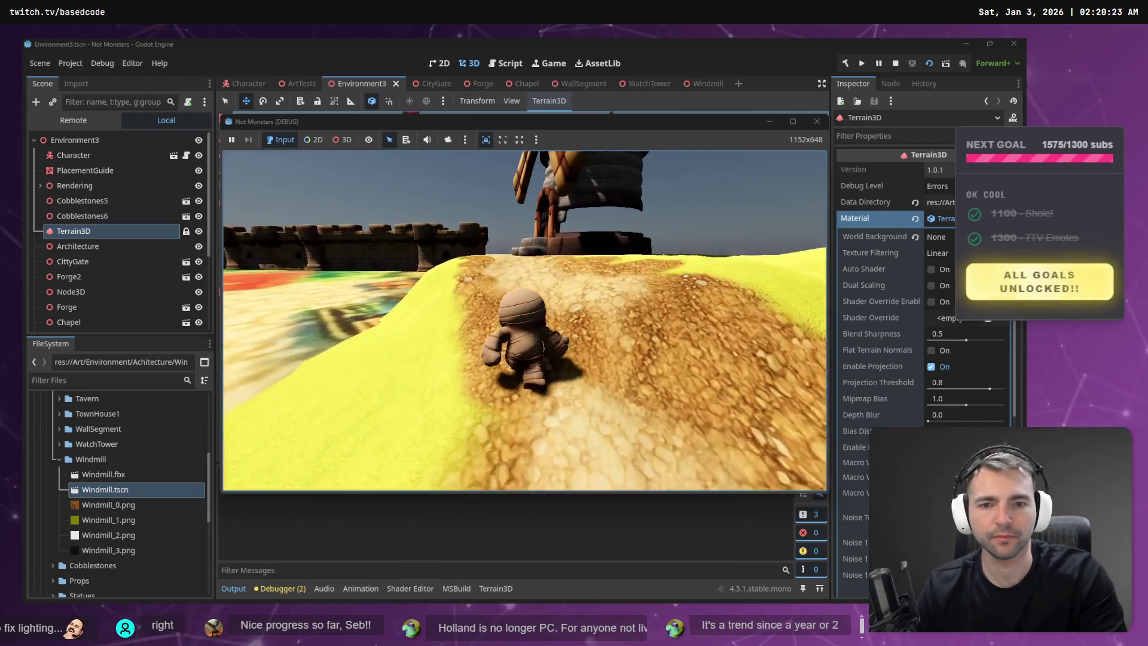
{"action": "key", "text": "w"}
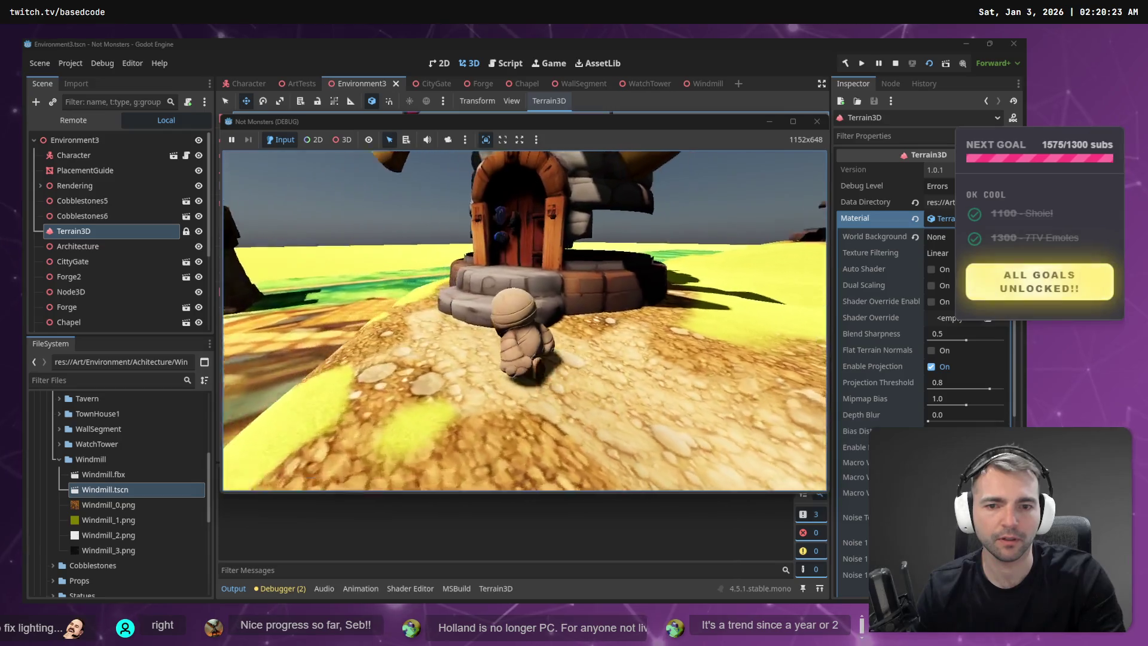
{"action": "key", "text": "w"}
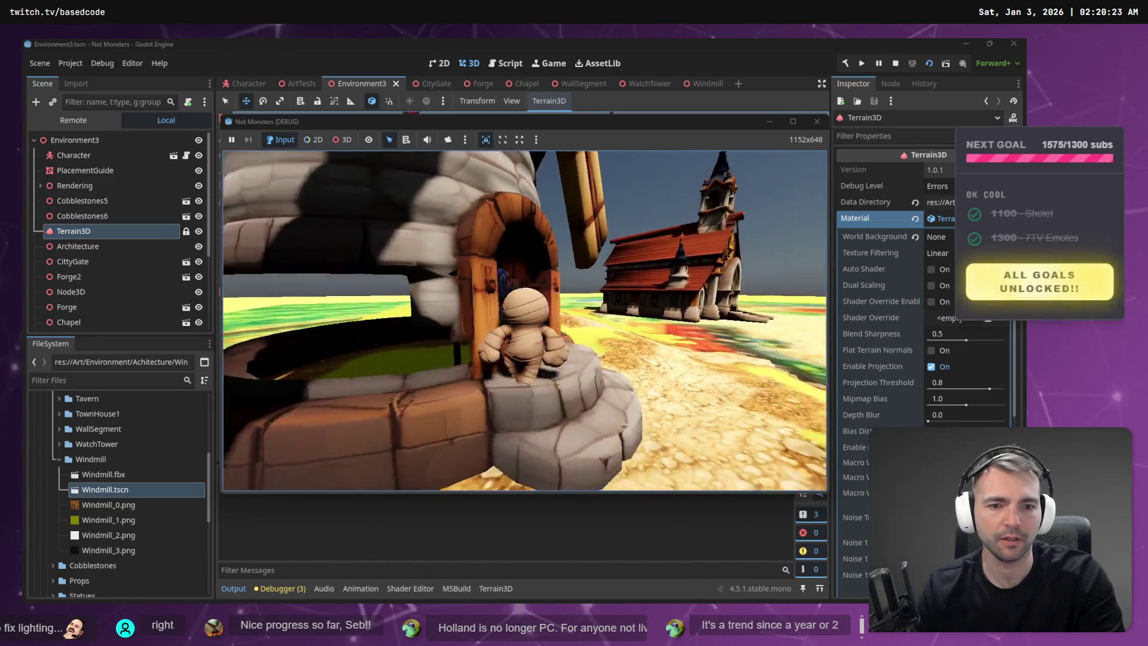
{"action": "key", "text": "w"}
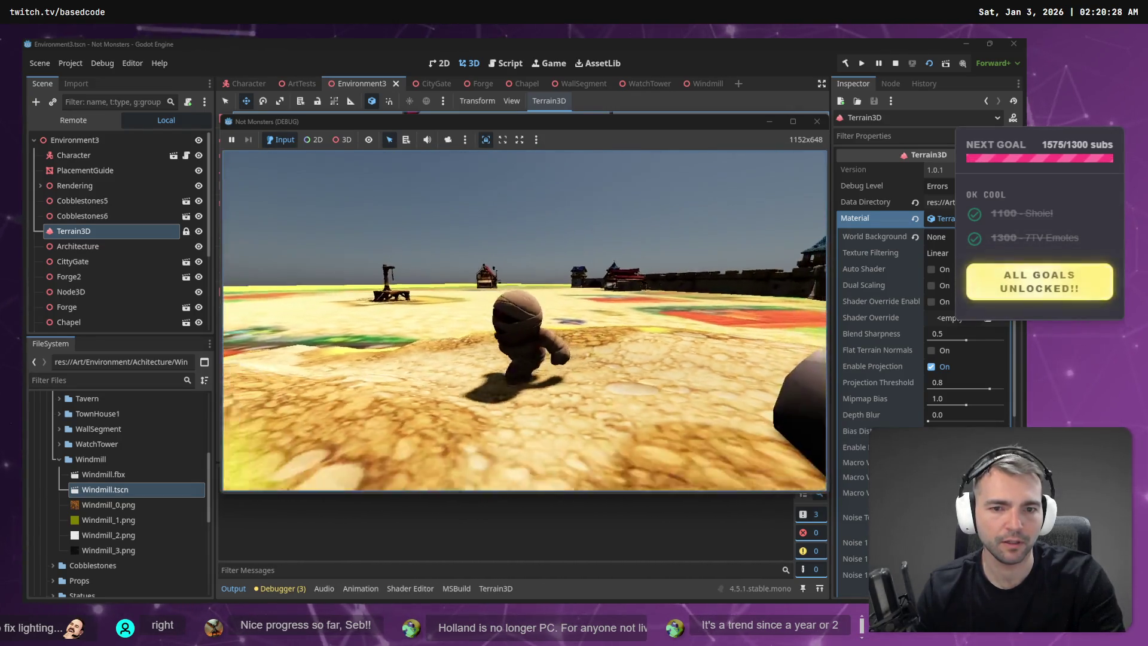
{"action": "key", "text": "w"}
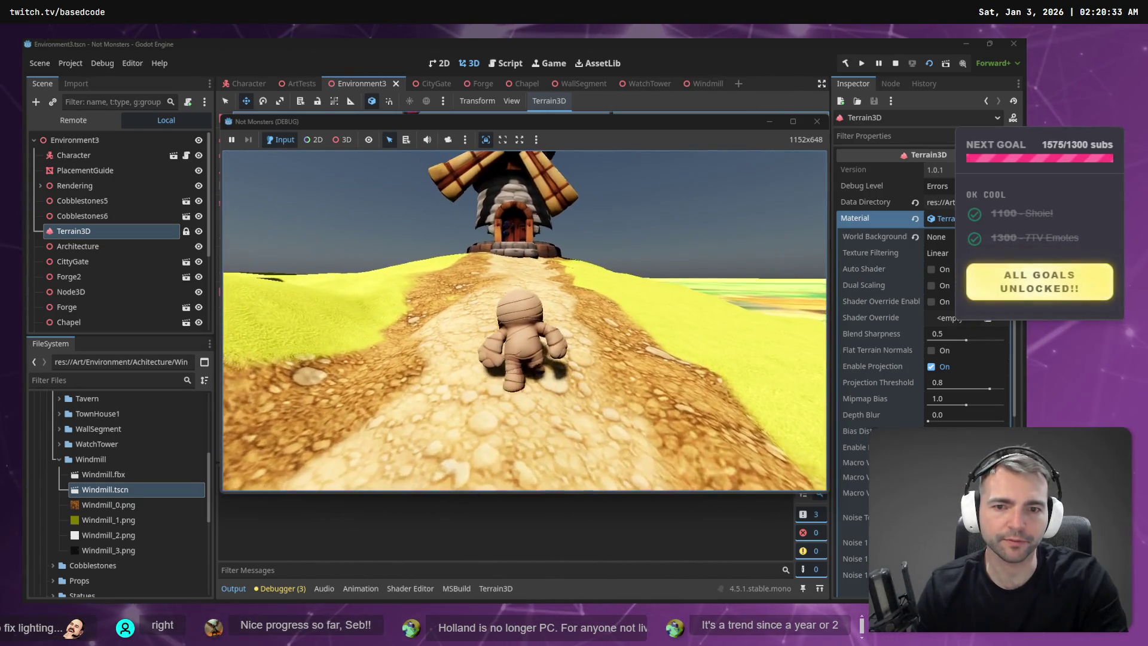
{"action": "key", "text": "F8"}
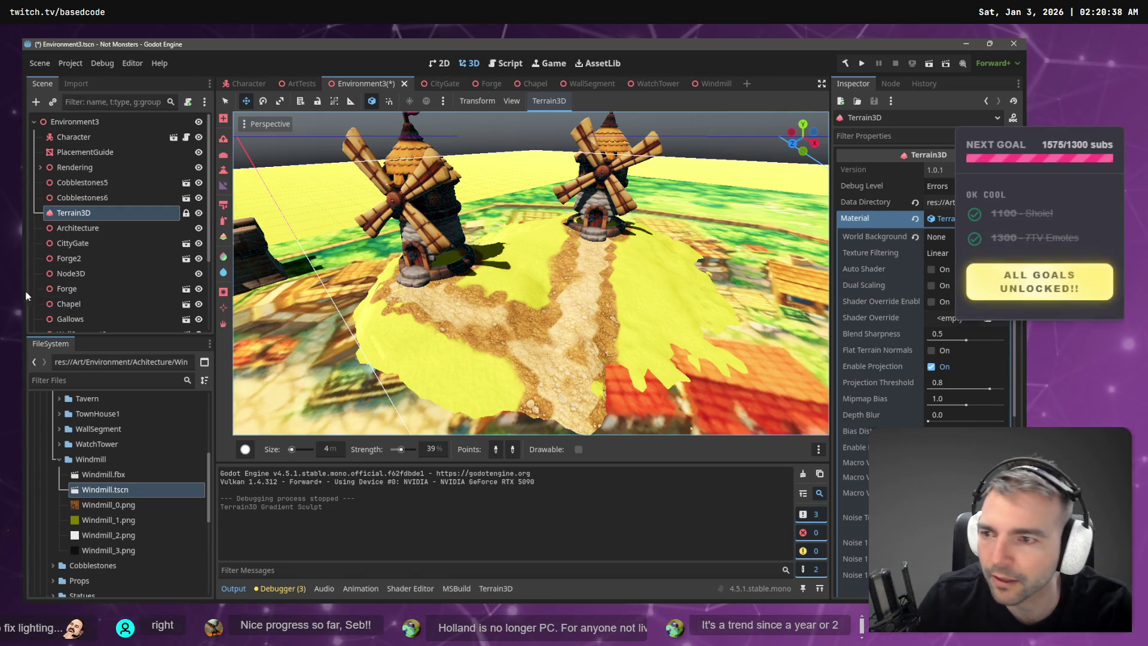
{"action": "left_click", "coordinate": [223, 221]}
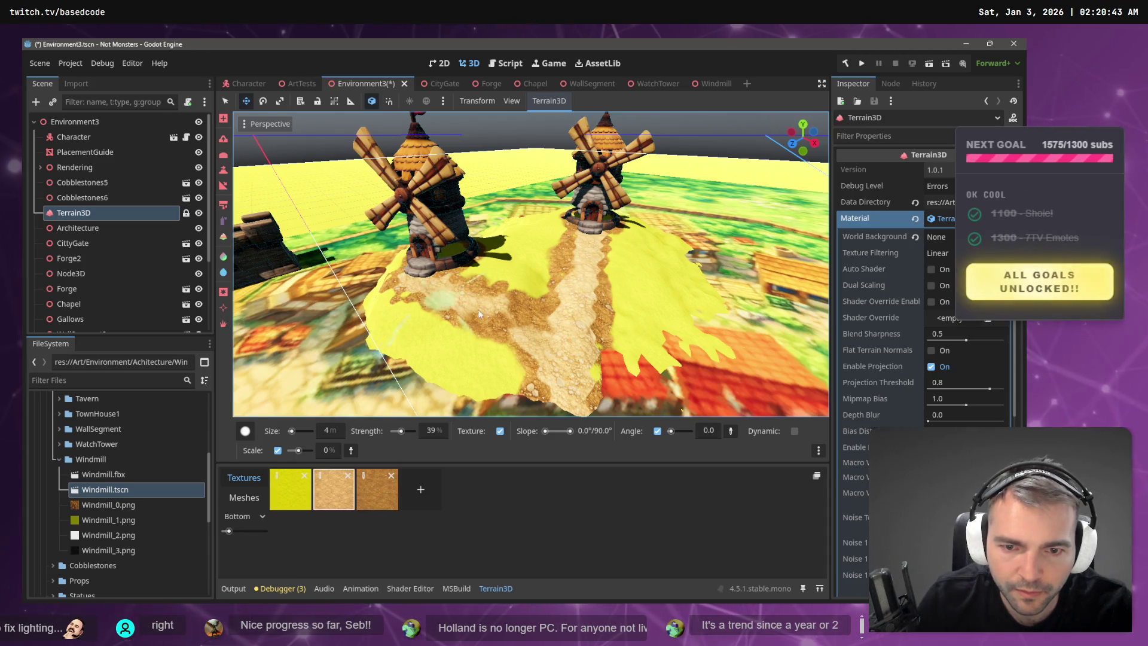
{"action": "left_click_drag", "start_coordinate": [425, 290], "coordinate": [549, 340]}
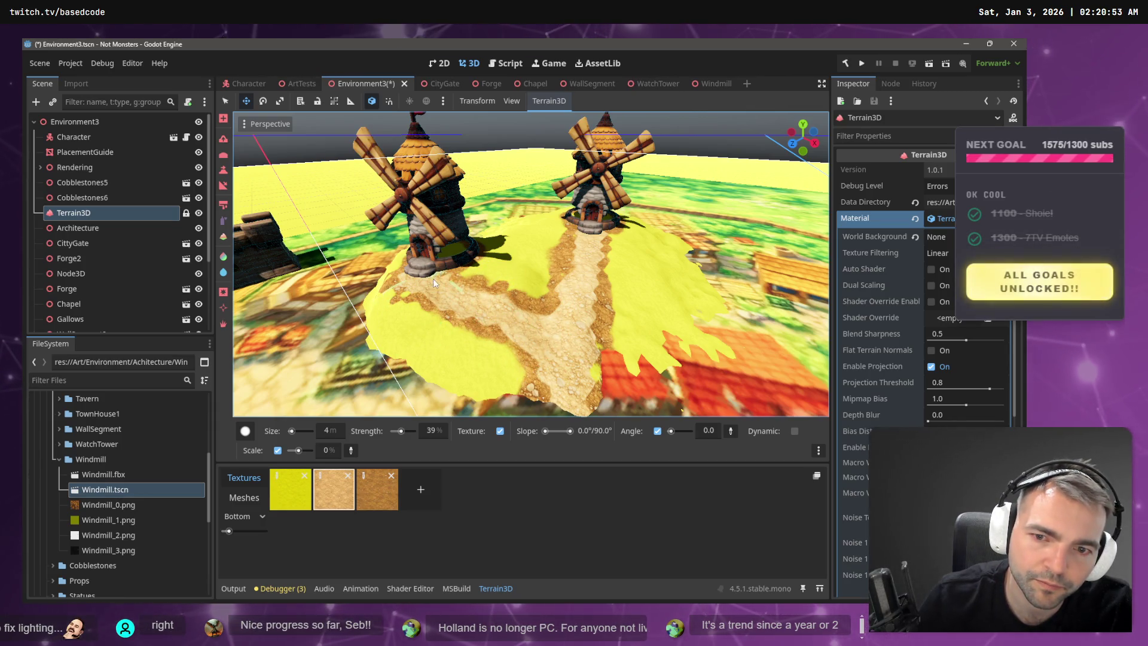
{"action": "scroll", "coordinate": [495, 294], "scroll_direction": "down", "scroll_amount": 10}
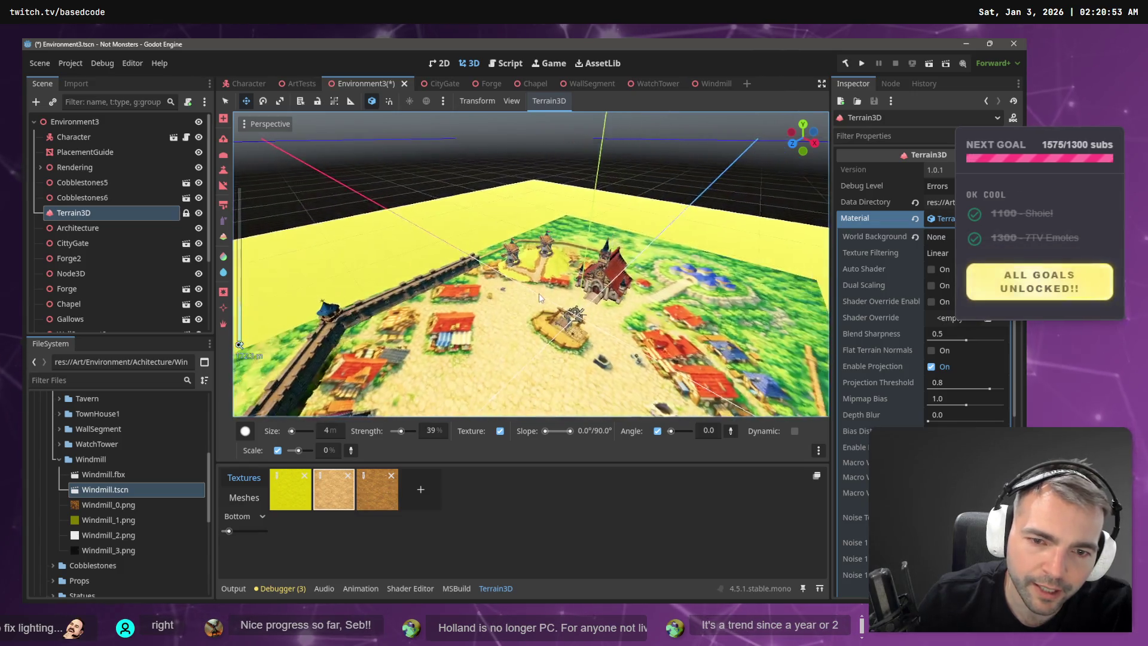
{"action": "scroll", "coordinate": [494, 294], "scroll_direction": "up", "scroll_amount": 8}
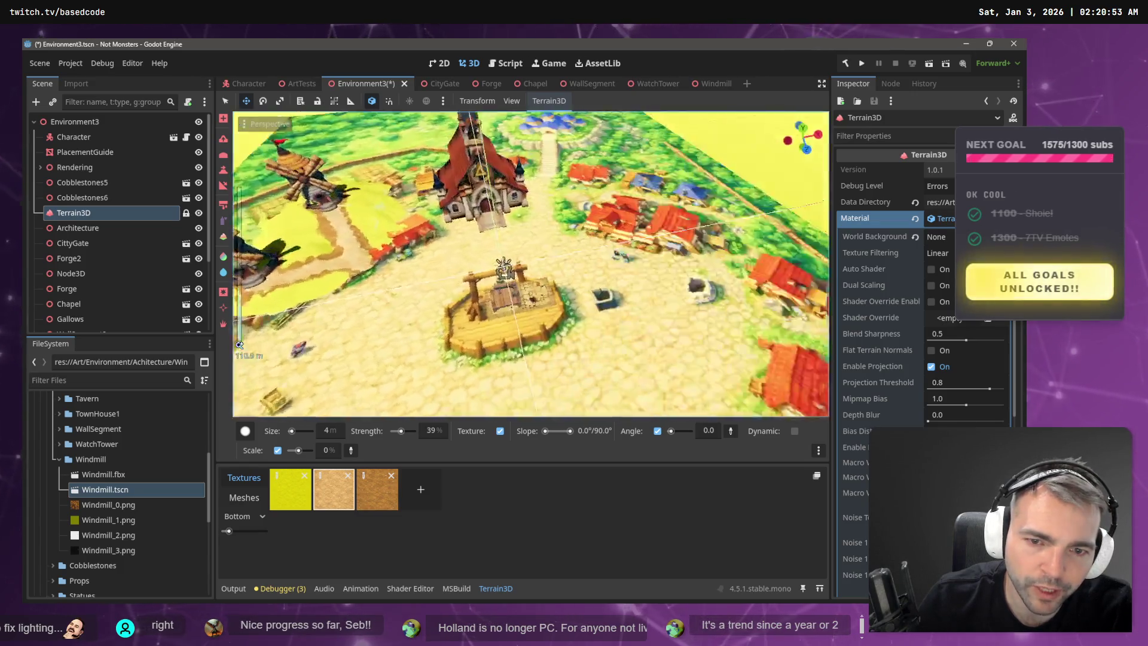
{"action": "scroll", "coordinate": [504, 269], "scroll_direction": "down", "scroll_amount": 5}
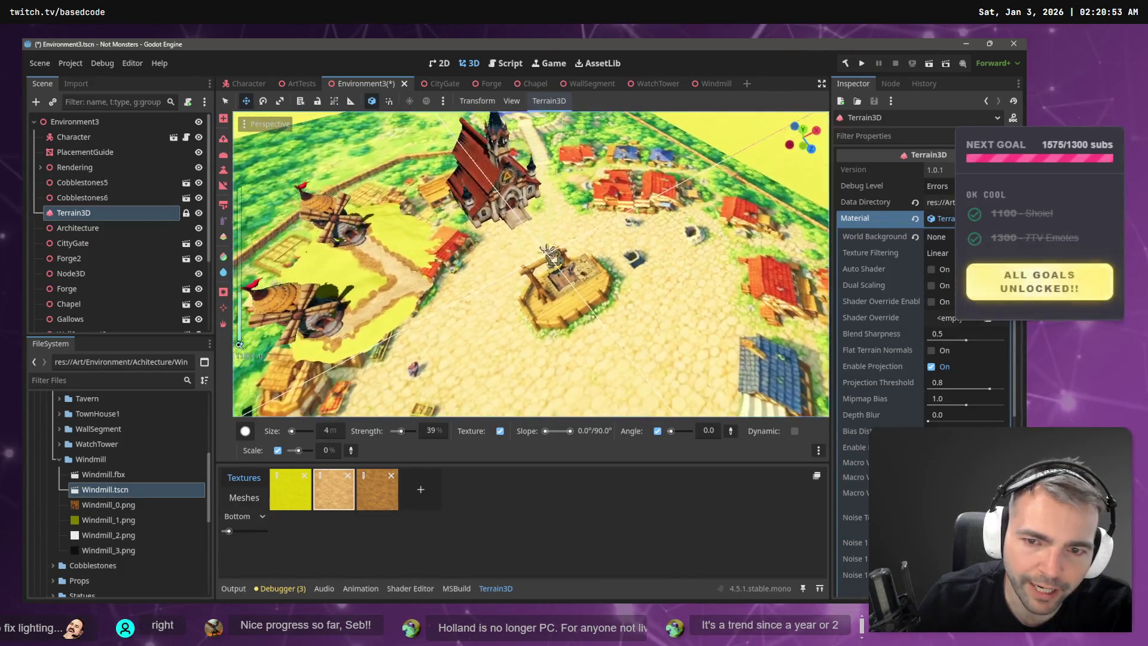
{"action": "scroll", "coordinate": [518, 291], "scroll_direction": "down", "scroll_amount": 2}
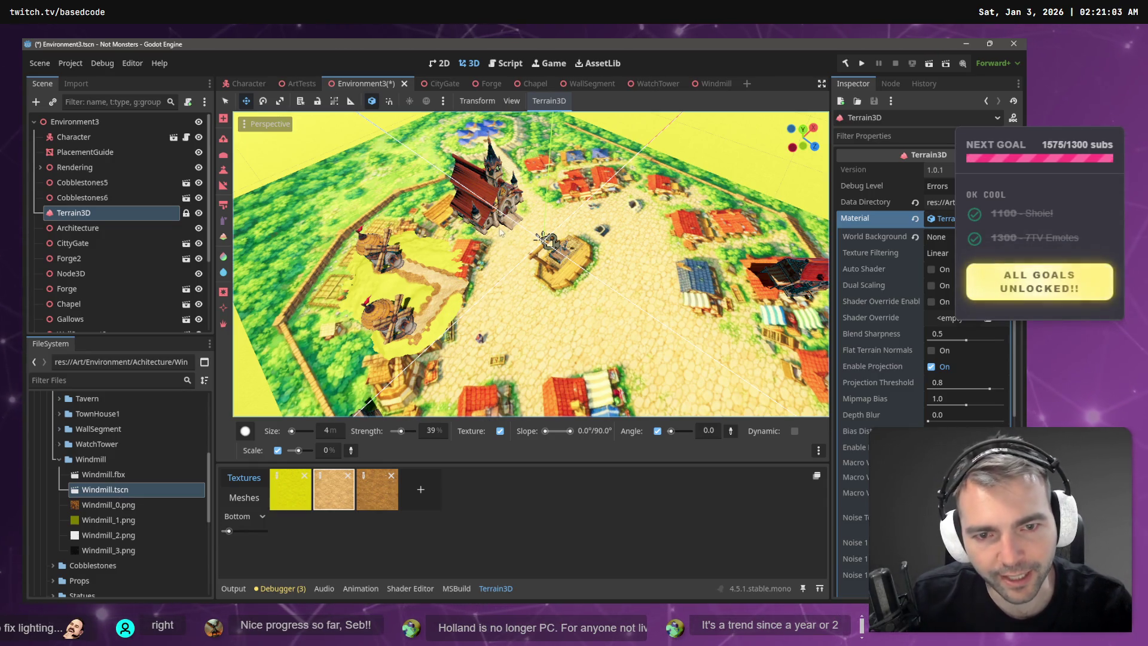
{"action": "left_click_drag", "start_coordinate": [643, 225], "coordinate": [550, 229]}
{"action": "scroll", "coordinate": [530, 264], "scroll_direction": "up", "scroll_amount": 3}
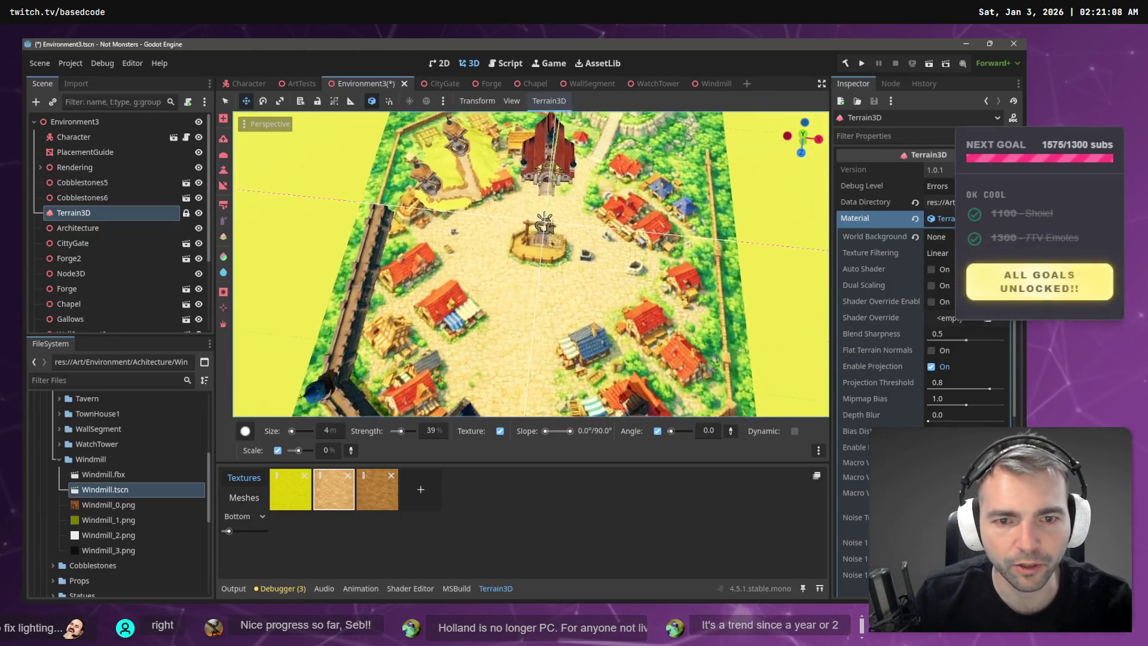
{"action": "scroll", "coordinate": [531, 264], "scroll_direction": "up", "scroll_amount": 8}
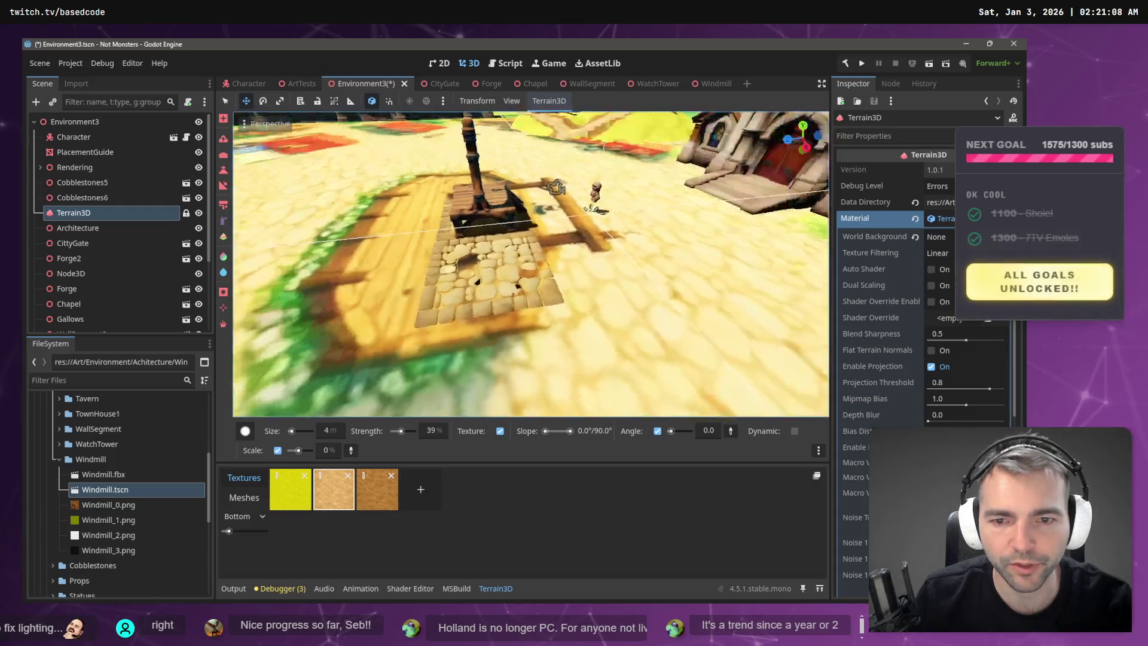
{"action": "scroll", "coordinate": [594, 215], "scroll_direction": "down", "scroll_amount": 5}
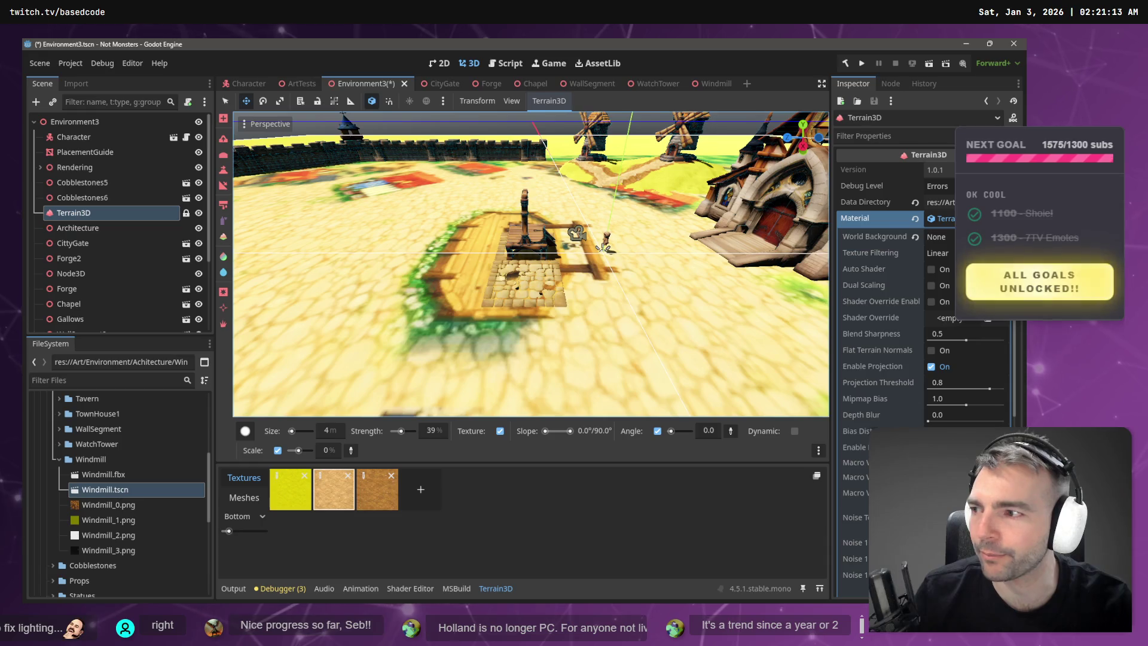
{"action": "key", "text": "alt+Tab"}
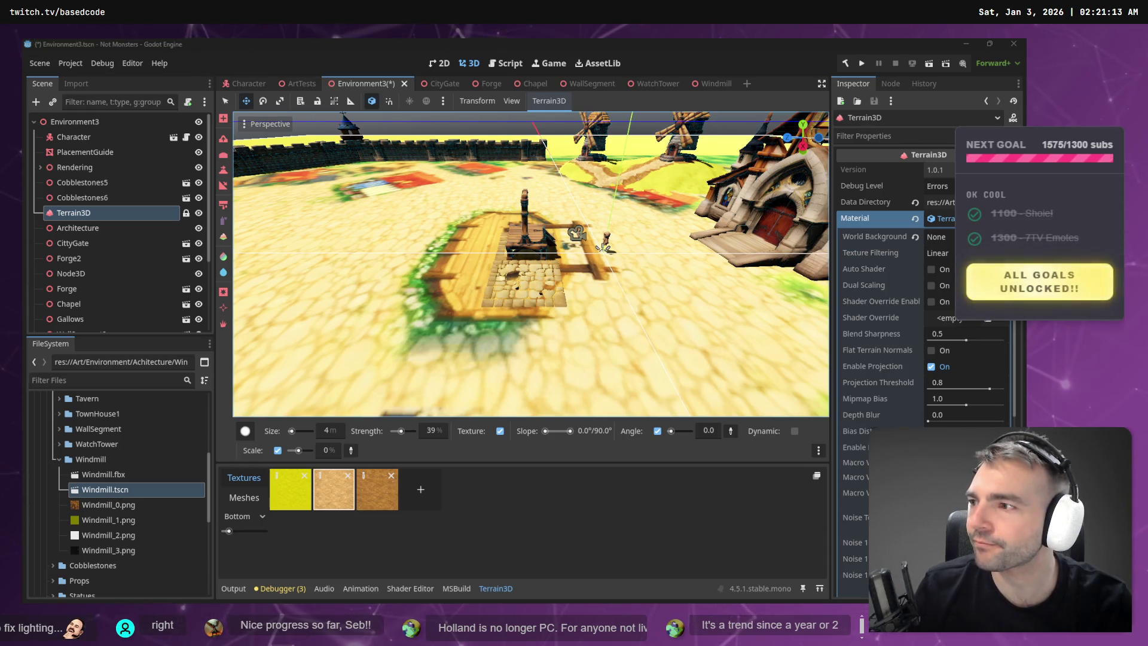
{"action": "key", "text": "alt+Tab"}
{"action": "key", "text": "ctrl+s"}
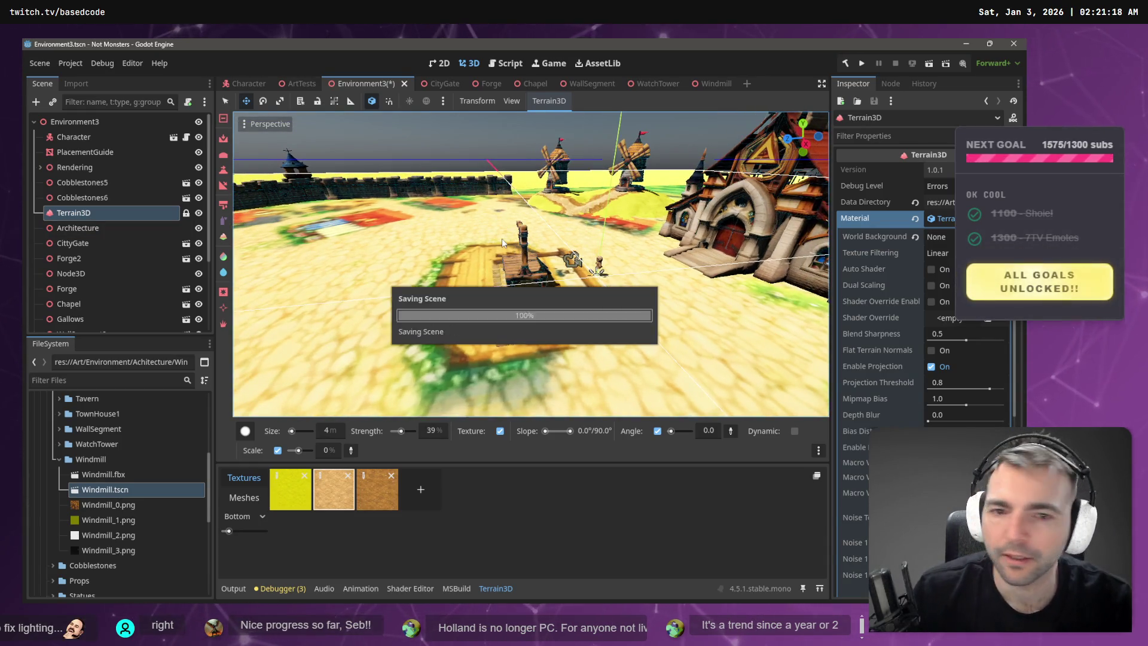
{"action": "left_click_drag", "start_coordinate": [633, 266], "coordinate": [505, 301]}
{"action": "left_click_drag", "start_coordinate": [509, 245], "coordinate": [509, 241]}
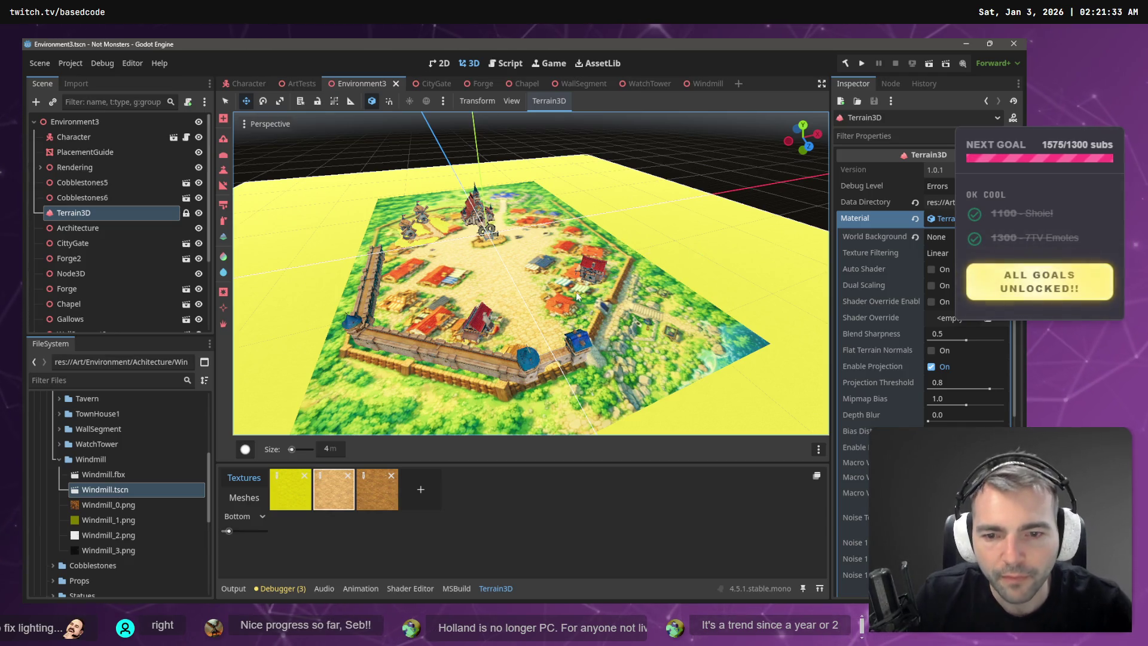
{"action": "mouse_move", "coordinate": [508, 241]}
{"action": "left_mouse_down"}
{"action": "mouse_move", "coordinate": [508, 206]}
{"action": "mouse_move", "coordinate": [569, 289]}
{"action": "left_mouse_up"}
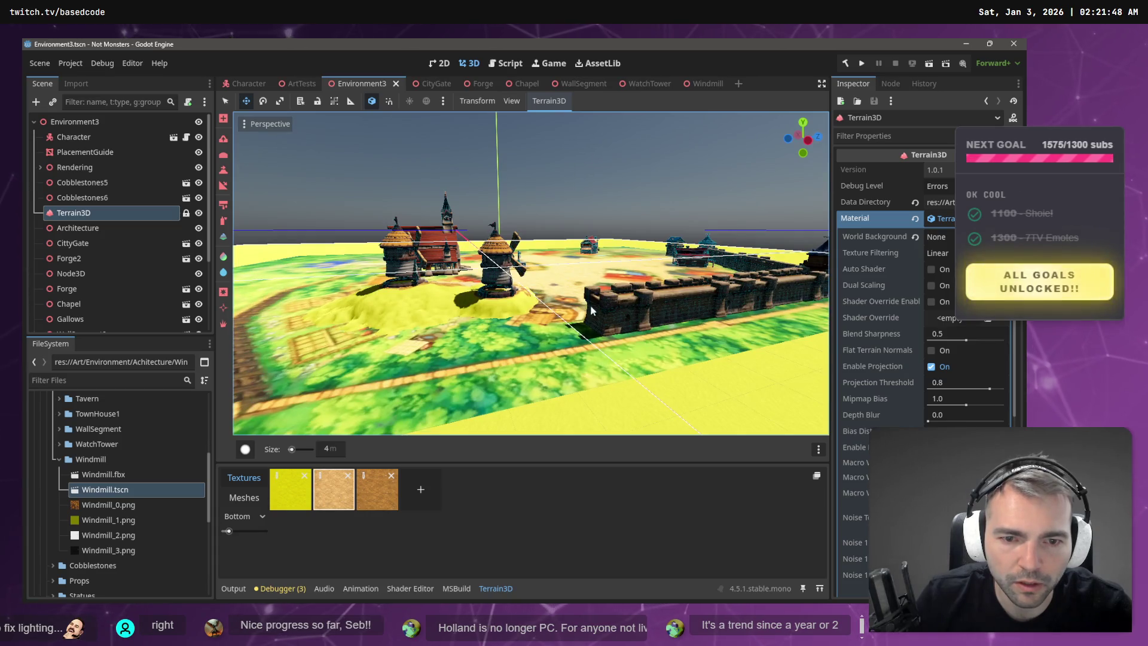
{"action": "left_click_drag", "start_coordinate": [552, 328], "coordinate": [446, 350]}
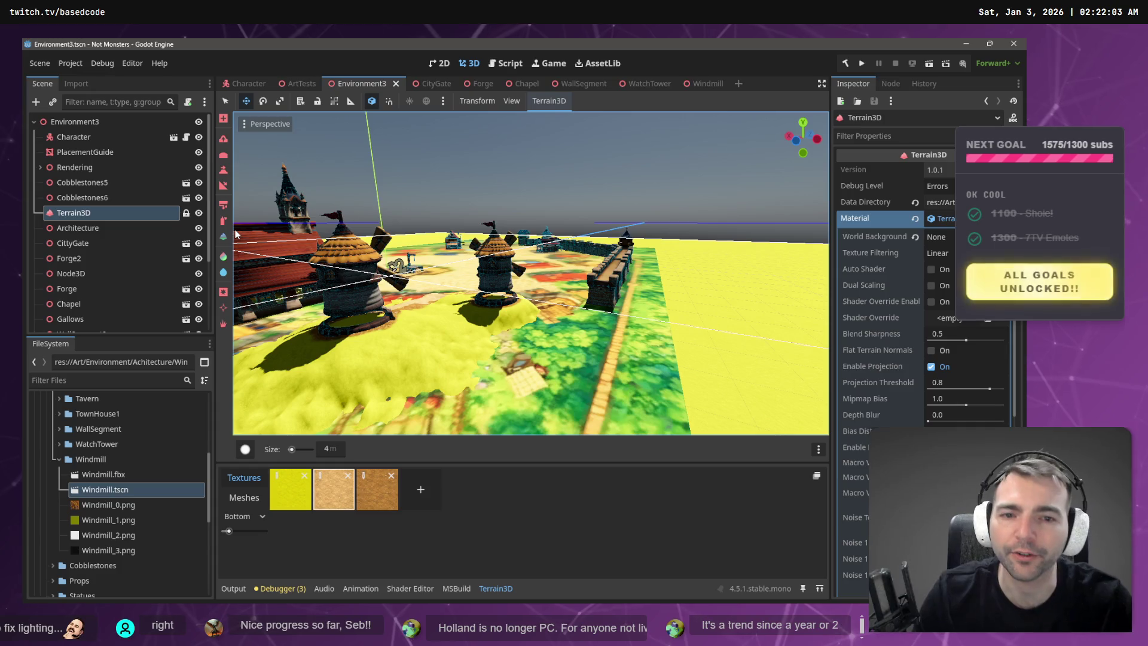
{"action": "scroll", "coordinate": [86, 293], "scroll_direction": "down", "scroll_amount": 3}
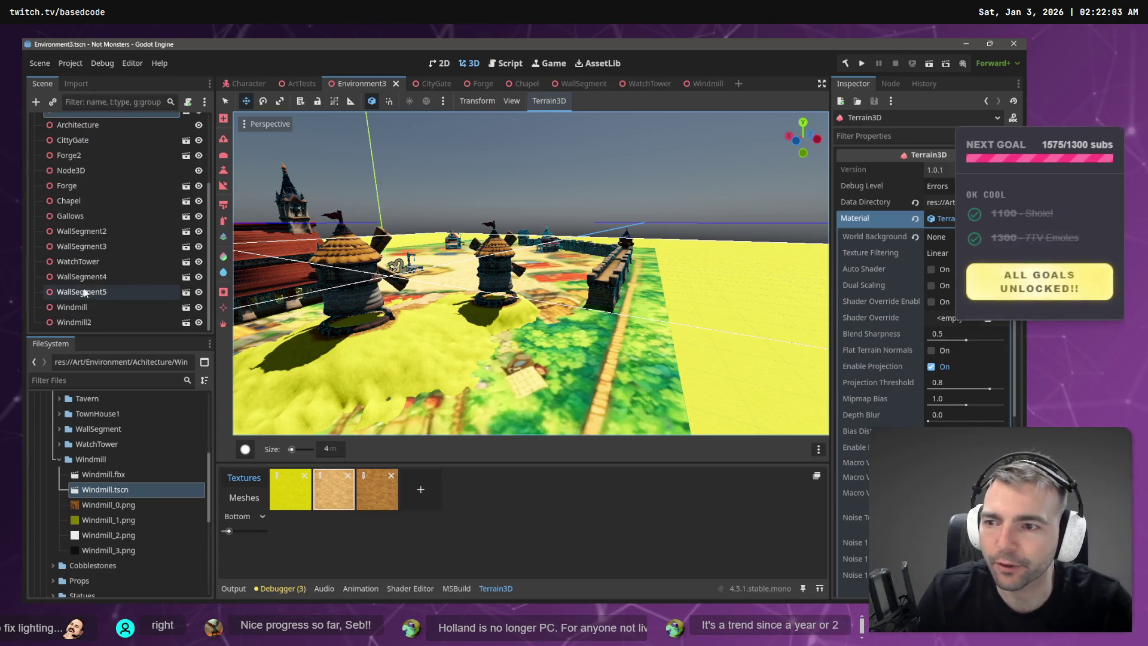
- Duplicate WallSegment5, then slide the copy along X and rotate it about -6° on Y
{"action": "left_click", "coordinate": [91, 308]}
{"action": "left_click", "coordinate": [89, 292]}
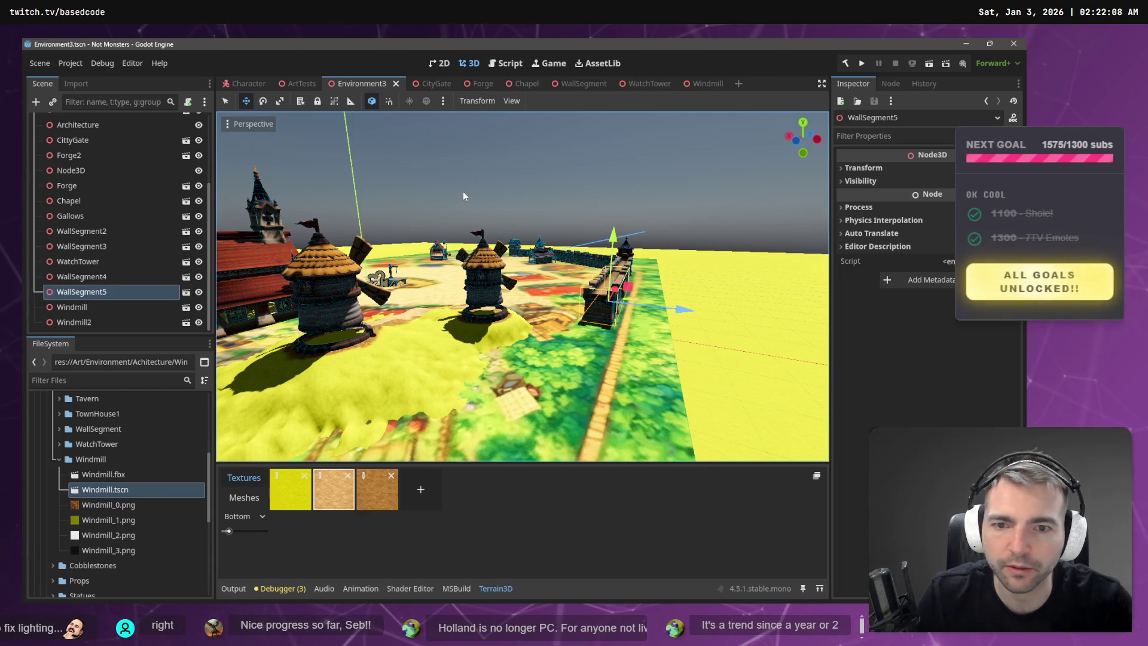
{"action": "key", "text": "ctrl+d"}
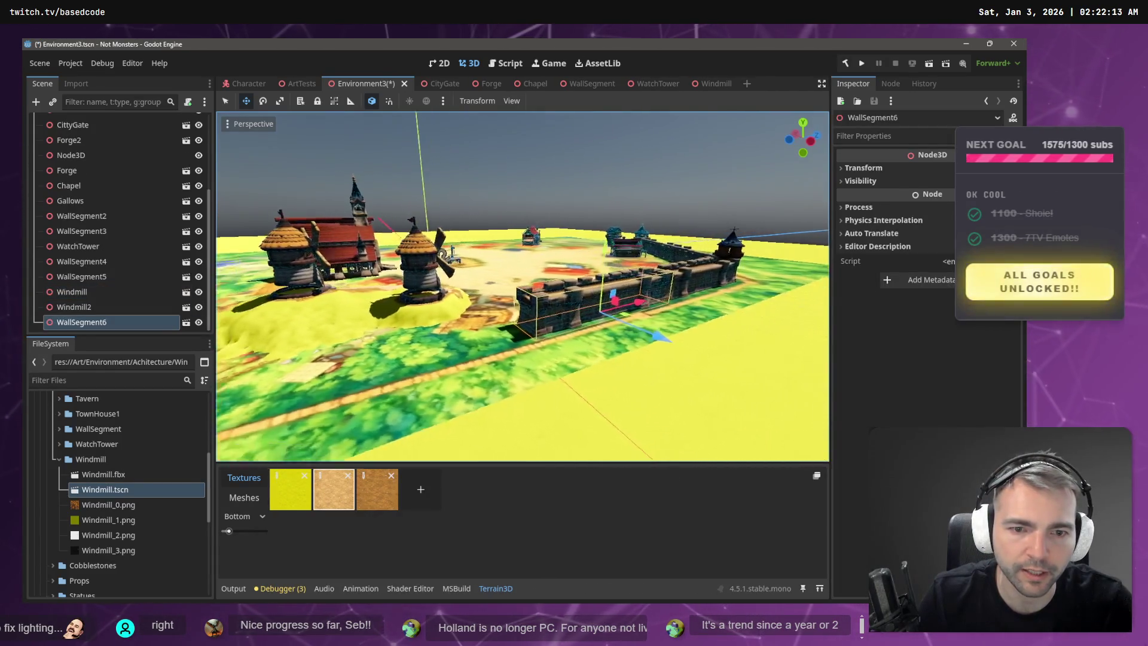
{"action": "scroll", "coordinate": [654, 239], "scroll_direction": "down", "scroll_amount": 2}
{"action": "left_click_drag", "start_coordinate": [631, 319], "coordinate": [521, 327]}
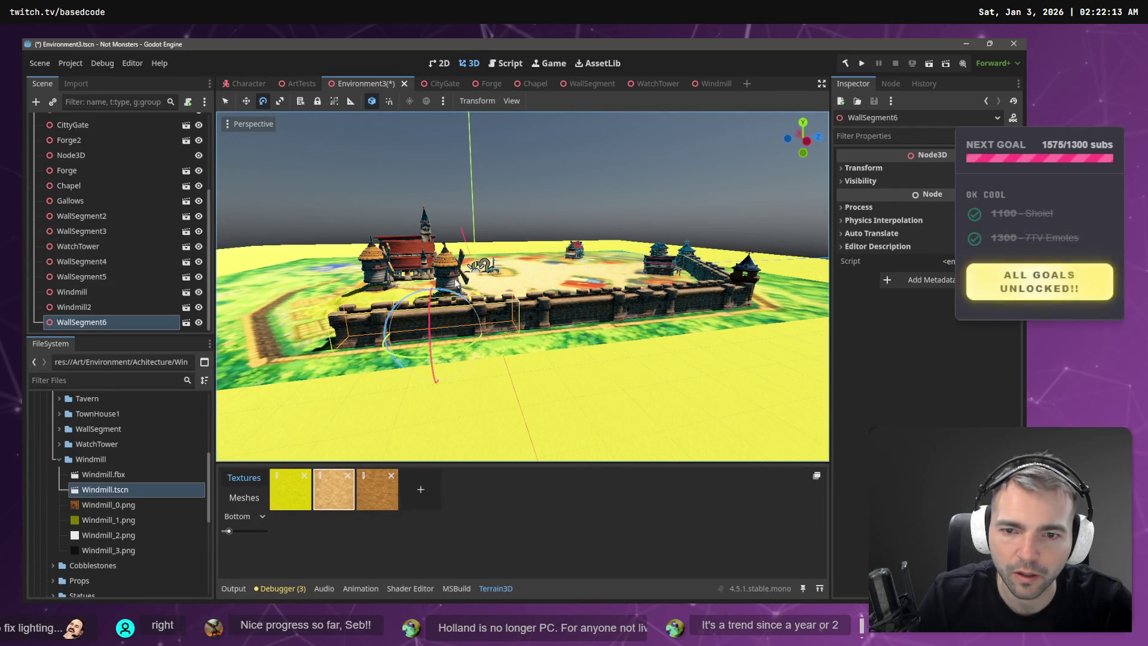
{"action": "left_click_drag", "start_coordinate": [450, 291], "coordinate": [437, 259]}
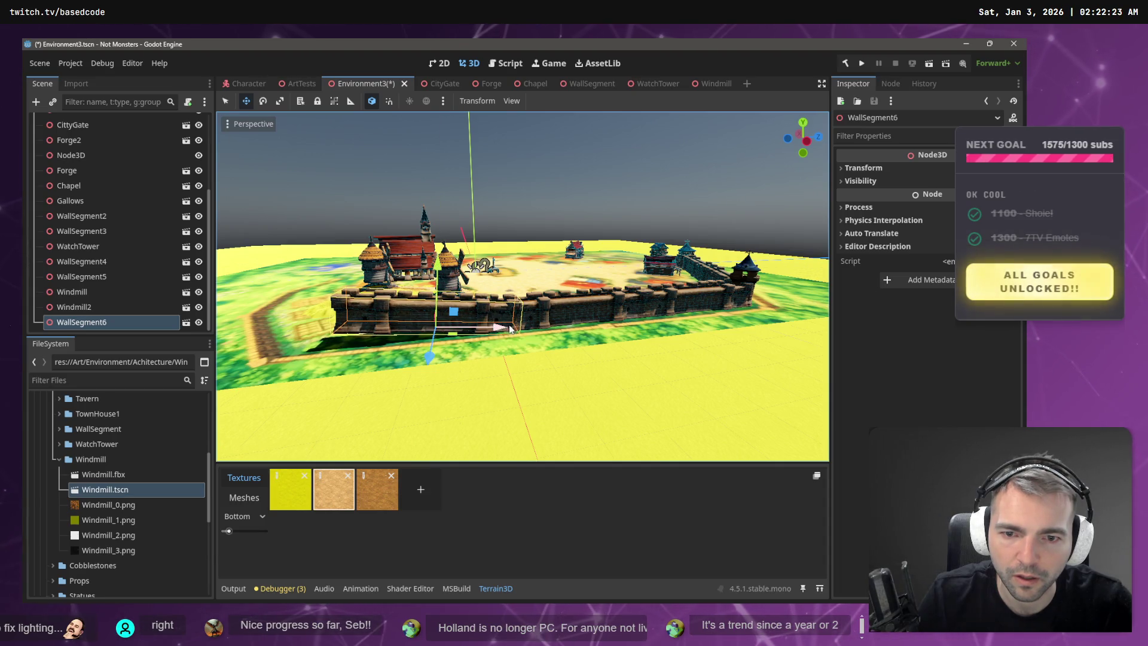
- Fly along the wall past the windmills and chapel to check the new segment, and save Environment3
{"action": "key", "text": "w"}
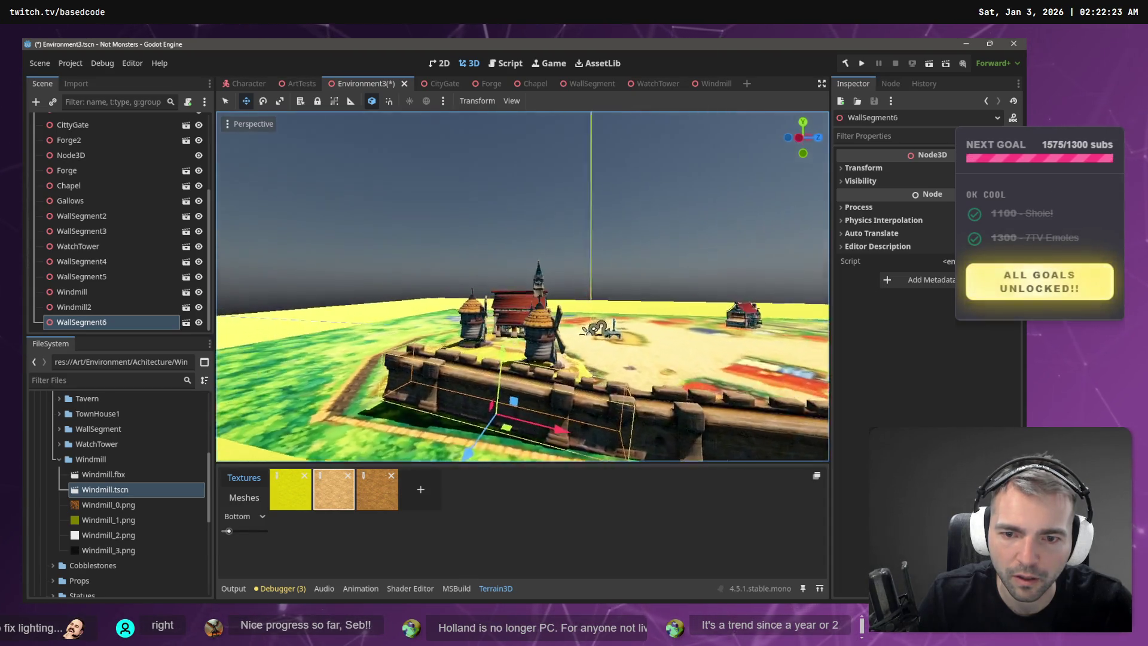
{"action": "key", "text": "s"}
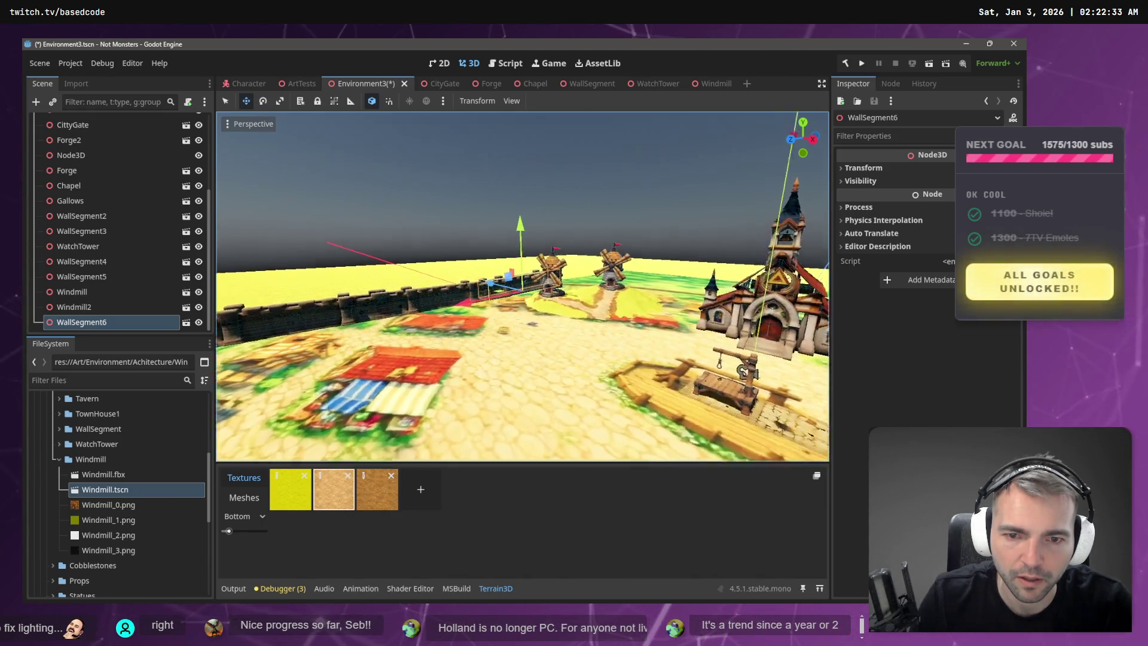
{"action": "key", "text": "w"}
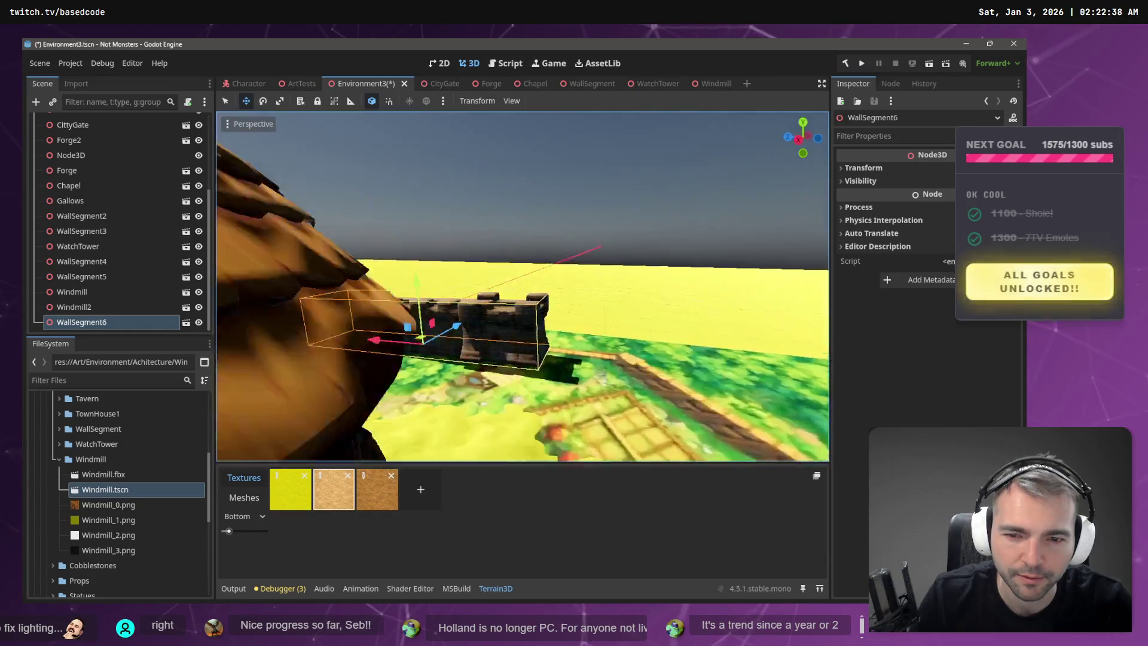
{"action": "key", "text": "w"}
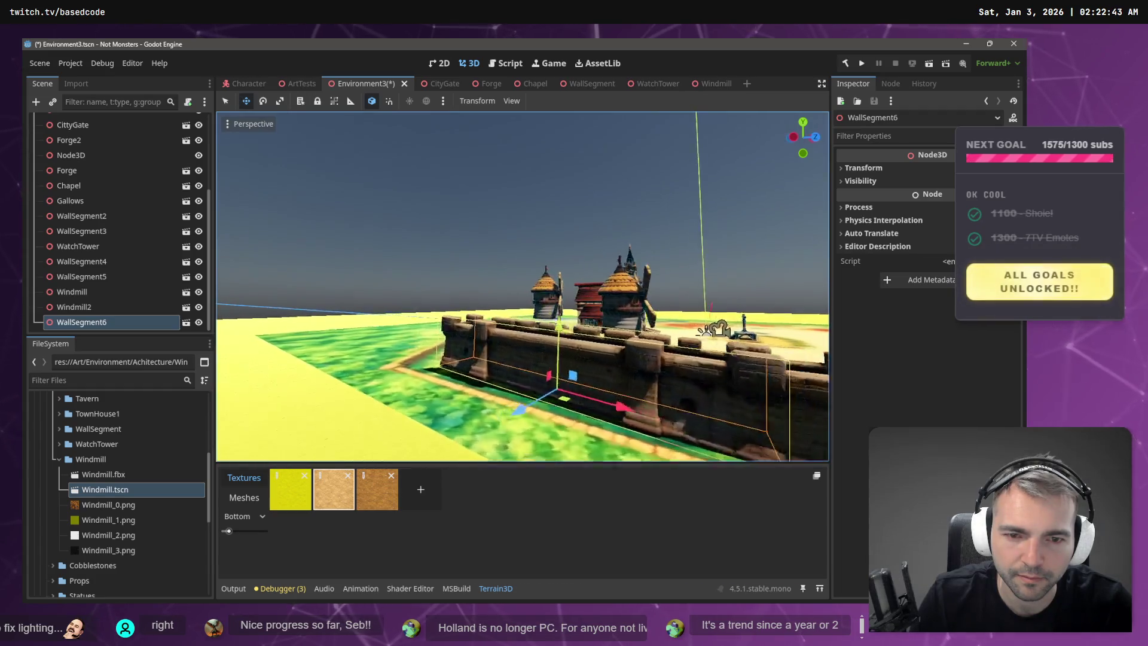
{"action": "key", "text": "w"}
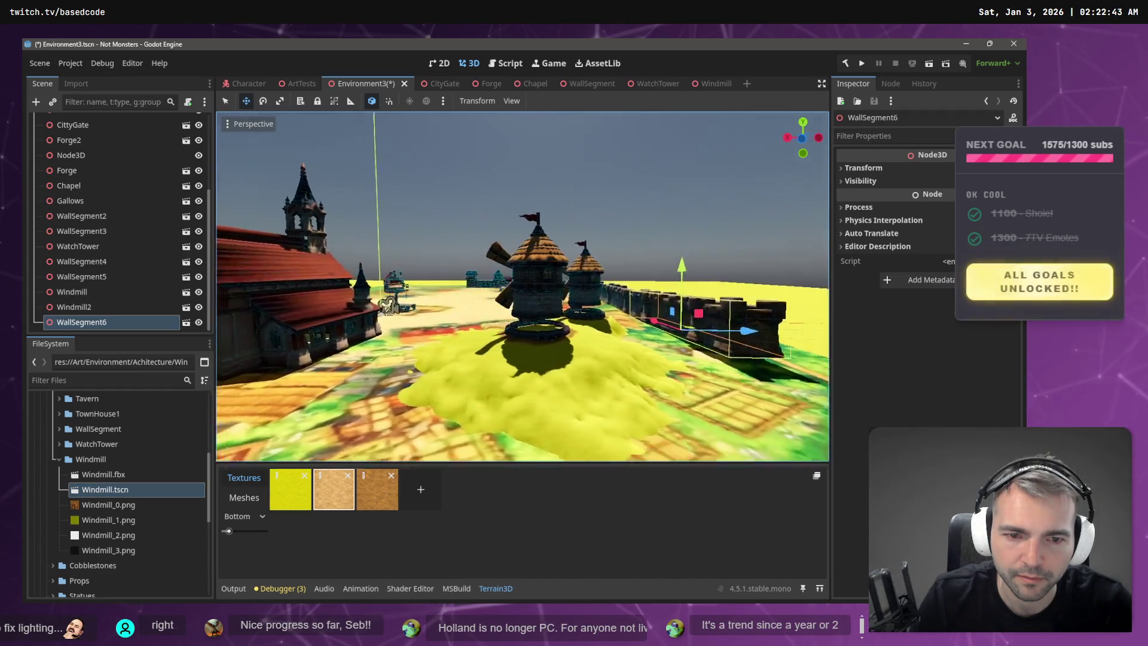
{"action": "key", "text": "w"}
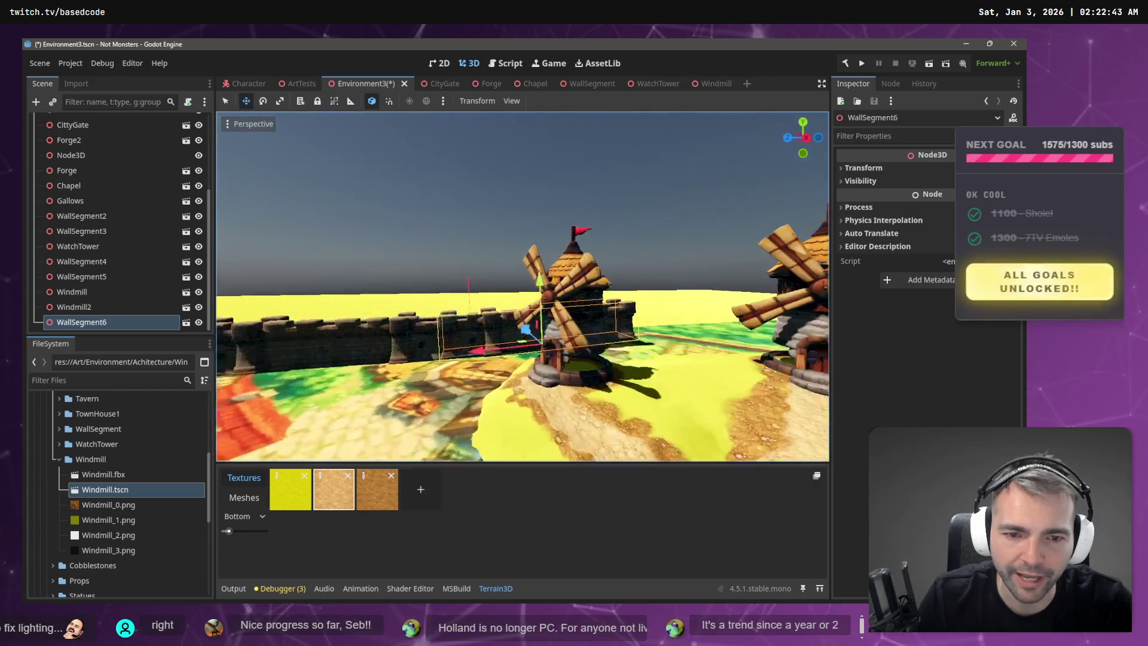
{"action": "key", "text": "w"}
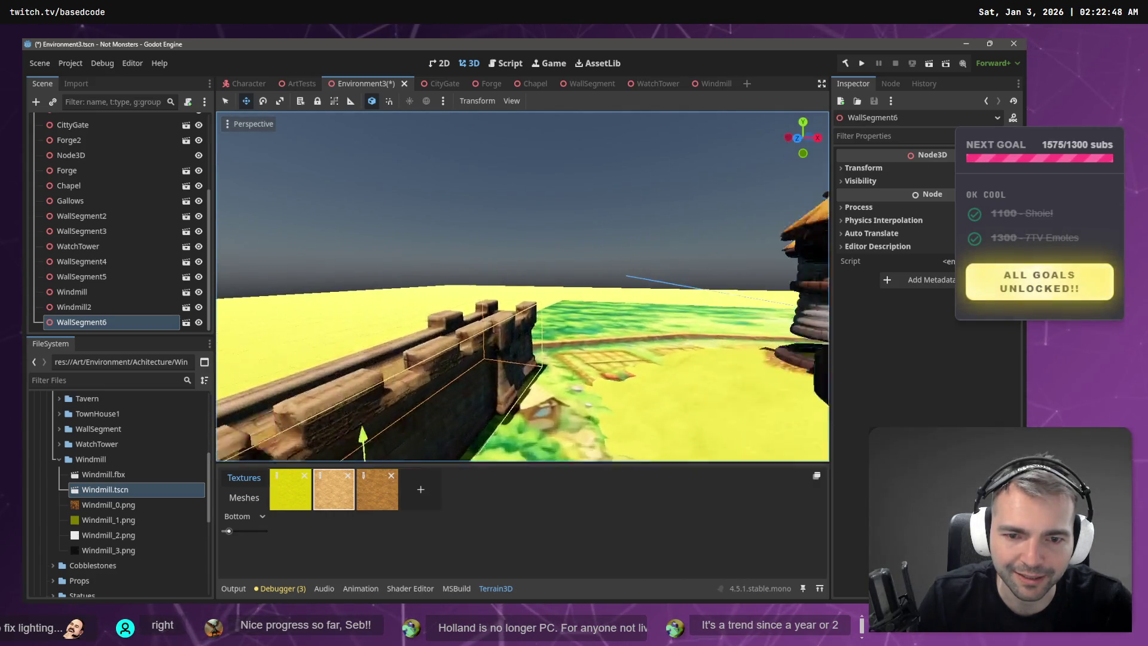
{"action": "key", "text": "w"}
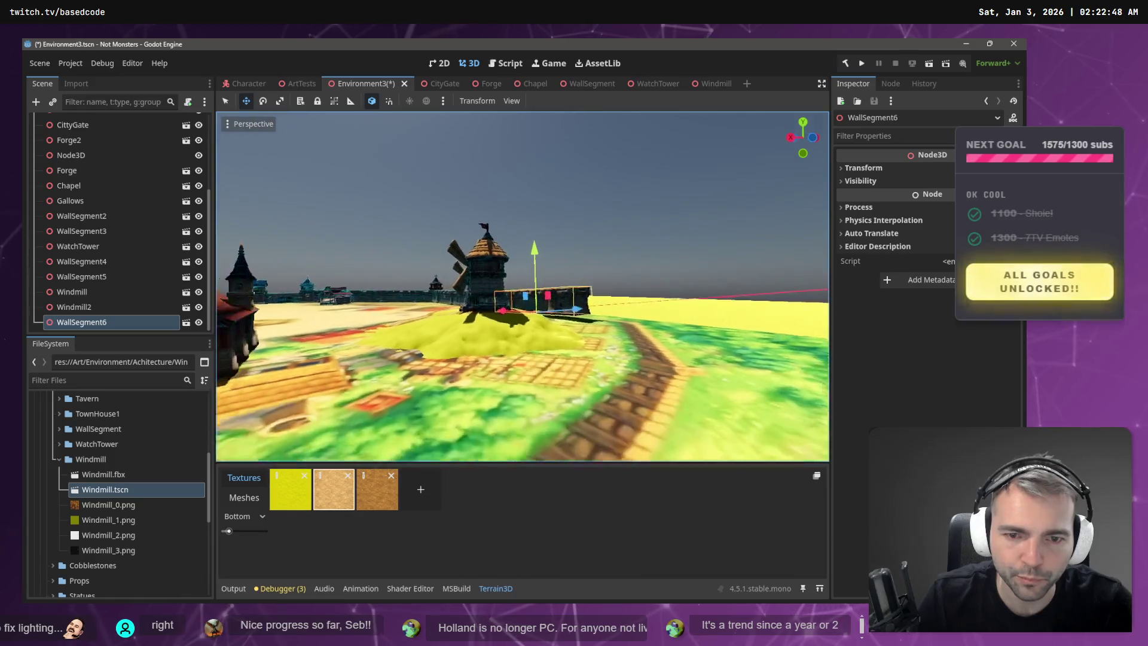
{"action": "key", "text": "w"}
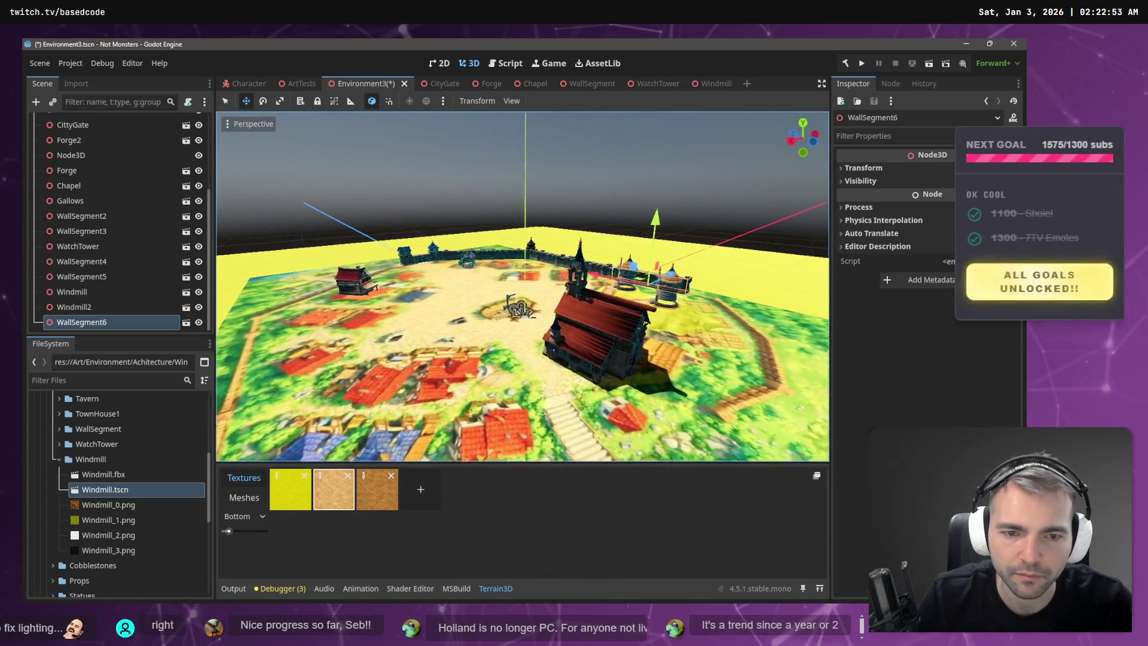
{"action": "key", "text": "w"}
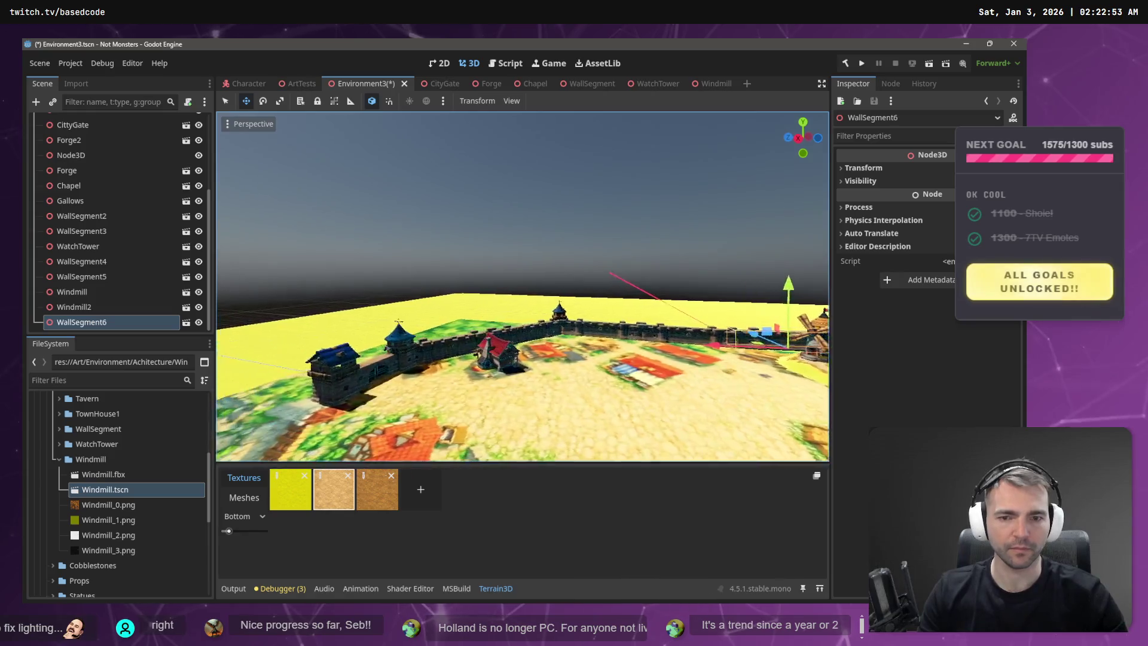
{"action": "key", "text": "ctrl+s"}
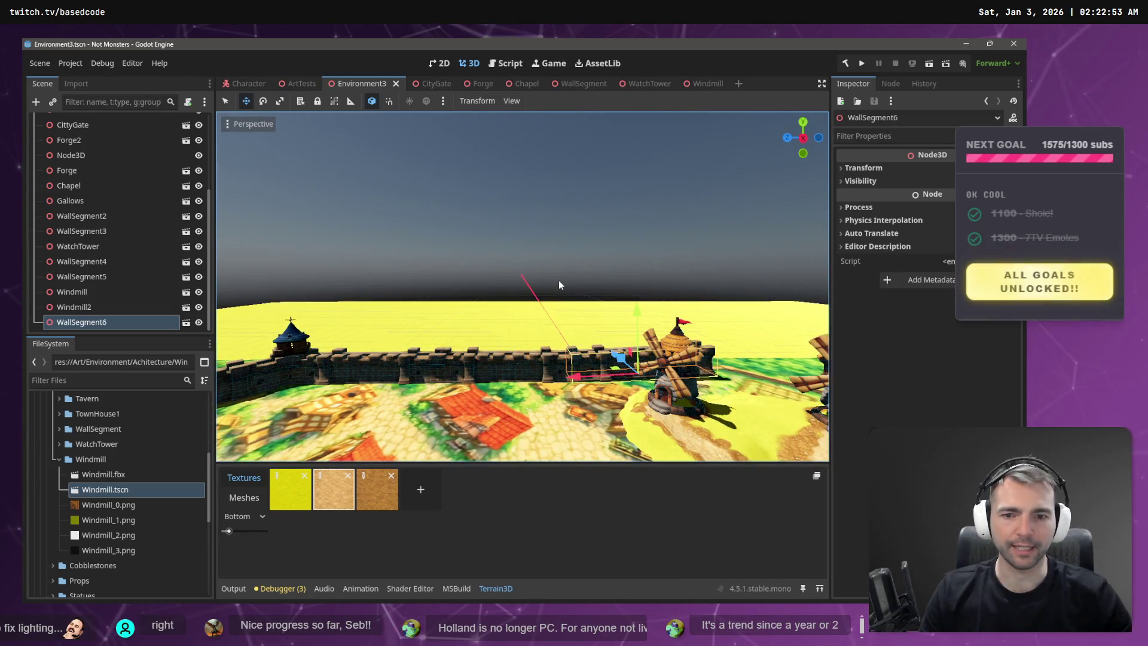
{"action": "key", "text": "w"}
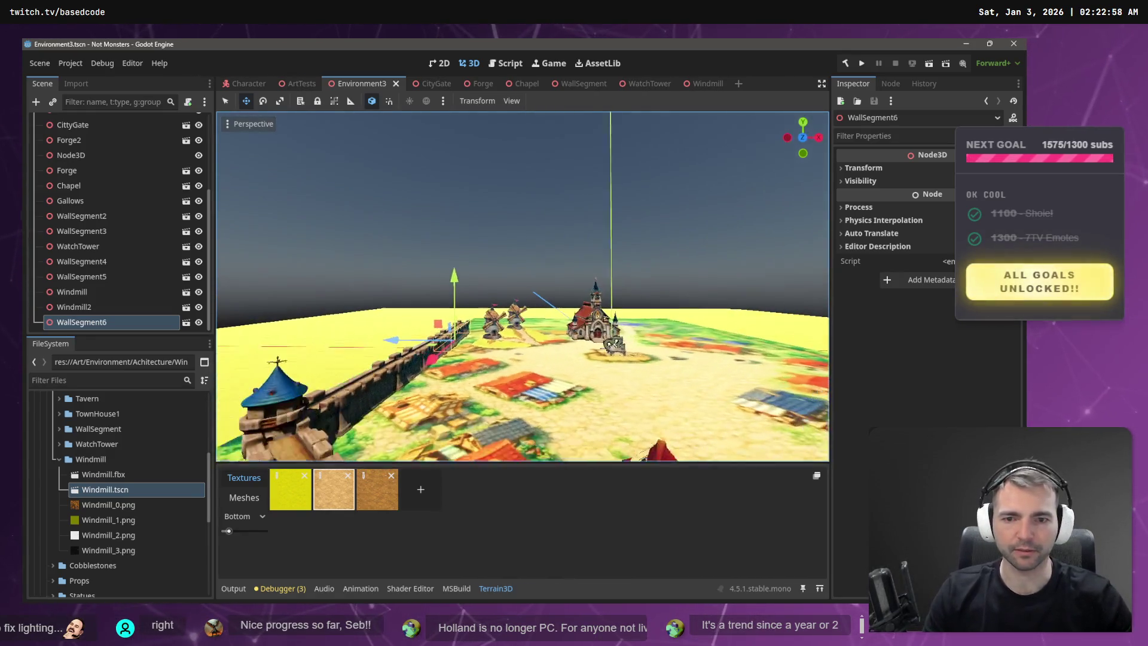
- Run the current scene with F6, walk the mummy toward the windmills and buildings, then stop the game
{"action": "key", "text": "F6"}
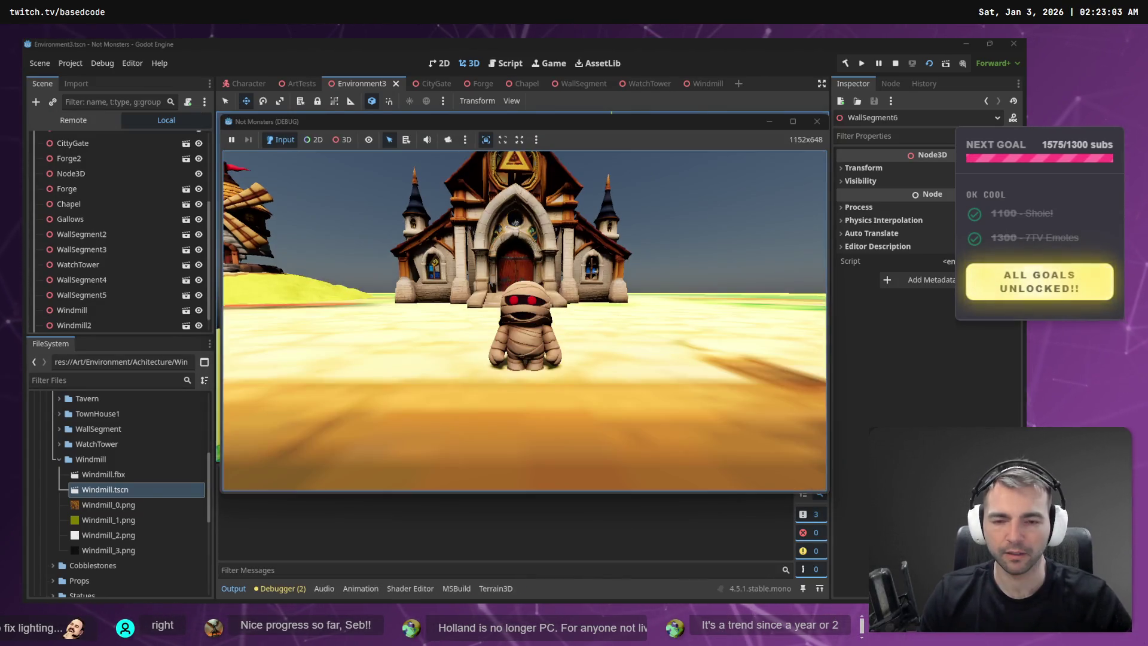
{"action": "key", "text": "w"}
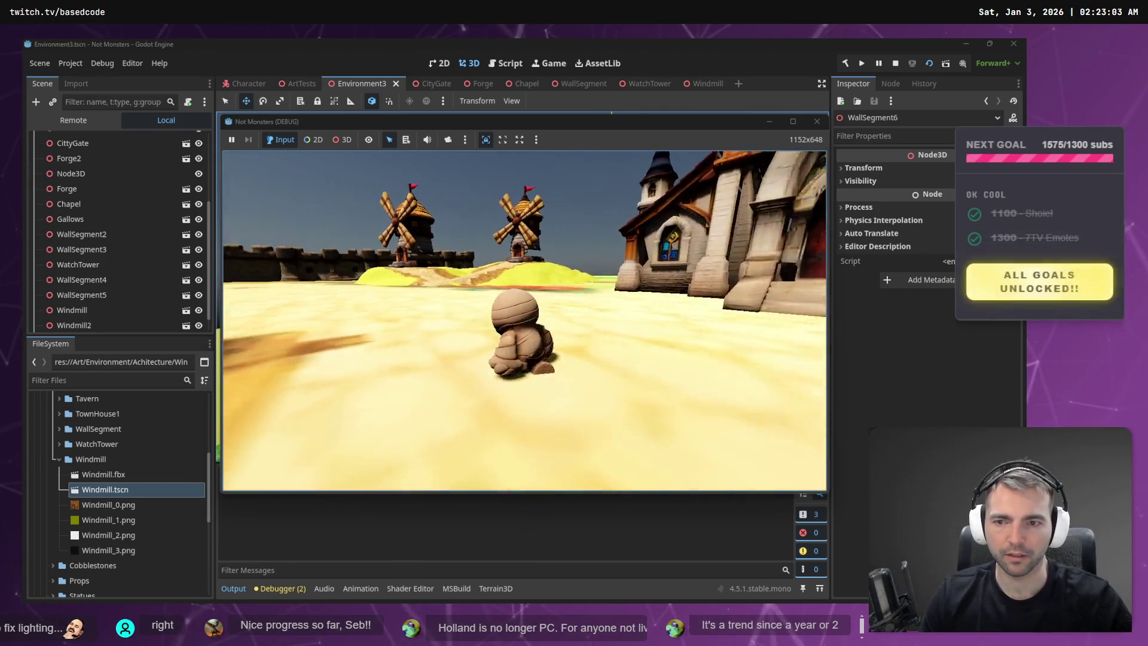
{"action": "key", "text": "w"}
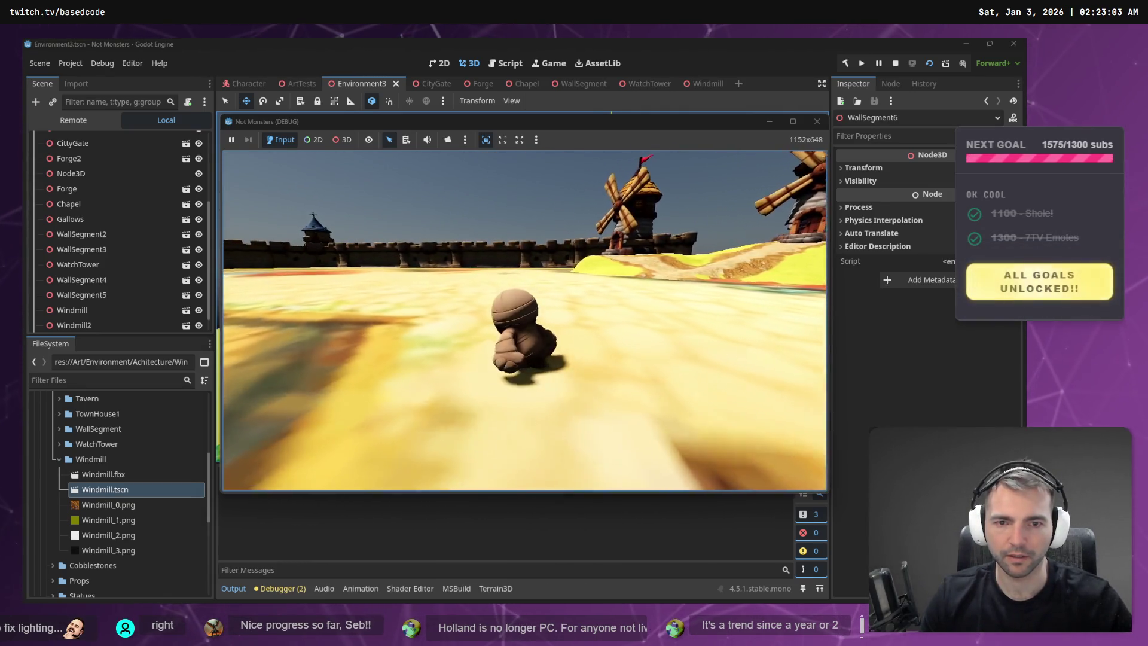
{"action": "key", "text": "s"}
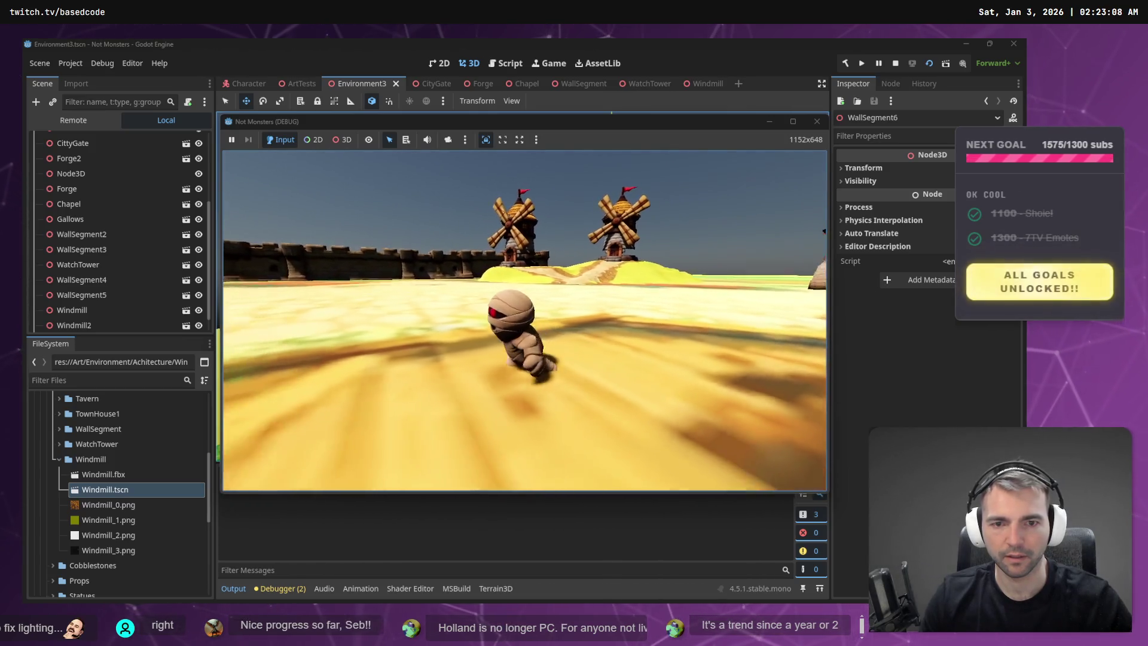
{"action": "key", "text": "a"}
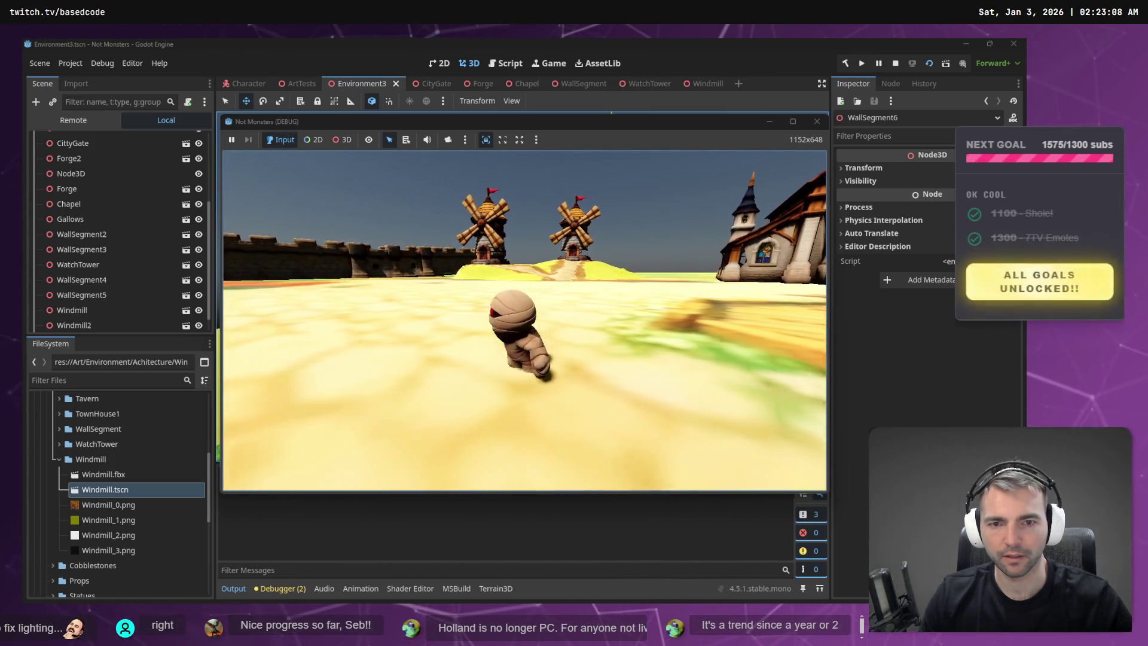
{"action": "key", "text": "d"}
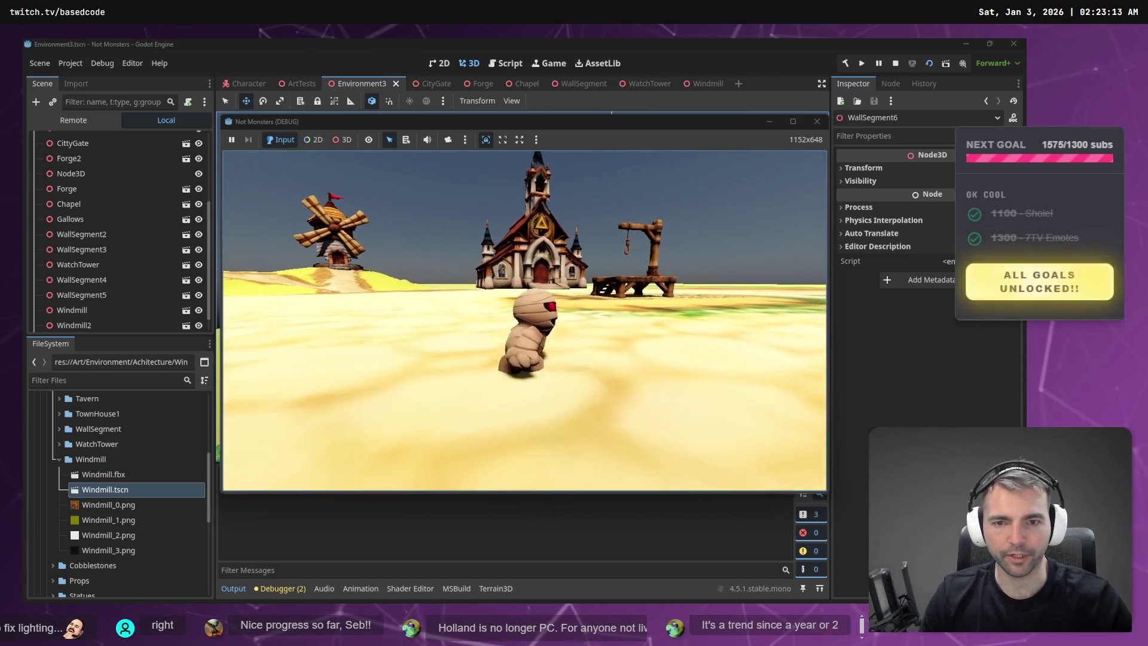
{"action": "key", "text": "w"}
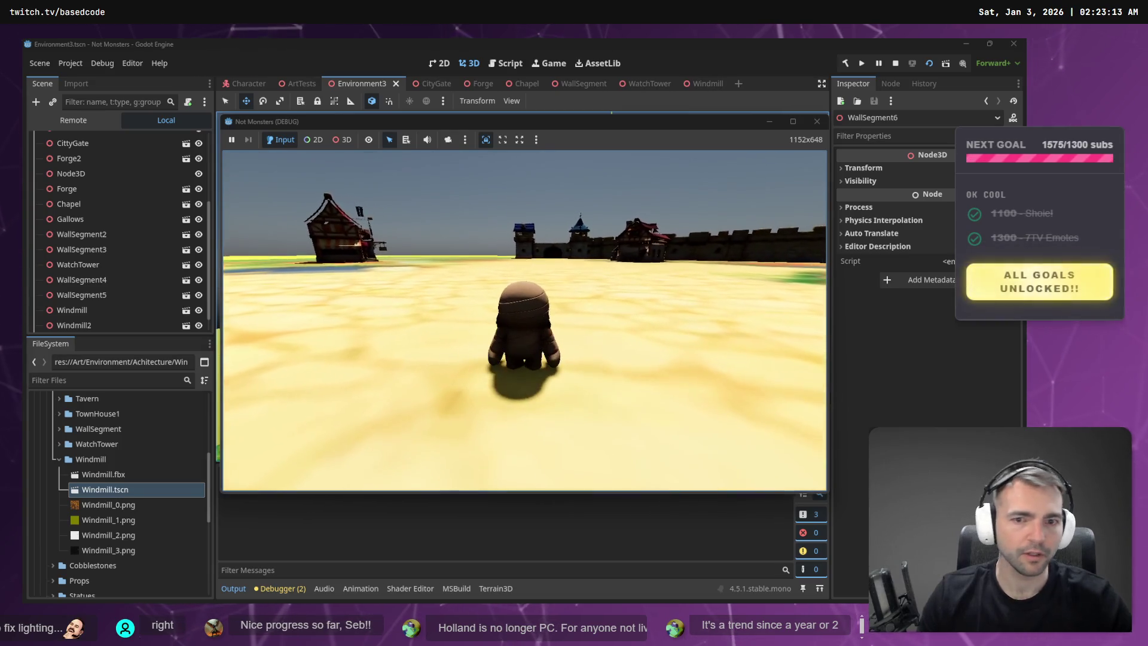
{"action": "key", "text": "F8"}
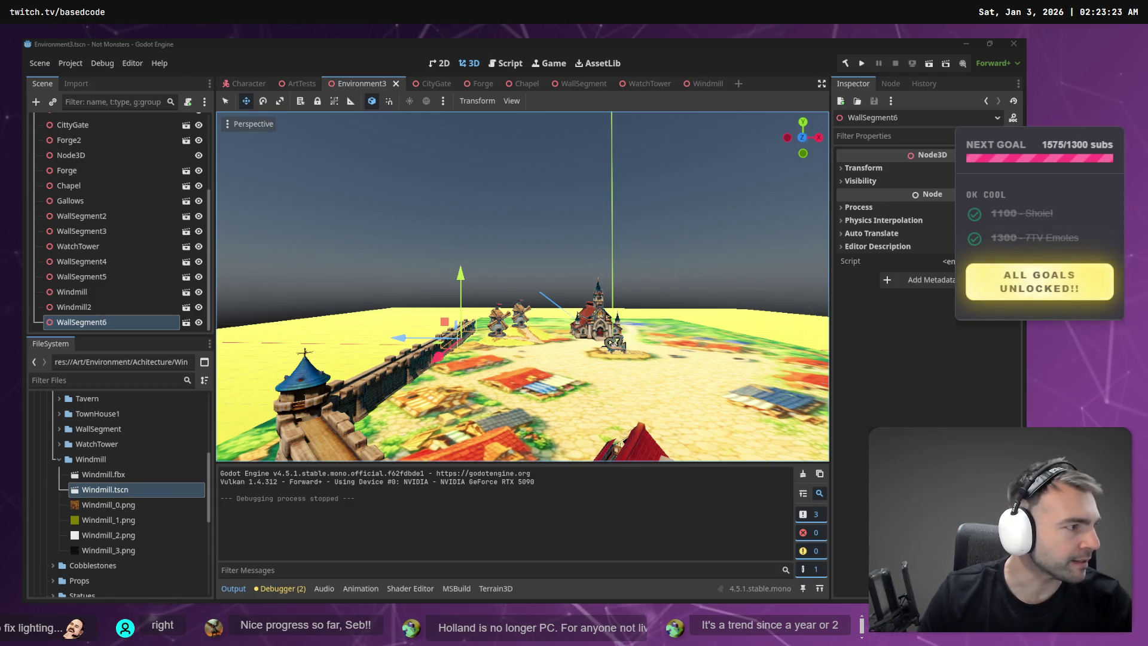
- Look over the Architecture frame in tldraw, then go to ChatGPT's green bush image tab
{"action": "key", "text": "alt+Tab"}
{"action": "scroll", "coordinate": [836, 201], "scroll_direction": "down", "scroll_amount": 10}
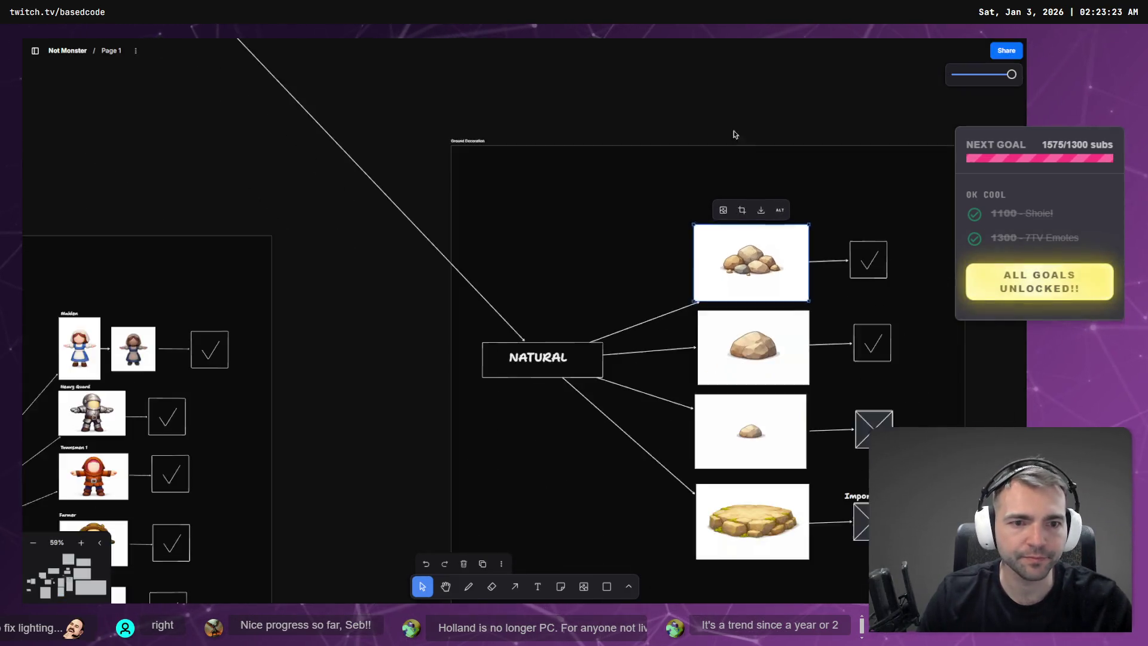
{"action": "scroll", "coordinate": [523, 309], "scroll_direction": "up", "scroll_amount": 6}
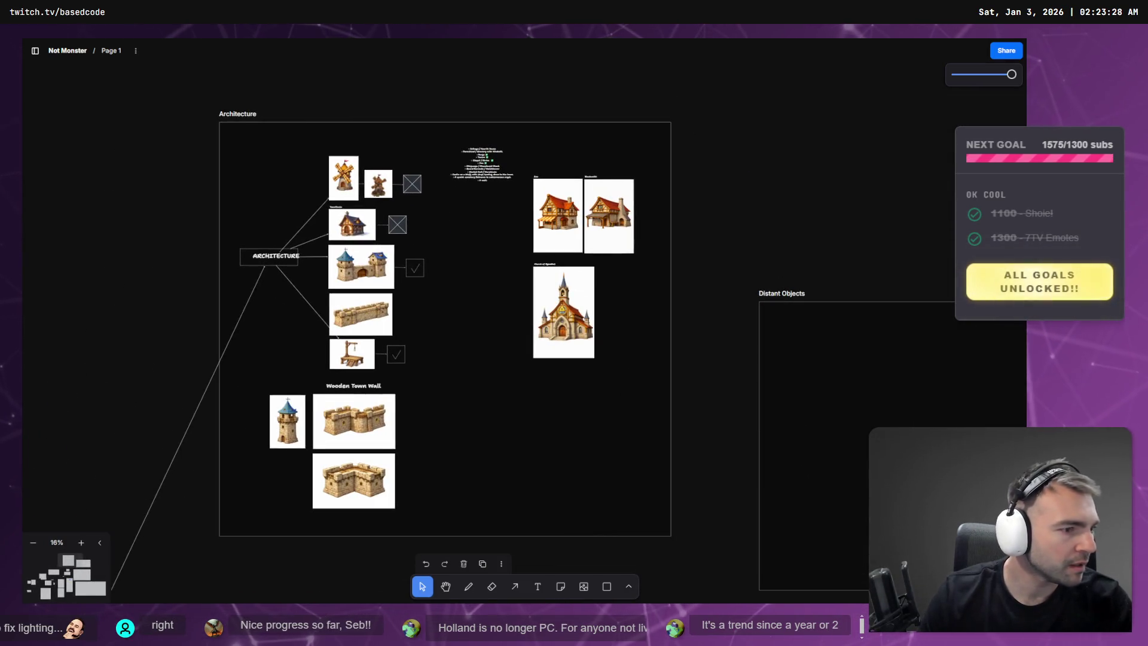
{"action": "key", "text": "alt+Tab"}
{"action": "left_click", "coordinate": [576, 49]}
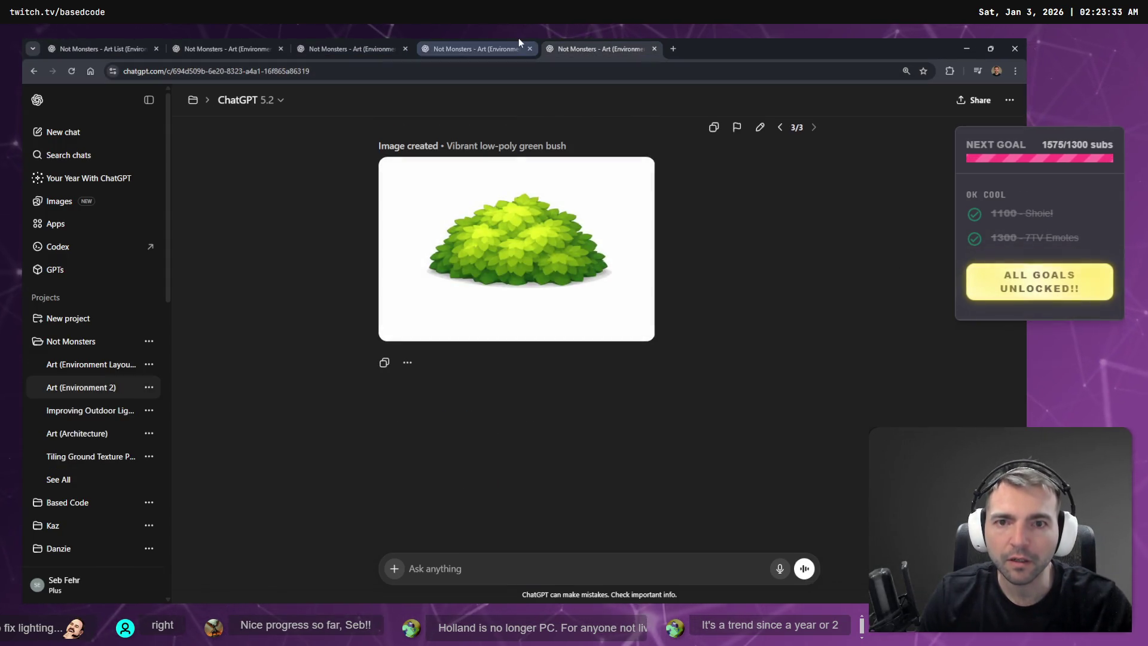
- Copy the medieval inn image at full size from its ChatGPT chat
{"action": "left_click", "coordinate": [520, 42]}
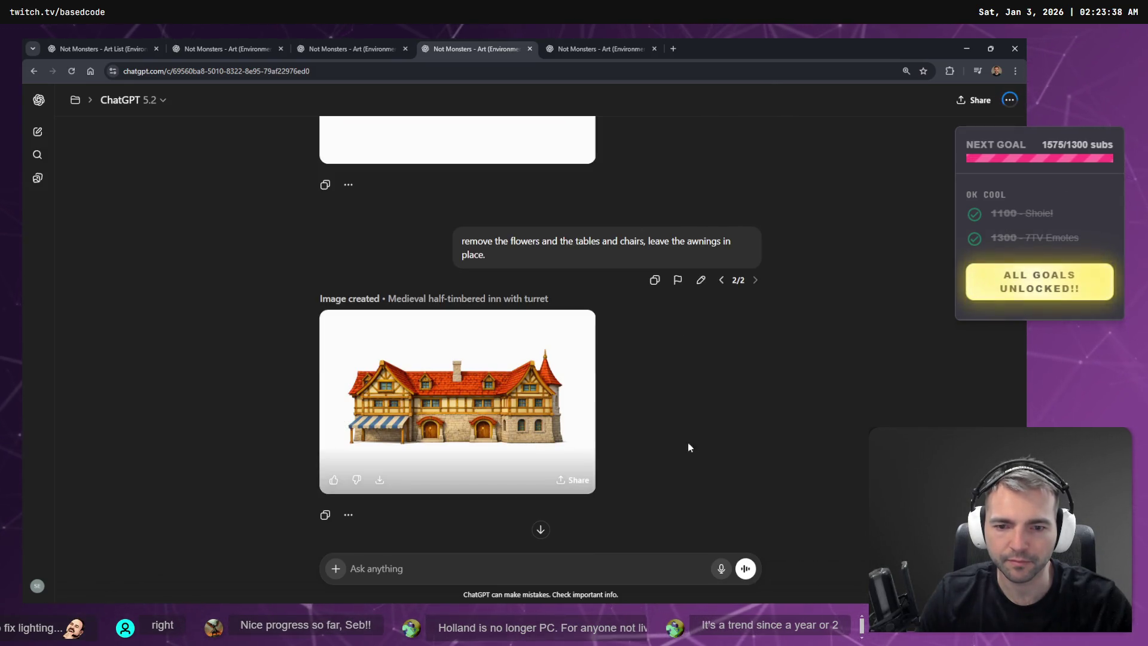
{"action": "left_click", "coordinate": [478, 394]}
{"action": "right_click", "coordinate": [493, 330]}
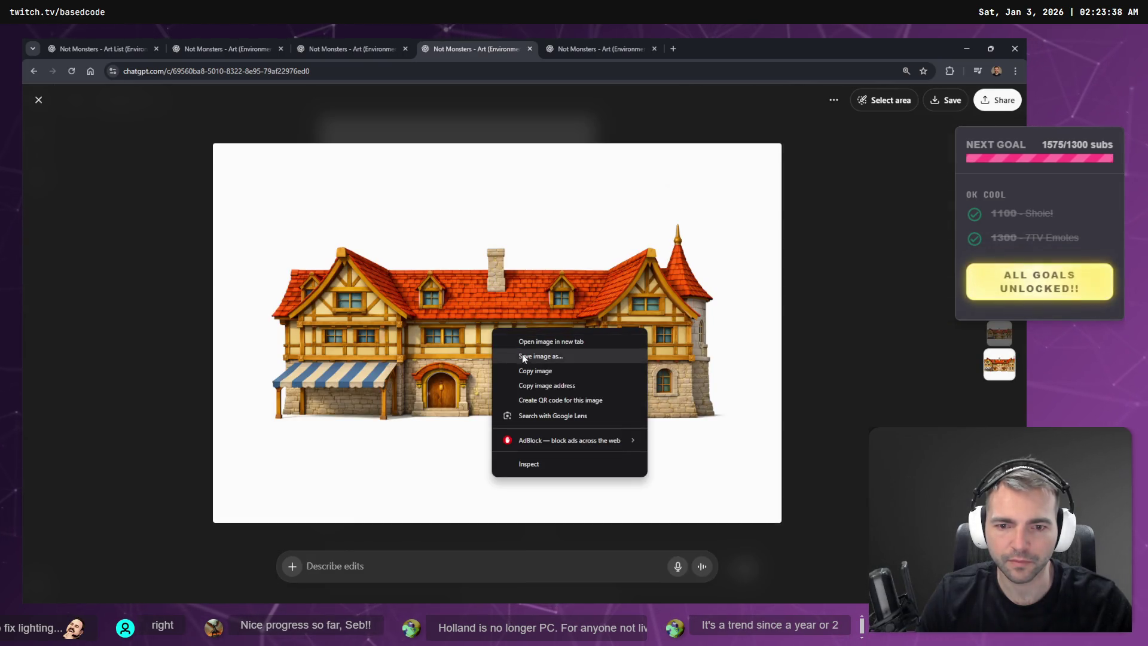
{"action": "left_click", "coordinate": [535, 371]}
{"action": "key", "text": "alt+Tab"}
{"action": "scroll", "coordinate": [579, 389], "scroll_direction": "up", "scroll_amount": 3}
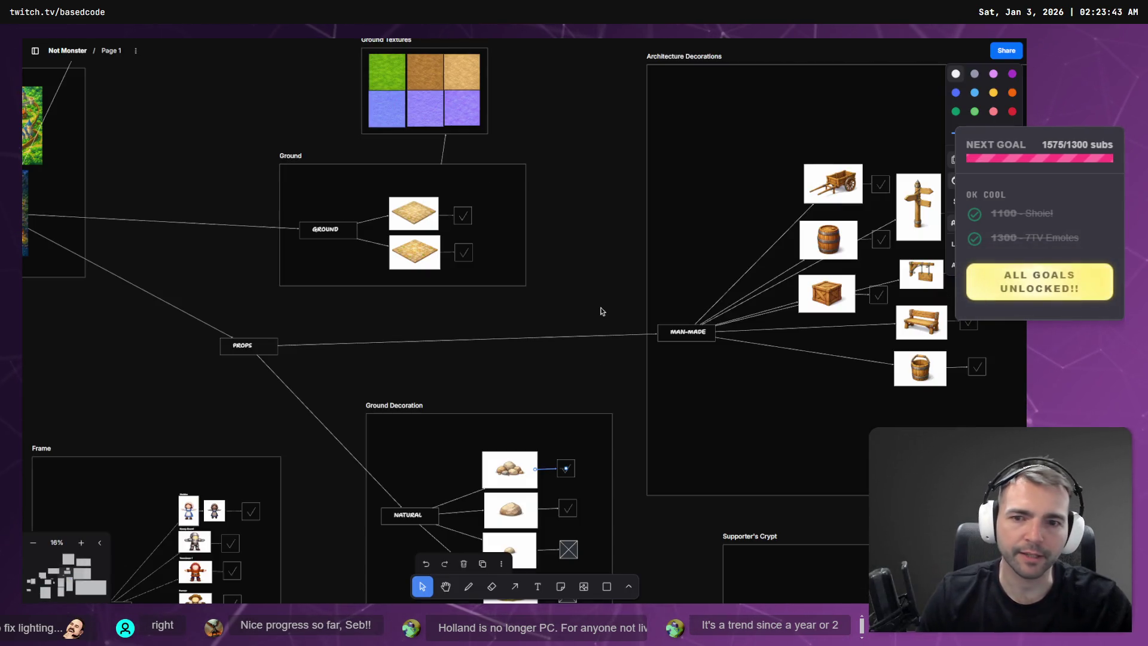
- Paste the inn image into the Architecture frame, shrink it, and position it clear of the Inn and Blacksmith images
{"action": "key", "text": "alt+Tab"}
{"action": "key", "text": "alt+Tab"}
{"action": "scroll", "coordinate": [635, 306], "scroll_direction": "up", "scroll_amount": 5}
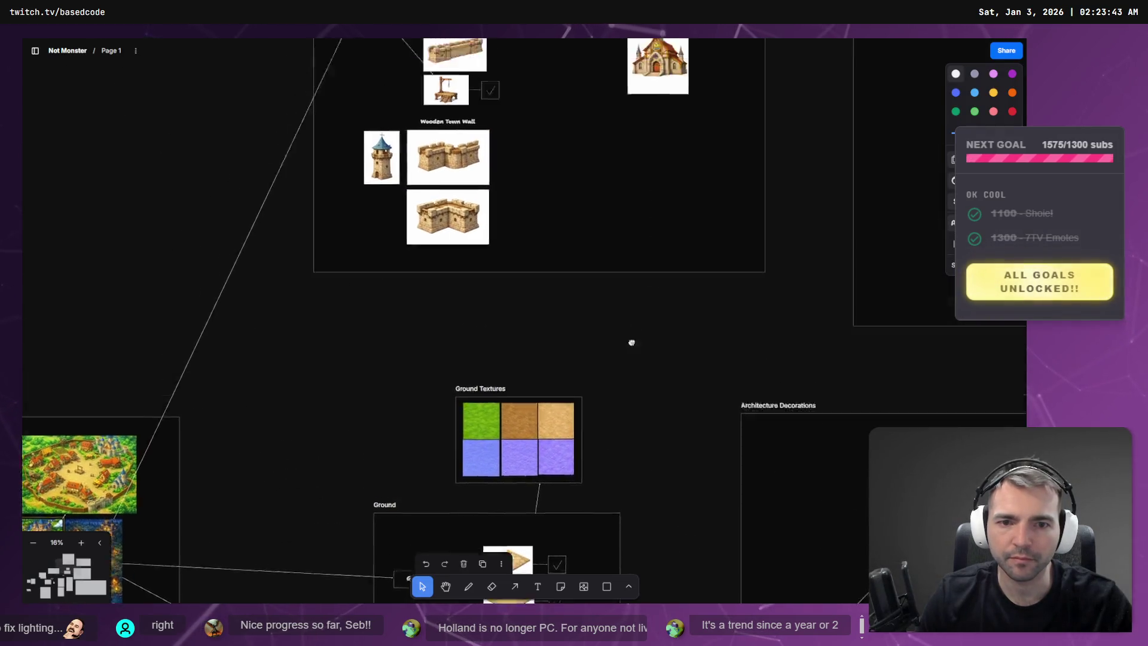
{"action": "scroll", "coordinate": [636, 306], "scroll_direction": "up", "scroll_amount": 5}
{"action": "key", "text": "ctrl+v"}
{"action": "mouse_move", "coordinate": [565, 313]}
{"action": "left_mouse_down"}
{"action": "mouse_move", "coordinate": [601, 324]}
{"action": "mouse_move", "coordinate": [691, 114]}
{"action": "left_mouse_up"}
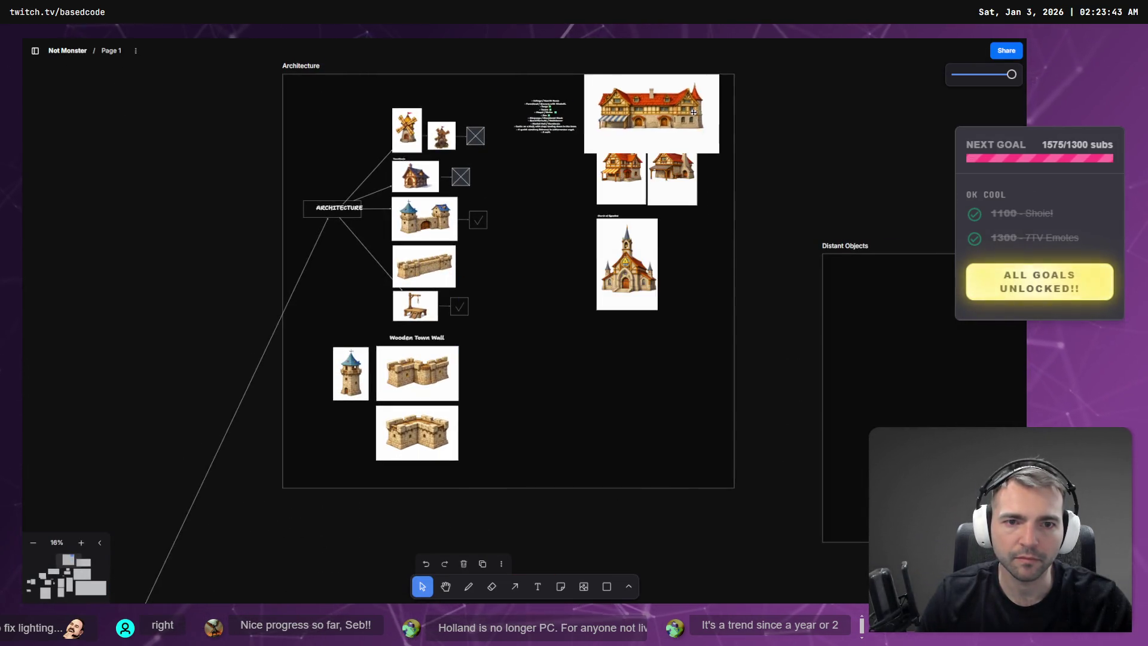
{"action": "scroll", "coordinate": [653, 303], "scroll_direction": "up", "scroll_amount": 5}
{"action": "left_click_drag", "start_coordinate": [653, 303], "coordinate": [658, 125]}
{"action": "left_click_drag", "start_coordinate": [679, 187], "coordinate": [676, 257]}
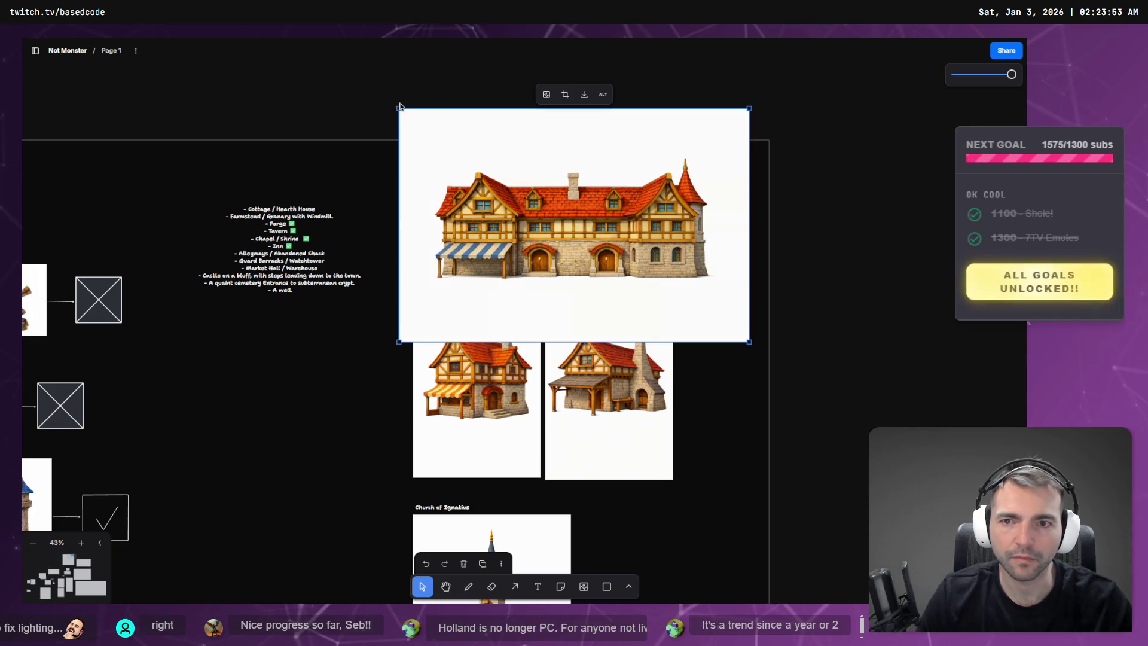
{"action": "left_click_drag", "start_coordinate": [400, 105], "coordinate": [512, 185]}
{"action": "mouse_move", "coordinate": [646, 269]}
{"action": "left_mouse_down"}
{"action": "mouse_move", "coordinate": [553, 208]}
{"action": "mouse_move", "coordinate": [594, 519]}
{"action": "mouse_move", "coordinate": [548, 465]}
{"action": "left_mouse_up"}
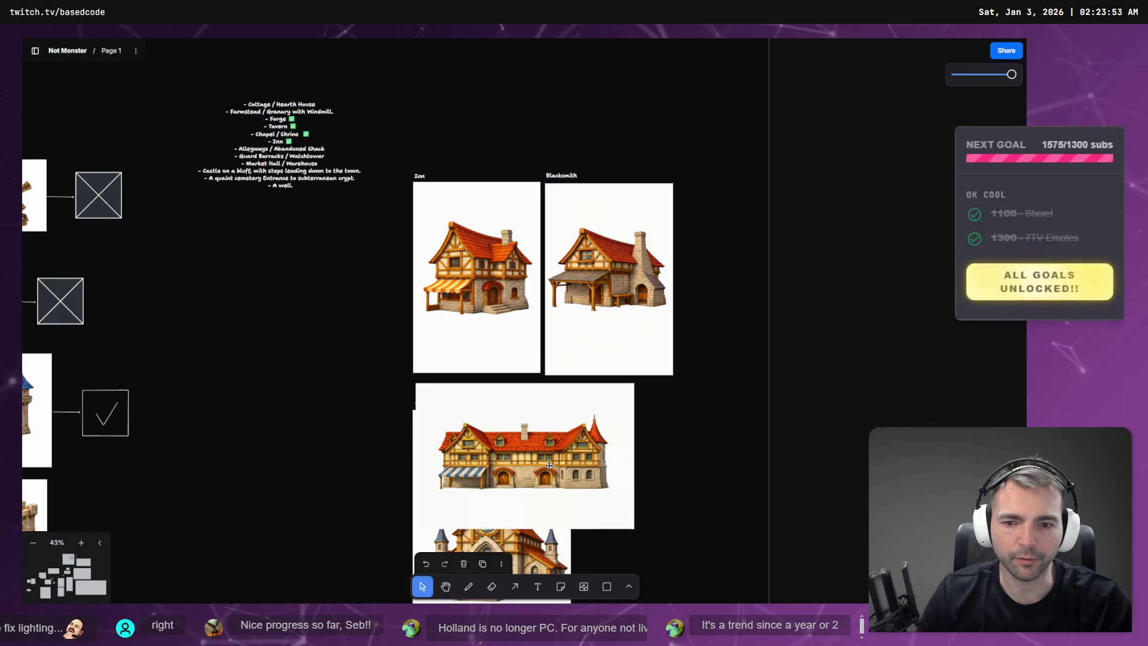
- Move the Church of Ignatius image lower, put the inn in its spot, and caption it 'Inn'
{"action": "scroll", "coordinate": [549, 465], "scroll_direction": "down", "scroll_amount": 3}
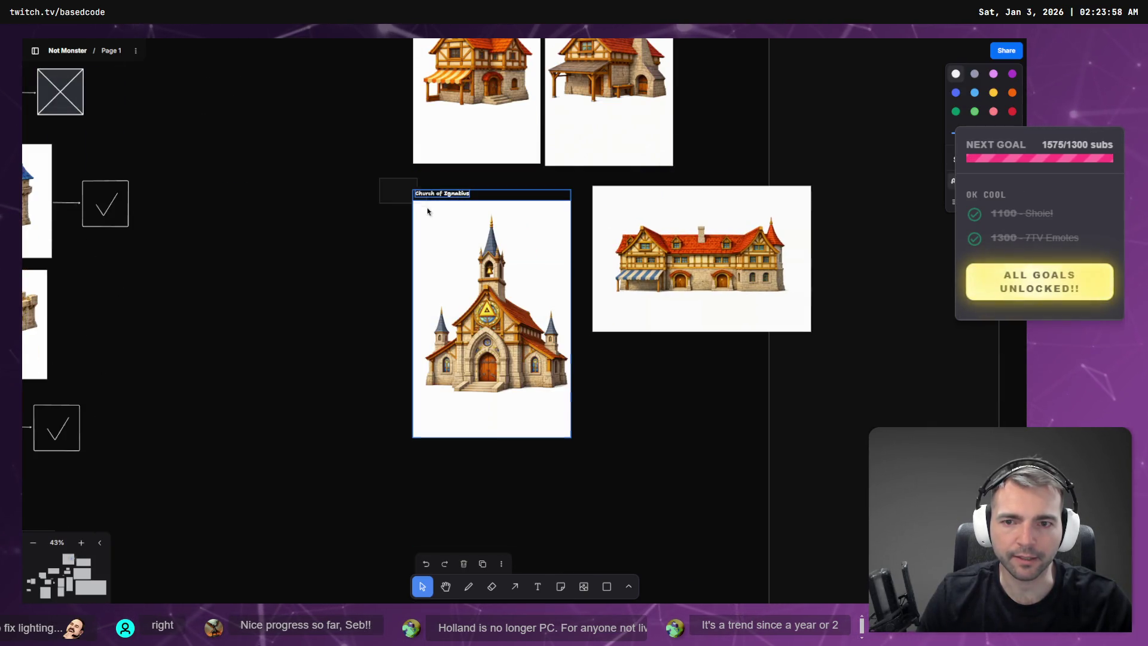
{"action": "left_click_drag", "start_coordinate": [456, 248], "coordinate": [422, 435]}
{"action": "mouse_move", "coordinate": [770, 221]}
{"action": "left_mouse_down"}
{"action": "mouse_move", "coordinate": [579, 213]}
{"action": "mouse_move", "coordinate": [601, 224]}
{"action": "left_mouse_up"}
{"action": "key", "text": "ctrl+v"}
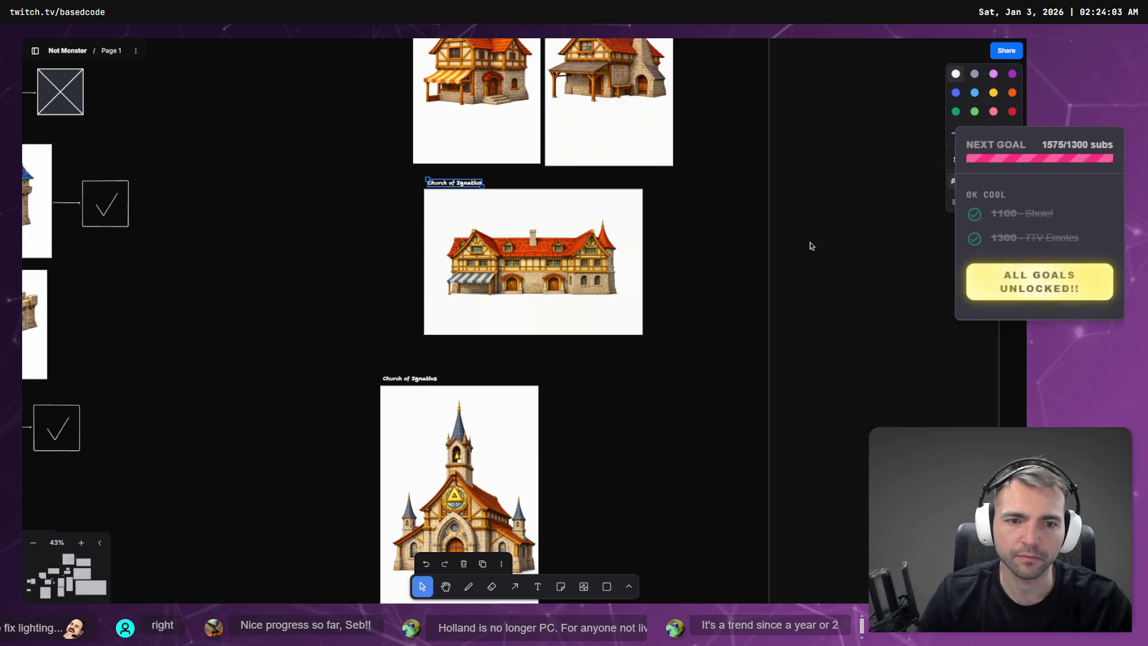
{"action": "scroll", "coordinate": [713, 149], "scroll_direction": "down", "scroll_amount": 3}
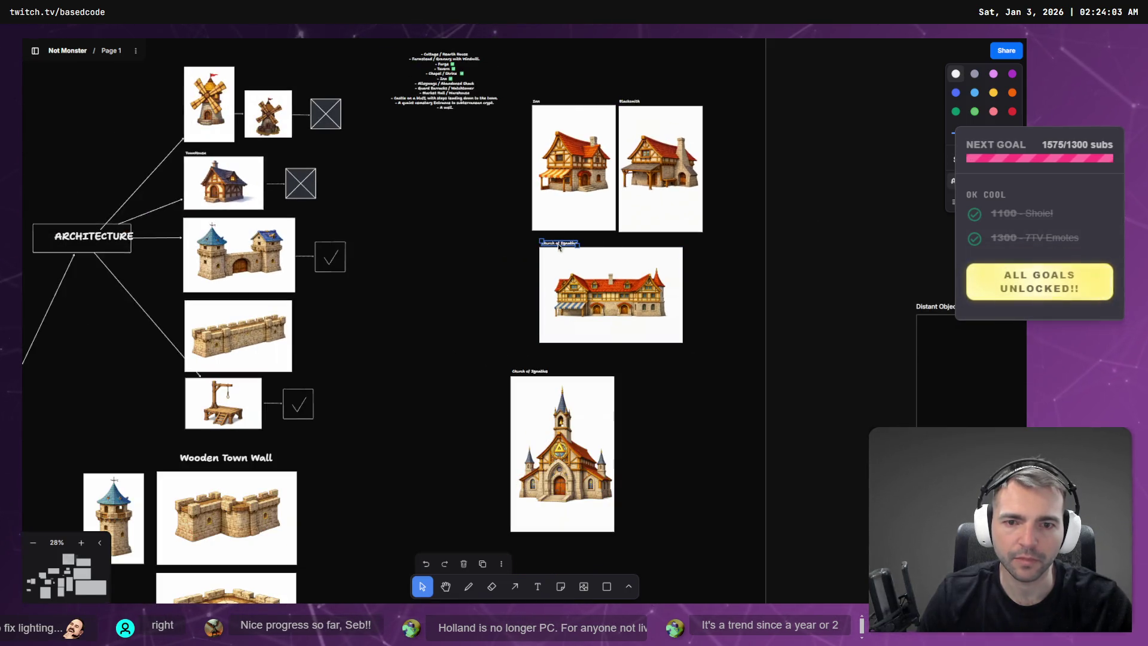
{"action": "type", "text": "Inn"}
{"action": "left_click", "coordinate": [572, 252]}
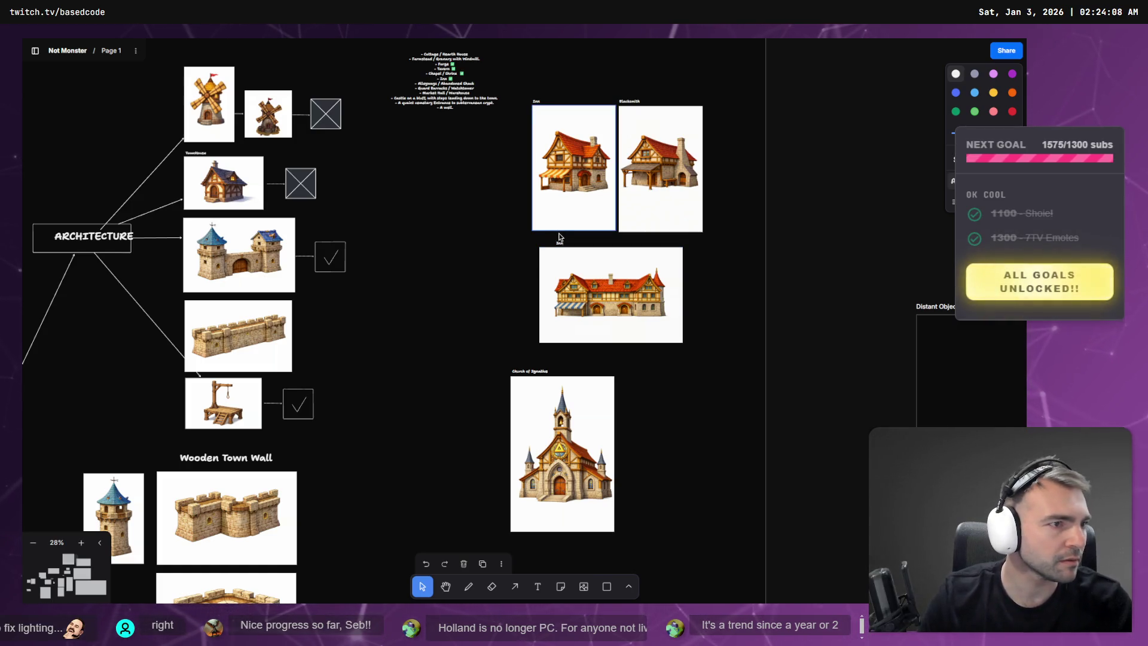
- Relabel the older building's Inn caption to 'Tavern'
{"action": "key", "text": "alt+Tab"}
{"action": "key", "text": "alt+Tab"}
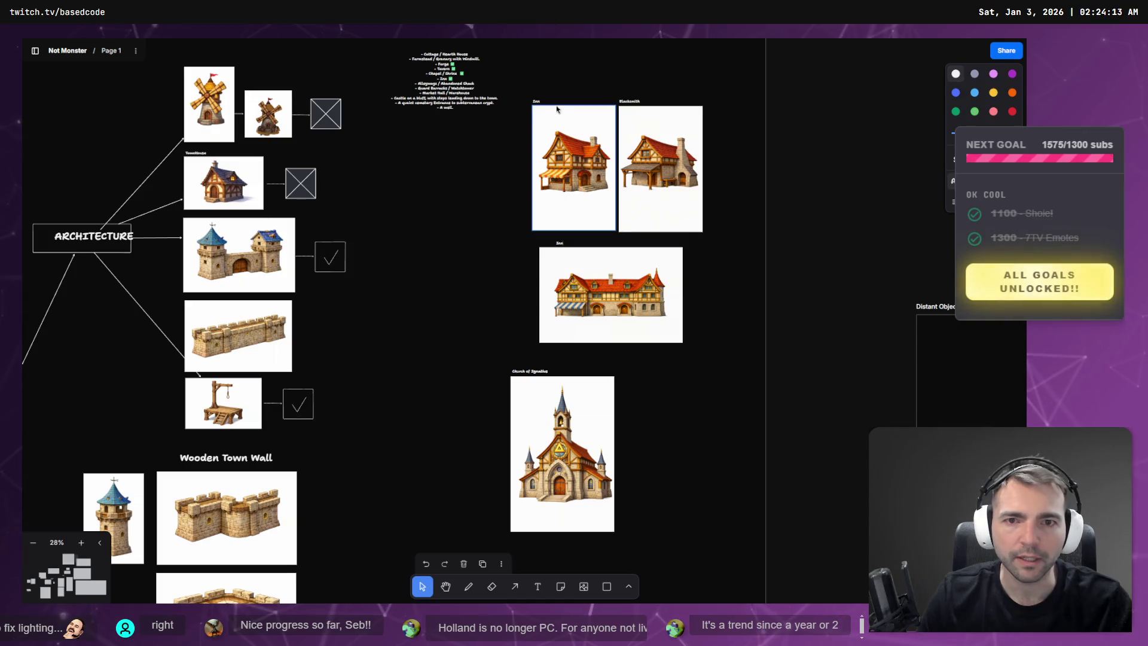
{"action": "double_click", "coordinate": [536, 99]}
{"action": "type", "text": "Tavern"}
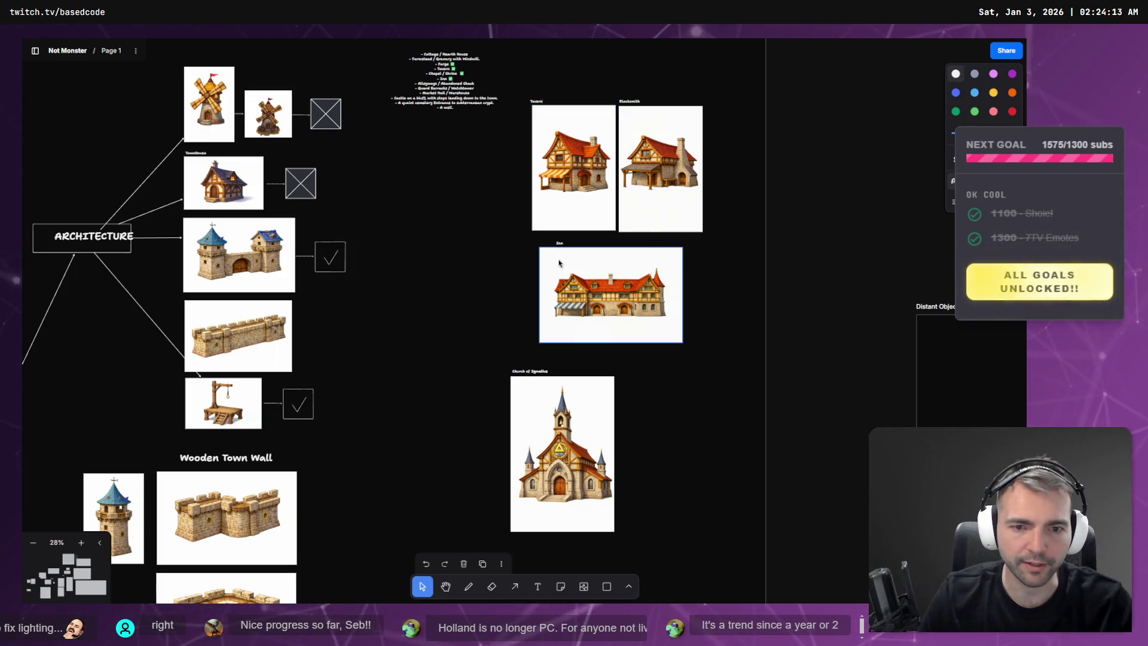
{"action": "left_click", "coordinate": [663, 281]}
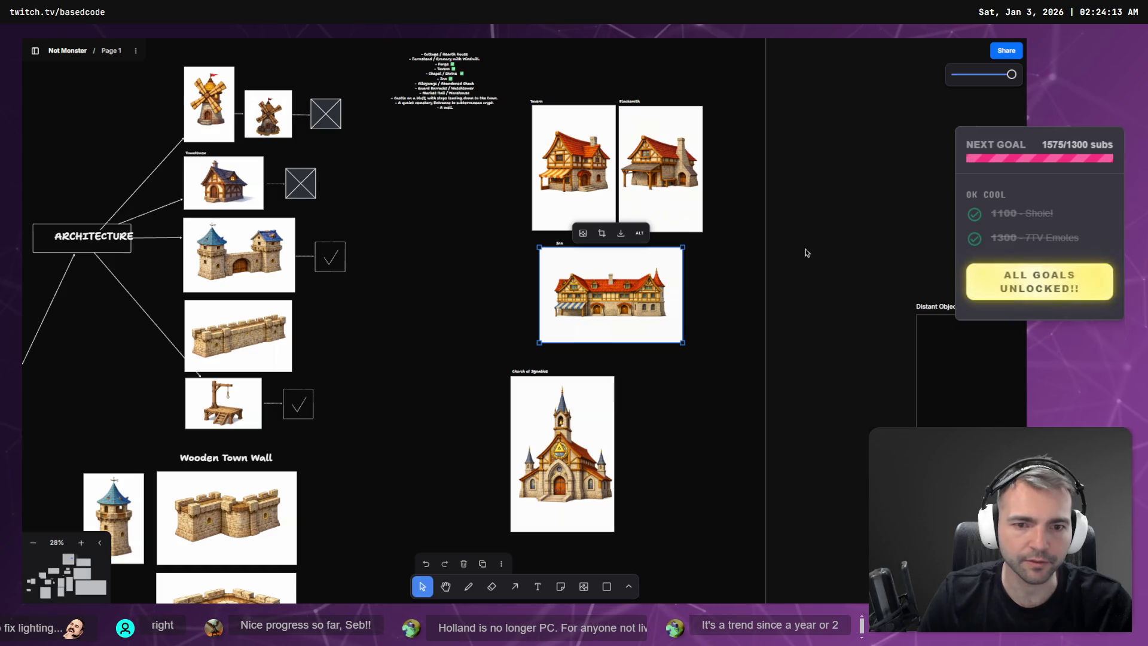
{"action": "left_click", "coordinate": [837, 249]}
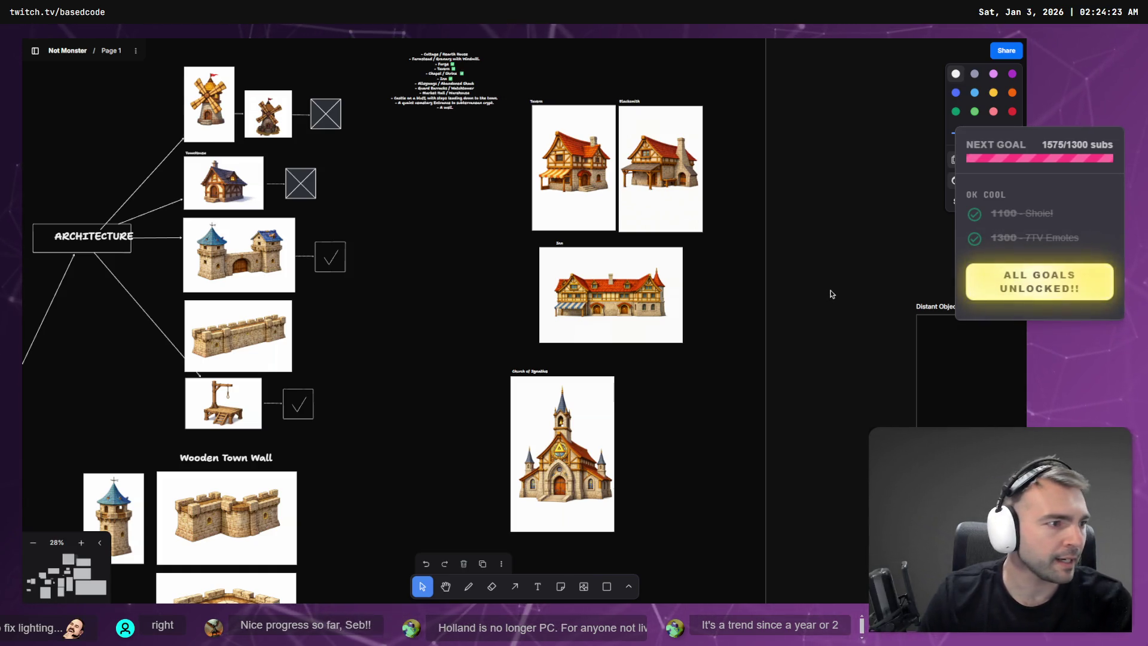
- Move the downloaded inn model into the _To Process folder and rename it Inn.zip
{"action": "key", "text": "super+e"}
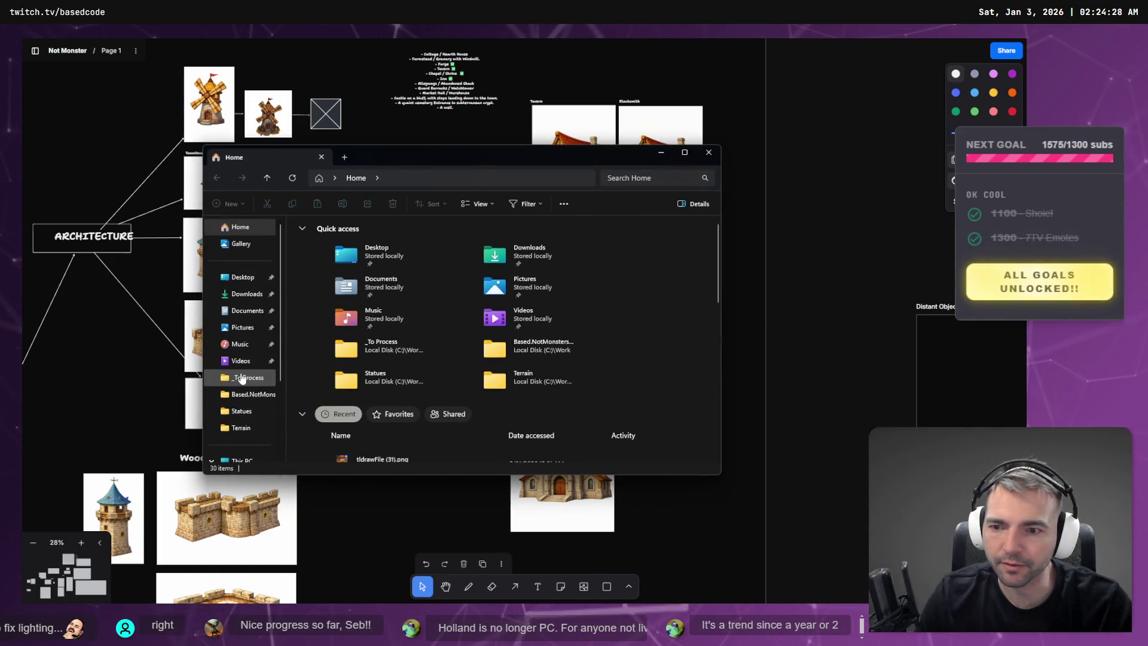
{"action": "left_click", "coordinate": [248, 377]}
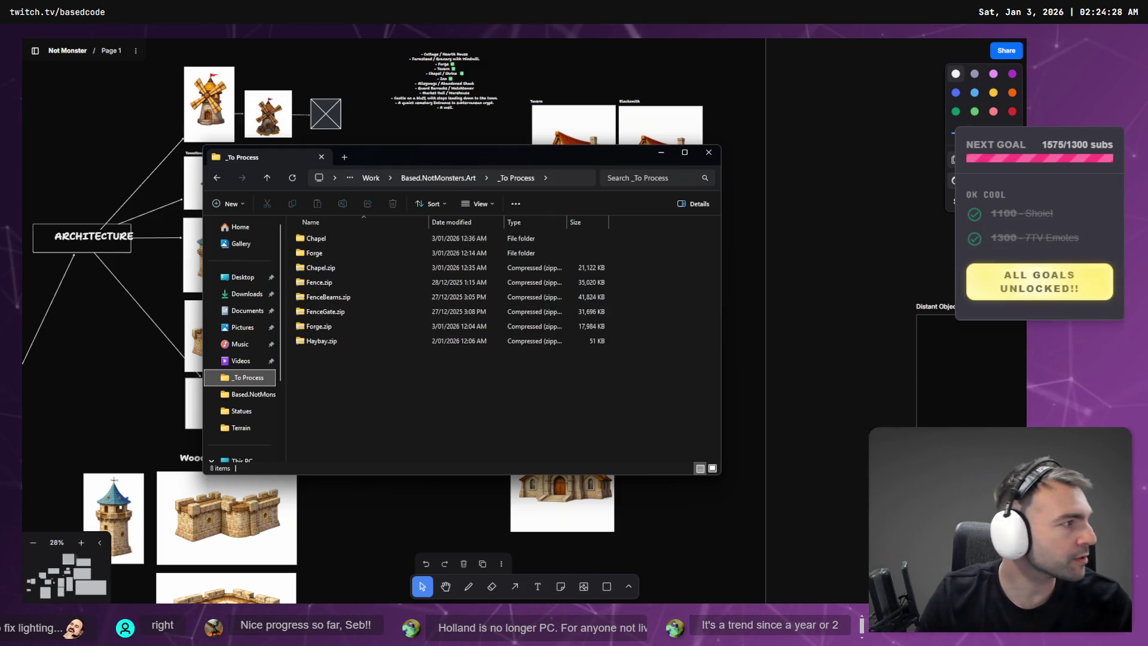
{"action": "mouse_move", "coordinate": [0, 269]}
{"action": "left_mouse_down"}
{"action": "mouse_move", "coordinate": [314, 412]}
{"action": "mouse_move", "coordinate": [359, 382]}
{"action": "left_mouse_up"}
{"action": "key", "text": "F2"}
{"action": "type", "text": "Inn"}
{"action": "key", "text": "Return"}
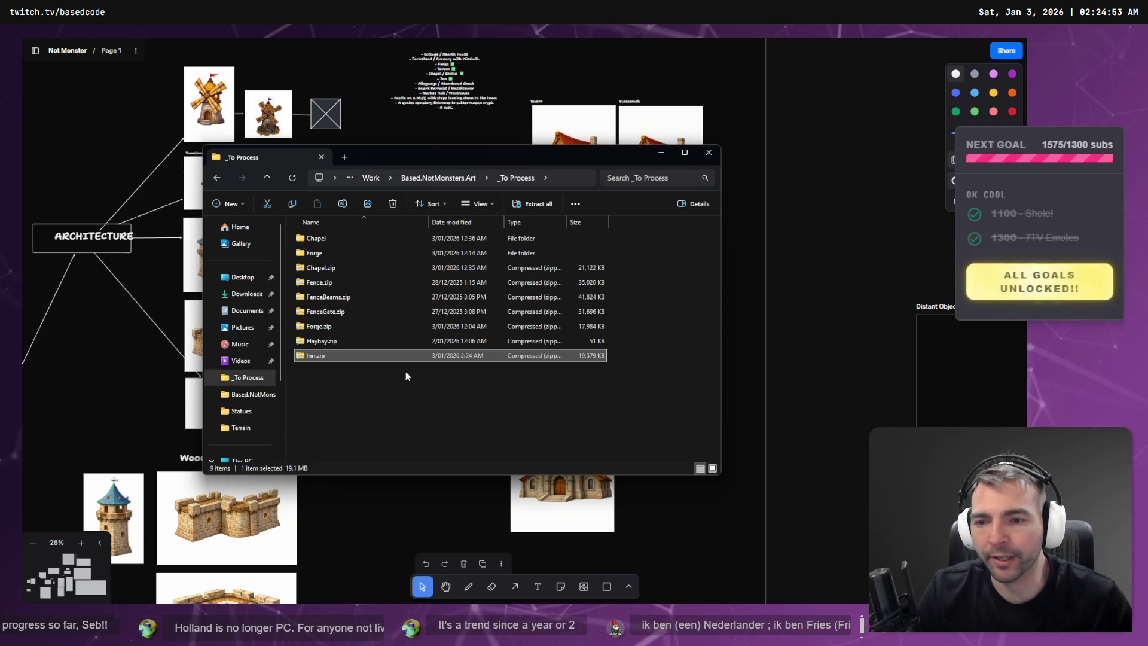
- Extract Inn.zip with Extract All and rename the extracted model file to Inn.obj
{"action": "right_click", "coordinate": [378, 357]}
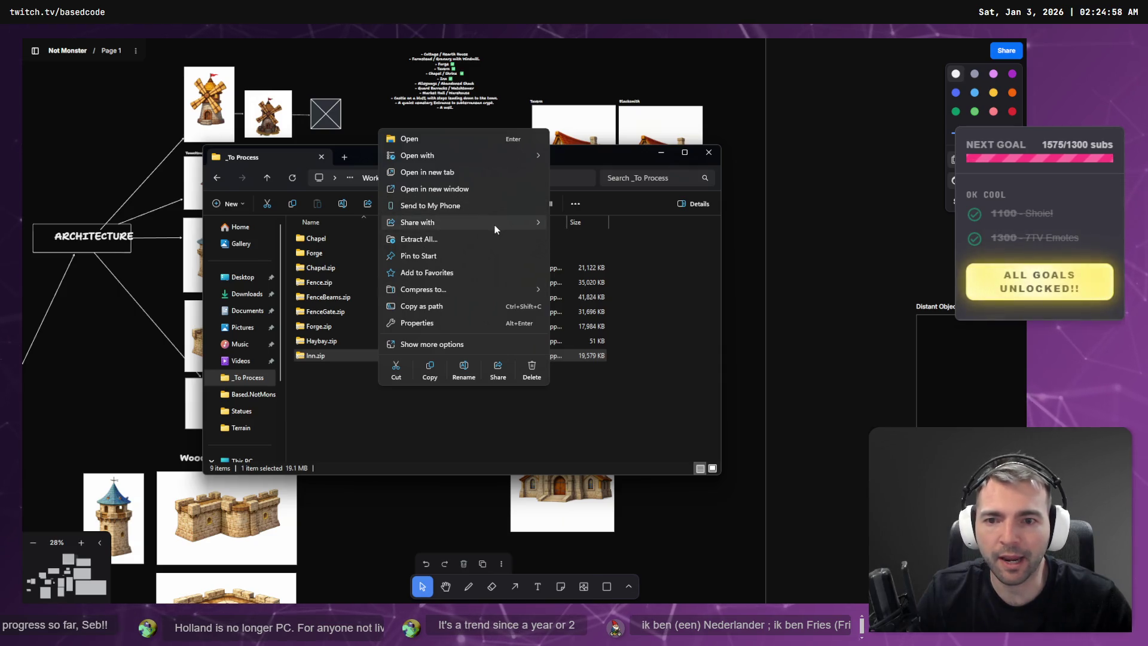
{"action": "left_click", "coordinate": [482, 240]}
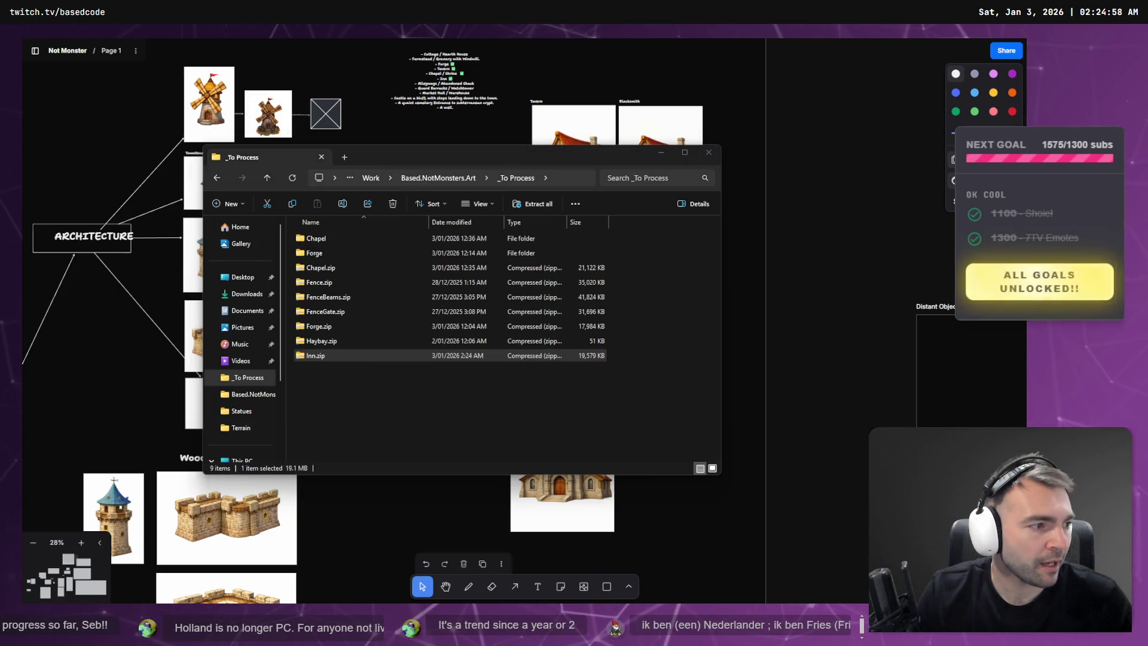
{"action": "left_click", "coordinate": [348, 284]}
{"action": "left_click", "coordinate": [349, 284]}
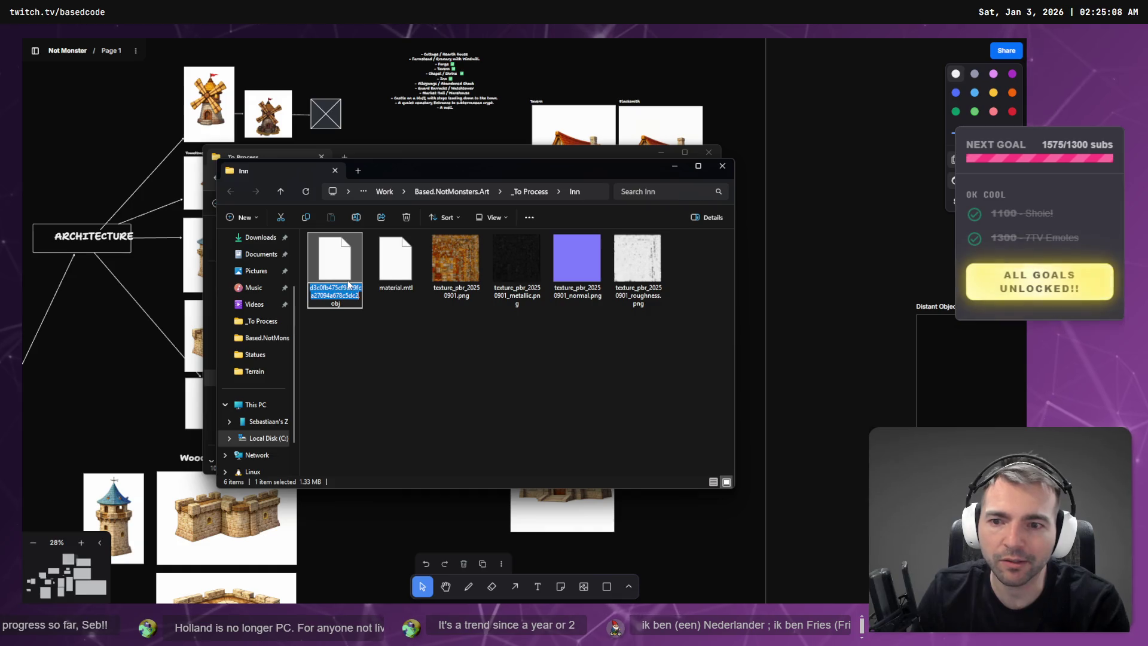
{"action": "type", "text": "Inn"}
{"action": "key", "text": "Return"}
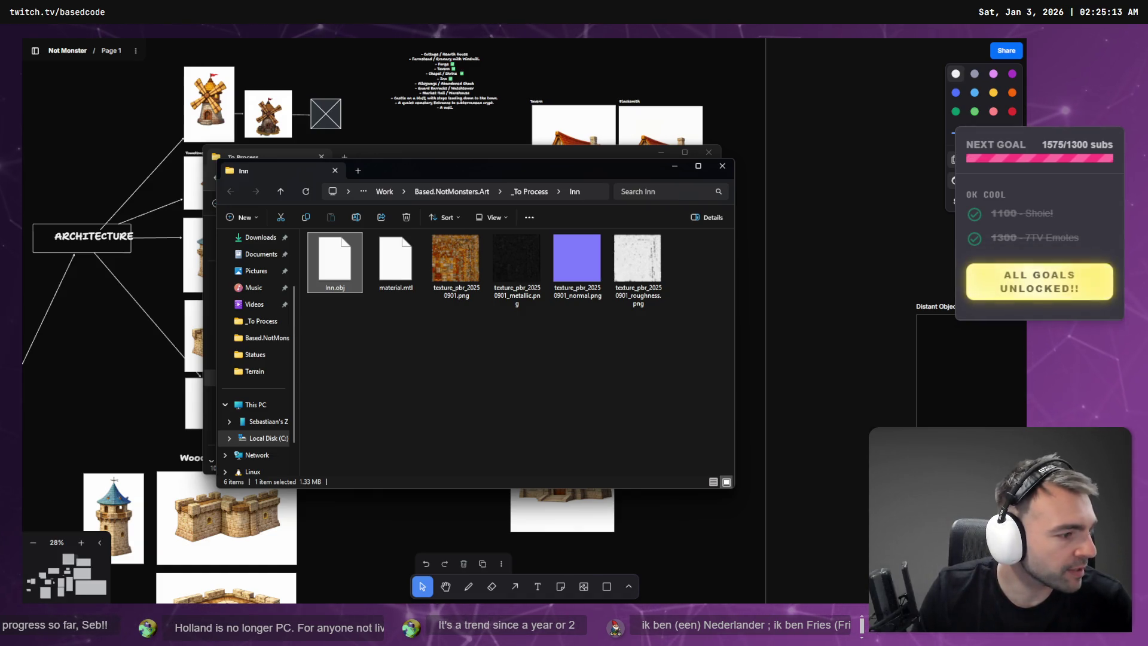
{"action": "key", "text": "alt+Tab"}
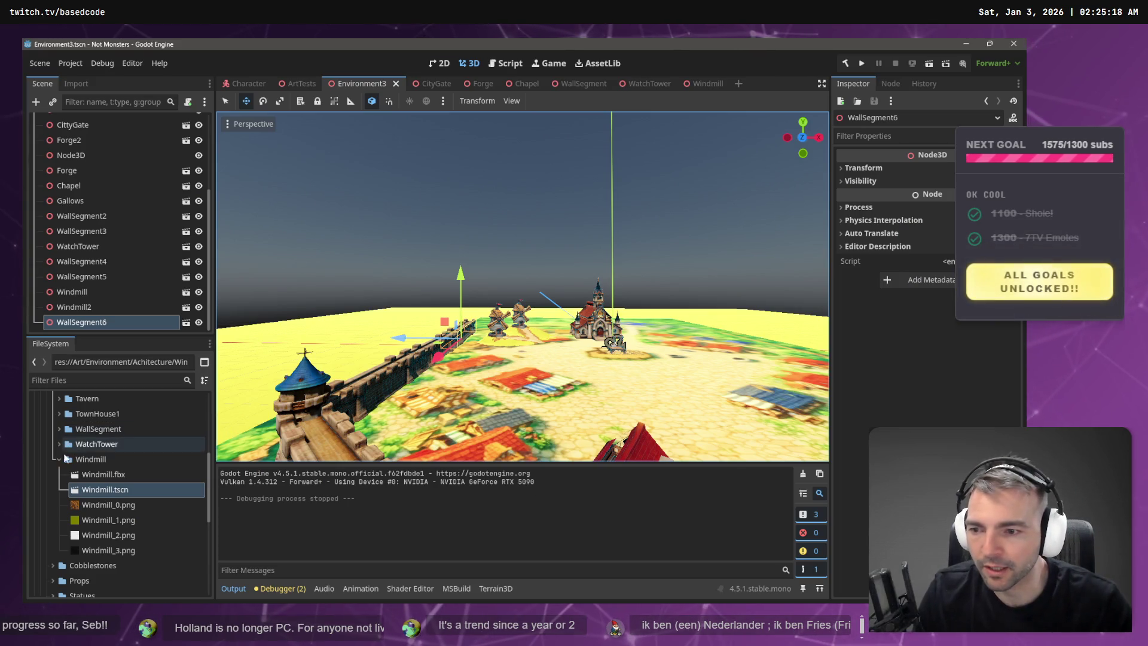
{"action": "left_click", "coordinate": [59, 459]}
{"action": "key", "text": "alt+Tab"}
{"action": "mouse_move", "coordinate": [551, 192]}
{"action": "left_mouse_down"}
{"action": "mouse_move", "coordinate": [87, 453]}
{"action": "mouse_move", "coordinate": [94, 429]}
{"action": "left_mouse_up"}
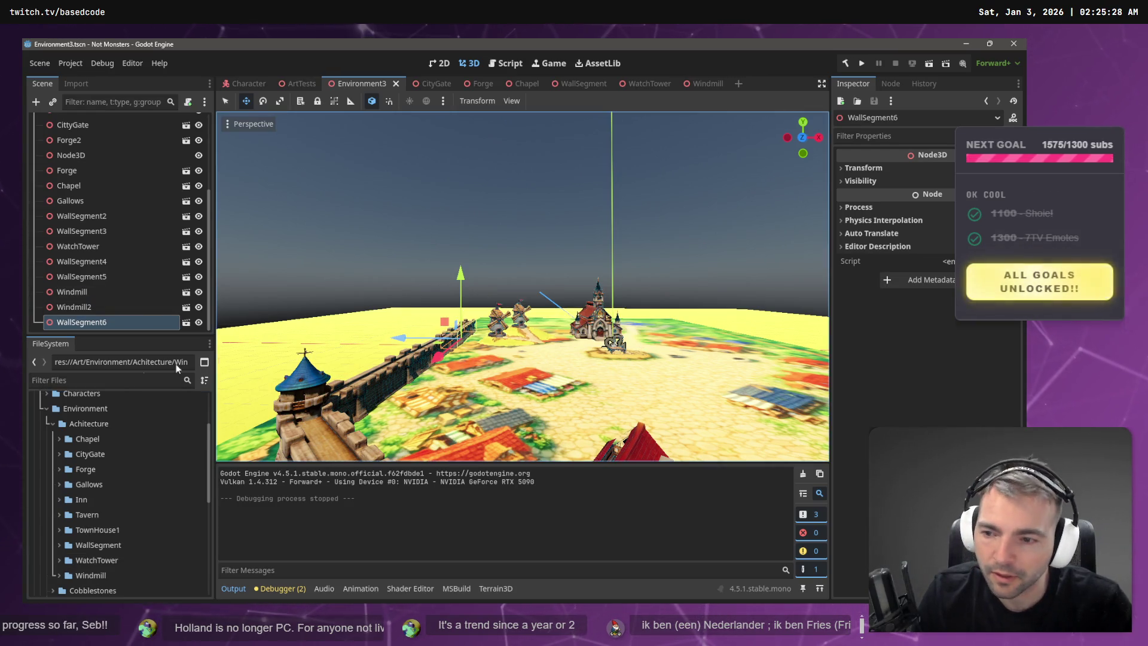
{"action": "scroll", "coordinate": [62, 507], "scroll_direction": "down", "scroll_amount": 1}
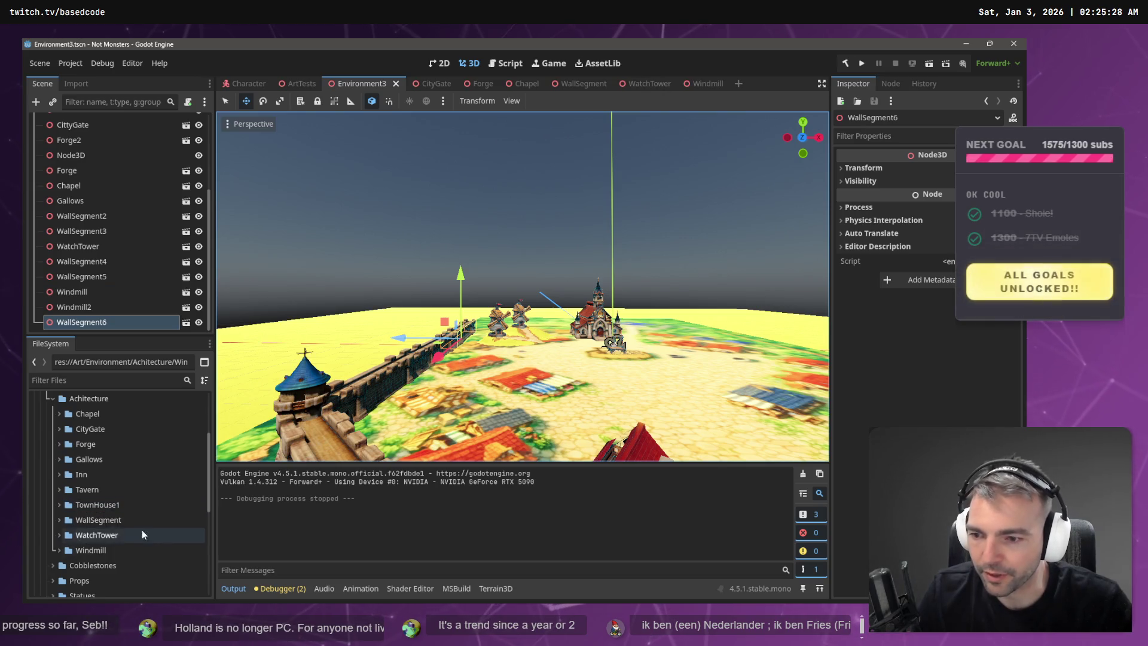
{"action": "key", "text": "w"}
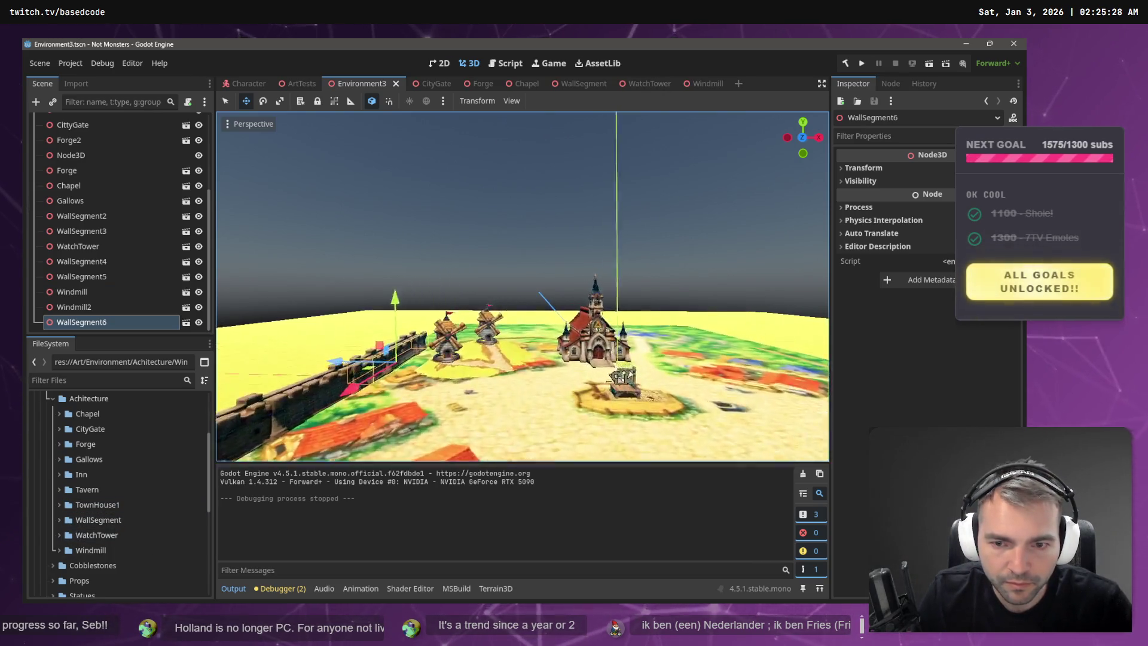
{"action": "key", "text": "s"}
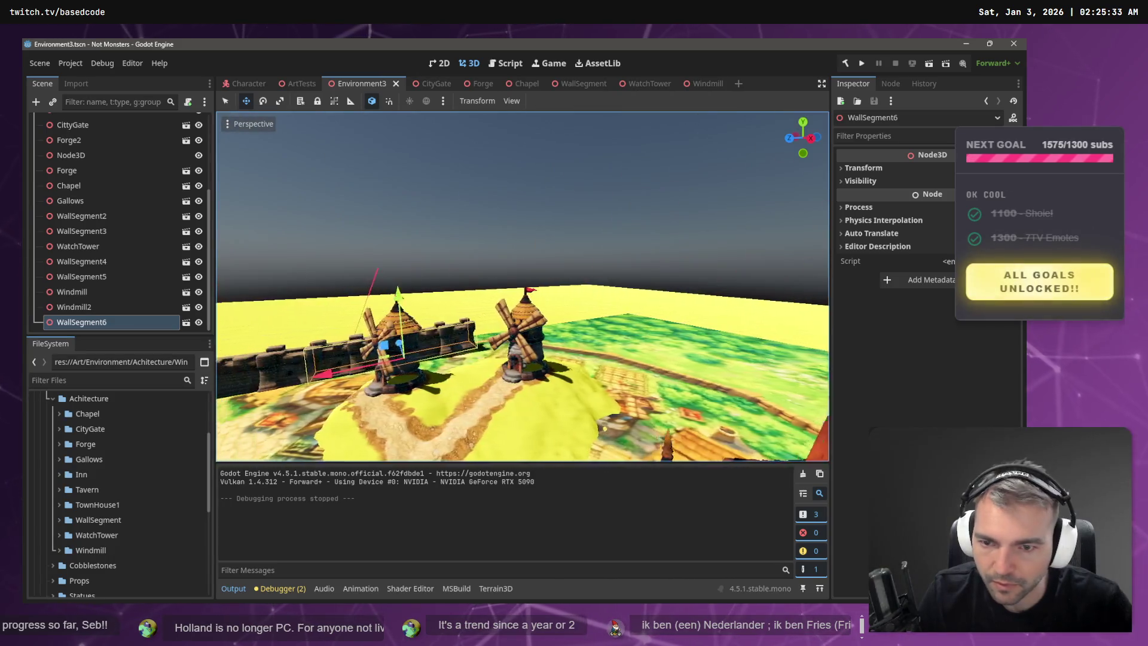
{"action": "key", "text": "d"}
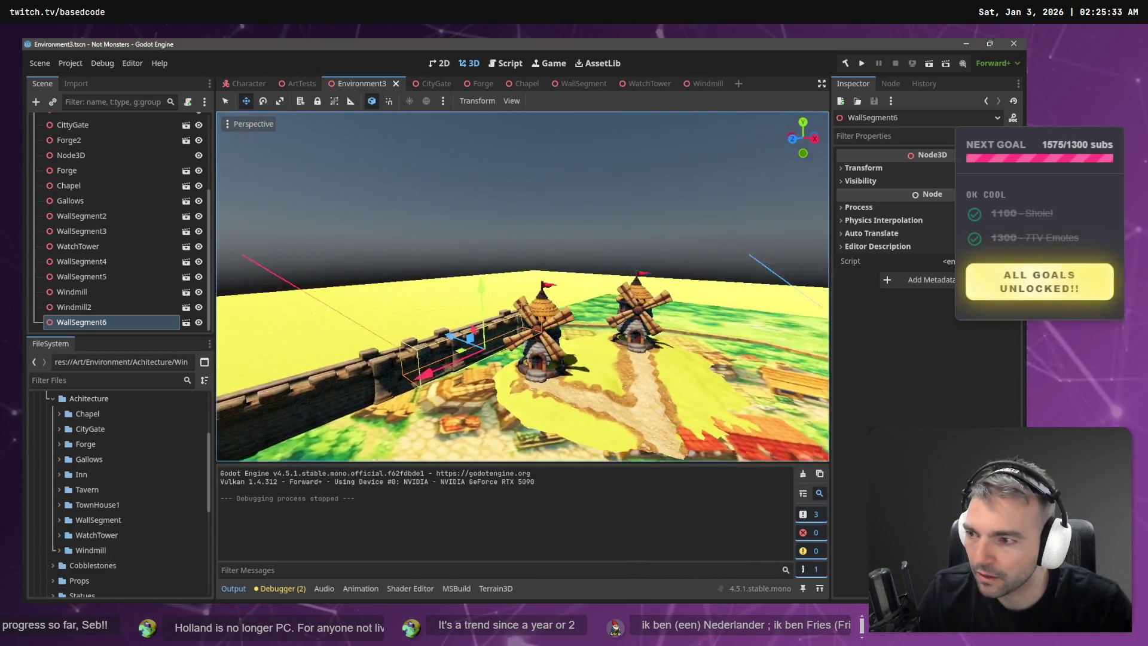
{"action": "key", "text": "a"}
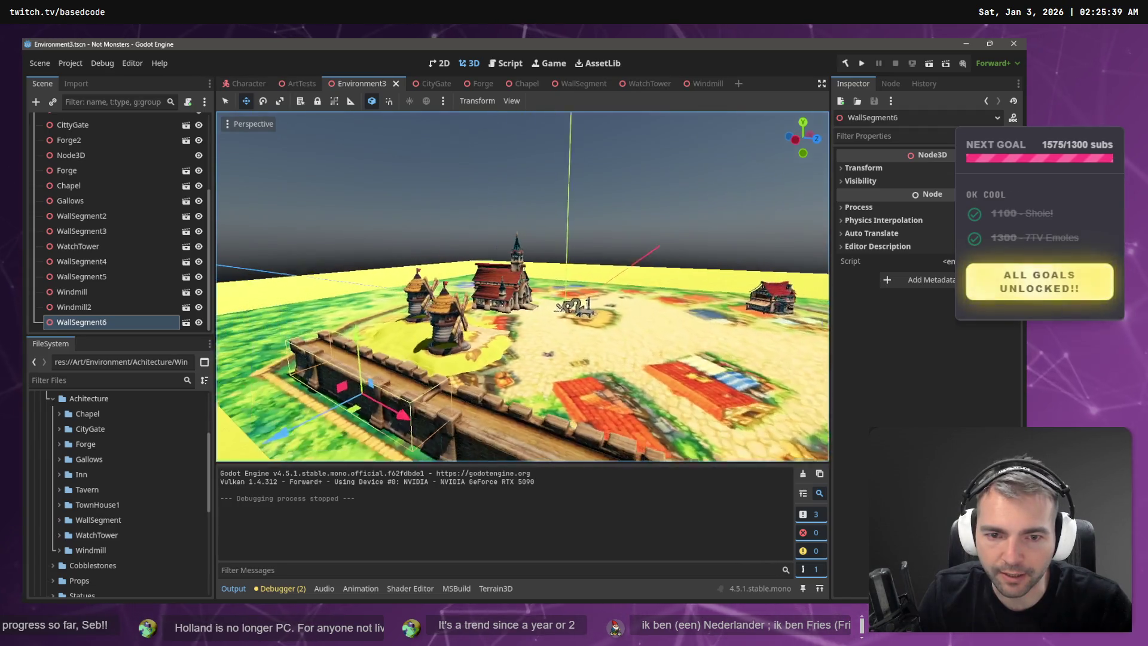
{"action": "key", "text": "w"}
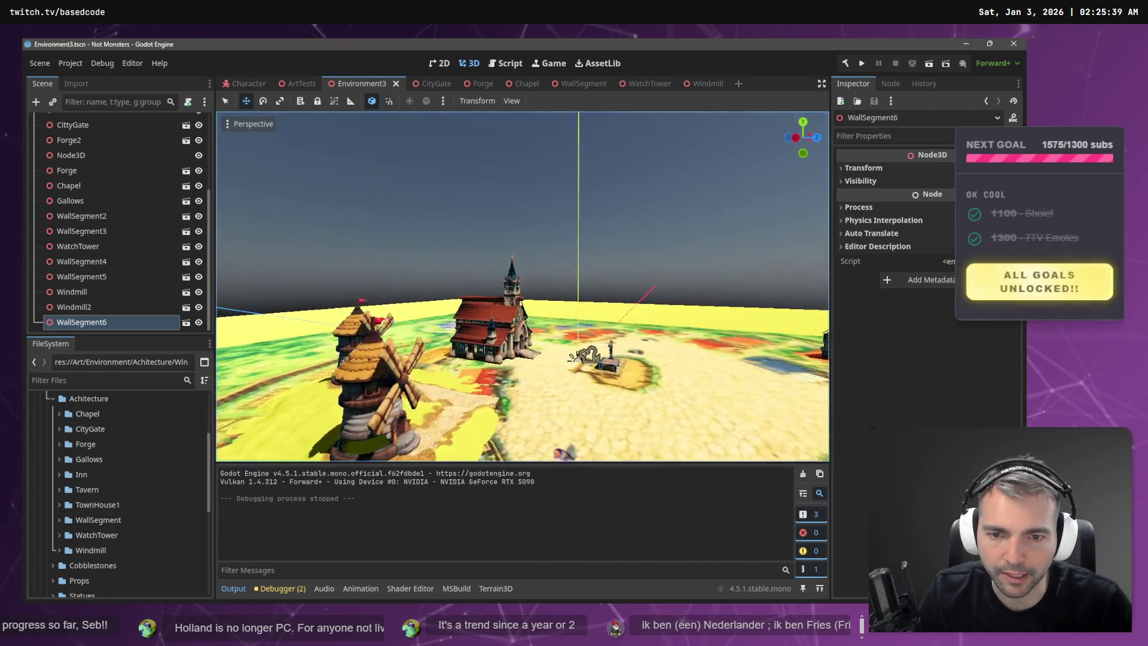
{"action": "key", "text": "d"}
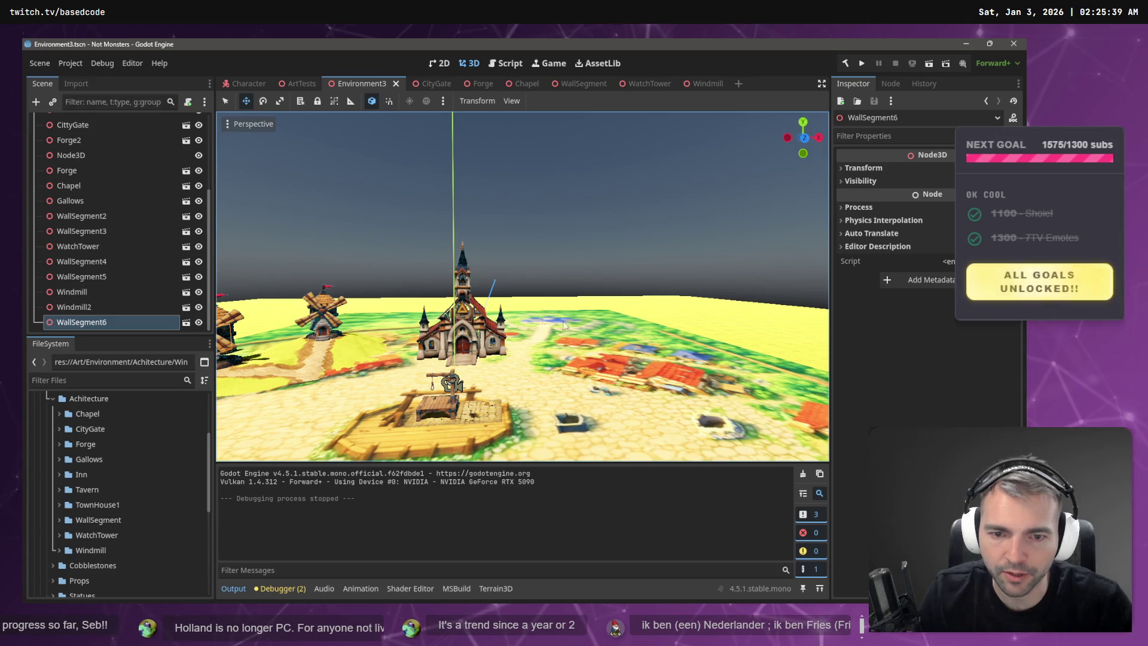
{"action": "key", "text": "a"}
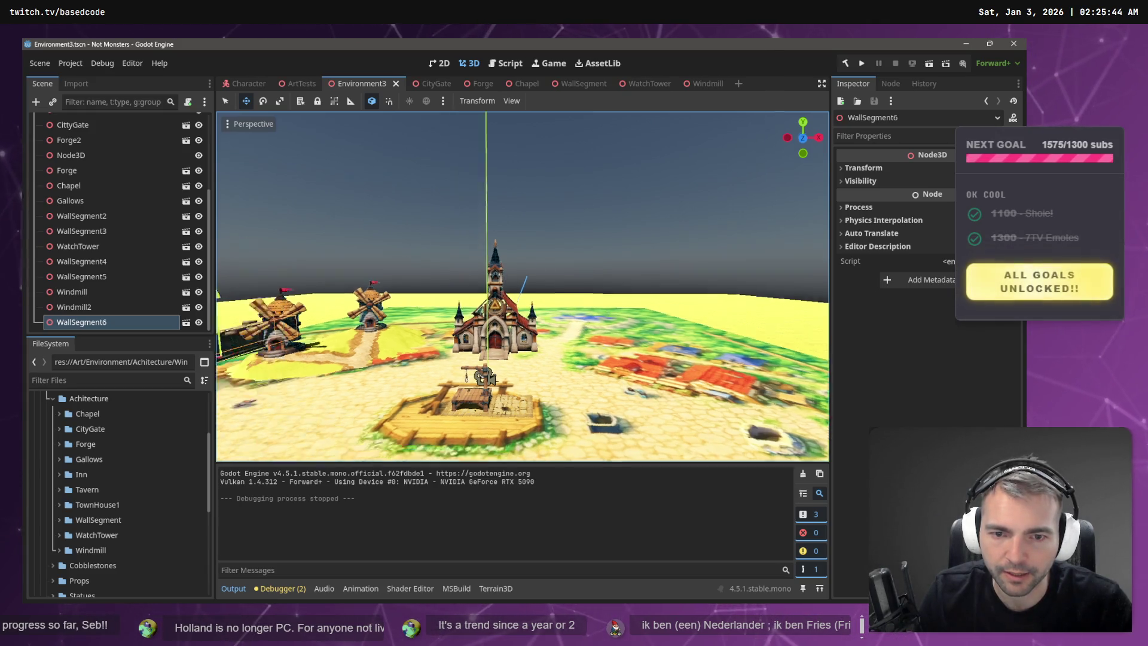
{"action": "key", "text": "w"}
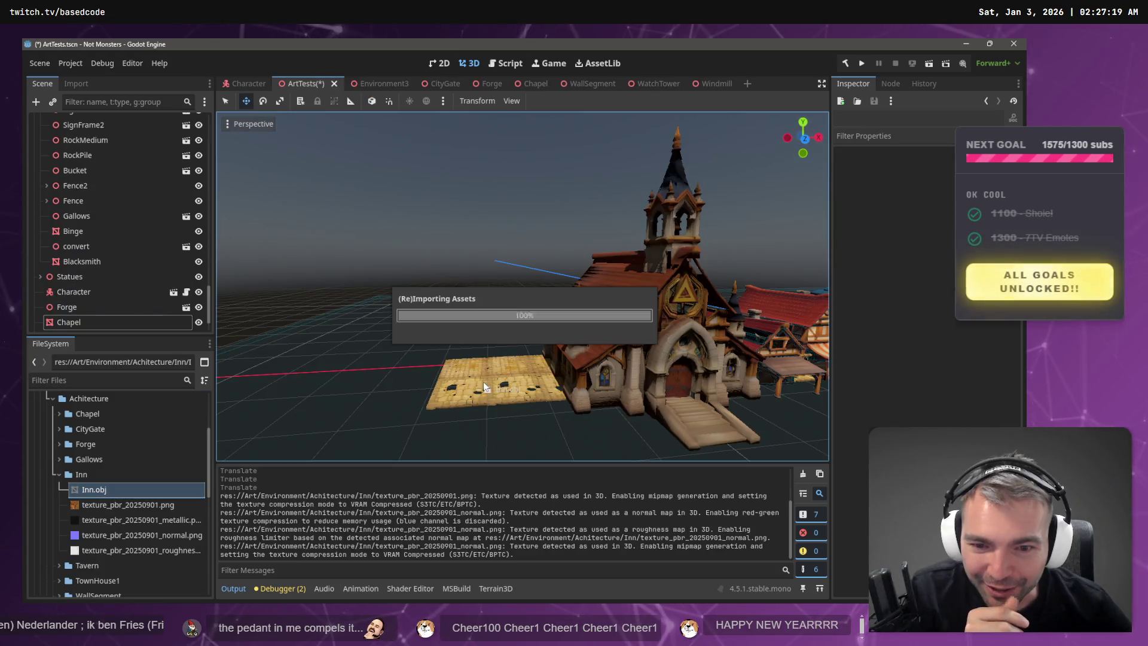
- Drop the Inn model into the ArtTests scene, reimport it at mesh scale 10, and lift it off the ground
{"action": "left_click_drag", "start_coordinate": [485, 378], "coordinate": [485, 378]}
{"action": "left_click", "coordinate": [76, 84]}
{"action": "left_click", "coordinate": [74, 236]}
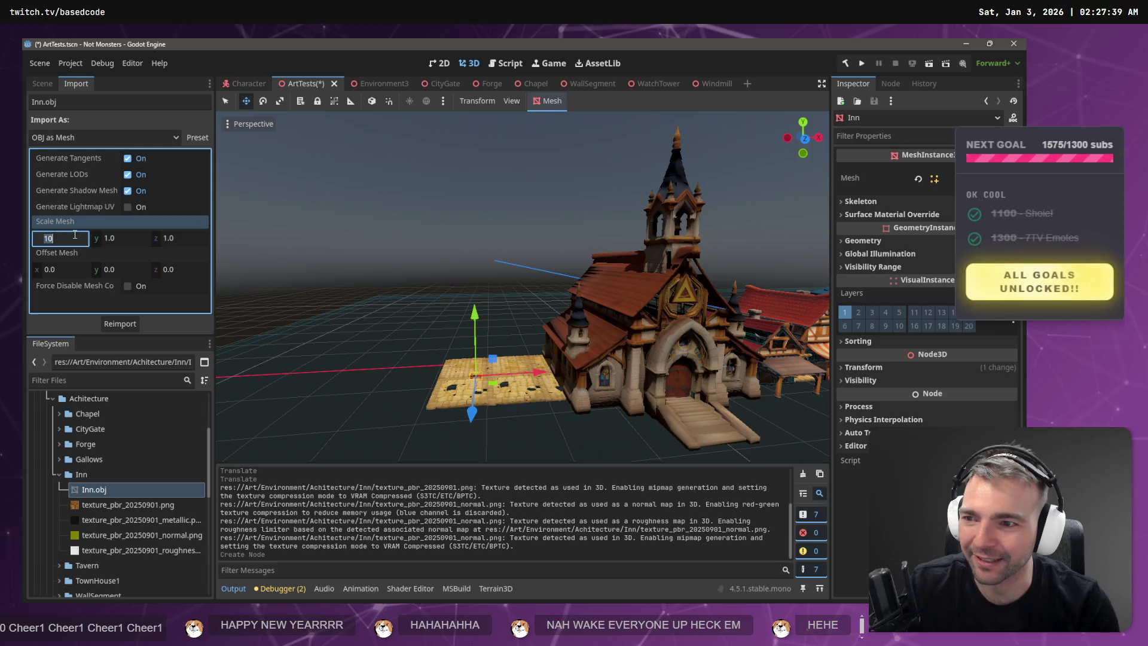
{"action": "key", "text": "Tab"}
{"action": "type", "text": "10"}
{"action": "key", "text": "Tab"}
{"action": "type", "text": "10.0"}
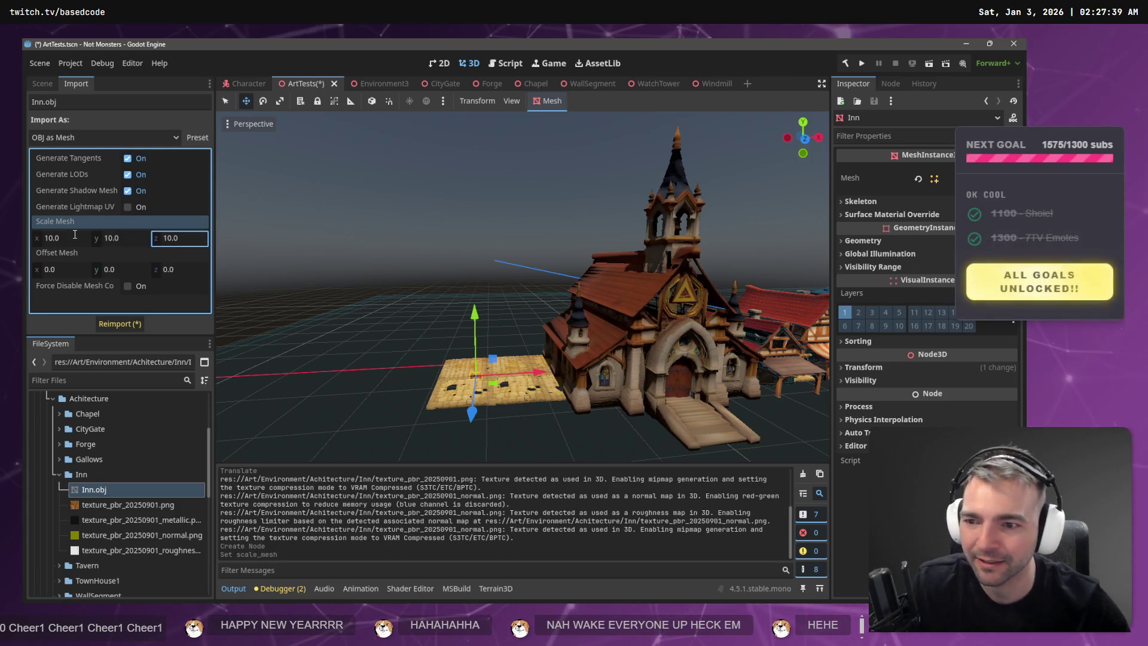
{"action": "left_click", "coordinate": [133, 325]}
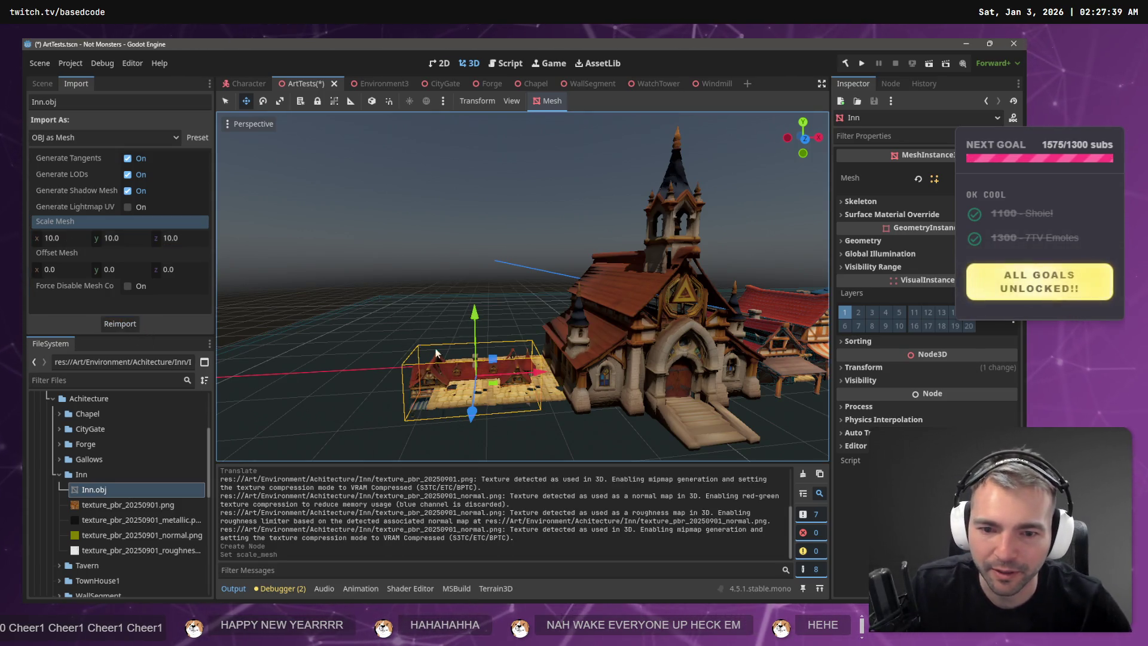
{"action": "left_click_drag", "start_coordinate": [475, 332], "coordinate": [479, 293]}
- Reimport the Inn at mesh scale 20 on all axes and adjust its height
{"action": "left_click", "coordinate": [56, 239]}
{"action": "type", "text": "2"}
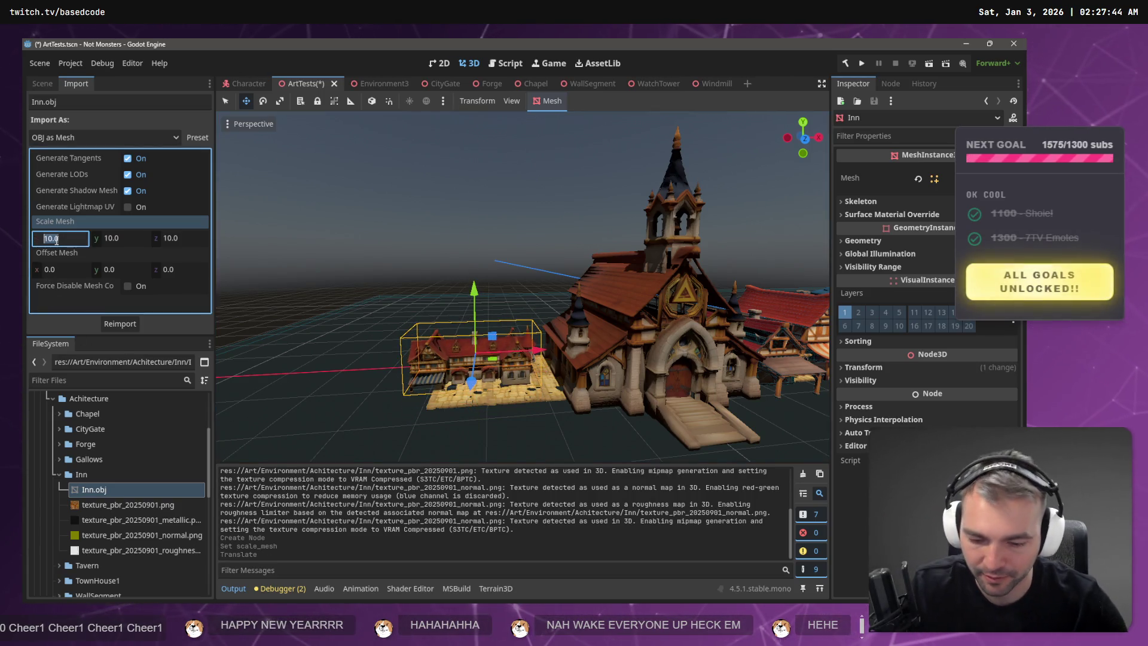
{"action": "type", "text": "0"}
{"action": "key", "text": "Tab"}
{"action": "type", "text": "20"}
{"action": "key", "text": "Tab"}
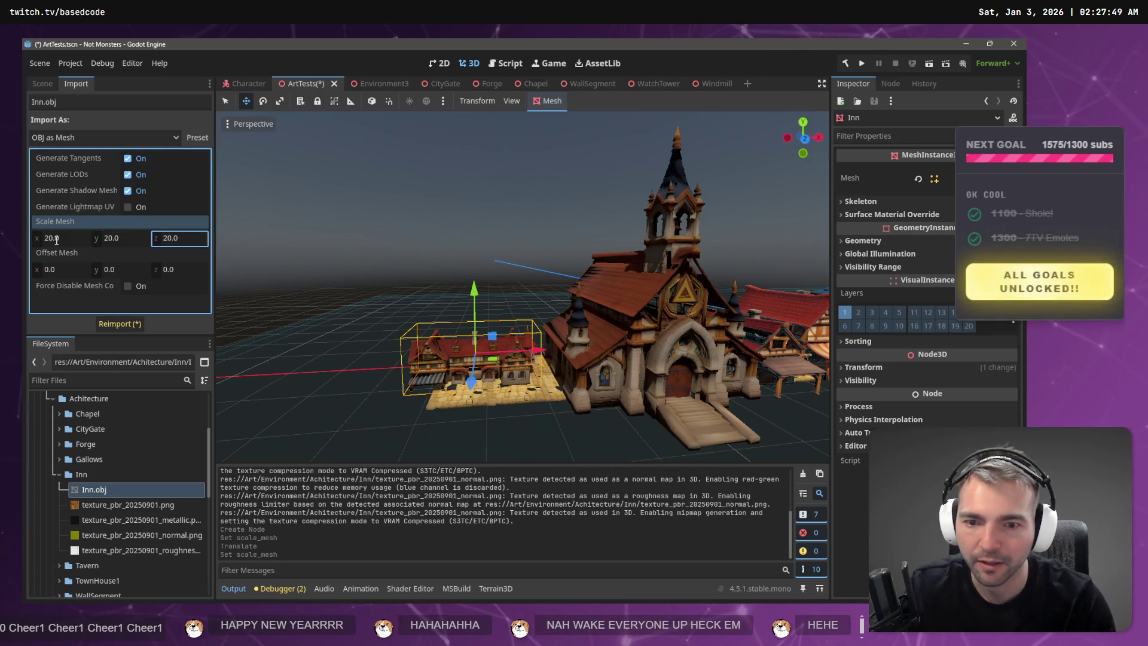
{"action": "left_click", "coordinate": [119, 323]}
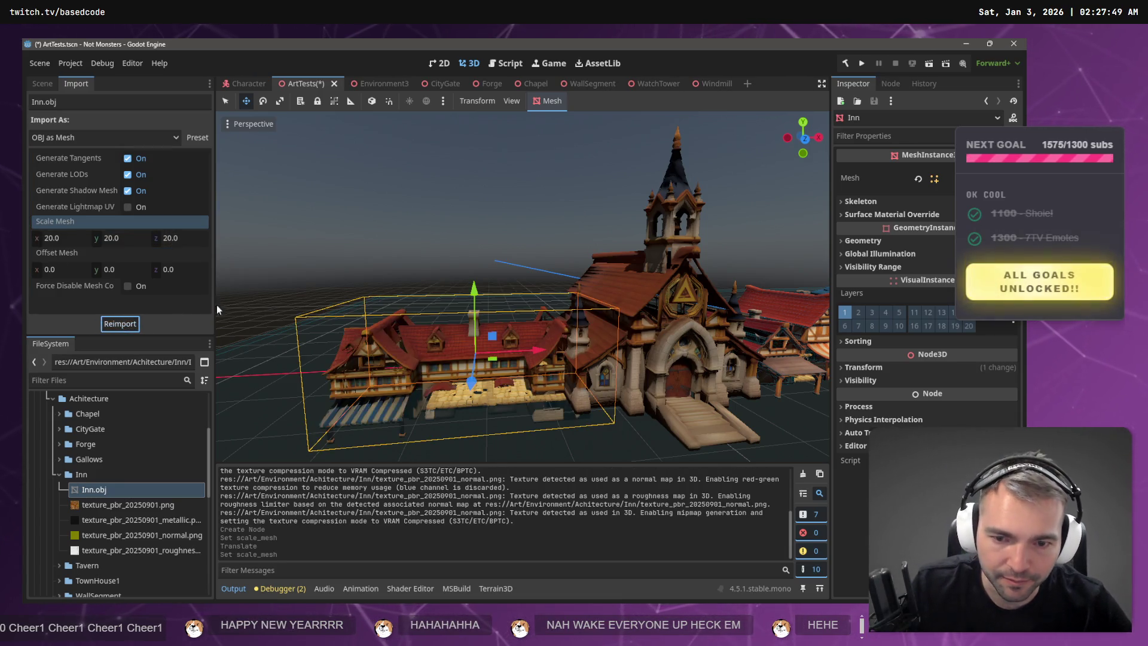
{"action": "mouse_move", "coordinate": [477, 293]}
{"action": "left_mouse_down"}
{"action": "mouse_move", "coordinate": [473, 239]}
{"action": "mouse_move", "coordinate": [453, 343]}
{"action": "left_mouse_up"}
- Slide the Inn left beside the chapel and frame it among the neighbouring buildings
{"action": "mouse_move", "coordinate": [537, 326]}
{"action": "left_mouse_down"}
{"action": "mouse_move", "coordinate": [496, 328]}
{"action": "mouse_move", "coordinate": [507, 329]}
{"action": "left_mouse_up"}
{"action": "key", "text": "w"}
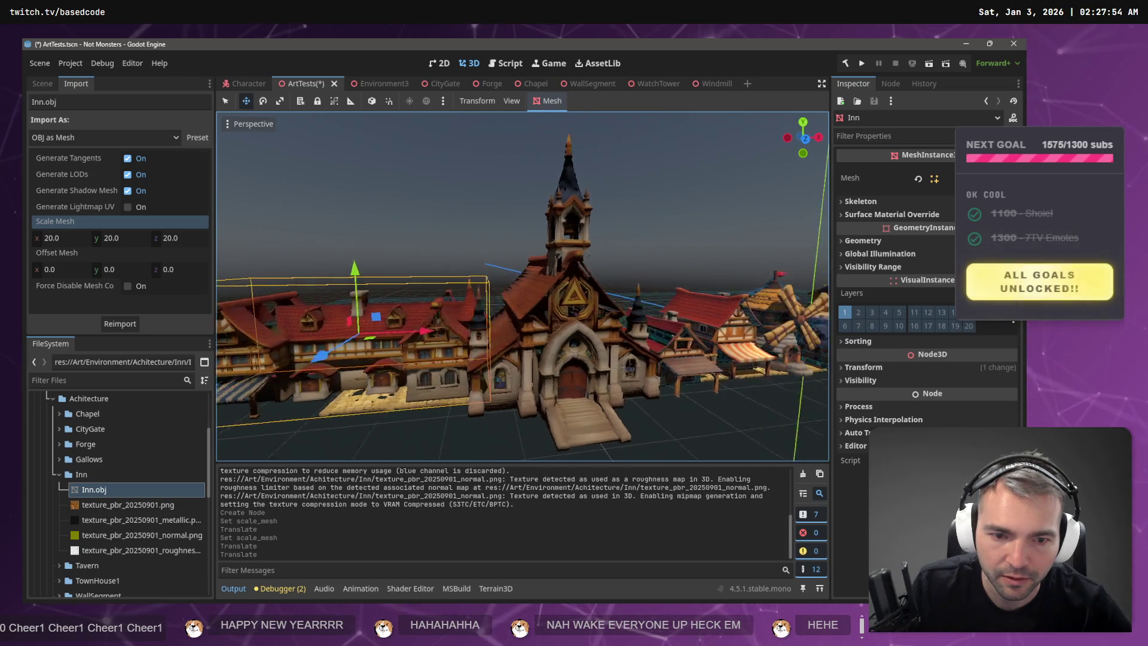
{"action": "key", "text": "f"}
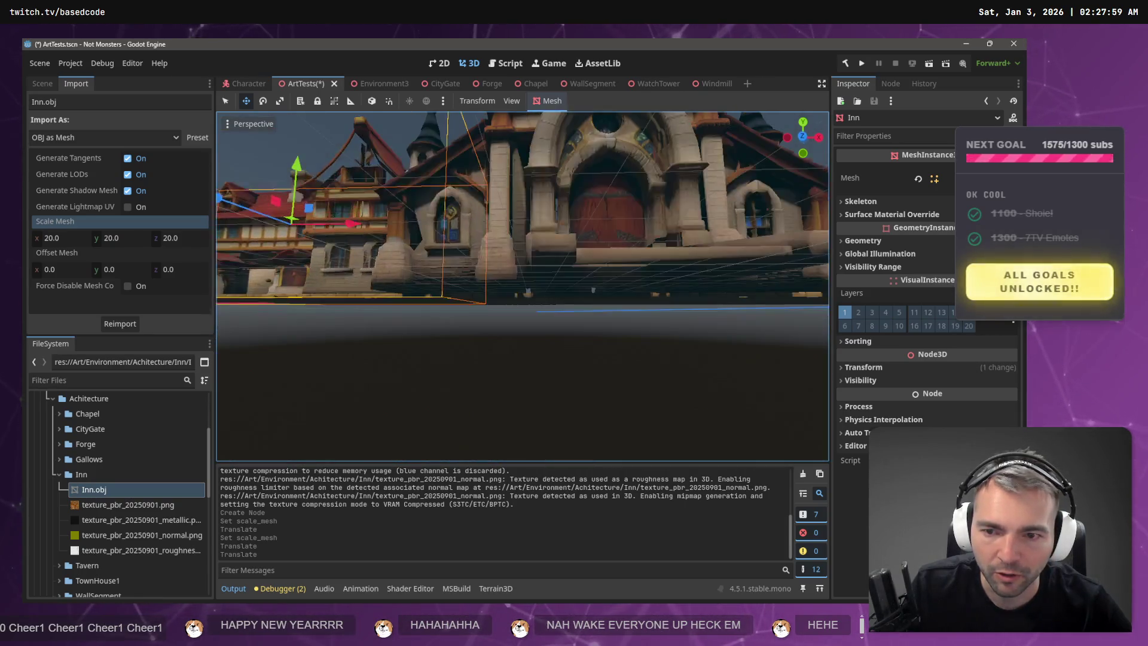
{"action": "key", "text": "w"}
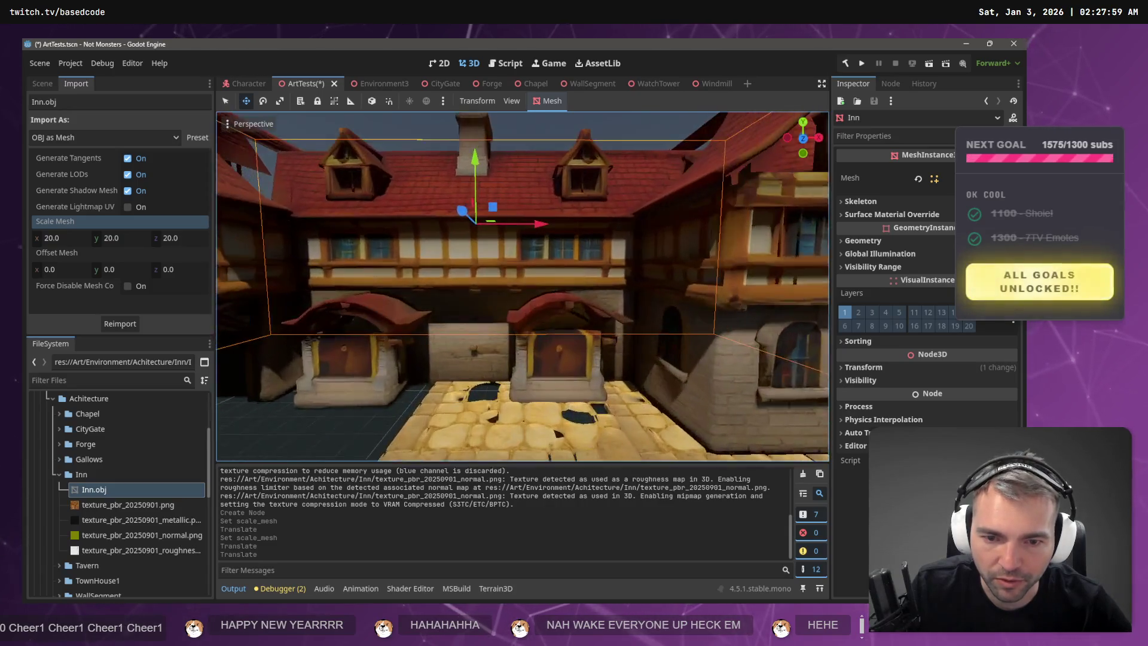
{"action": "key", "text": "f"}
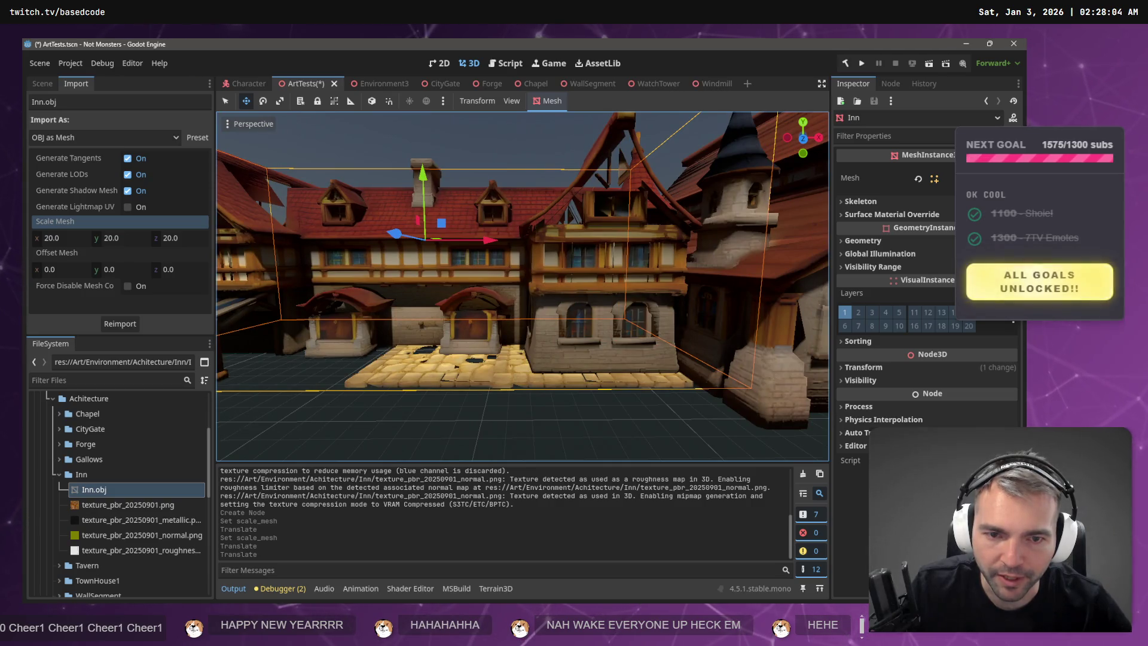
{"action": "key", "text": "f"}
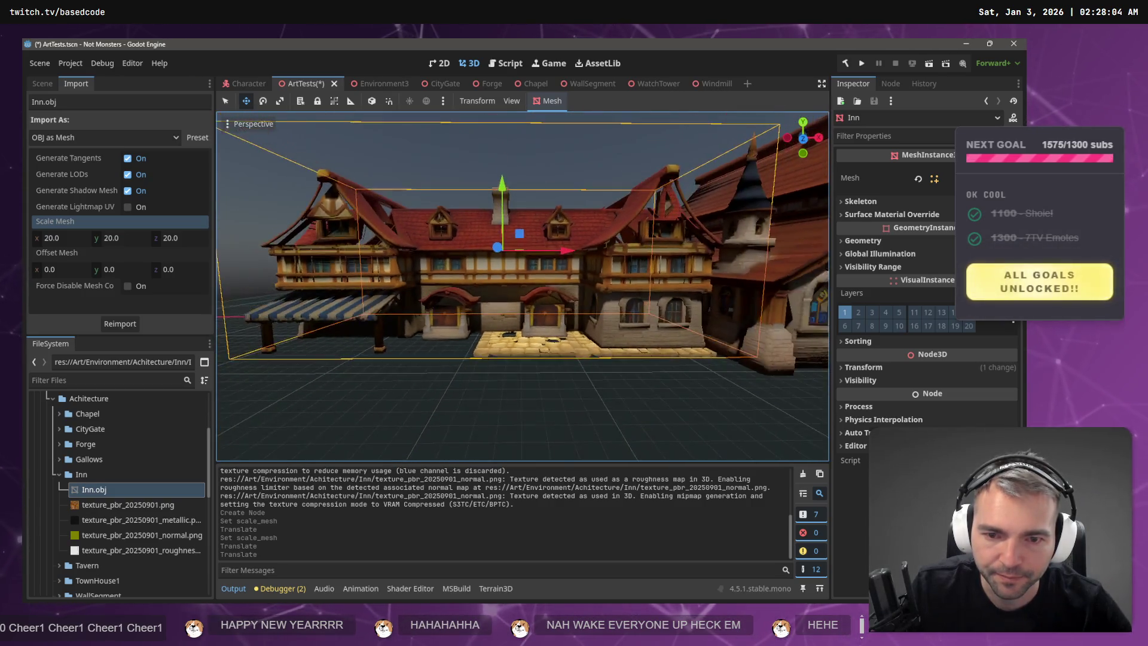
{"action": "key", "text": "s"}
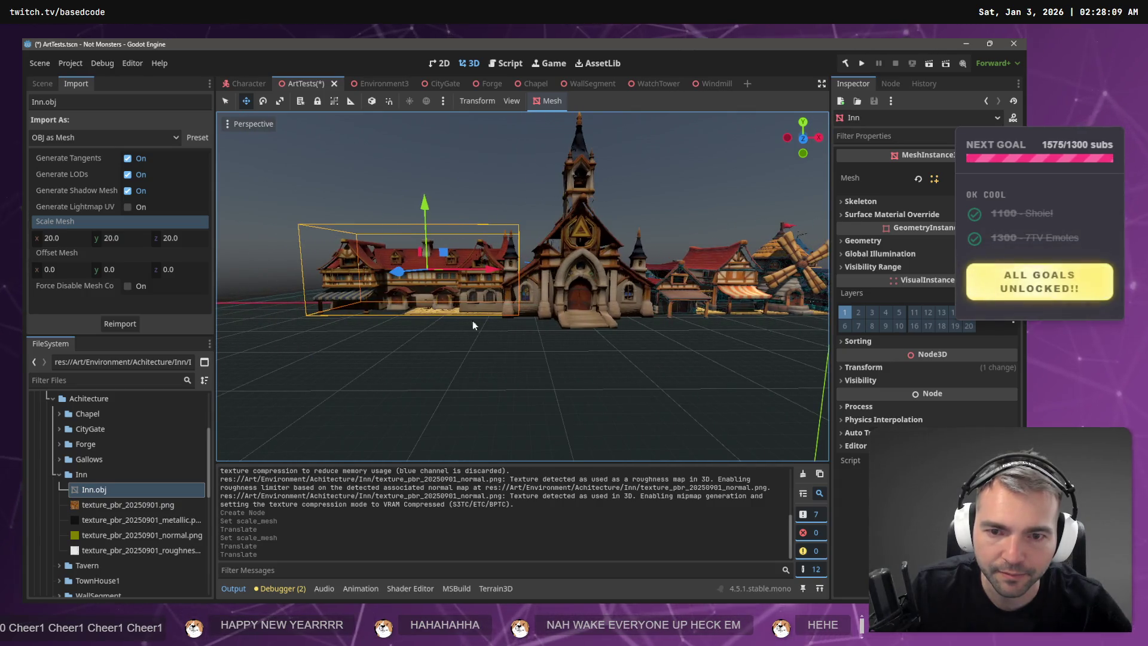
{"action": "left_click_drag", "start_coordinate": [490, 270], "coordinate": [468, 272]}
{"action": "key", "text": "f"}
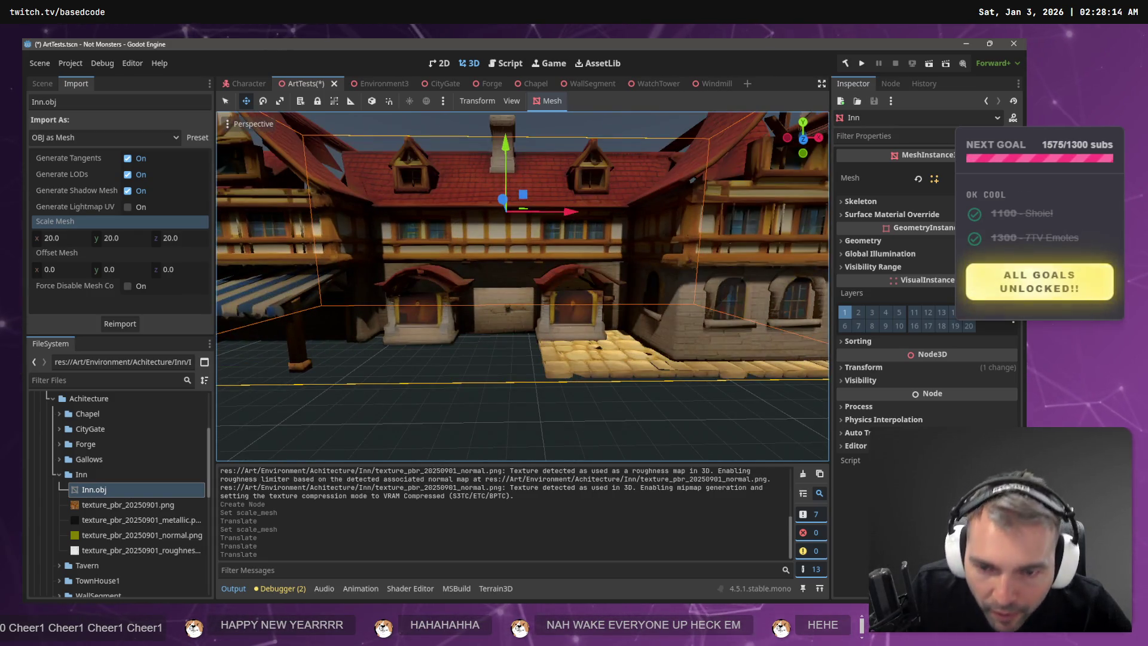
- Reimport the Inn at mesh scale 25, then nudge it slightly up and left
{"action": "left_click", "coordinate": [74, 239]}
{"action": "type", "text": "25"}
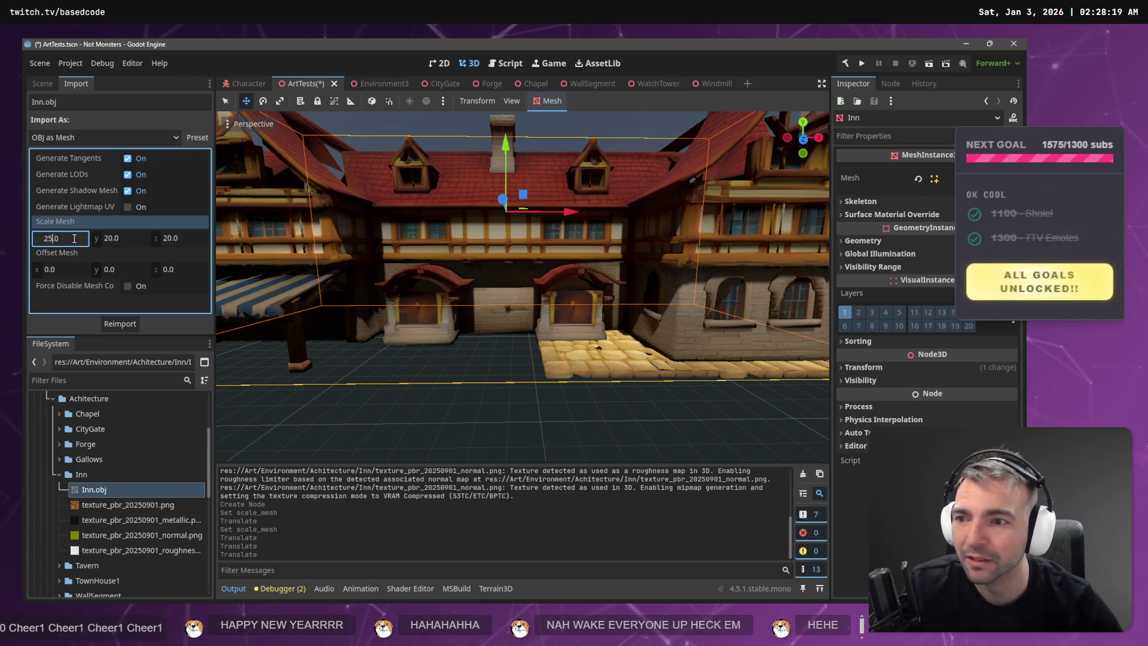
{"action": "key", "text": "Tab"}
{"action": "type", "text": "25"}
{"action": "key", "text": "Tab"}
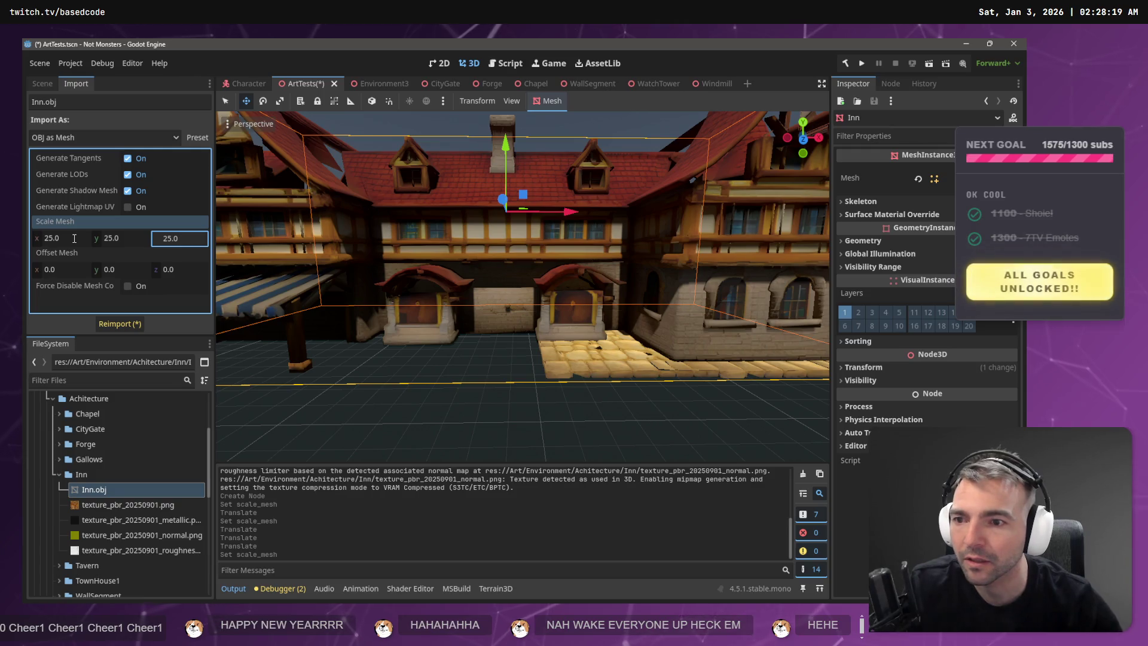
{"action": "left_click", "coordinate": [120, 323]}
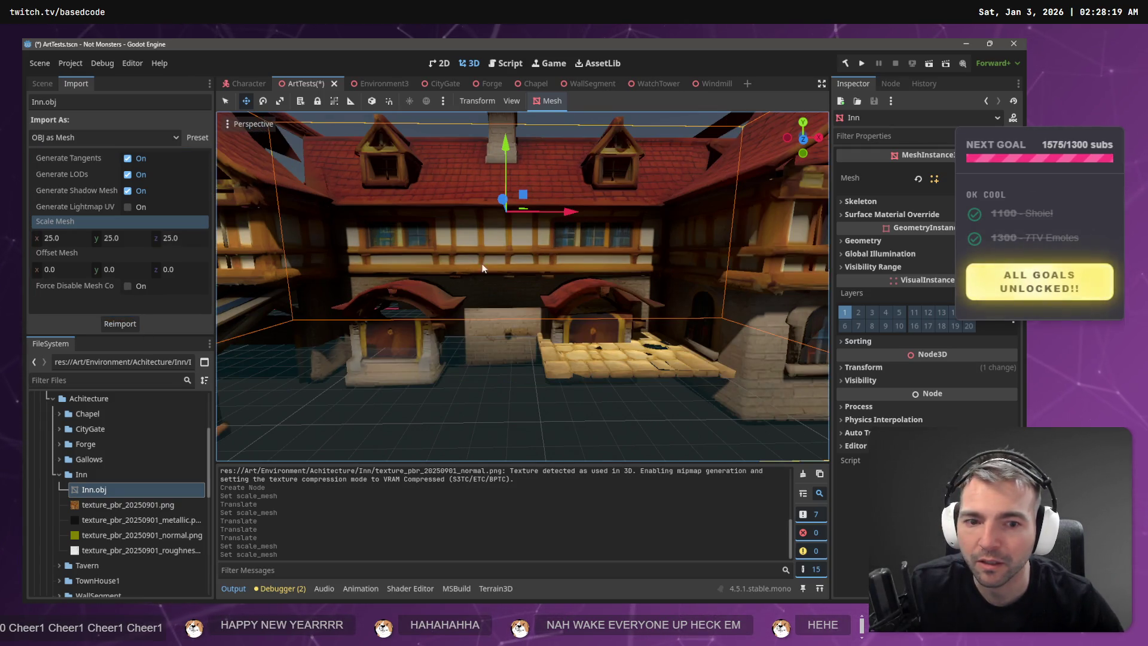
{"action": "mouse_move", "coordinate": [511, 147]}
{"action": "left_mouse_down"}
{"action": "mouse_move", "coordinate": [508, 123]}
{"action": "mouse_move", "coordinate": [501, 170]}
{"action": "left_mouse_up"}
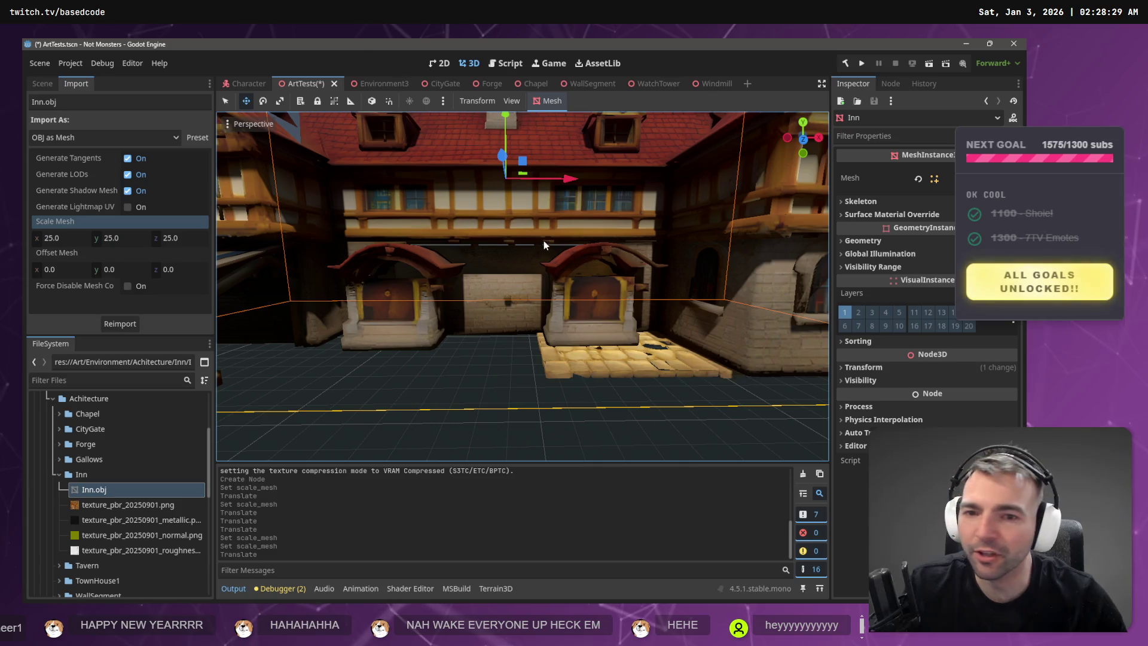
{"action": "mouse_move", "coordinate": [568, 181]}
{"action": "left_mouse_down"}
{"action": "mouse_move", "coordinate": [457, 170]}
{"action": "mouse_move", "coordinate": [529, 169]}
{"action": "left_mouse_up"}
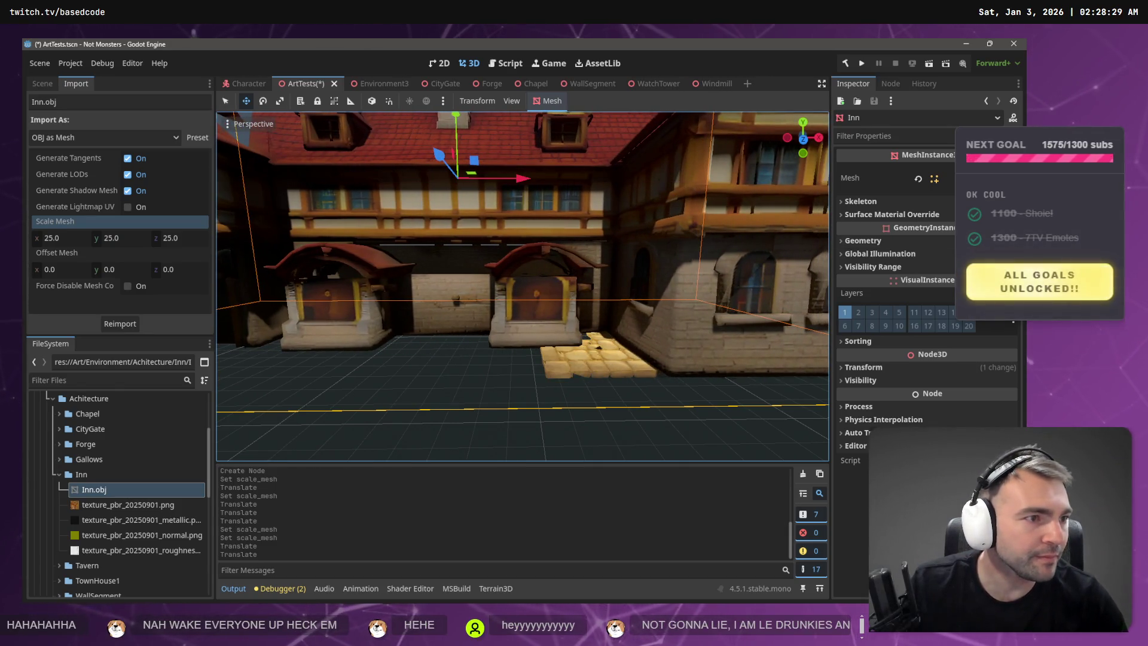
{"action": "scroll", "coordinate": [701, 251], "scroll_direction": "down", "scroll_amount": 6}
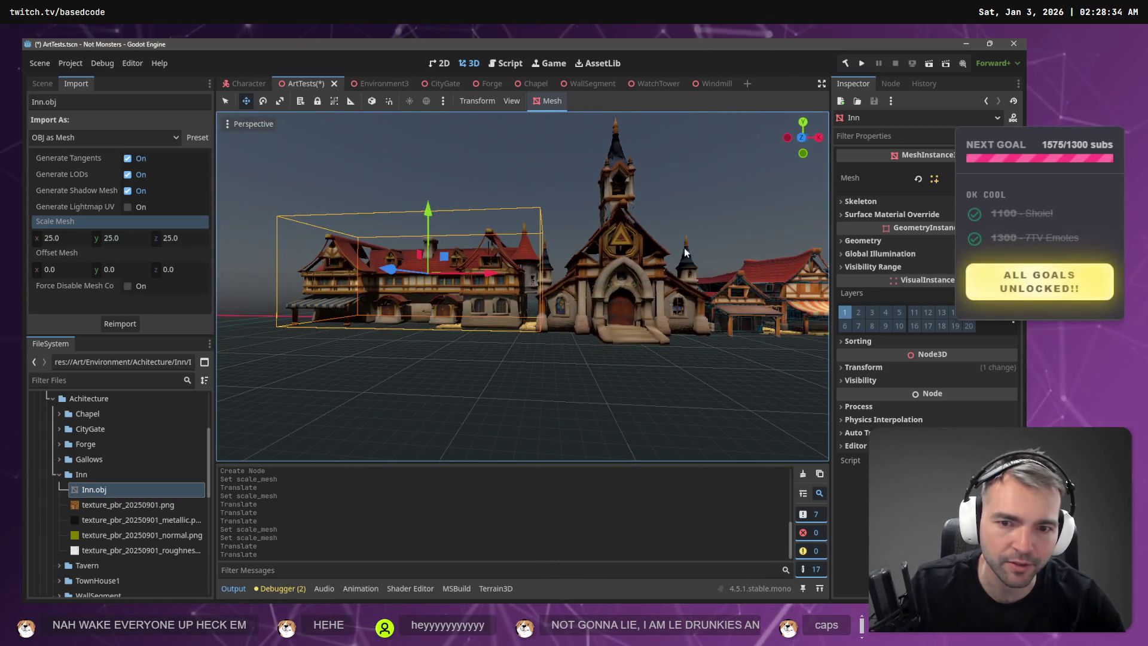
- Switch the viewport display to wireframe
{"action": "left_click", "coordinate": [226, 123]}
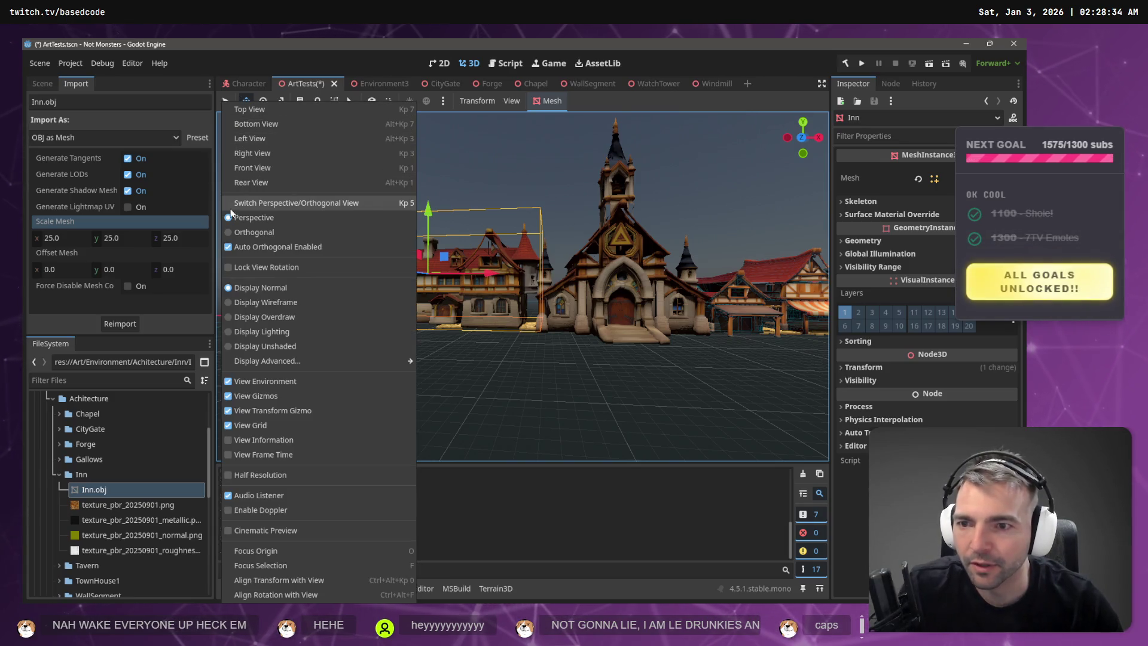
{"action": "left_click", "coordinate": [267, 303]}
{"action": "left_click", "coordinate": [518, 243]}
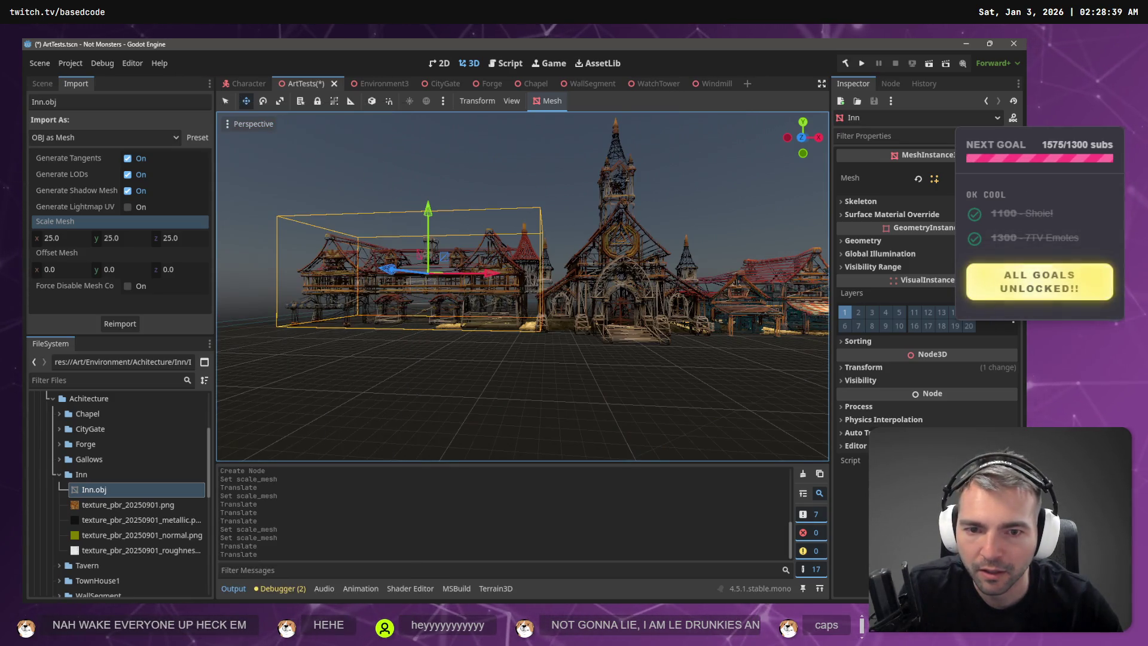
- Select TownHouse1 and fly around it for front and side views
{"action": "key", "text": "s"}
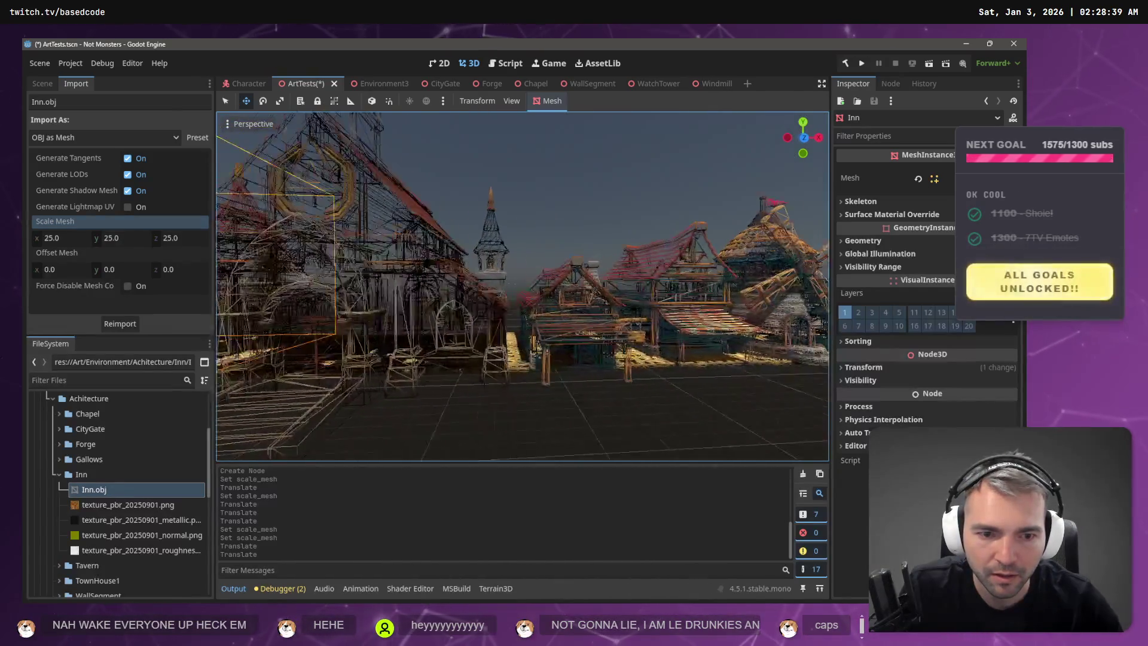
{"action": "key", "text": "w"}
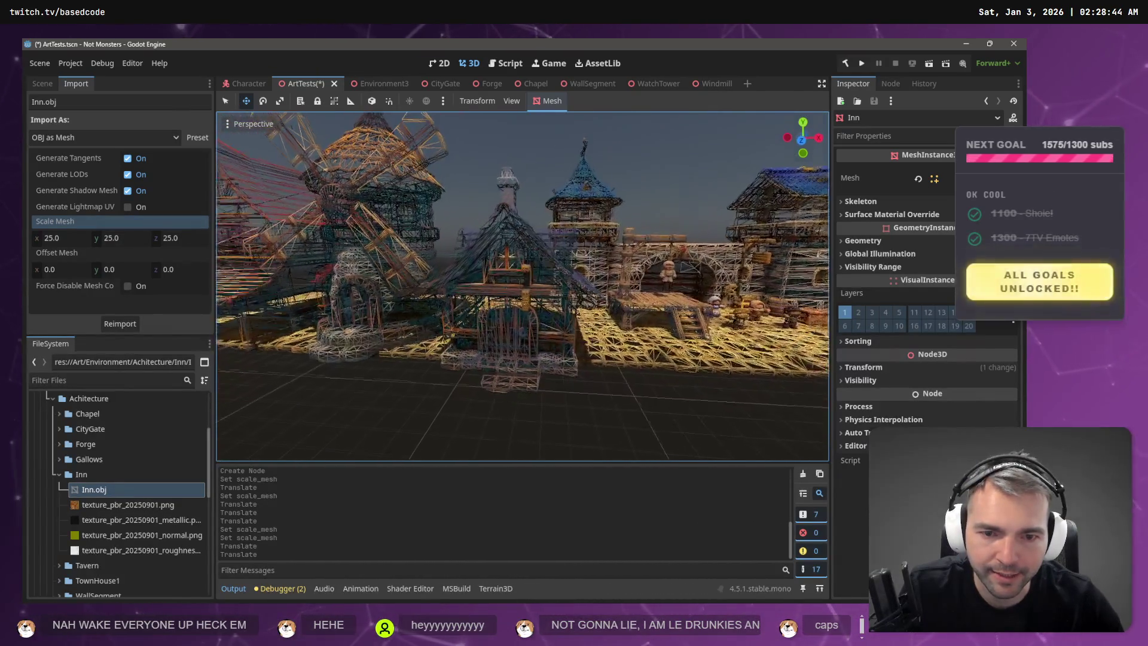
{"action": "left_click", "coordinate": [602, 294]}
{"action": "left_click", "coordinate": [679, 197]}
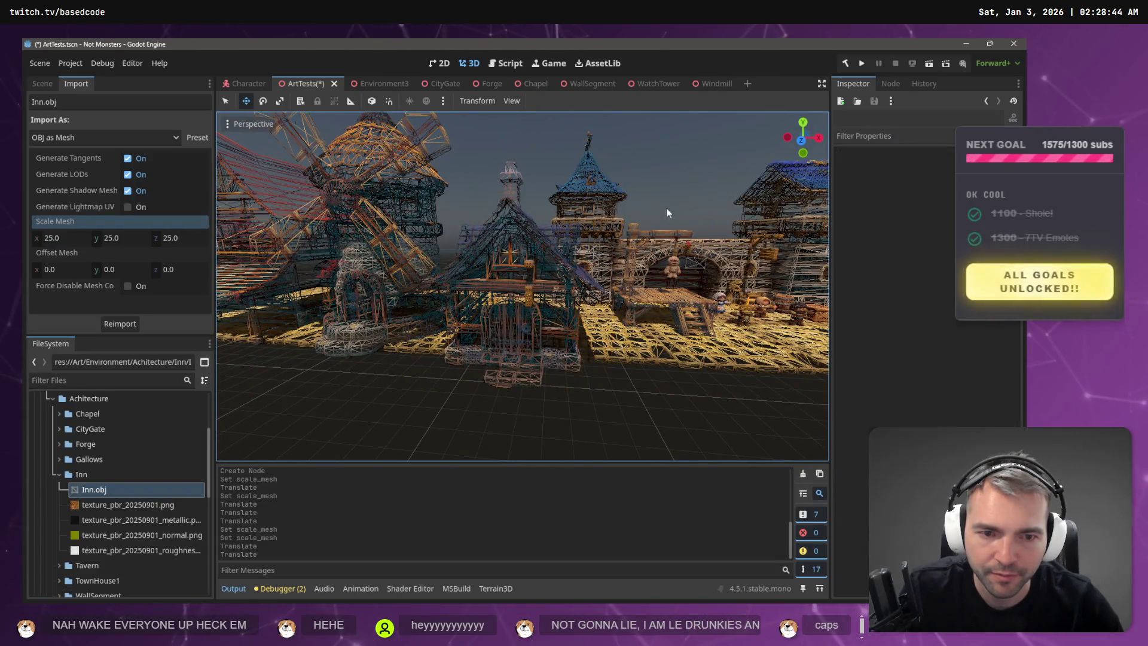
{"action": "left_click", "coordinate": [527, 286]}
{"action": "key", "text": "w"}
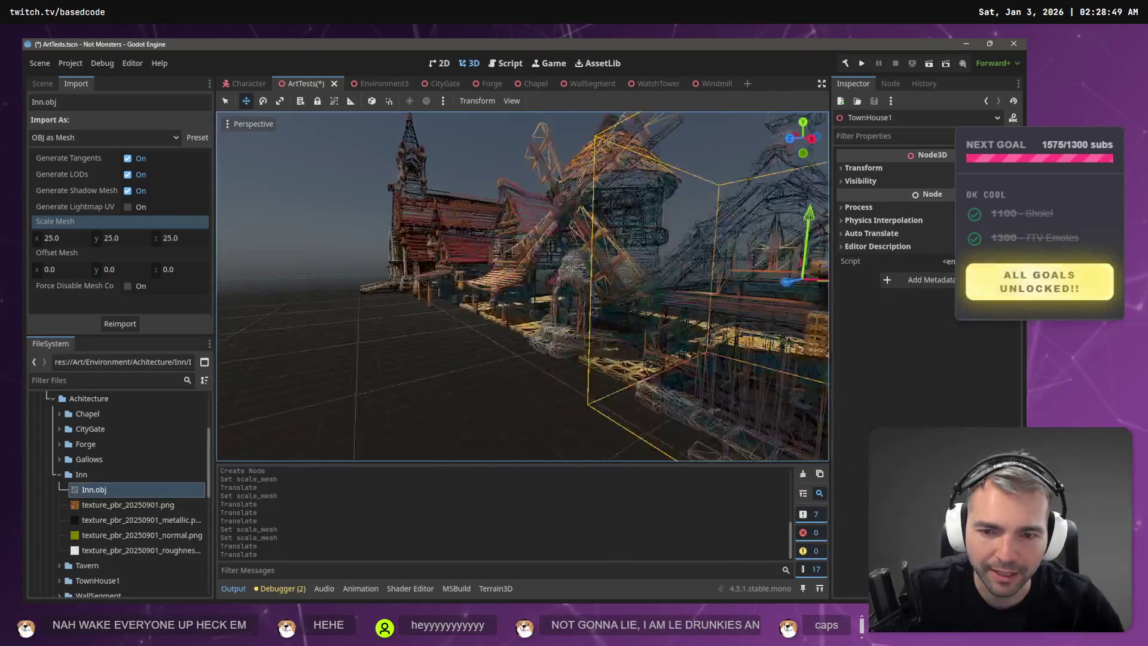
{"action": "key", "text": "s"}
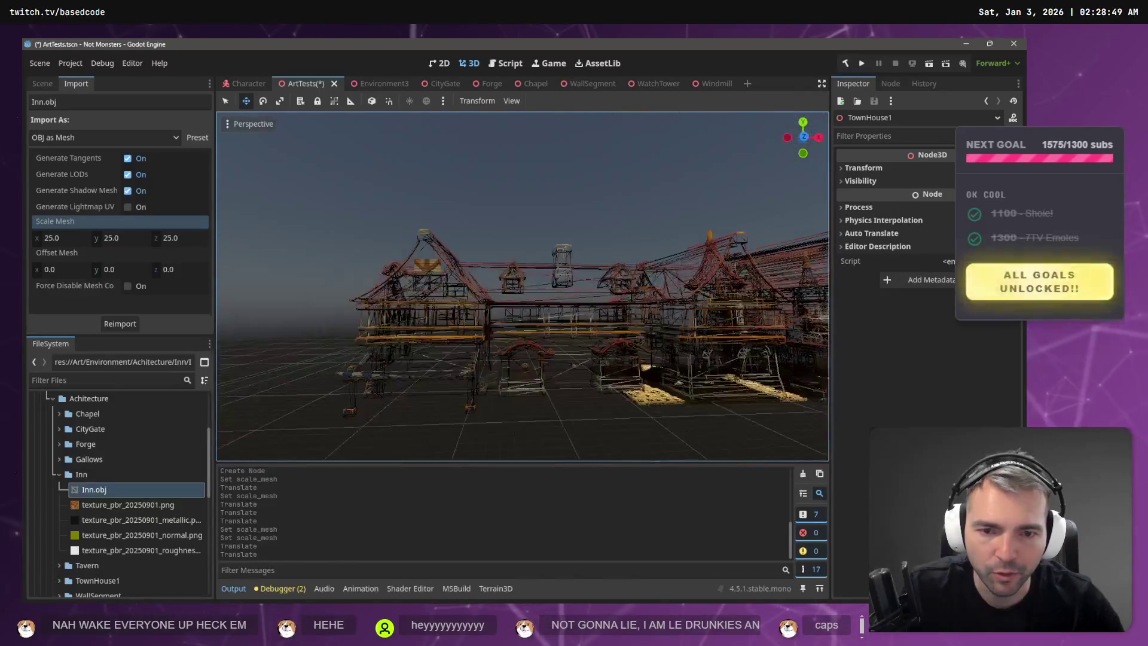
{"action": "key", "text": "d"}
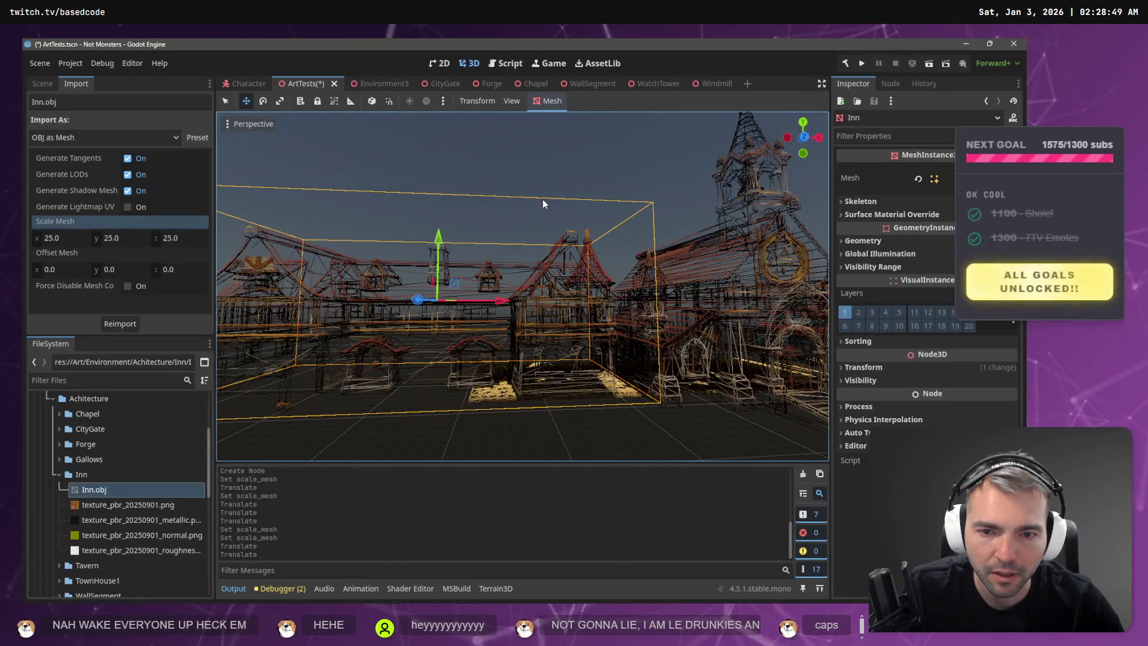
- Clear the selection, fly across the wireframe town to the inn, and open the viewport's view options
{"action": "left_click", "coordinate": [547, 178]}
{"action": "key", "text": "d"}
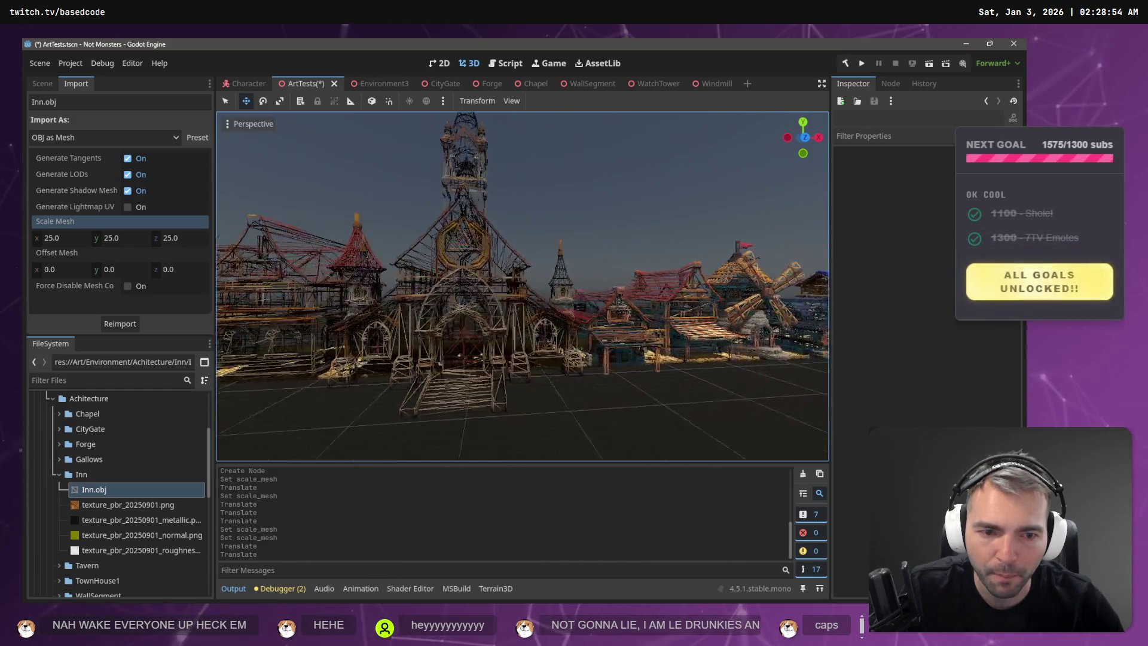
{"action": "key", "text": "d"}
{"action": "key", "text": "w"}
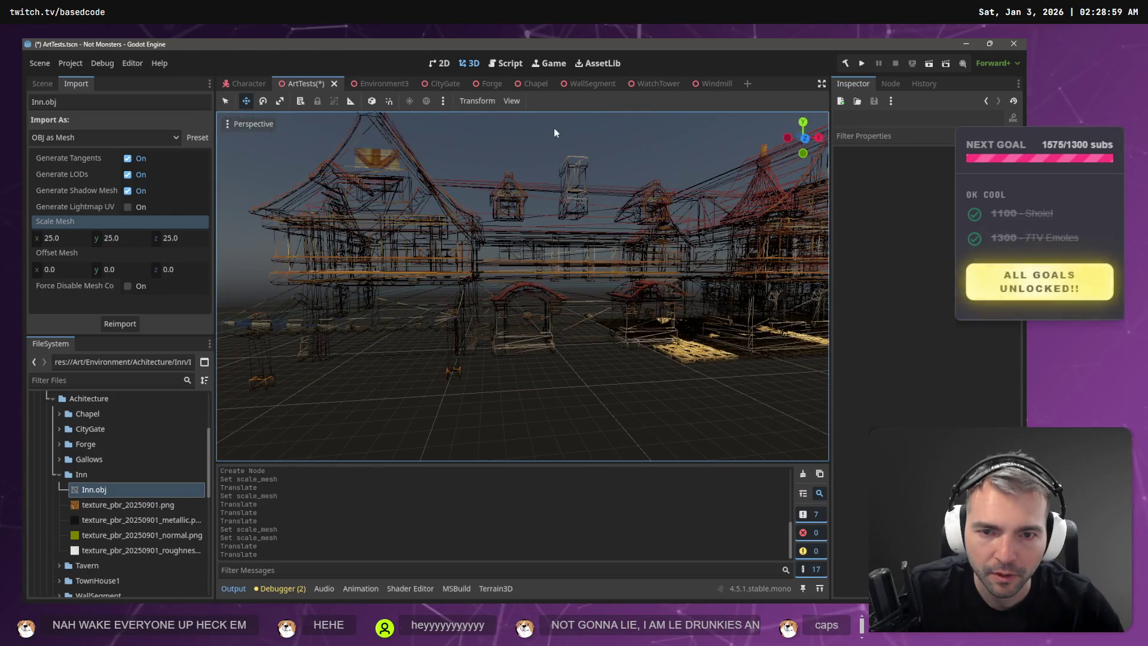
{"action": "key", "text": "s"}
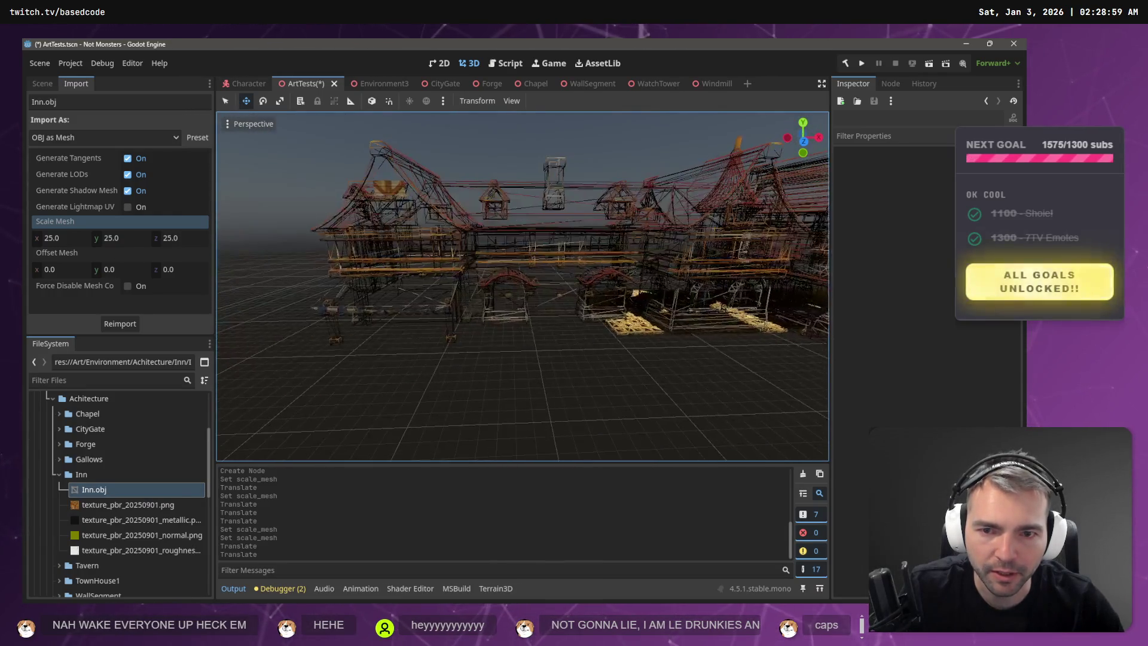
{"action": "key", "text": "w"}
{"action": "left_click", "coordinate": [234, 124]}
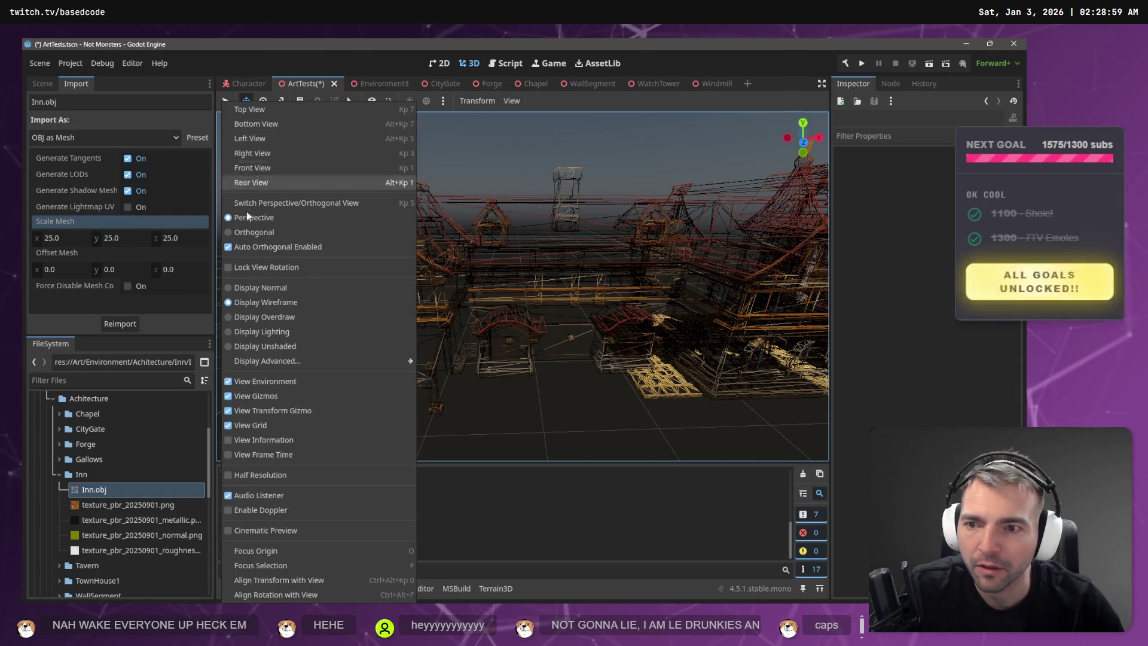
- Switch the viewport to Display Normal and fly the camera along the textured inn
{"action": "left_click", "coordinate": [278, 288]}
{"action": "left_click", "coordinate": [484, 159]}
{"action": "key", "text": "d"}
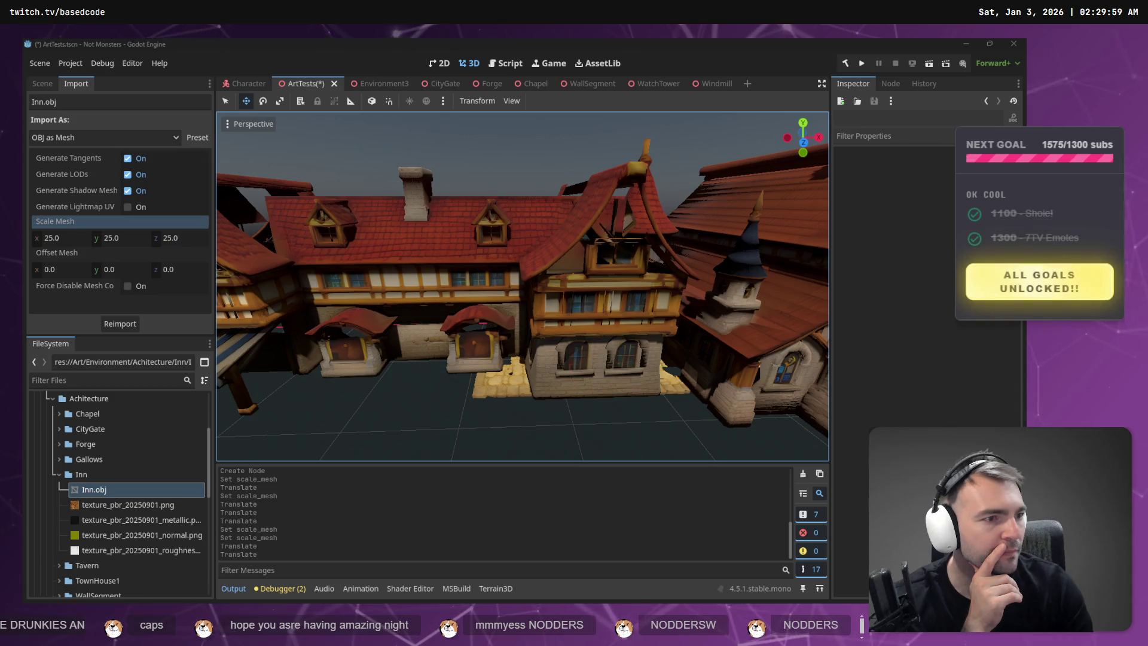
{"action": "scroll", "coordinate": [515, 162], "scroll_direction": "down", "scroll_amount": 1}
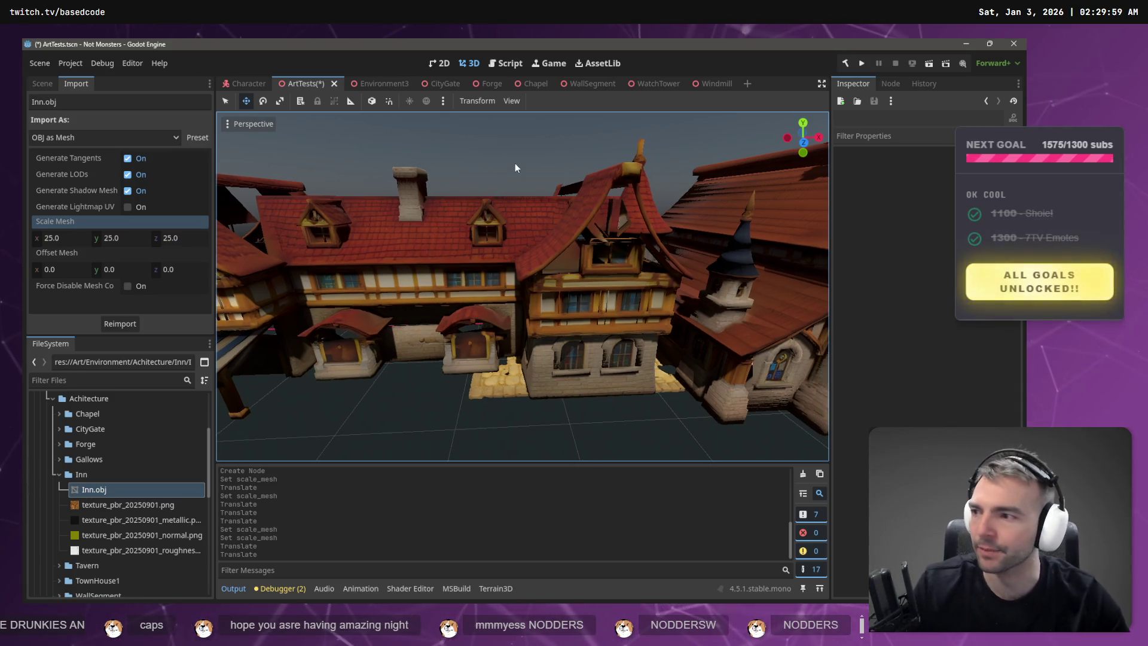
{"action": "scroll", "coordinate": [525, 156], "scroll_direction": "down", "scroll_amount": 8}
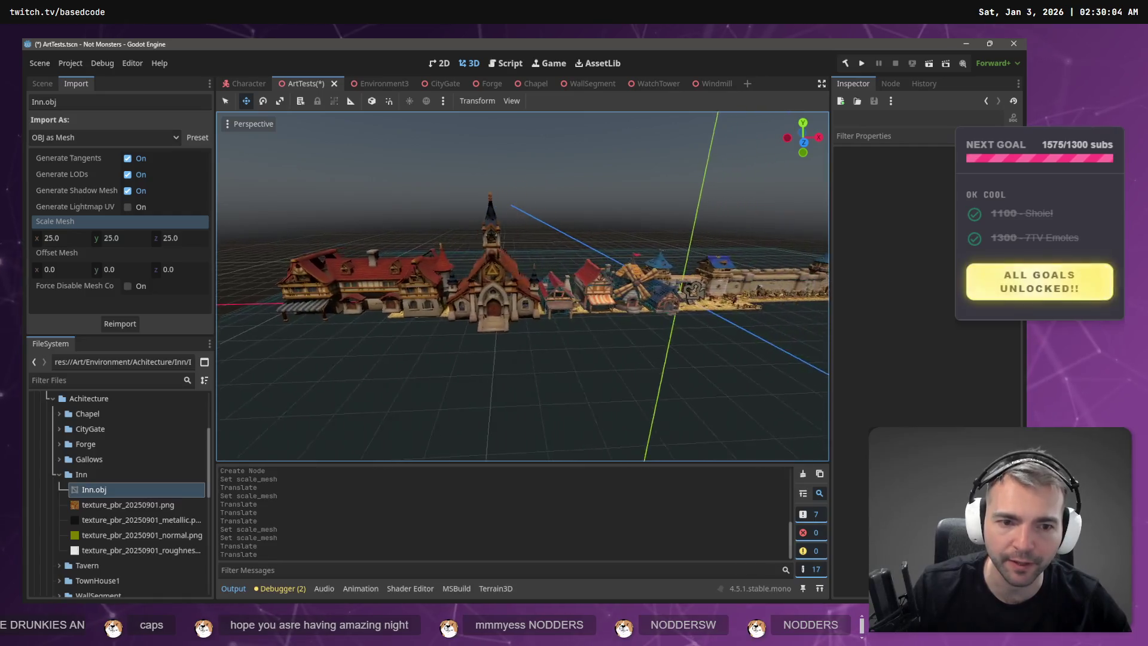
{"action": "scroll", "coordinate": [519, 154], "scroll_direction": "up", "scroll_amount": 8}
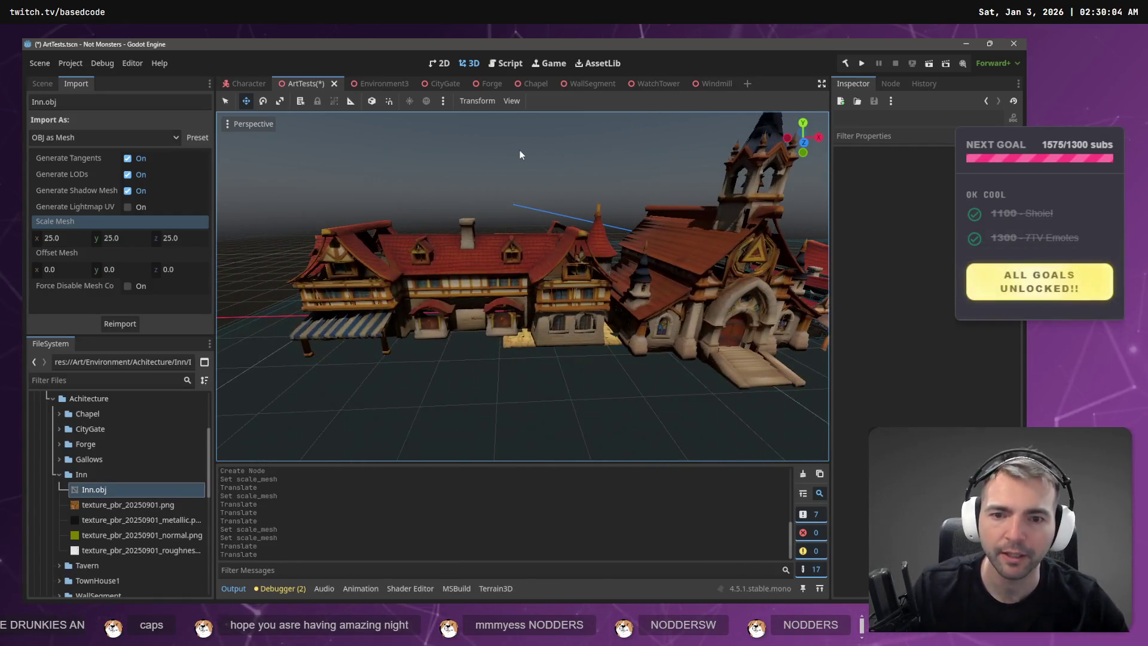
- Orbit out to a wide town view and select the Forge and the building beside the windmill
{"action": "left_click_drag", "start_coordinate": [519, 152], "coordinate": [688, 159]}
{"action": "scroll", "coordinate": [522, 286], "scroll_direction": "up", "scroll_amount": 10}
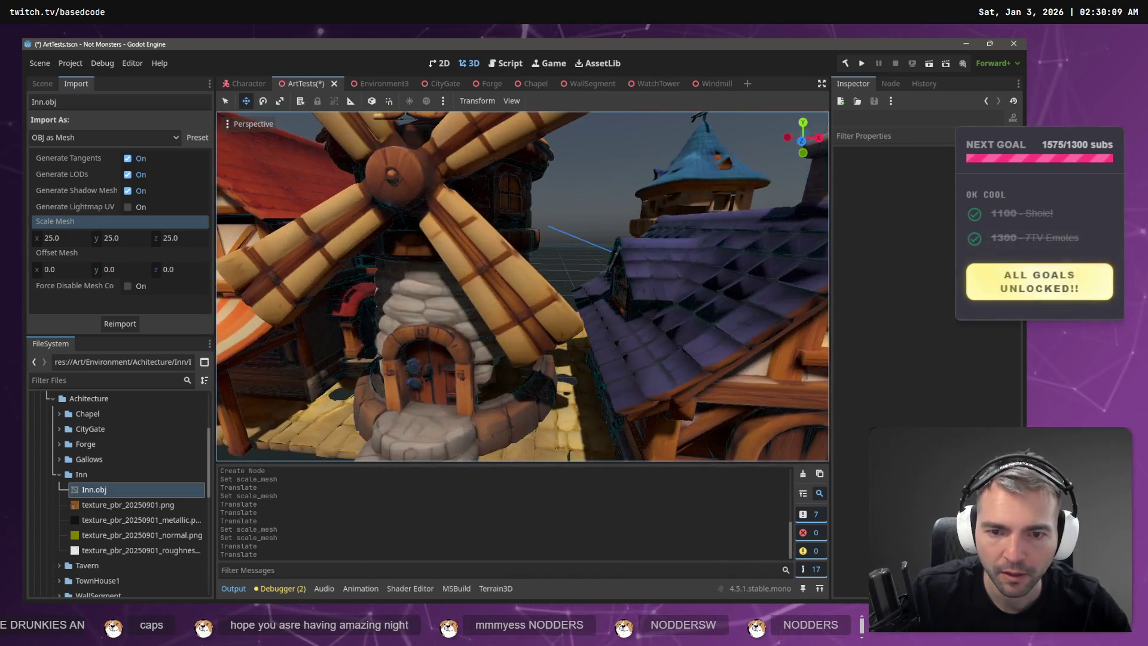
{"action": "scroll", "coordinate": [522, 285], "scroll_direction": "down", "scroll_amount": 8}
{"action": "left_click_drag", "start_coordinate": [522, 286], "coordinate": [592, 288]}
{"action": "left_click", "coordinate": [492, 274]}
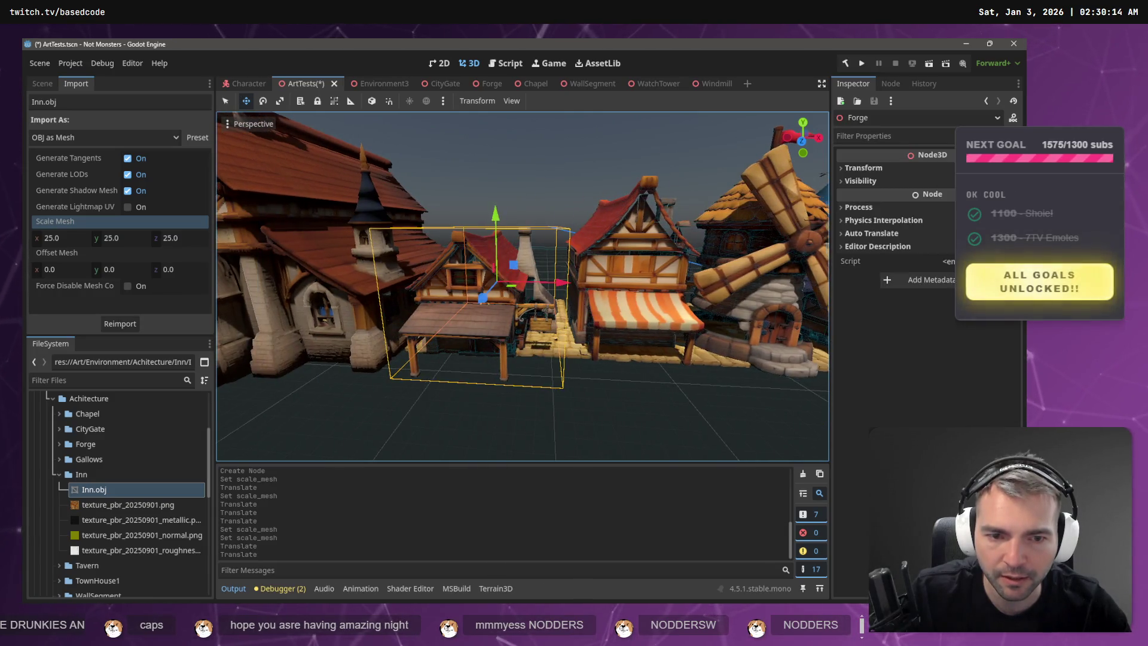
{"action": "scroll", "coordinate": [492, 273], "scroll_direction": "up", "scroll_amount": 5}
{"action": "left_click", "coordinate": [481, 270]}
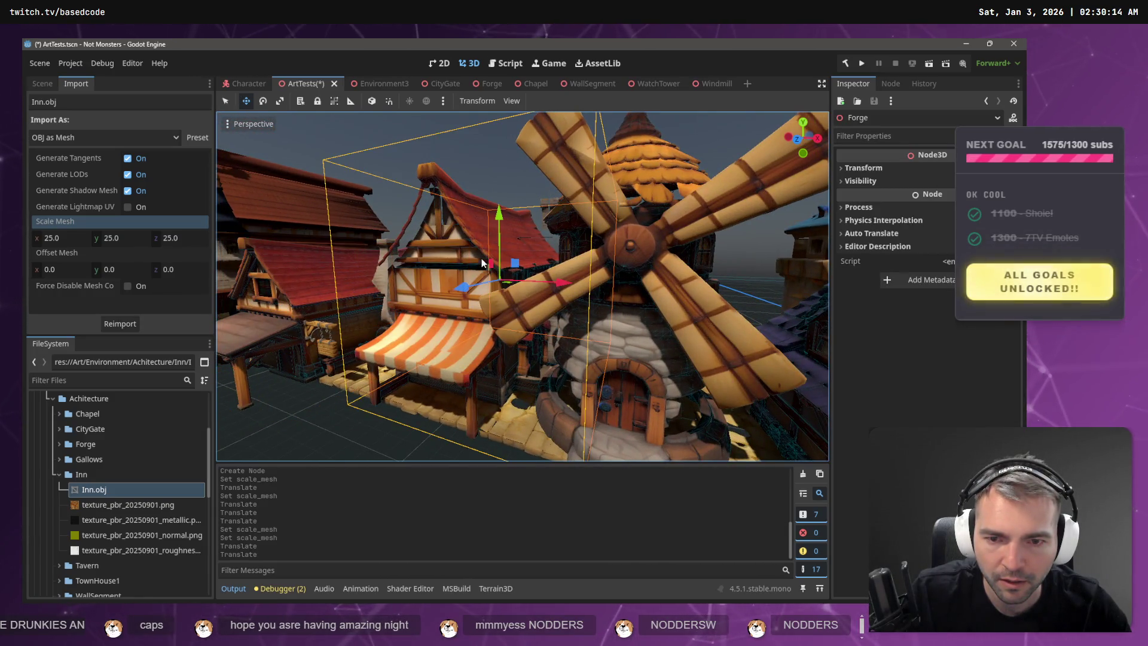
{"action": "scroll", "coordinate": [481, 263], "scroll_direction": "down", "scroll_amount": 4}
{"action": "left_click", "coordinate": [251, 124]}
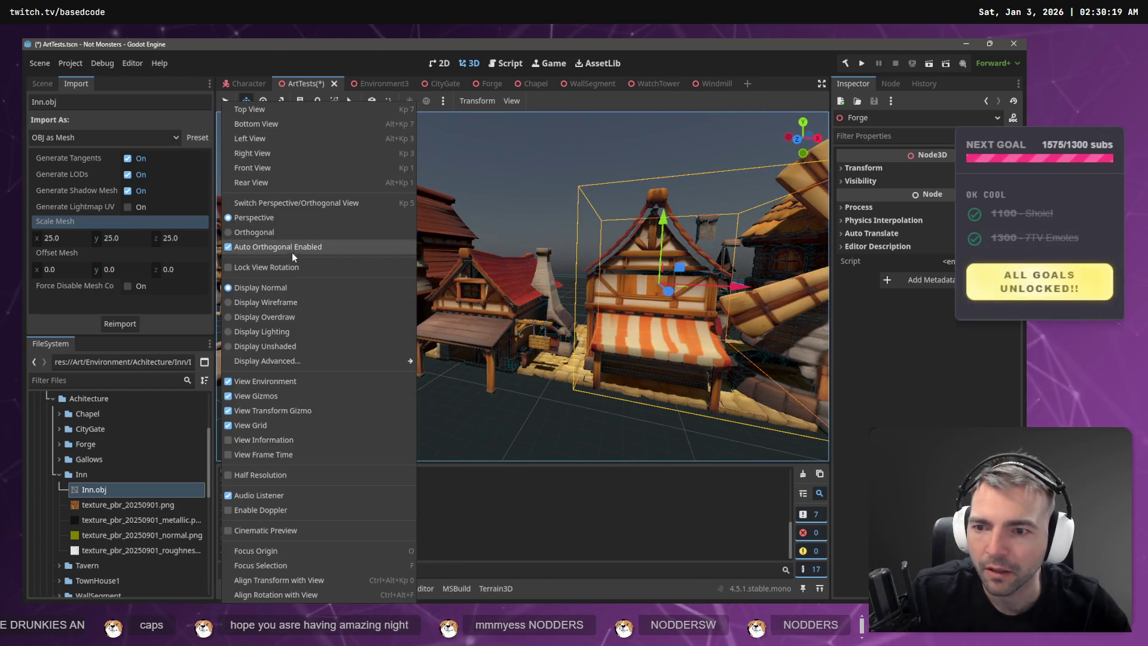
- Switch the viewport to Display Wireframe and inspect the Forge and Windmill selections
{"action": "left_click", "coordinate": [282, 302]}
{"action": "left_click", "coordinate": [439, 288]}
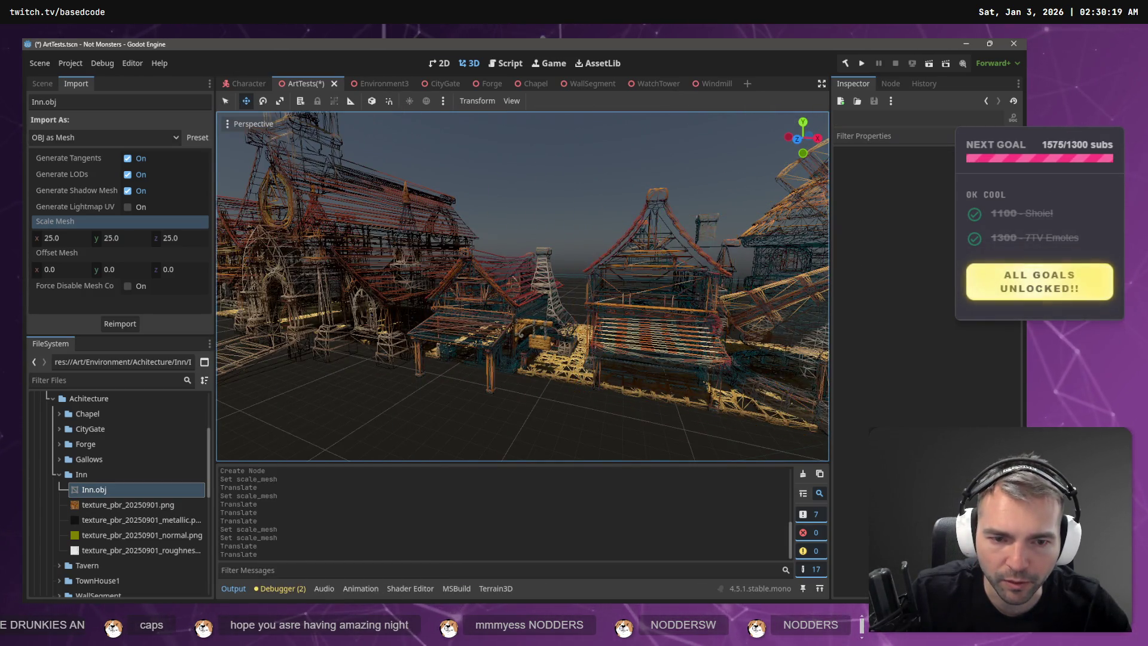
{"action": "left_click", "coordinate": [538, 333]}
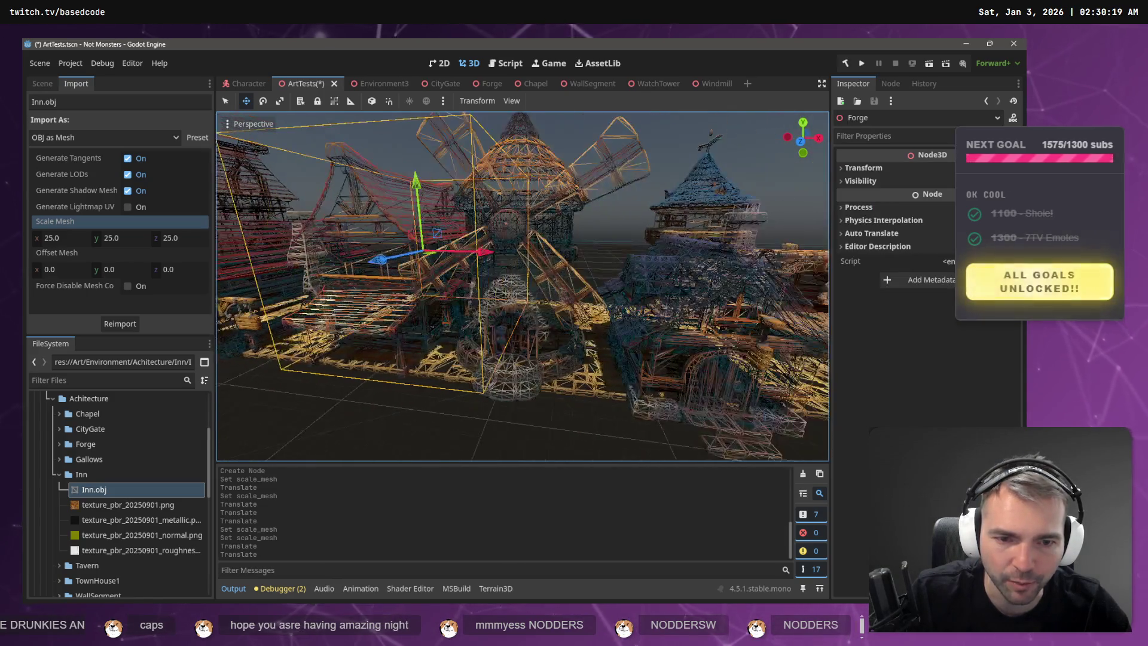
{"action": "left_click", "coordinate": [538, 331]}
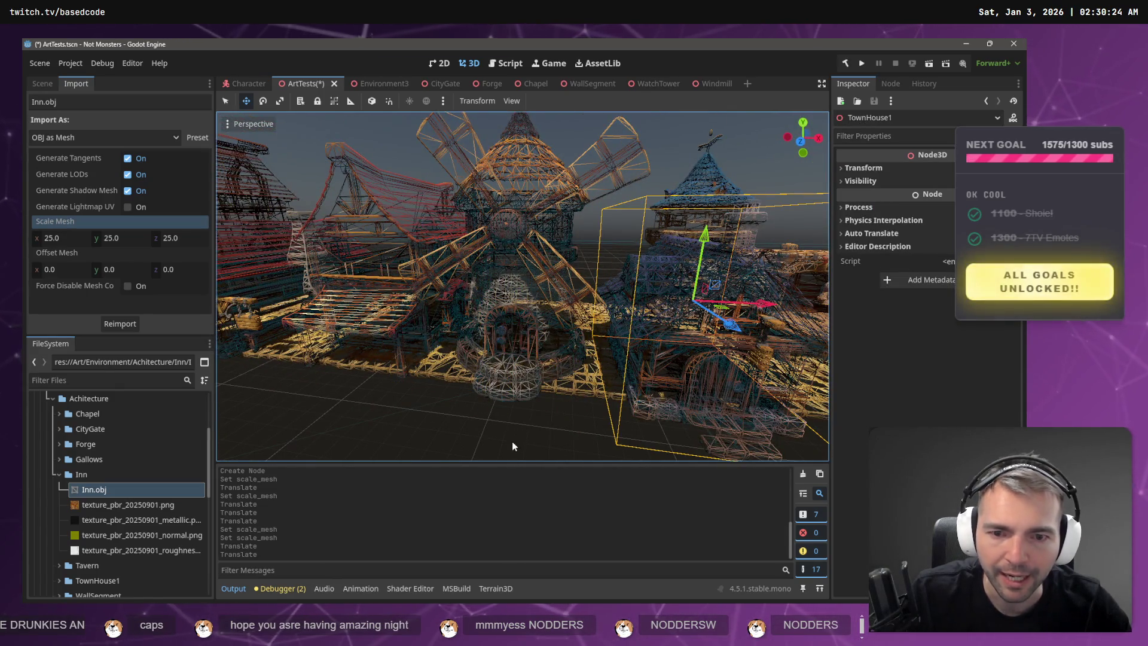
{"action": "left_click", "coordinate": [535, 309]}
- Fly the camera over to the Inn, select its mesh, and return to Display Normal
{"action": "key", "text": "w"}
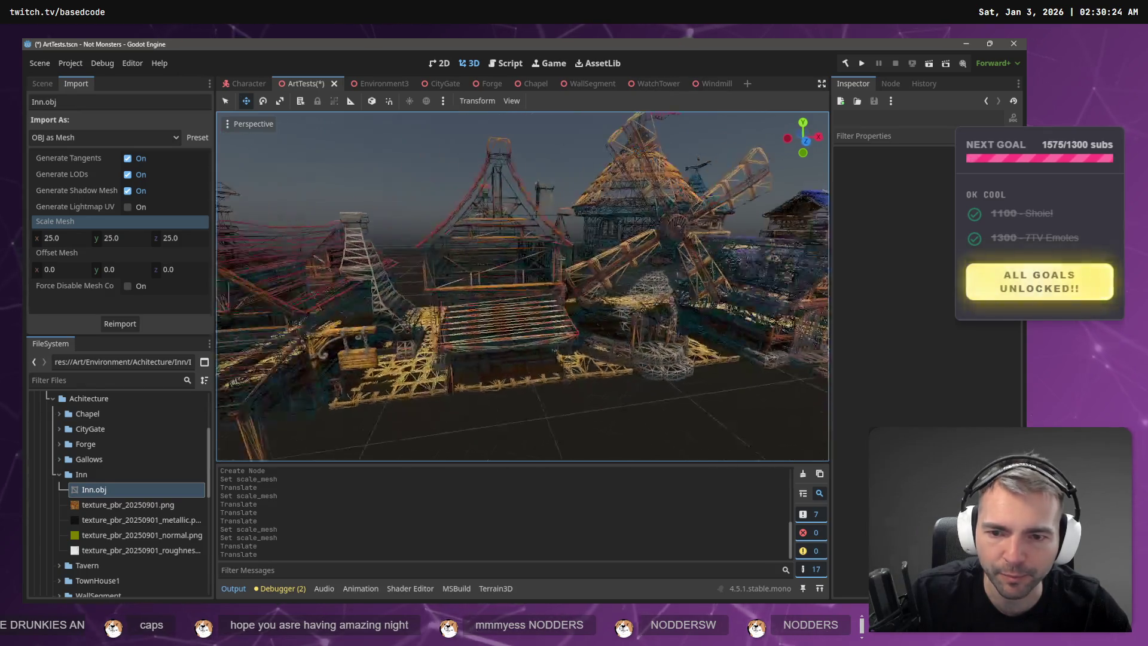
{"action": "key", "text": "w"}
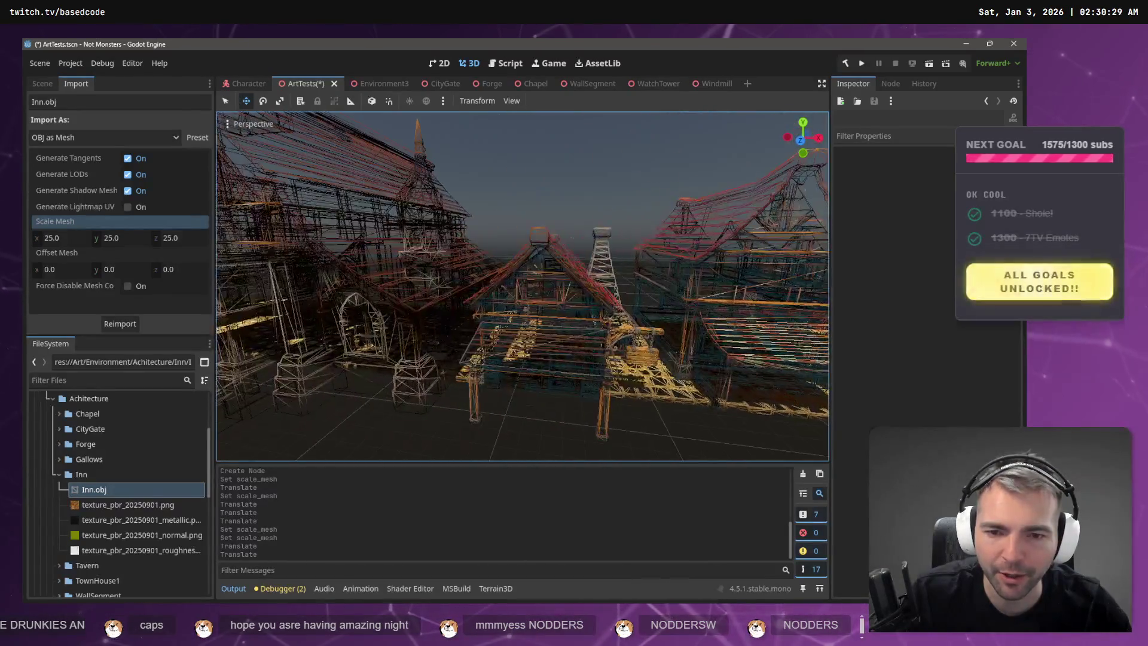
{"action": "left_click", "coordinate": [531, 291]}
{"action": "key", "text": "s"}
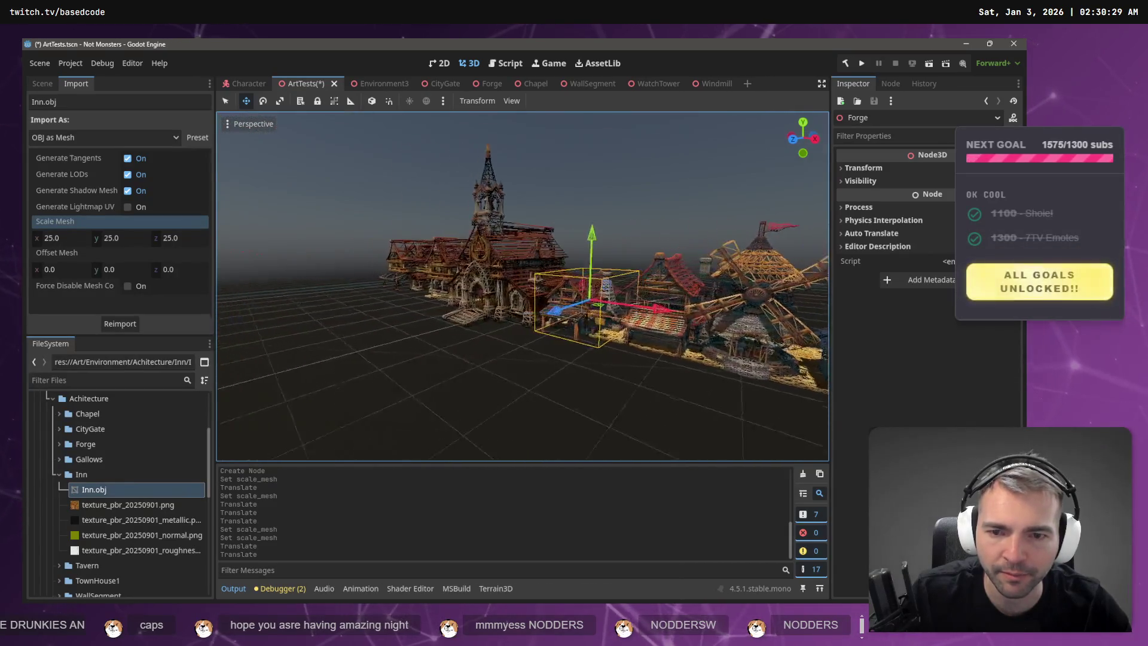
{"action": "key", "text": "w"}
{"action": "left_click", "coordinate": [471, 257]}
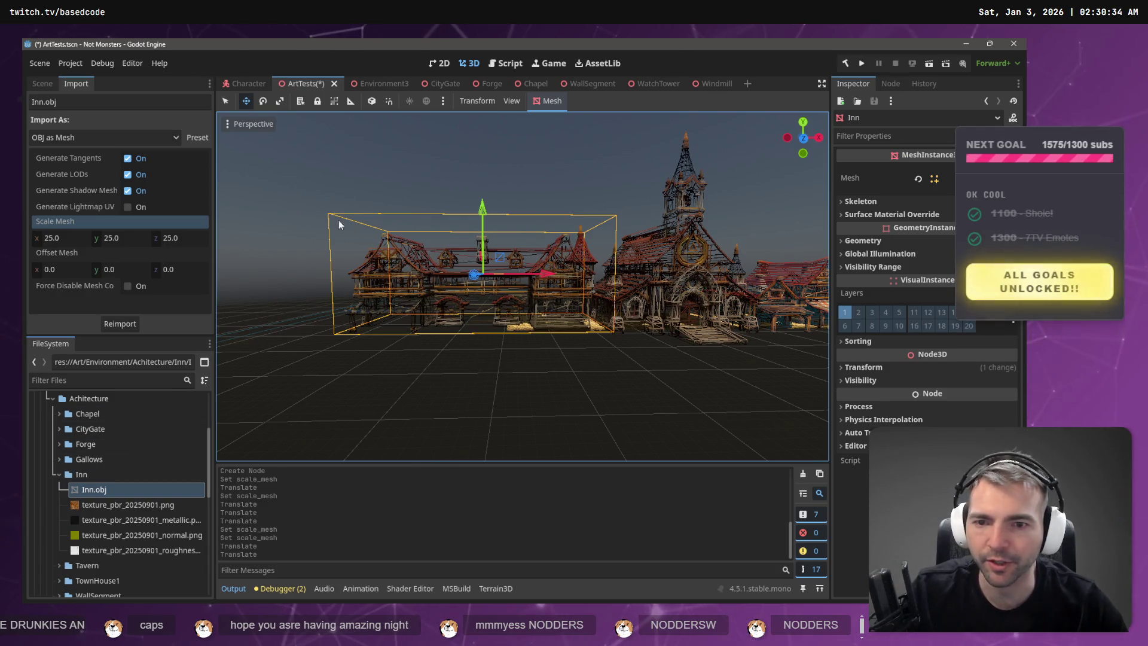
{"action": "left_click", "coordinate": [254, 124]}
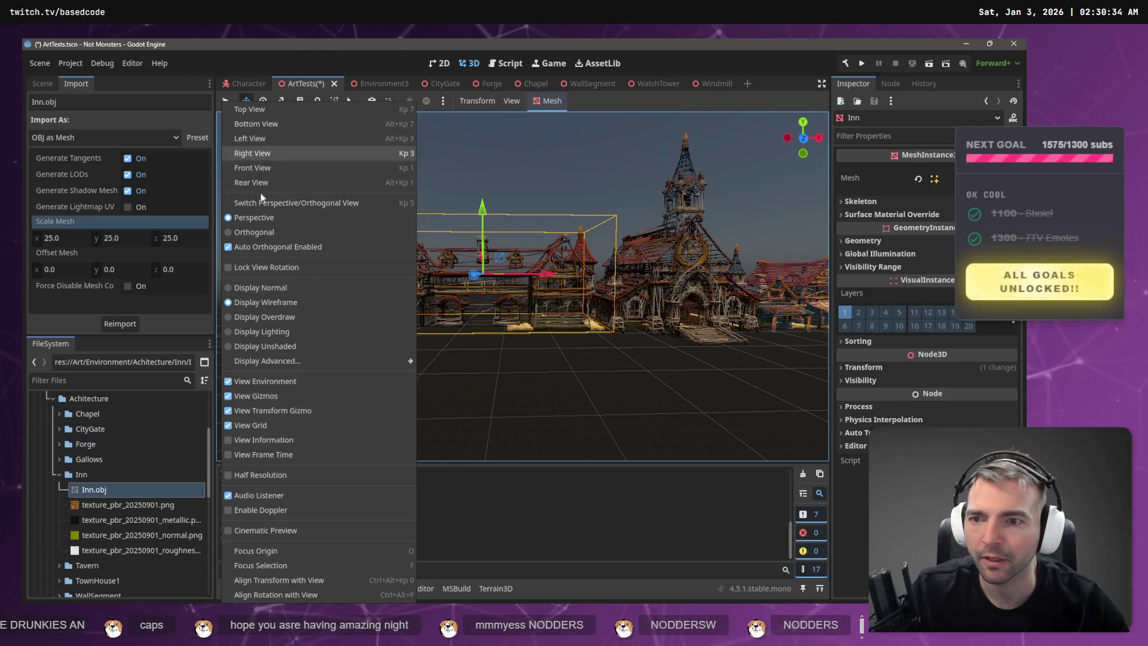
{"action": "left_click", "coordinate": [260, 287]}
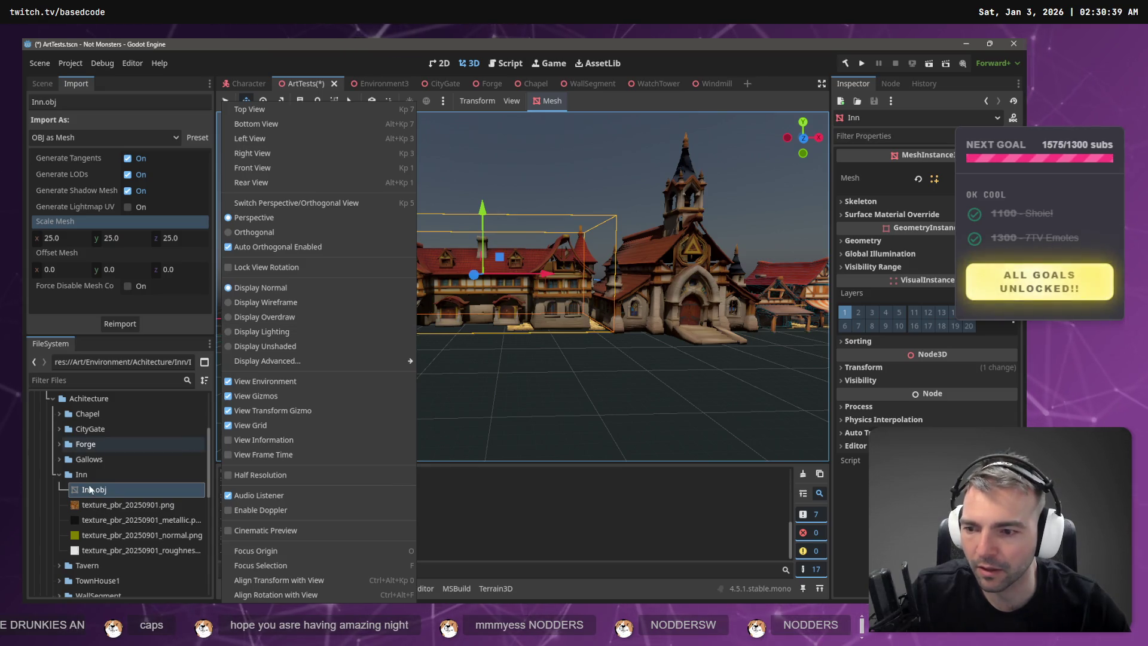
- Create a new scene named 'Inn' in the Inn folder
{"action": "right_click", "coordinate": [89, 489]}
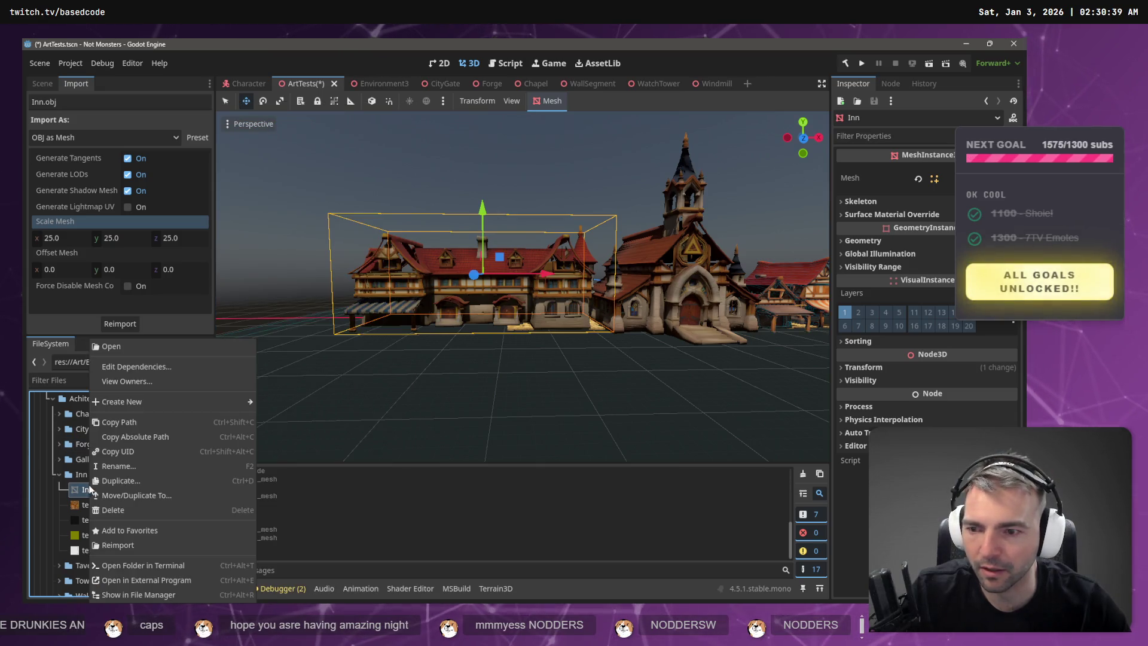
{"action": "left_click", "coordinate": [142, 347]}
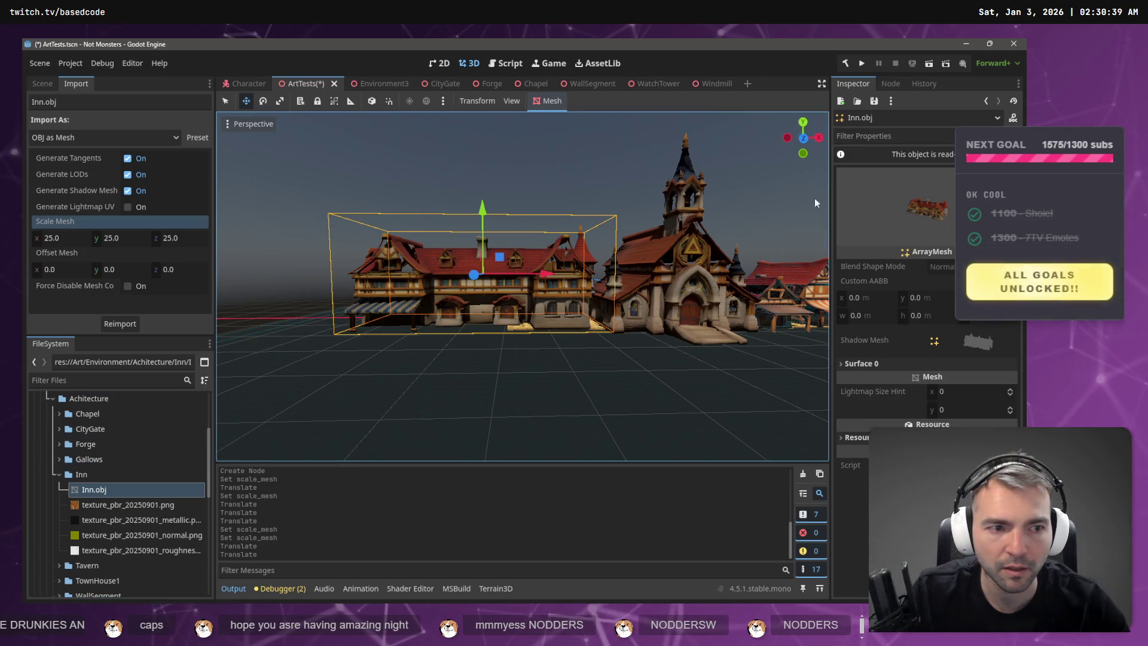
{"action": "right_click", "coordinate": [89, 474]}
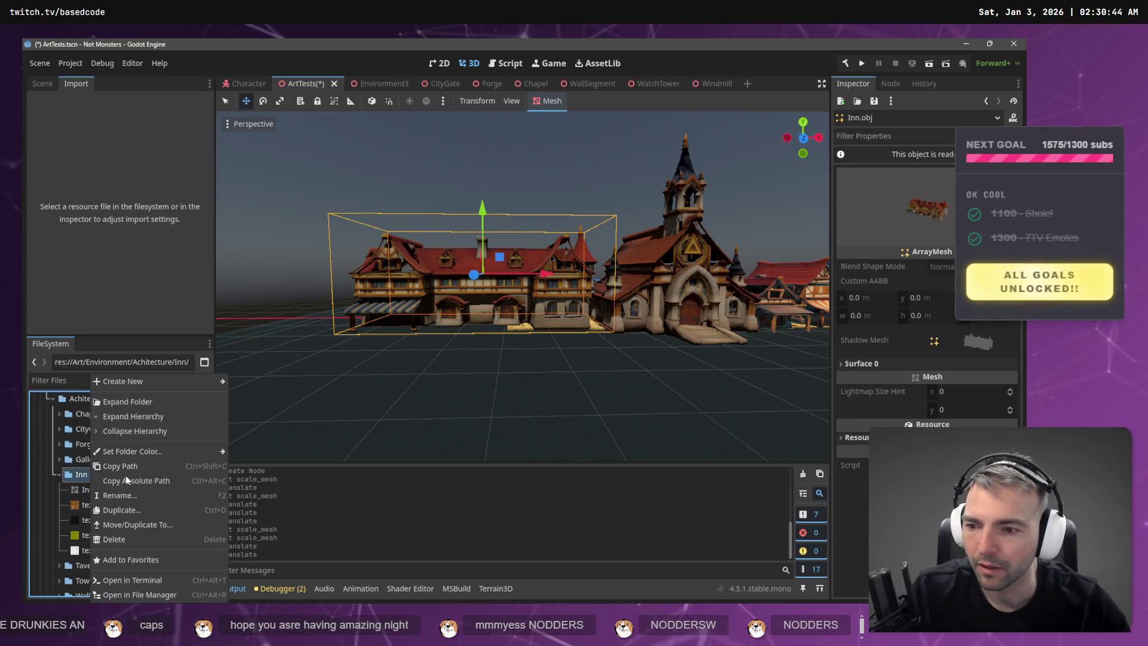
{"action": "mouse_move", "coordinate": [138, 384]}
{"action": "left_click", "coordinate": [203, 396]}
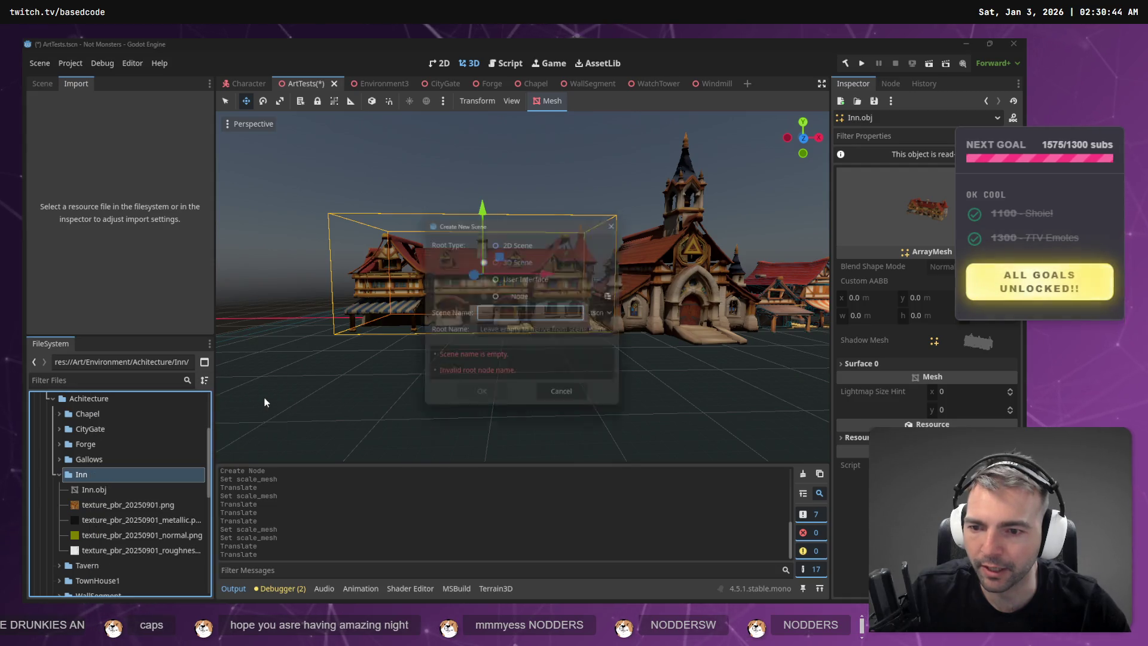
{"action": "type", "text": "Inn"}
{"action": "key", "text": "Return"}
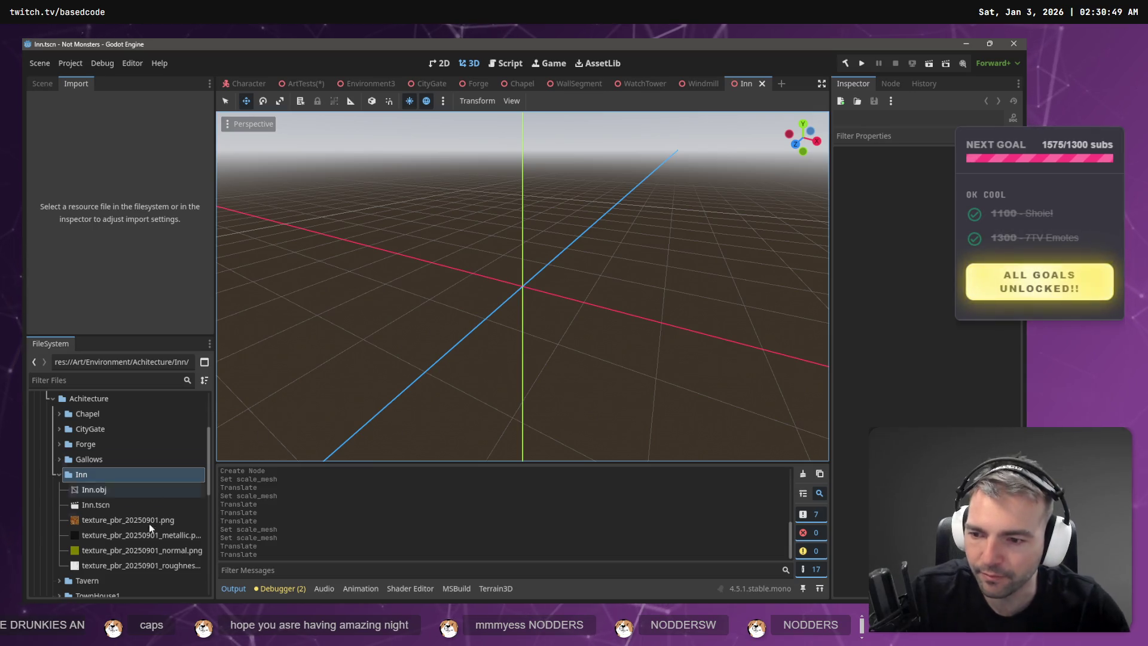
- Place the Inn.obj mesh into the new scene and set its Position X to 0
{"action": "mouse_move", "coordinate": [120, 491]}
{"action": "left_mouse_down"}
{"action": "mouse_move", "coordinate": [466, 364]}
{"action": "mouse_move", "coordinate": [526, 276]}
{"action": "left_mouse_up"}
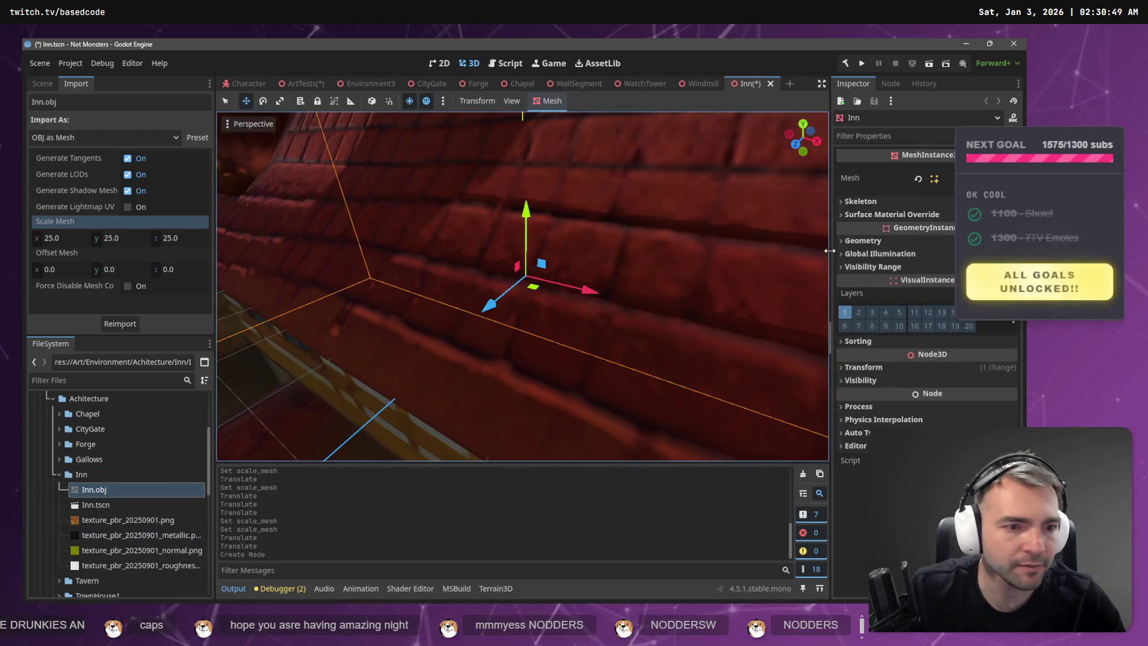
{"action": "left_click", "coordinate": [874, 201]}
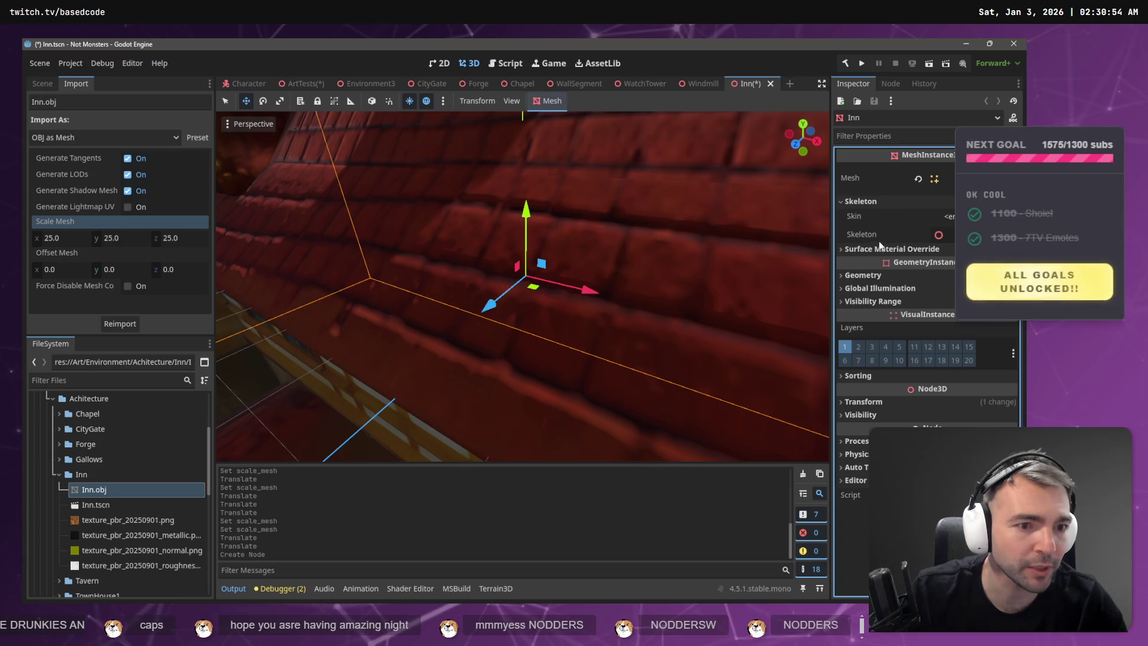
{"action": "left_click", "coordinate": [895, 402]}
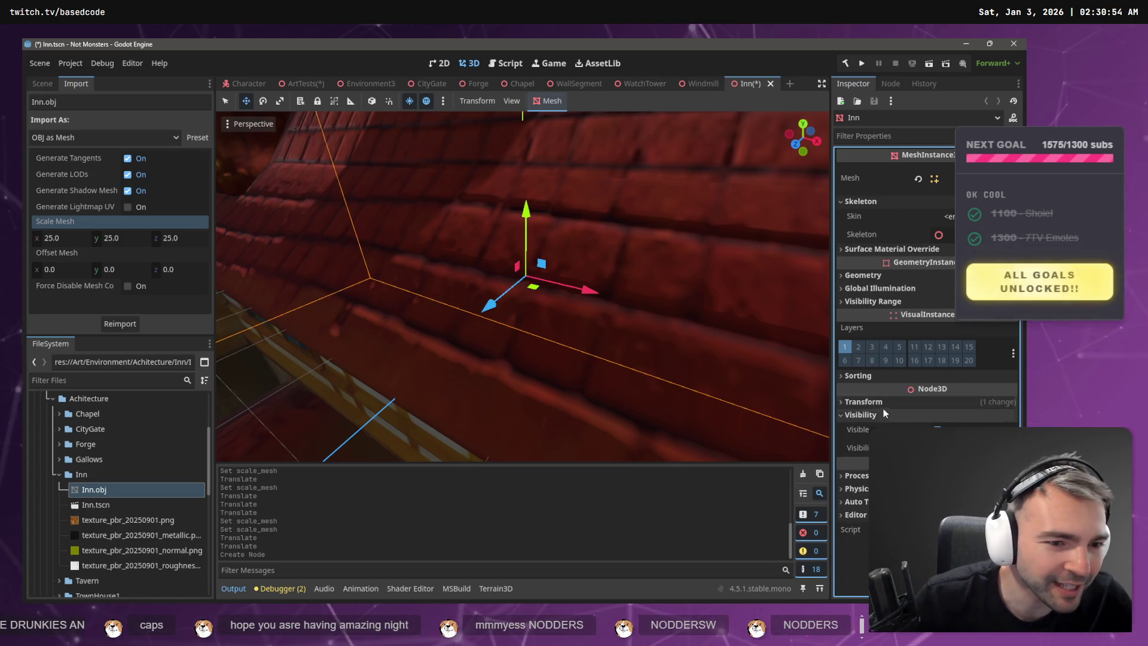
{"action": "left_click", "coordinate": [874, 431]}
{"action": "type", "text": "0"}
{"action": "key", "text": "Return"}
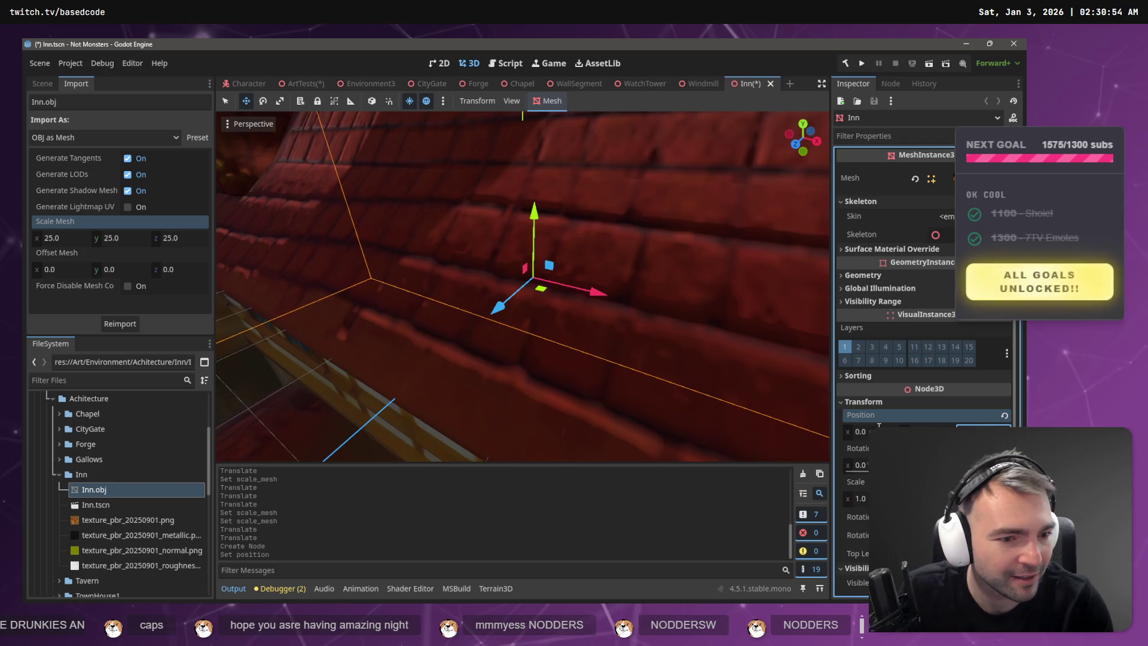
- Frame the Inn, lift it up onto the ground grid along Y, and save the scene
{"action": "key", "text": "f"}
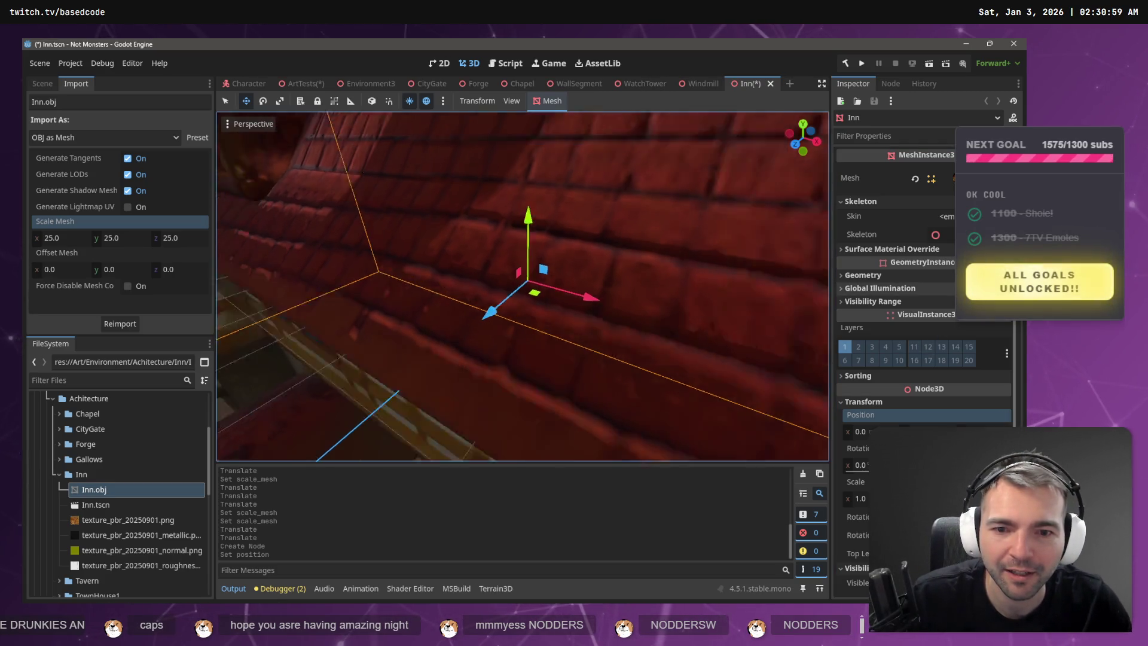
{"action": "scroll", "coordinate": [624, 248], "scroll_direction": "up", "scroll_amount": 10}
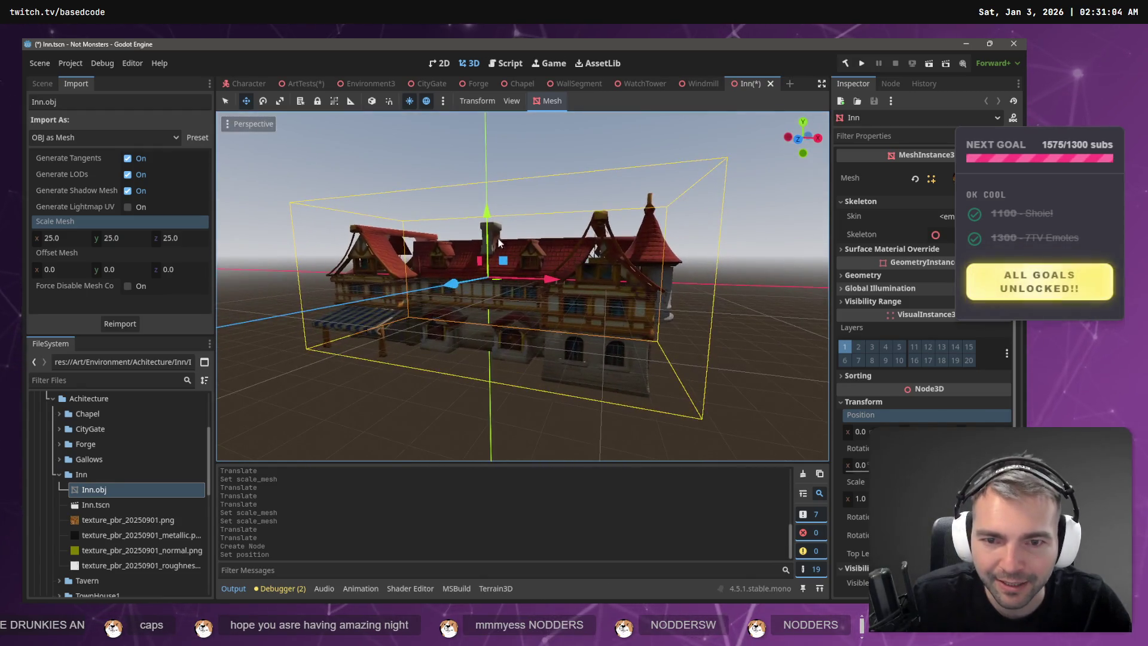
{"action": "mouse_move", "coordinate": [482, 179]}
{"action": "left_mouse_down"}
{"action": "mouse_move", "coordinate": [484, 141]}
{"action": "mouse_move", "coordinate": [496, 145]}
{"action": "left_mouse_up"}
{"action": "scroll", "coordinate": [497, 146], "scroll_direction": "up", "scroll_amount": 5}
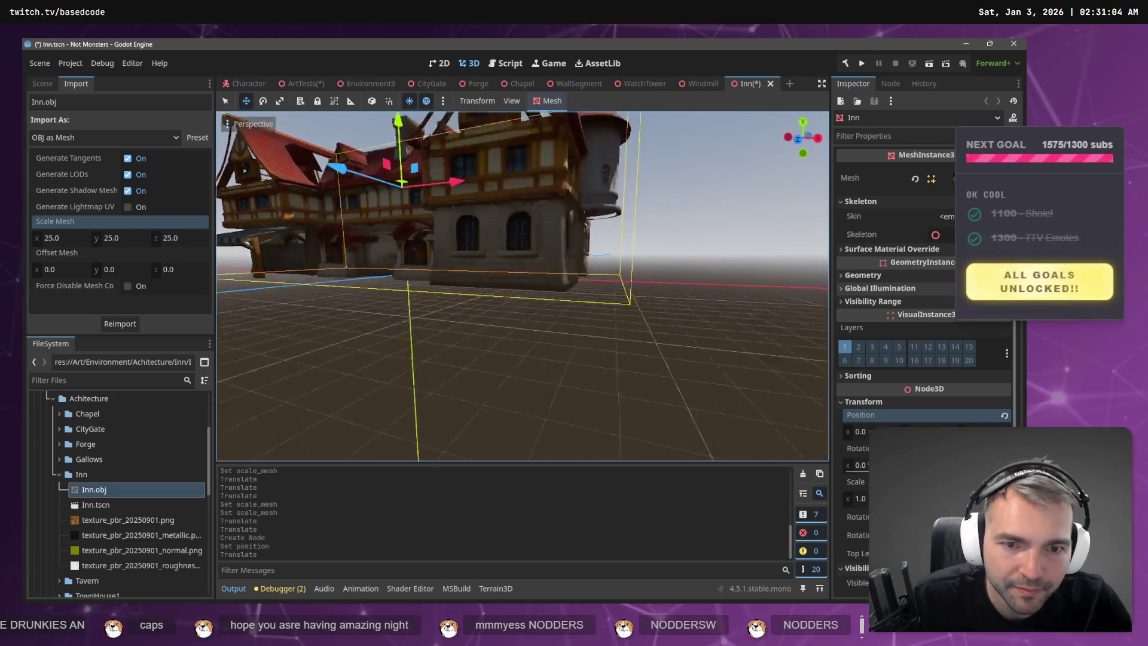
{"action": "key", "text": "a"}
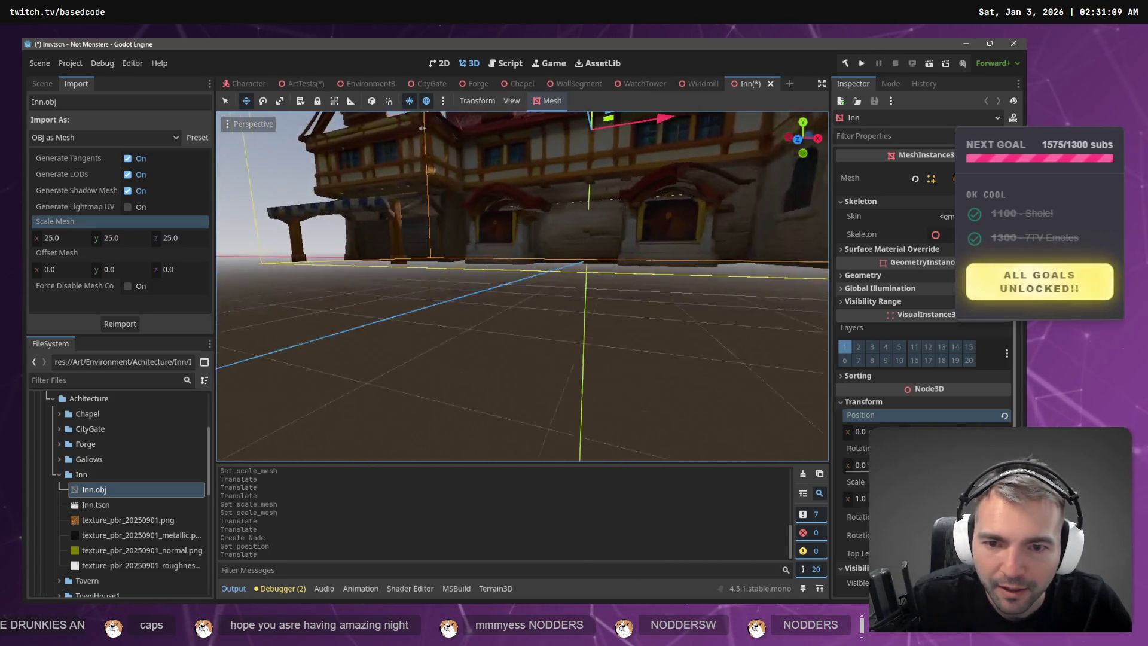
{"action": "key", "text": "d"}
{"action": "key", "text": "e"}
{"action": "key", "text": "s"}
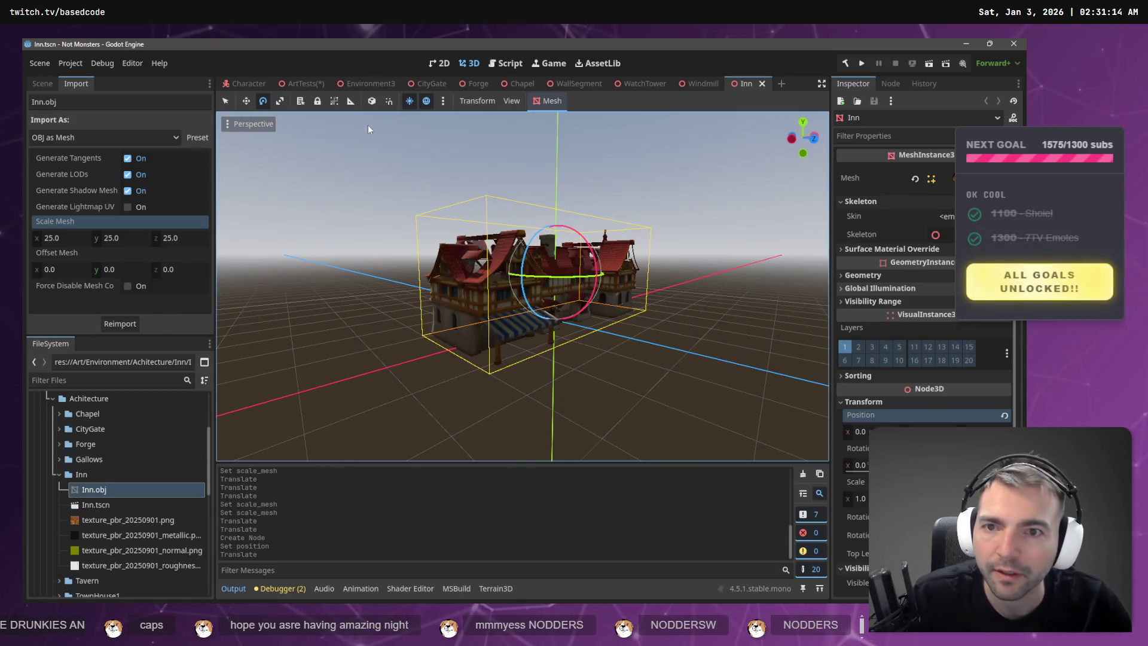
{"action": "left_click", "coordinate": [51, 84]}
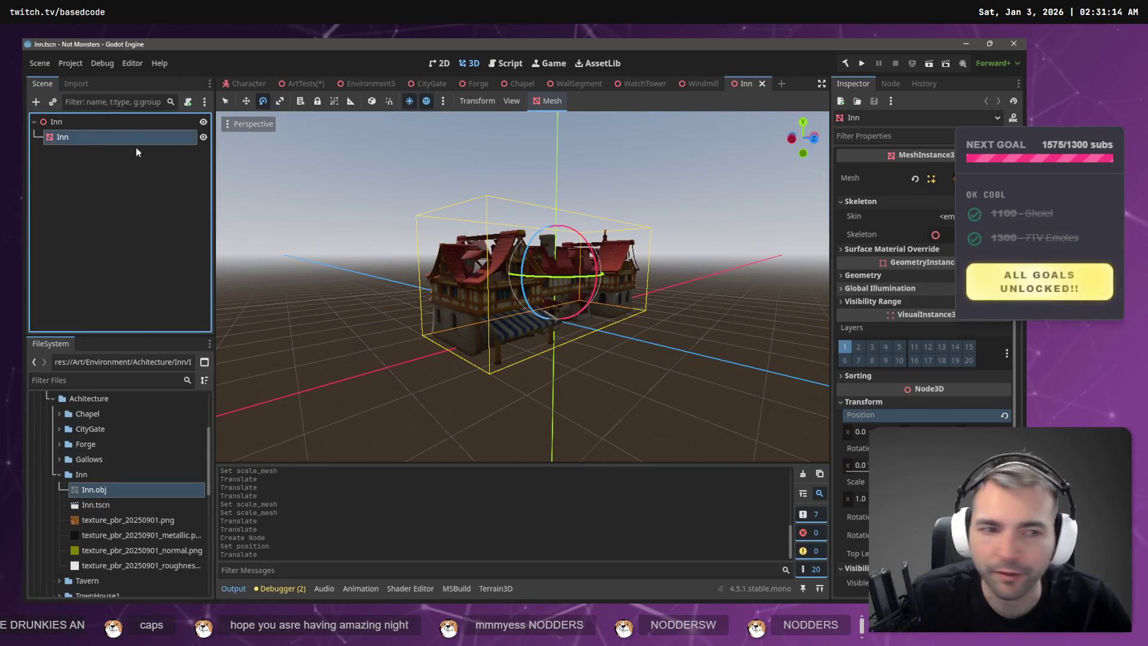
- Give Surface Material Override 0 a new StandardMaterial3D and open its albedo settings
{"action": "left_click", "coordinate": [939, 249]}
{"action": "left_click", "coordinate": [944, 264]}
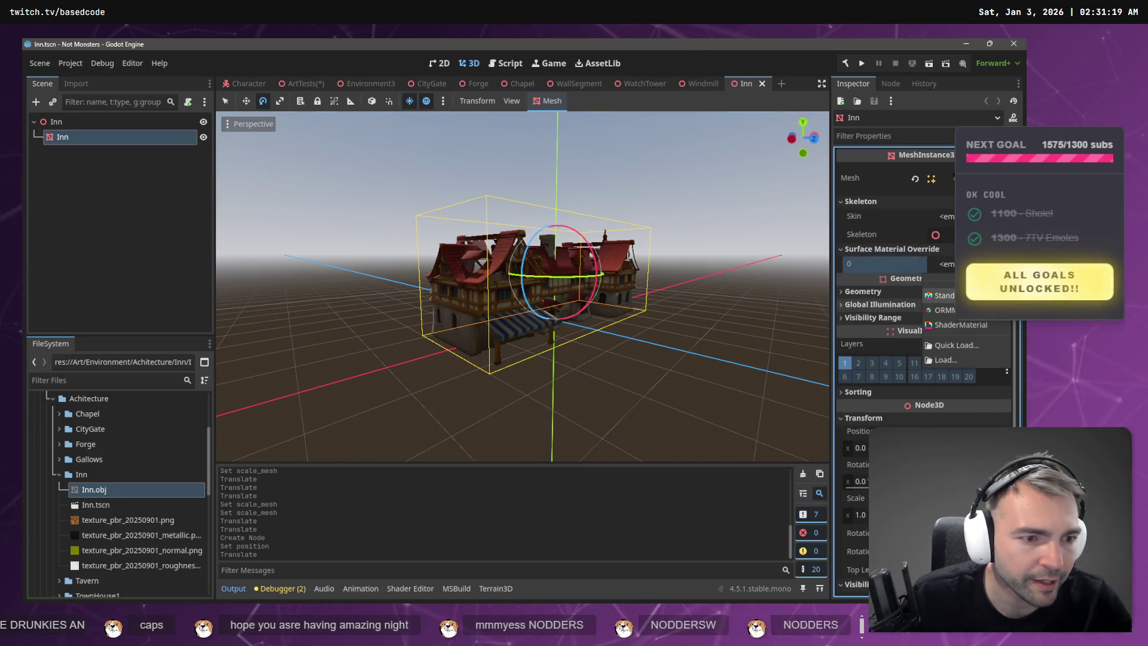
{"action": "left_click", "coordinate": [943, 296]}
{"action": "left_click", "coordinate": [945, 272]}
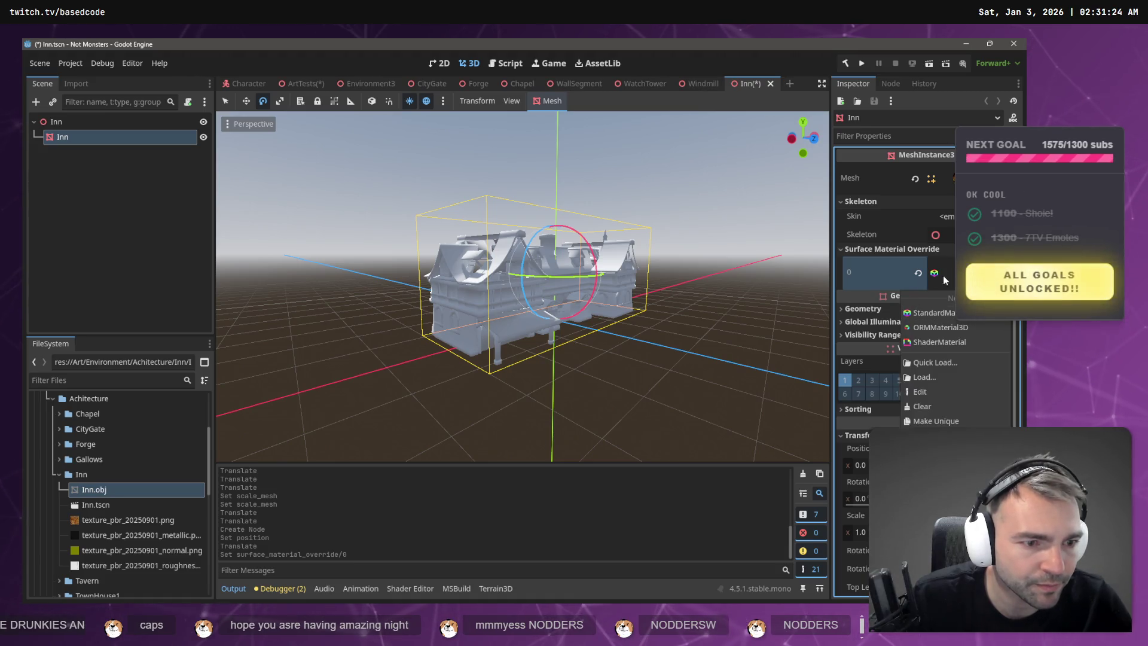
{"action": "left_click", "coordinate": [921, 391]}
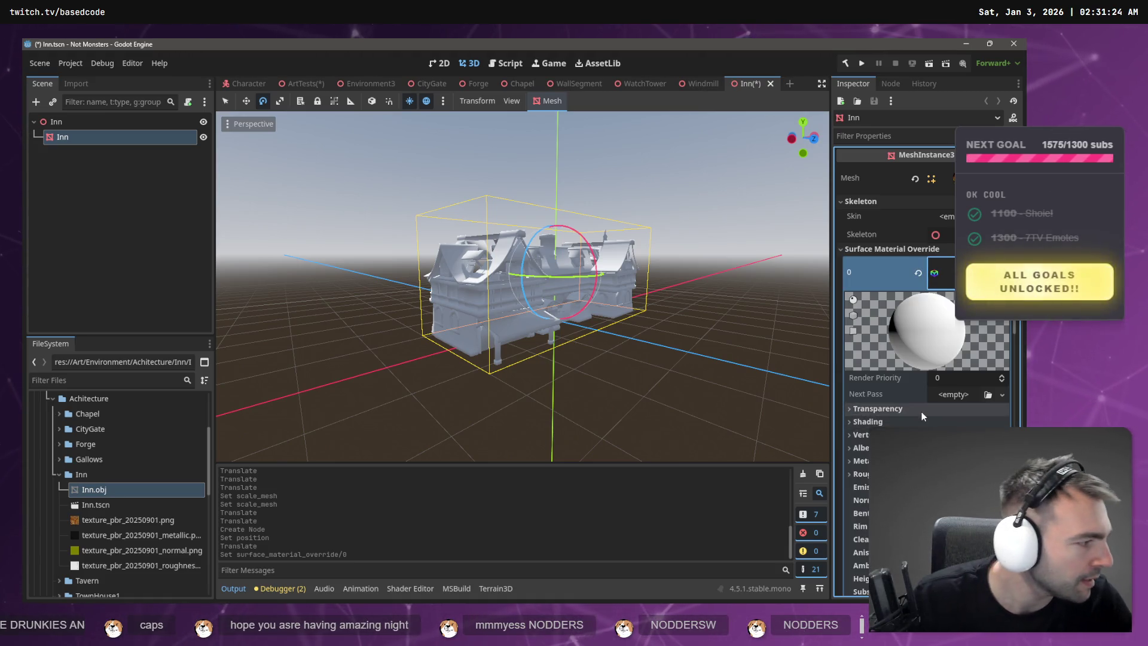
{"action": "scroll", "coordinate": [921, 418], "scroll_direction": "down", "scroll_amount": 2}
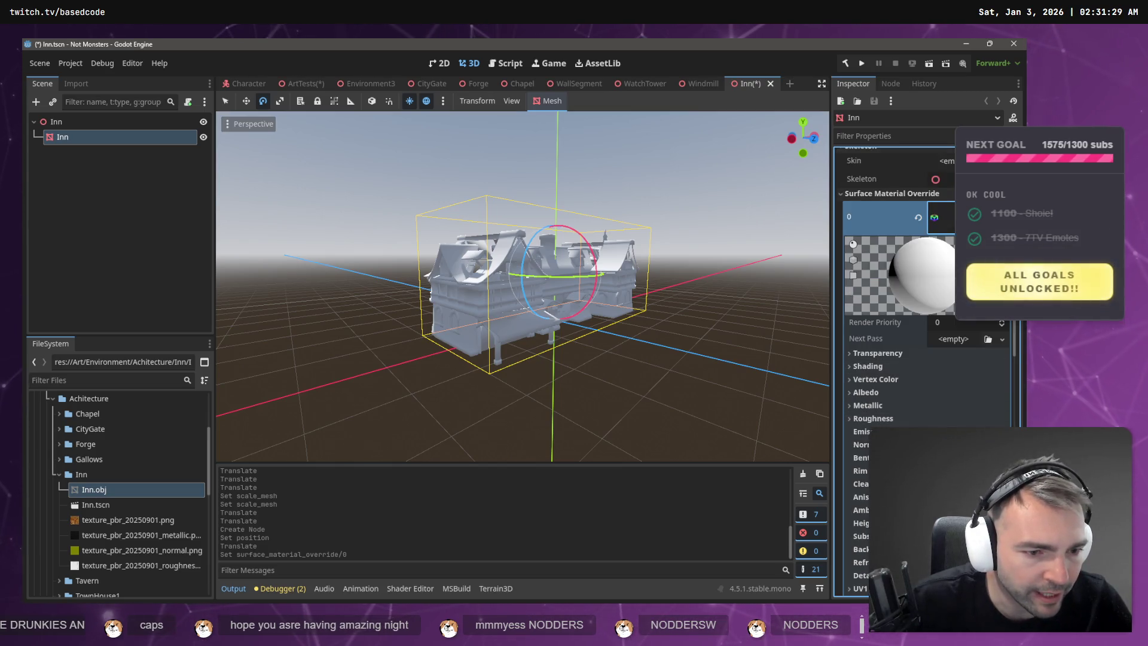
{"action": "left_click", "coordinate": [865, 392]}
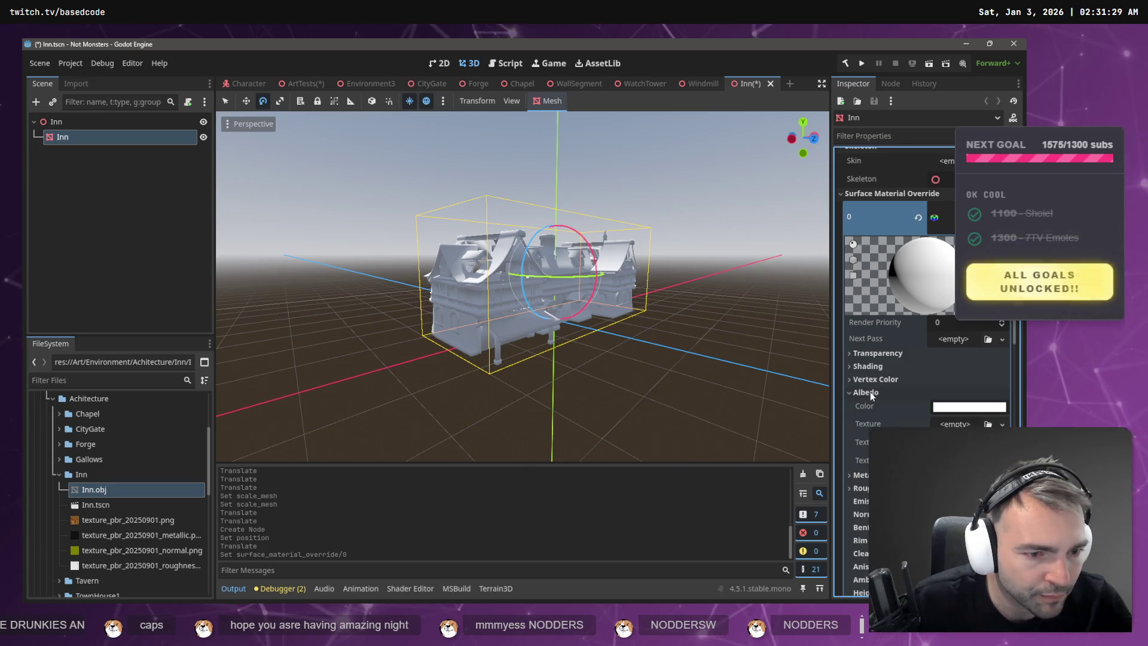
- Assign the base colour, metallic and roughness PNG textures to the material's slots
{"action": "left_click_drag", "start_coordinate": [85, 523], "coordinate": [866, 454]}
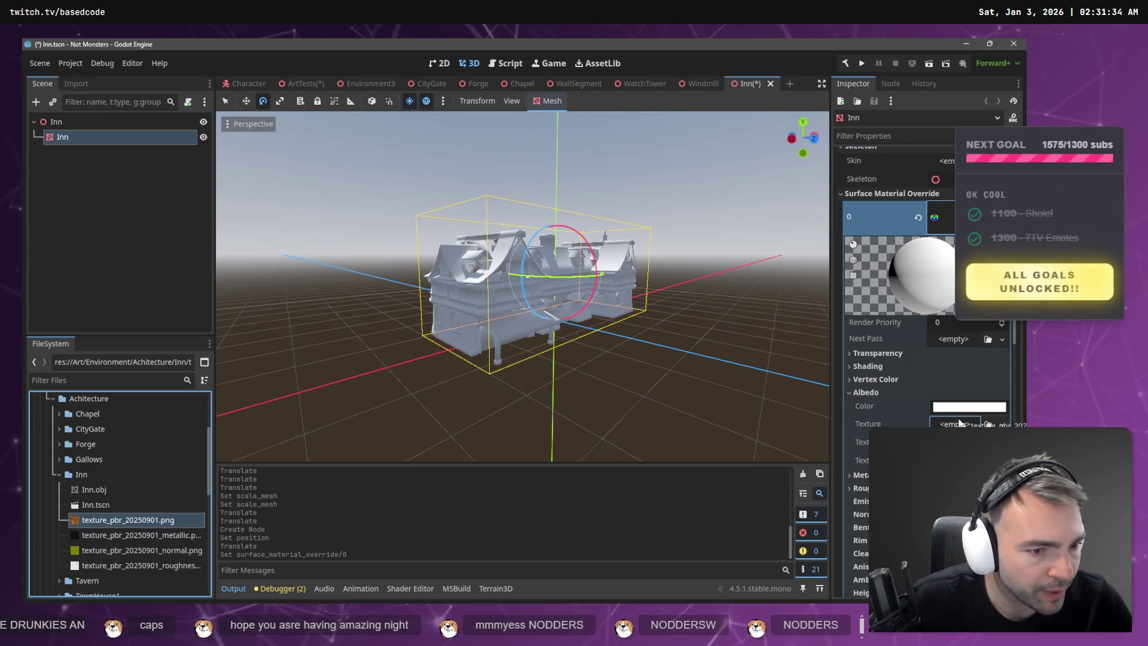
{"action": "left_click_drag", "start_coordinate": [959, 423], "coordinate": [959, 422]}
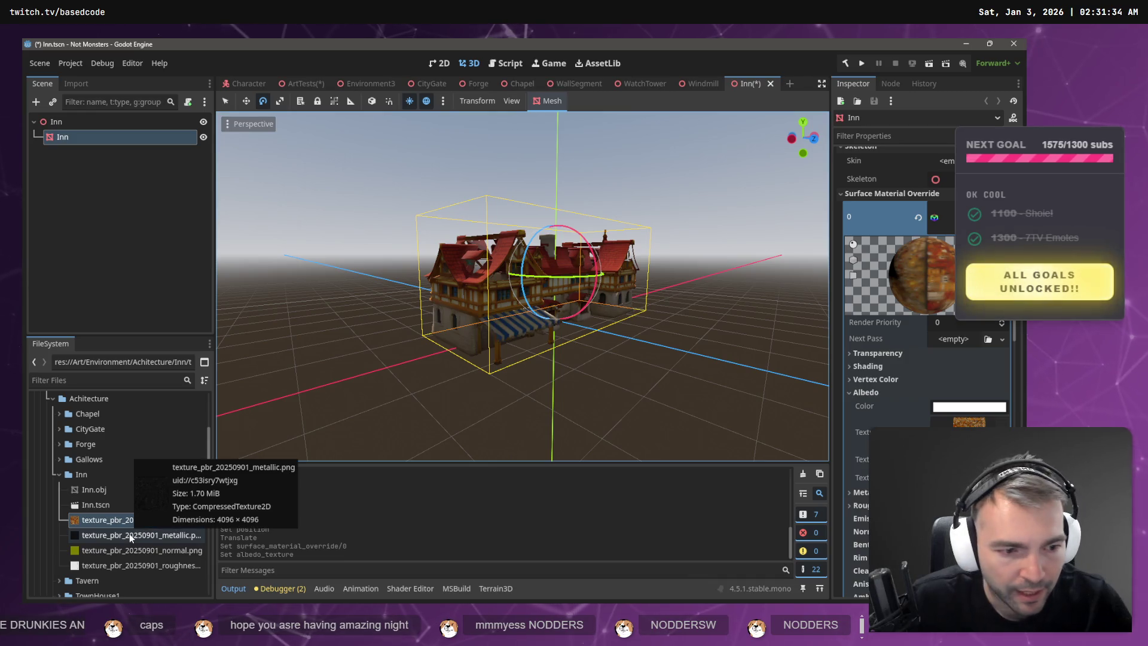
{"action": "left_click", "coordinate": [861, 491]}
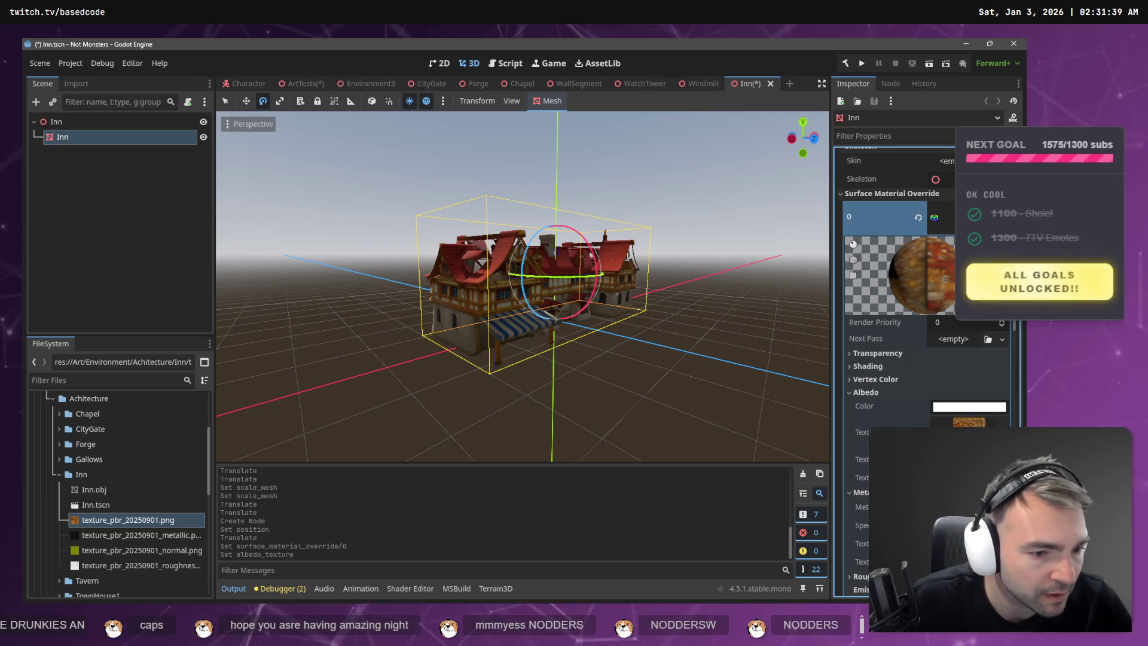
{"action": "left_click", "coordinate": [141, 535]}
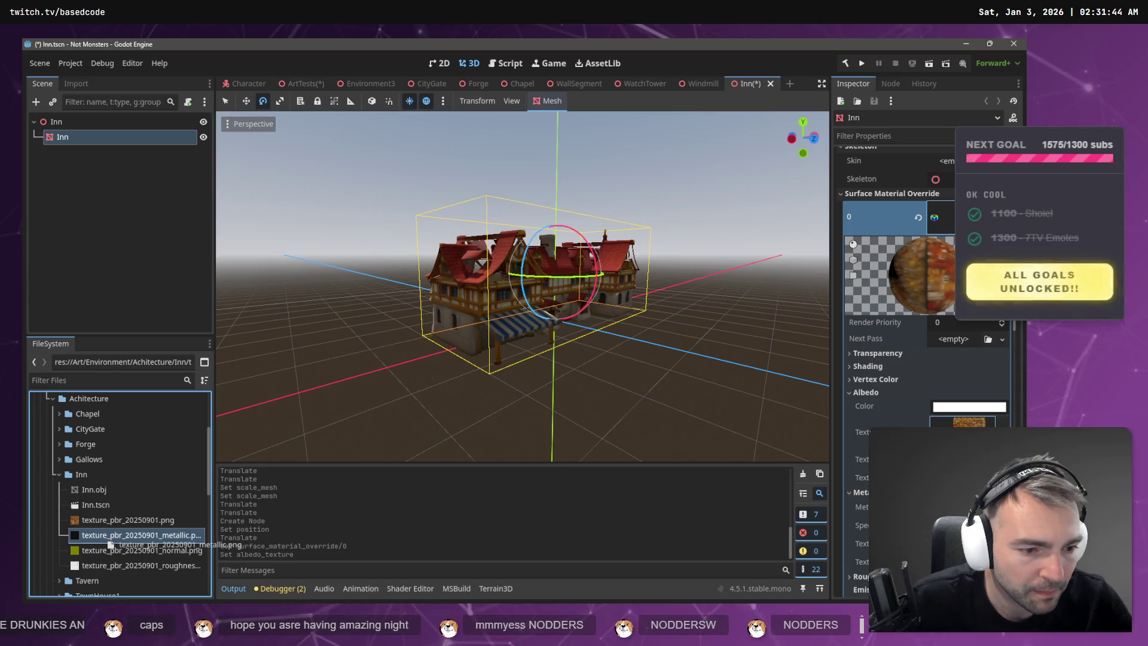
{"action": "left_click_drag", "start_coordinate": [141, 535], "coordinate": [968, 552]}
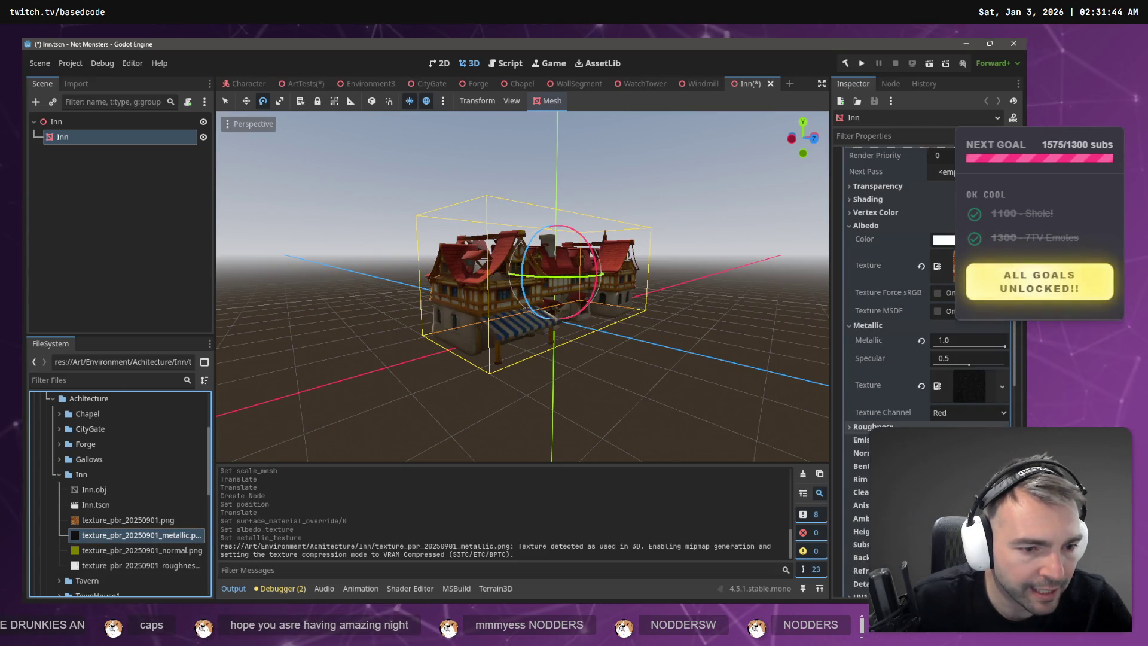
{"action": "left_click", "coordinate": [872, 426]}
{"action": "mouse_move", "coordinate": [109, 565]}
{"action": "left_mouse_down"}
{"action": "mouse_move", "coordinate": [807, 489]}
{"action": "mouse_move", "coordinate": [957, 461]}
{"action": "left_mouse_up"}
{"action": "left_click_drag", "start_coordinate": [956, 459], "coordinate": [957, 460]}
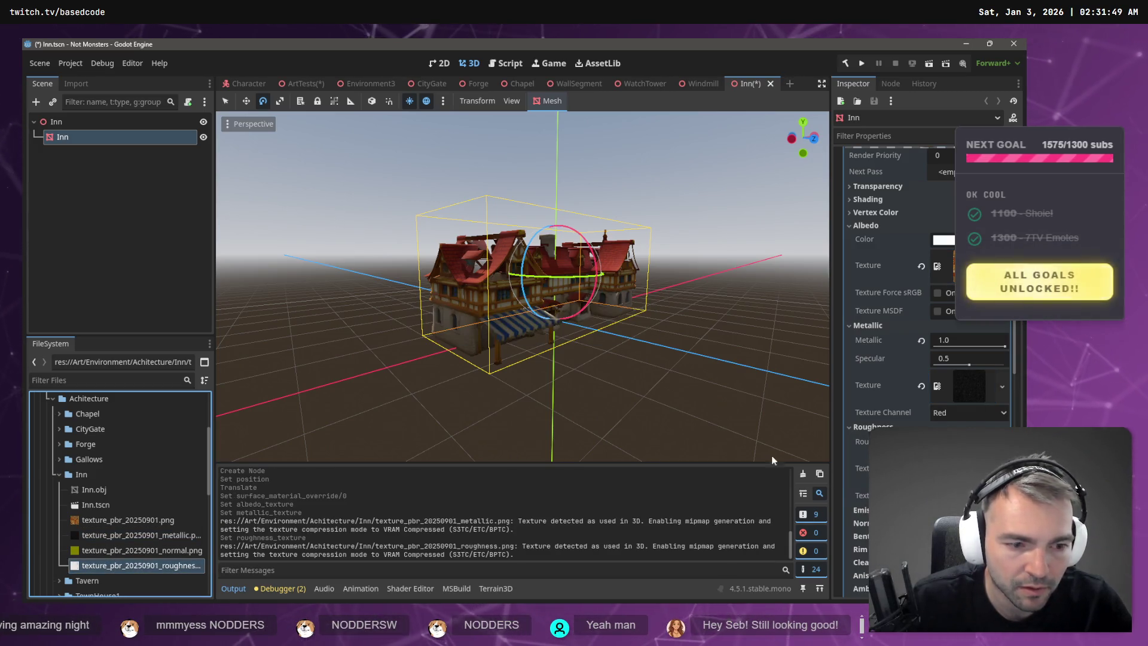
- Enable normal mapping with the normal texture, save Inn.tscn, and view the textured inn
{"action": "scroll", "coordinate": [953, 407], "scroll_direction": "down", "scroll_amount": 2}
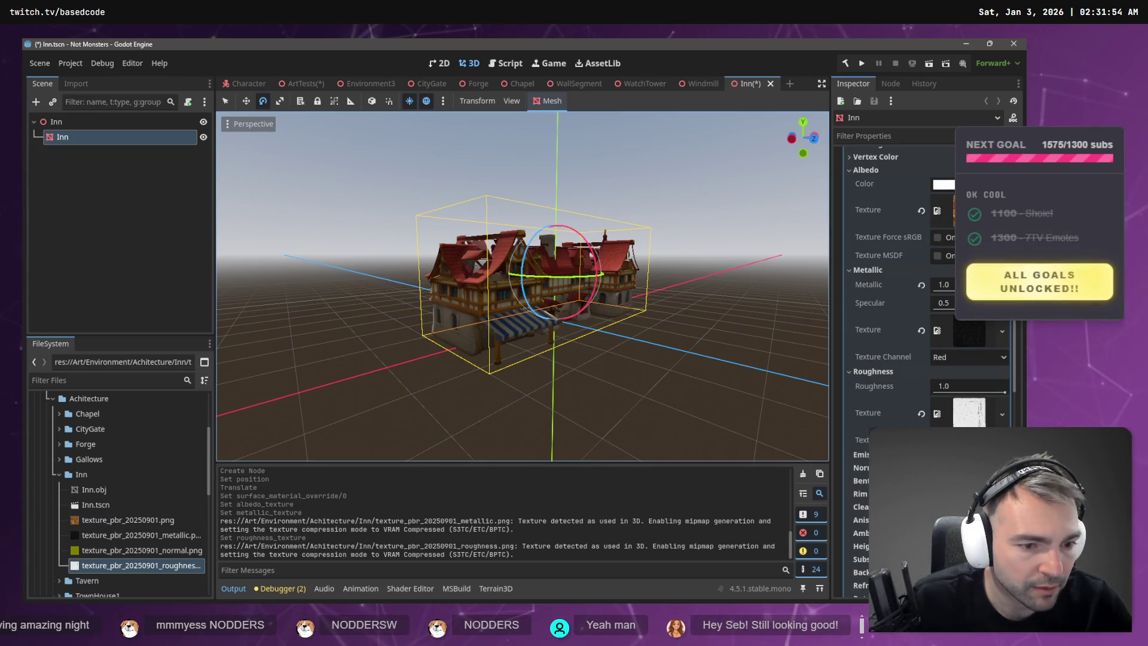
{"action": "left_click", "coordinate": [956, 468]}
{"action": "left_click_drag", "start_coordinate": [100, 551], "coordinate": [956, 500]}
{"action": "key", "text": "ctrl+s"}
{"action": "left_click", "coordinate": [684, 263]}
{"action": "left_click_drag", "start_coordinate": [679, 248], "coordinate": [526, 250]}
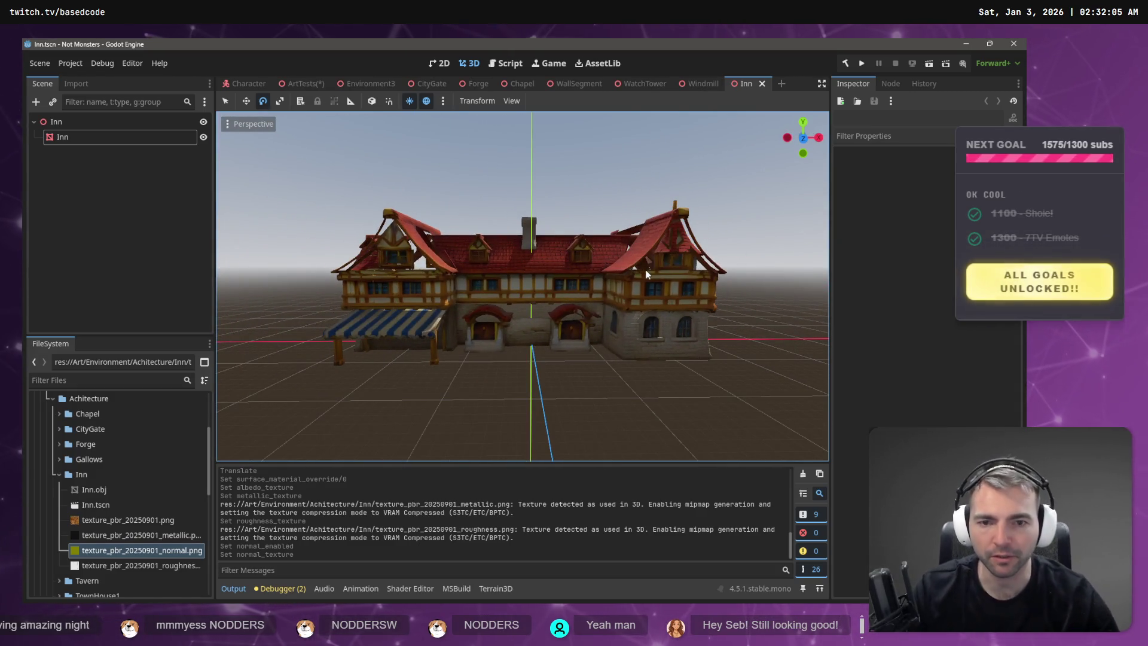
- Save the Inn and ArtTests scenes, then switch to the Environment3 scene tab
{"action": "key", "text": "ctrl+s"}
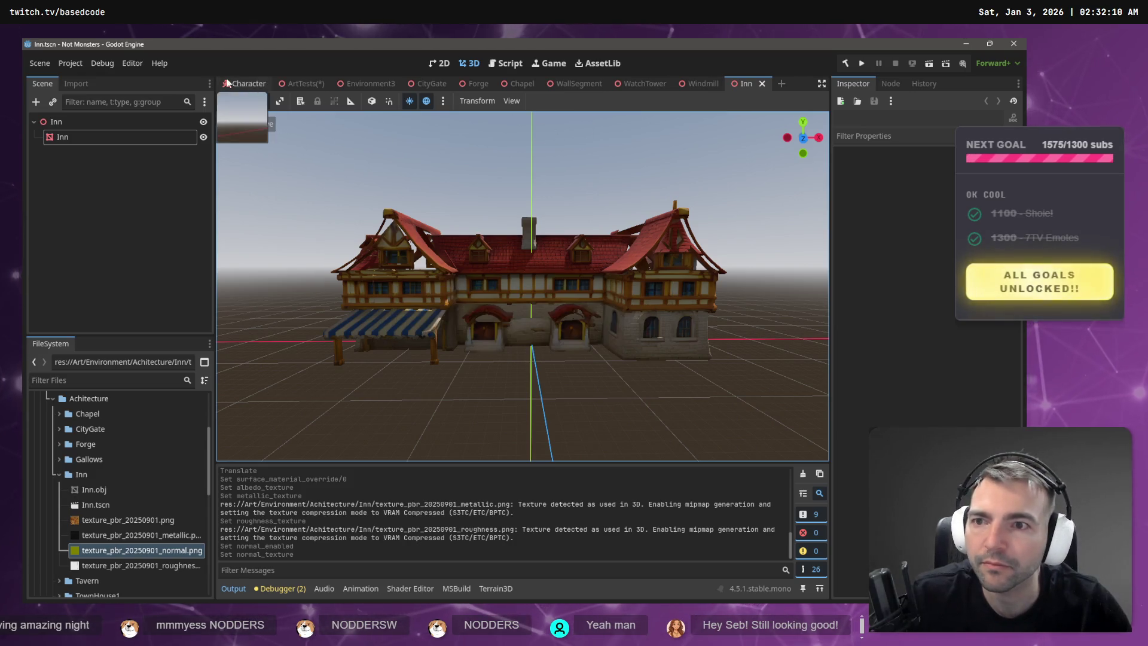
{"action": "left_click", "coordinate": [298, 85]}
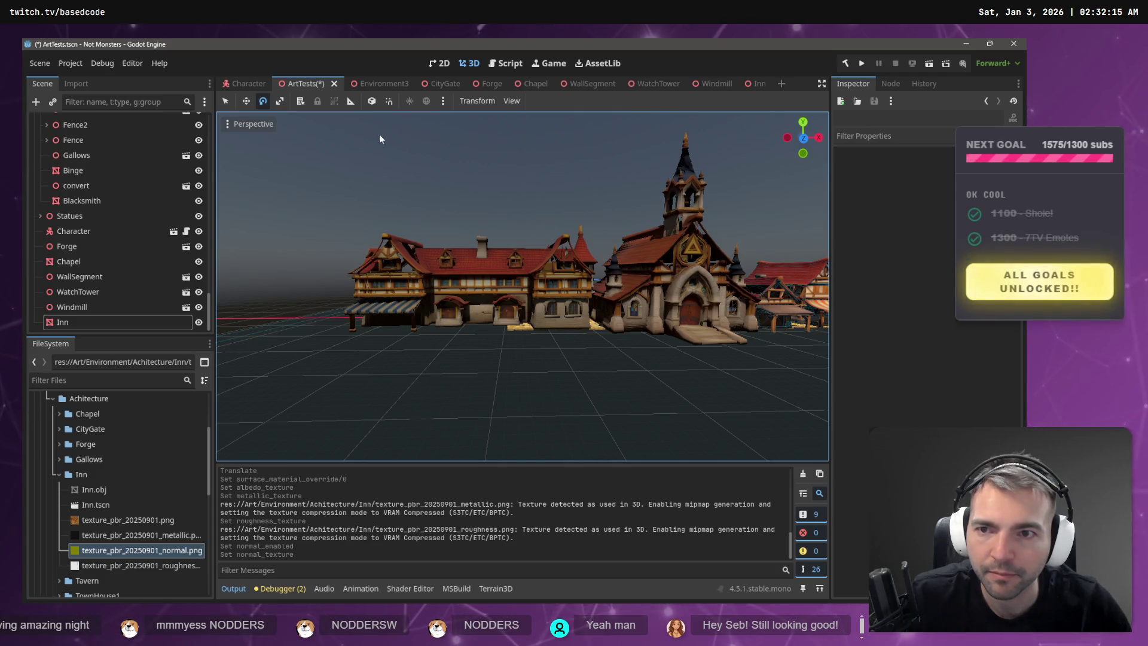
{"action": "key", "text": "ctrl+s"}
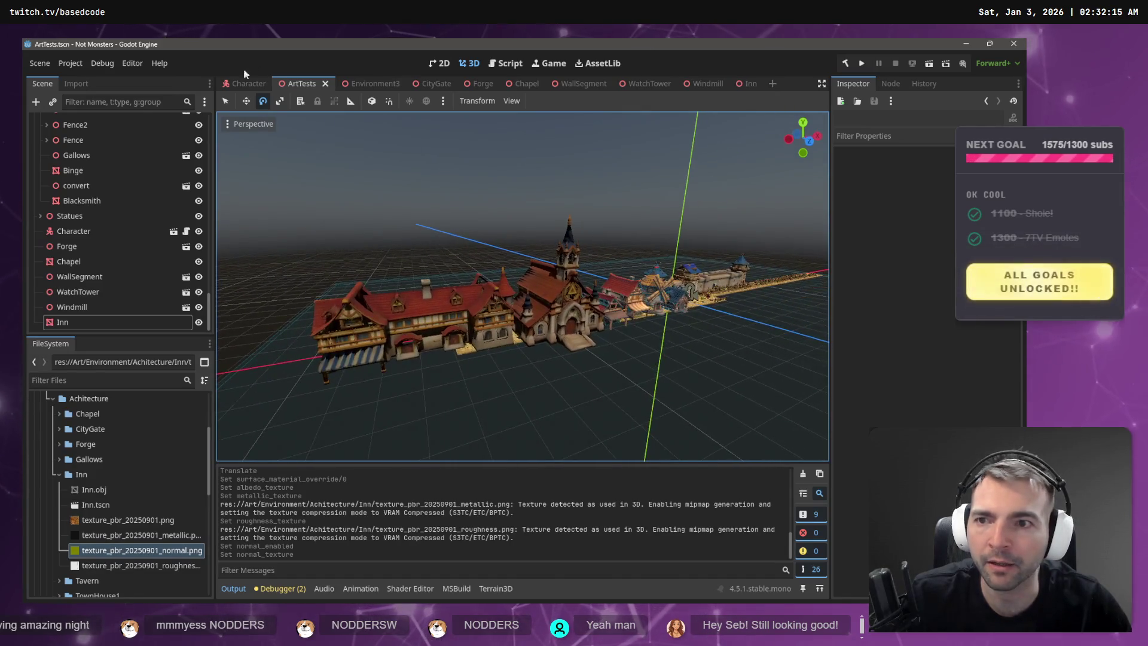
{"action": "left_click", "coordinate": [360, 83]}
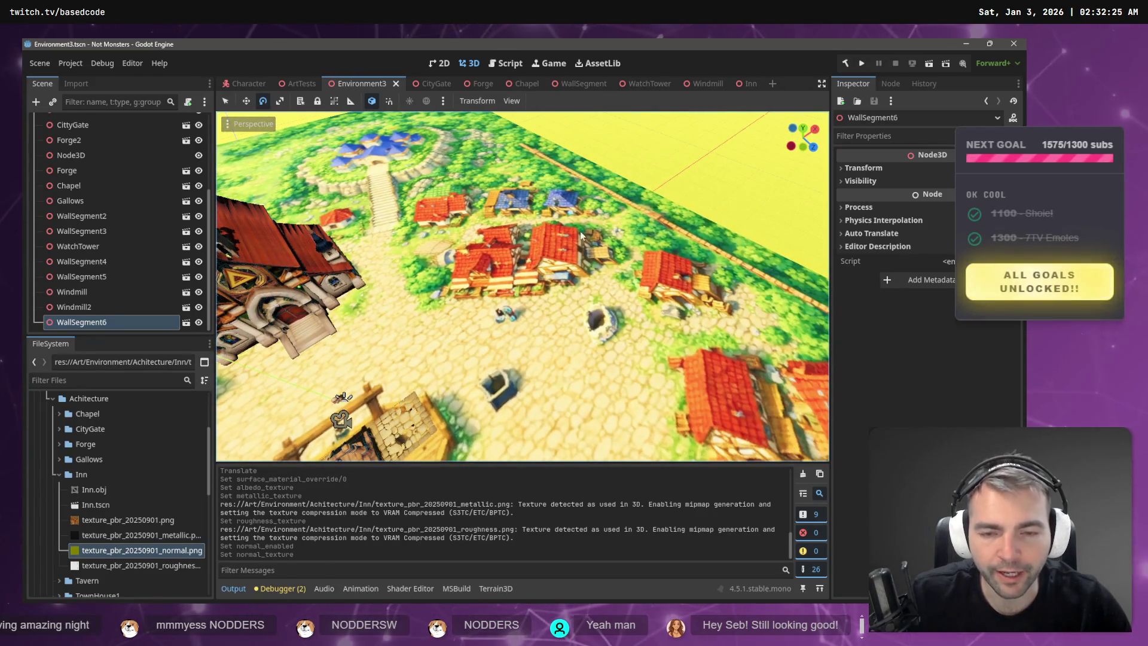
- Drag Inn.tscn from the FileSystem into the Environment3 town square
{"action": "scroll", "coordinate": [556, 208], "scroll_direction": "down", "scroll_amount": 3}
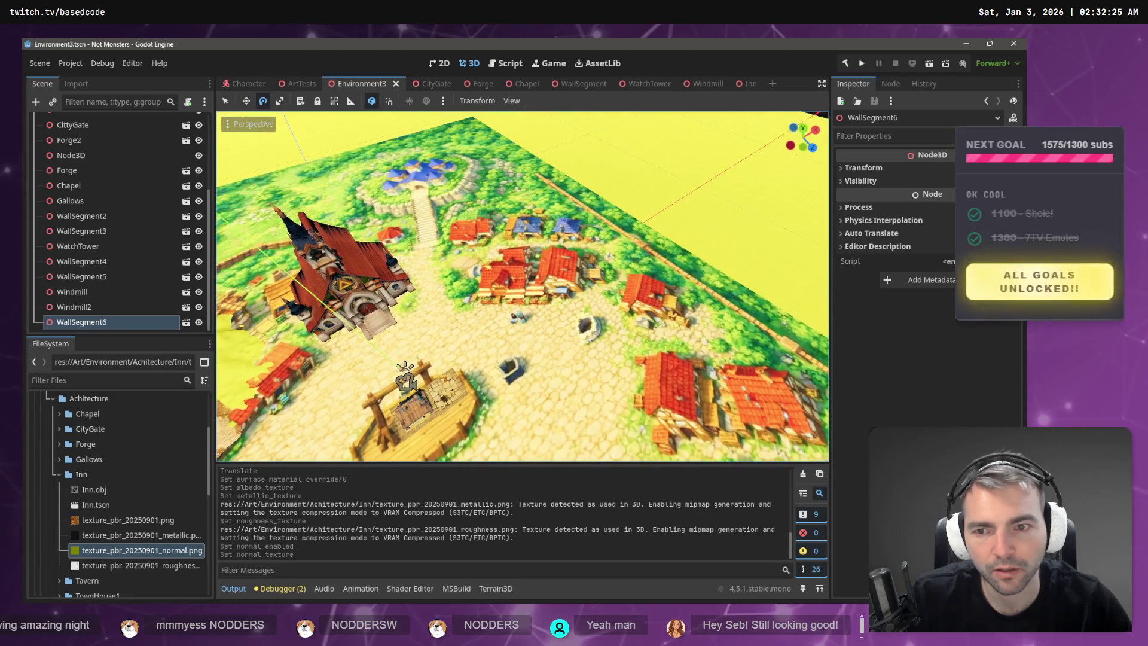
{"action": "mouse_move", "coordinate": [73, 500]}
{"action": "left_mouse_down"}
{"action": "mouse_move", "coordinate": [163, 475]}
{"action": "mouse_move", "coordinate": [496, 295]}
{"action": "mouse_move", "coordinate": [547, 310]}
{"action": "left_mouse_up"}
{"action": "scroll", "coordinate": [546, 309], "scroll_direction": "up", "scroll_amount": 5}
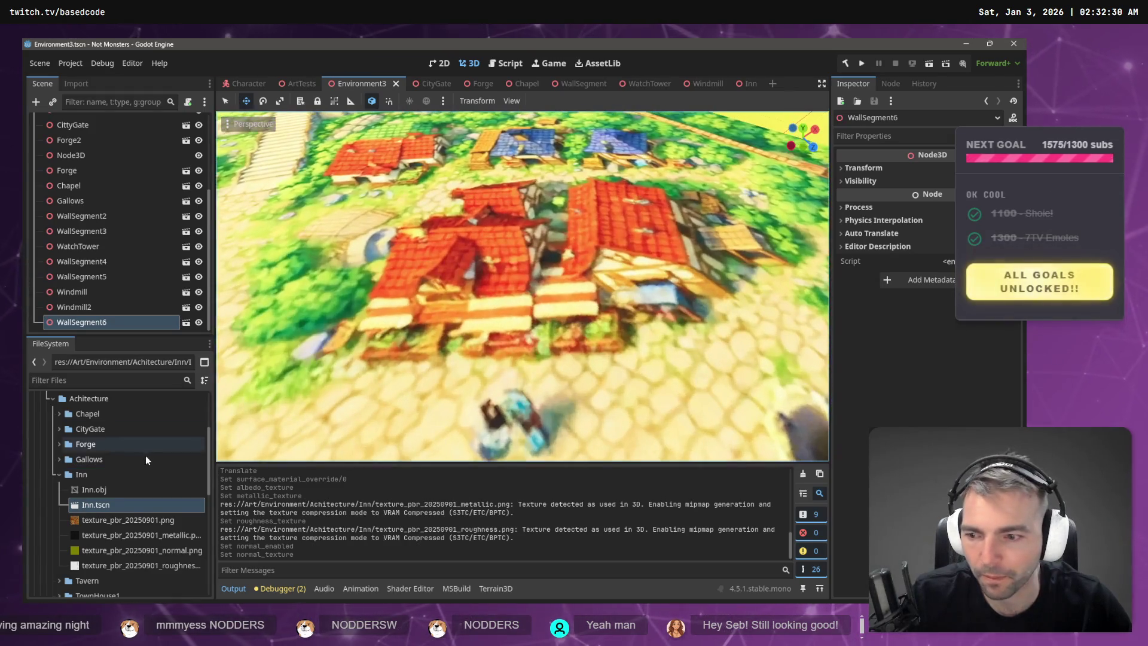
{"action": "mouse_move", "coordinate": [95, 505]}
{"action": "left_mouse_down"}
{"action": "mouse_move", "coordinate": [419, 299]}
{"action": "mouse_move", "coordinate": [585, 263]}
{"action": "left_mouse_up"}
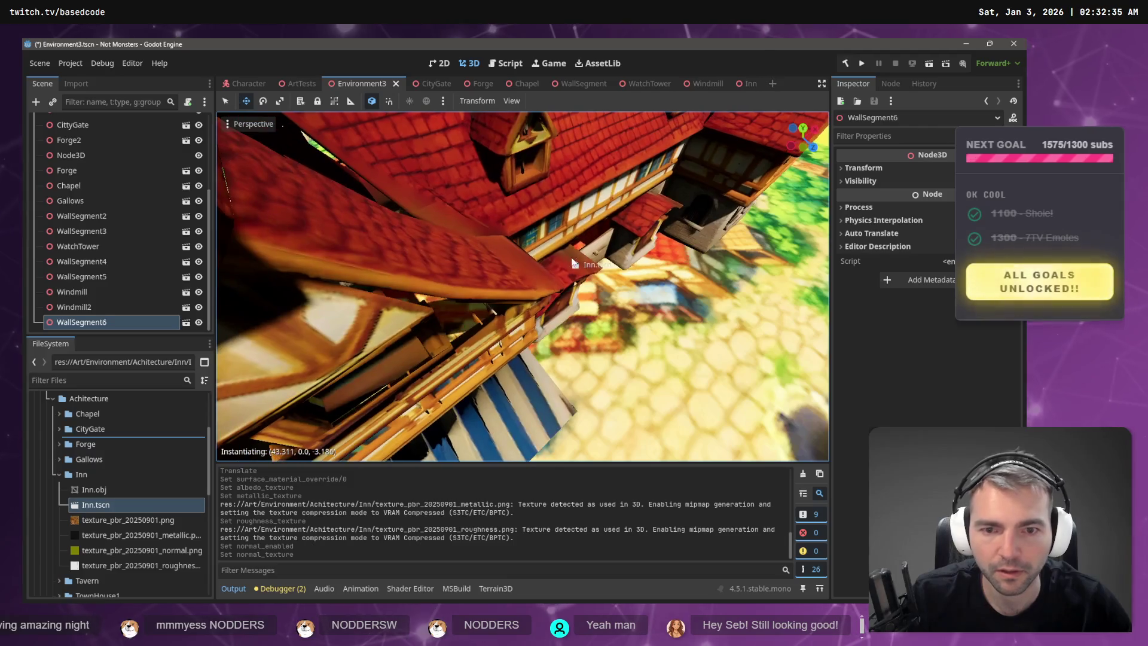
{"action": "scroll", "coordinate": [560, 324], "scroll_direction": "down", "scroll_amount": 5}
- Rotate the Inn instance -37°, lower it slightly onto the ground, and save the level
{"action": "key", "text": "e"}
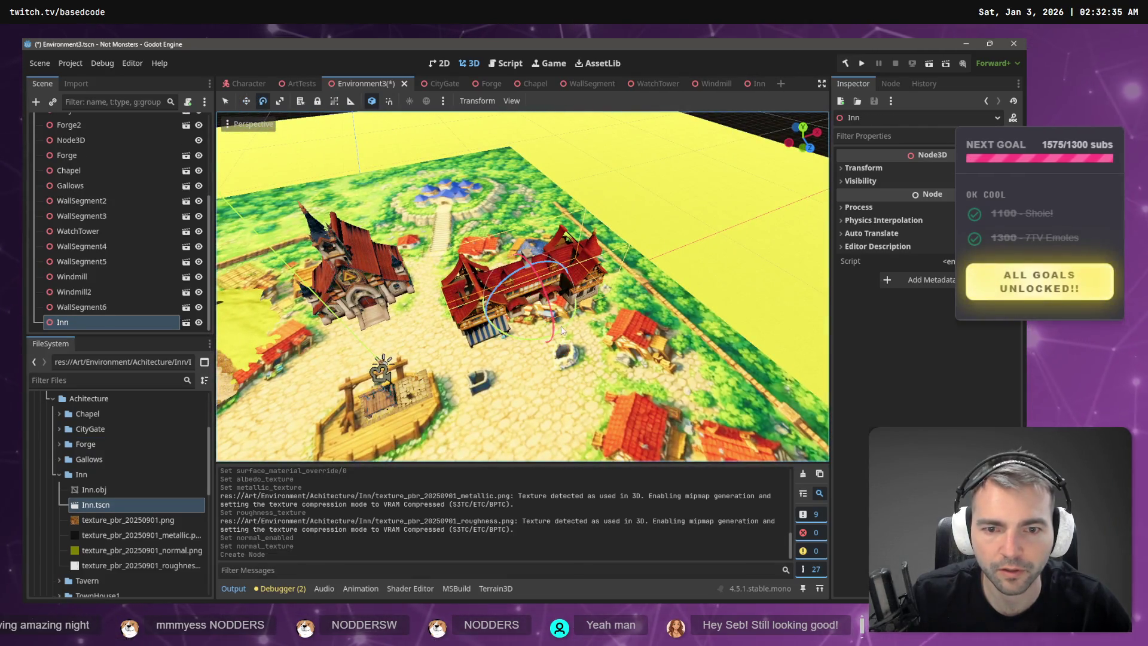
{"action": "left_click_drag", "start_coordinate": [544, 337], "coordinate": [535, 339]}
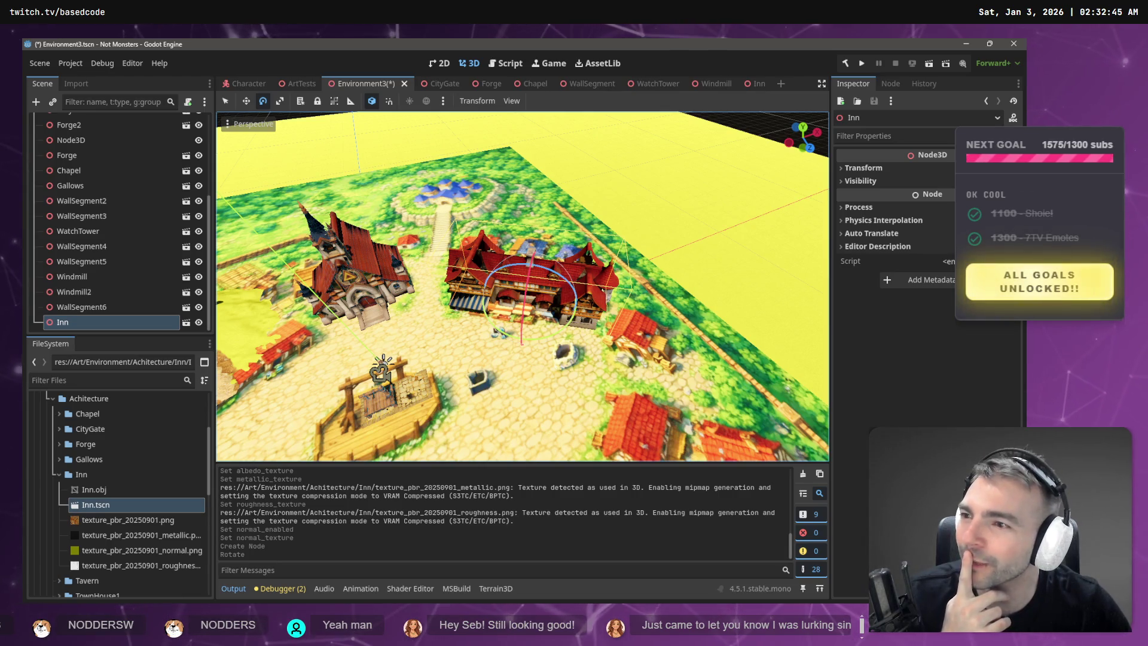
{"action": "scroll", "coordinate": [522, 287], "scroll_direction": "up", "scroll_amount": 3}
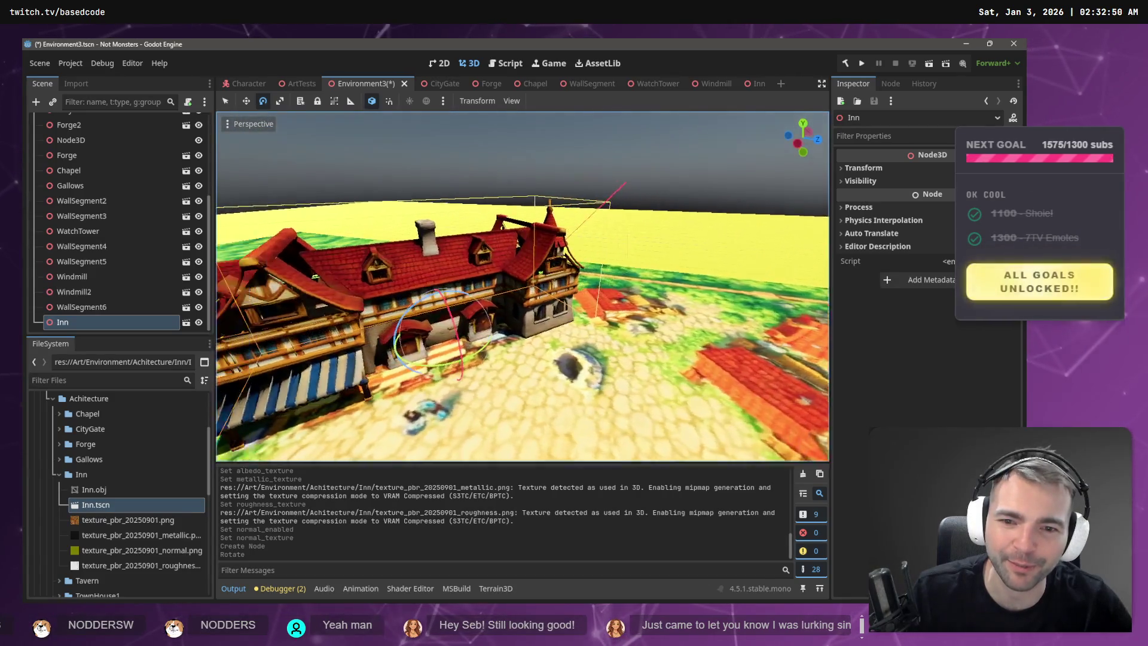
{"action": "key", "text": "w"}
{"action": "mouse_move", "coordinate": [505, 273]}
{"action": "left_mouse_down"}
{"action": "mouse_move", "coordinate": [519, 314]}
{"action": "mouse_move", "coordinate": [574, 350]}
{"action": "mouse_move", "coordinate": [652, 359]}
{"action": "mouse_move", "coordinate": [580, 359]}
{"action": "mouse_move", "coordinate": [501, 303]}
{"action": "mouse_move", "coordinate": [669, 308]}
{"action": "left_mouse_up"}
{"action": "key", "text": "ctrl+s"}
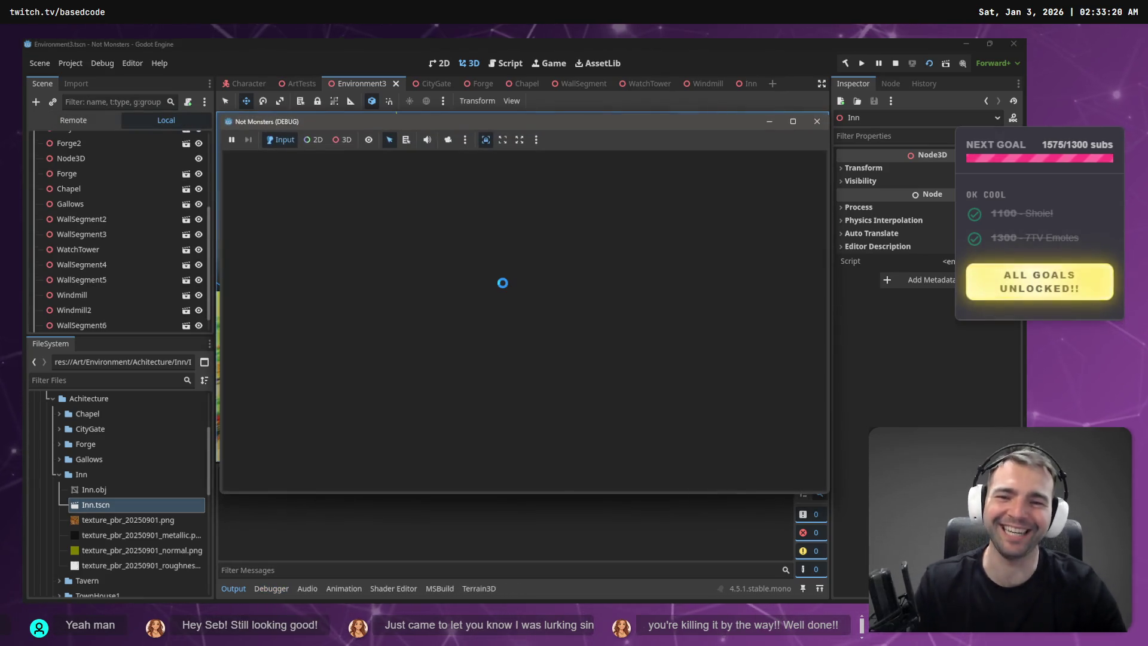
- Run the mummy toward the new inn, then open File Explorer to the Downloads folder
{"action": "key", "text": "w"}
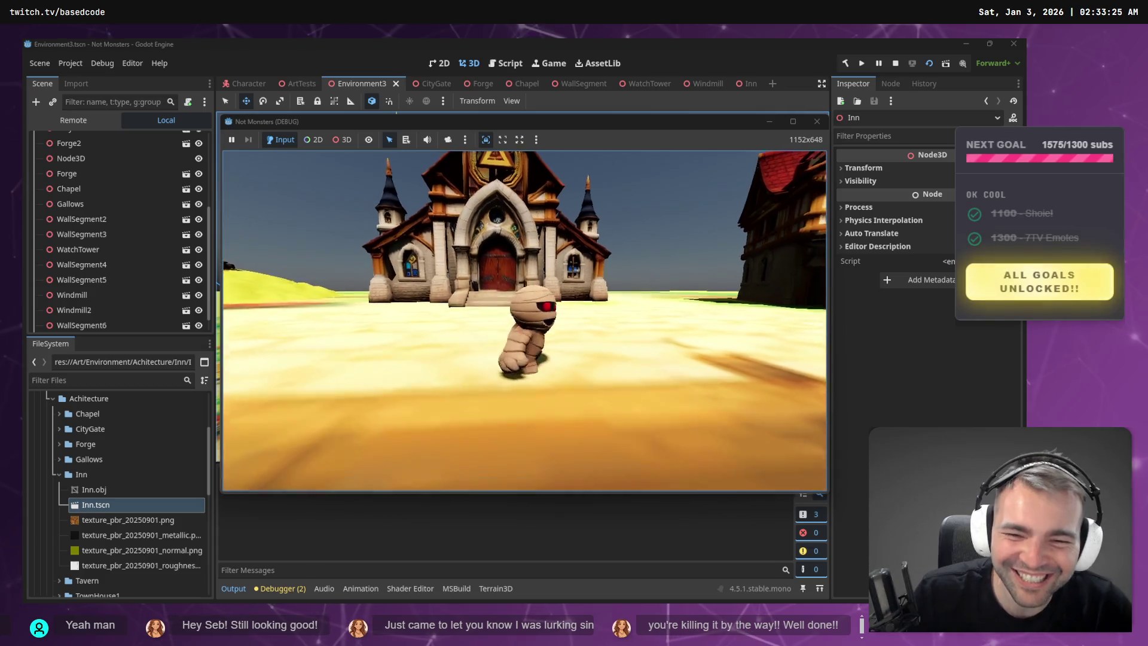
{"action": "key", "text": "a"}
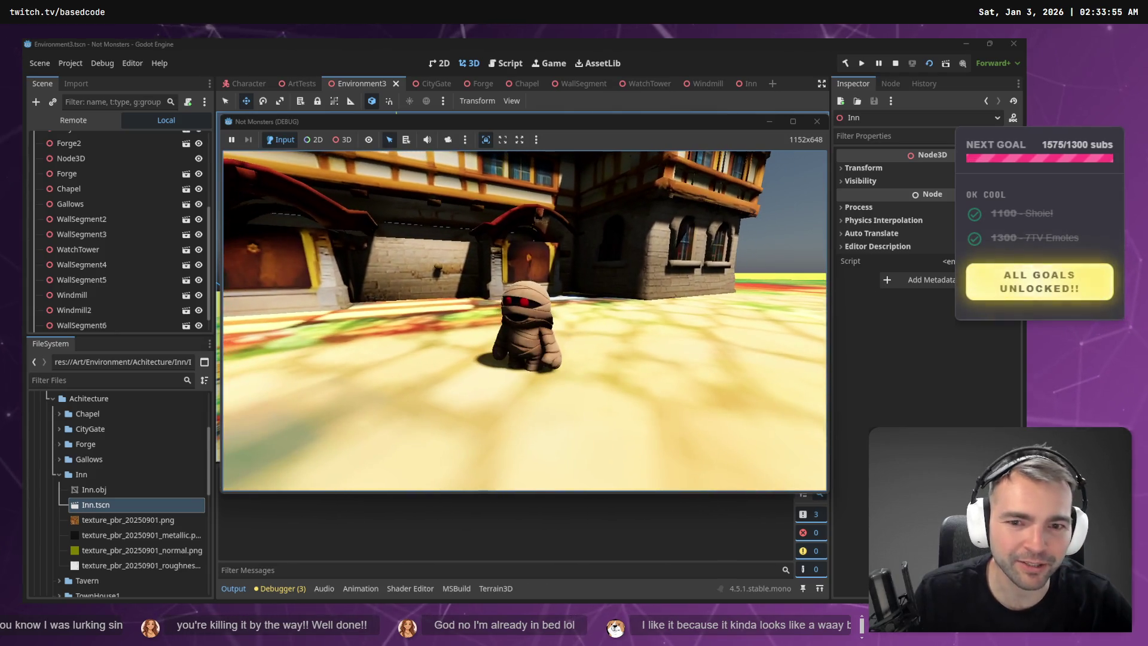
{"action": "key", "text": "super+e"}
{"action": "left_click", "coordinate": [579, 284]}
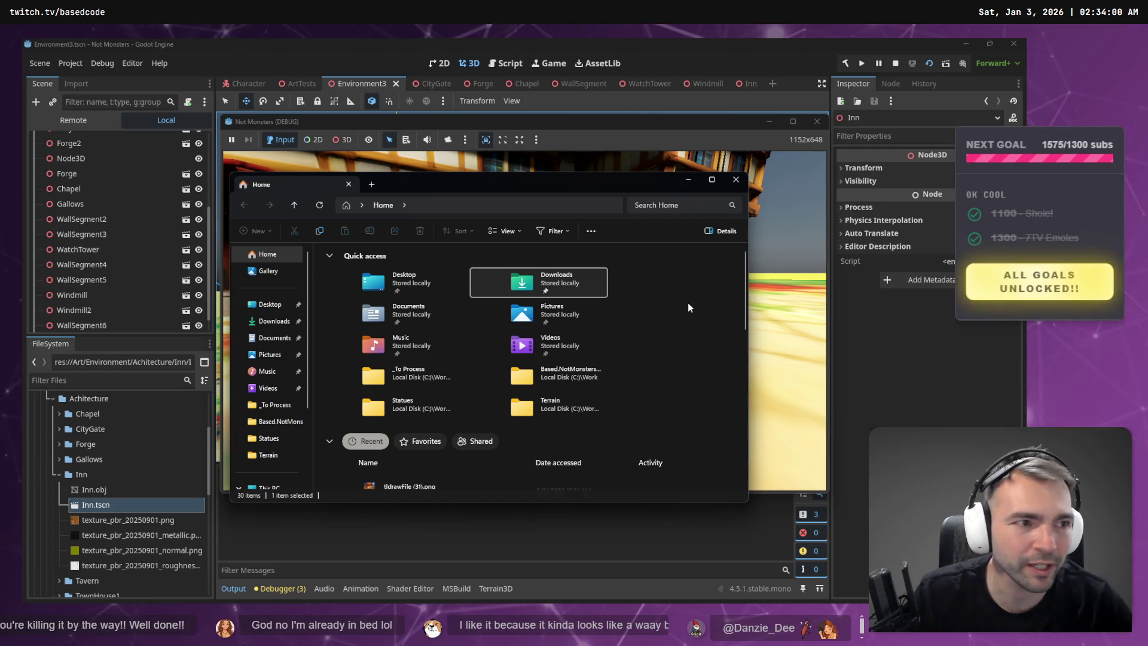
- Check the ChatGPT inn reference image in Chrome, then restore and minimize the browser
{"action": "left_click", "coordinate": [783, 359]}
{"action": "key", "text": "alt+Tab"}
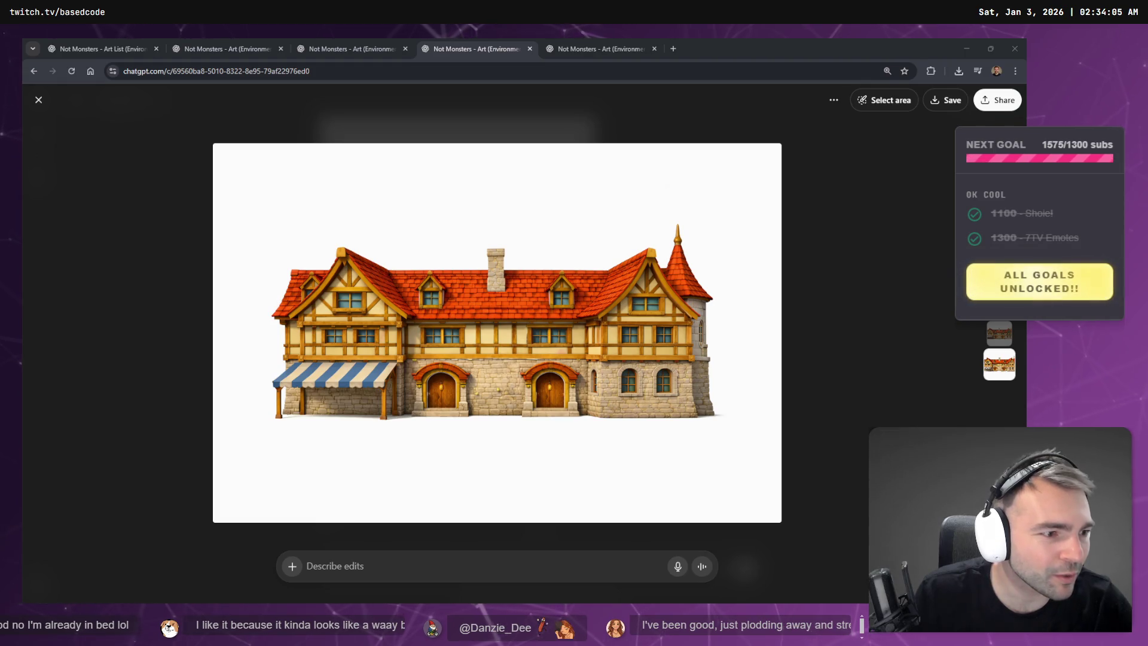
{"action": "mouse_move", "coordinate": [778, 41]}
{"action": "left_mouse_down"}
{"action": "mouse_move", "coordinate": [776, 91]}
{"action": "mouse_move", "coordinate": [682, 185]}
{"action": "left_mouse_up"}
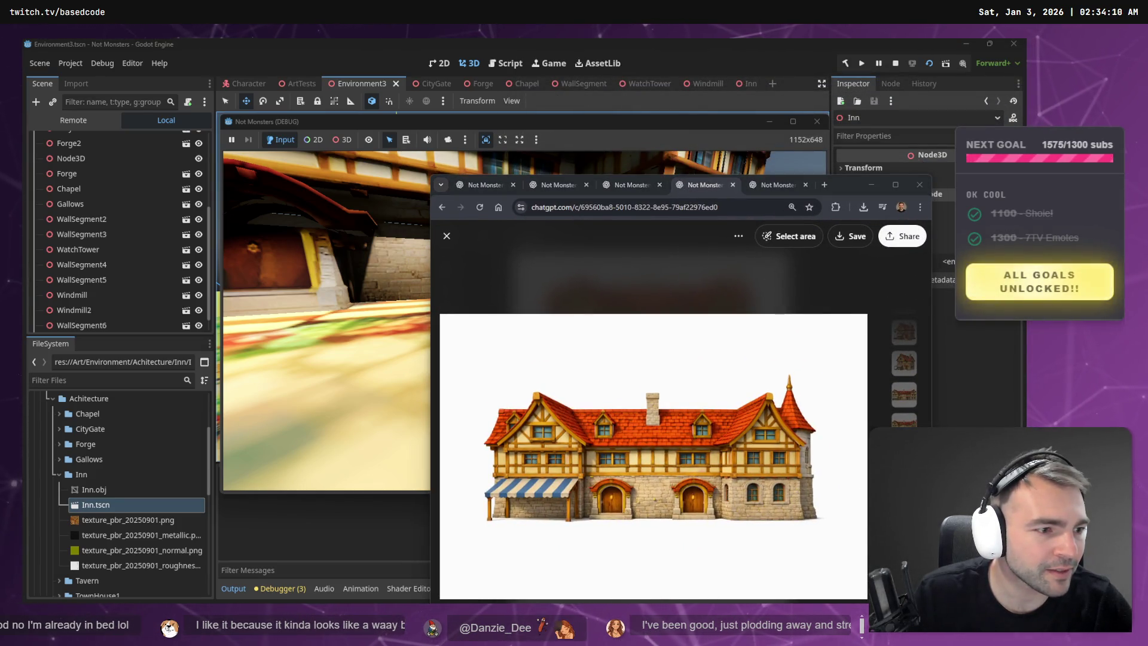
{"action": "left_click", "coordinate": [870, 185]}
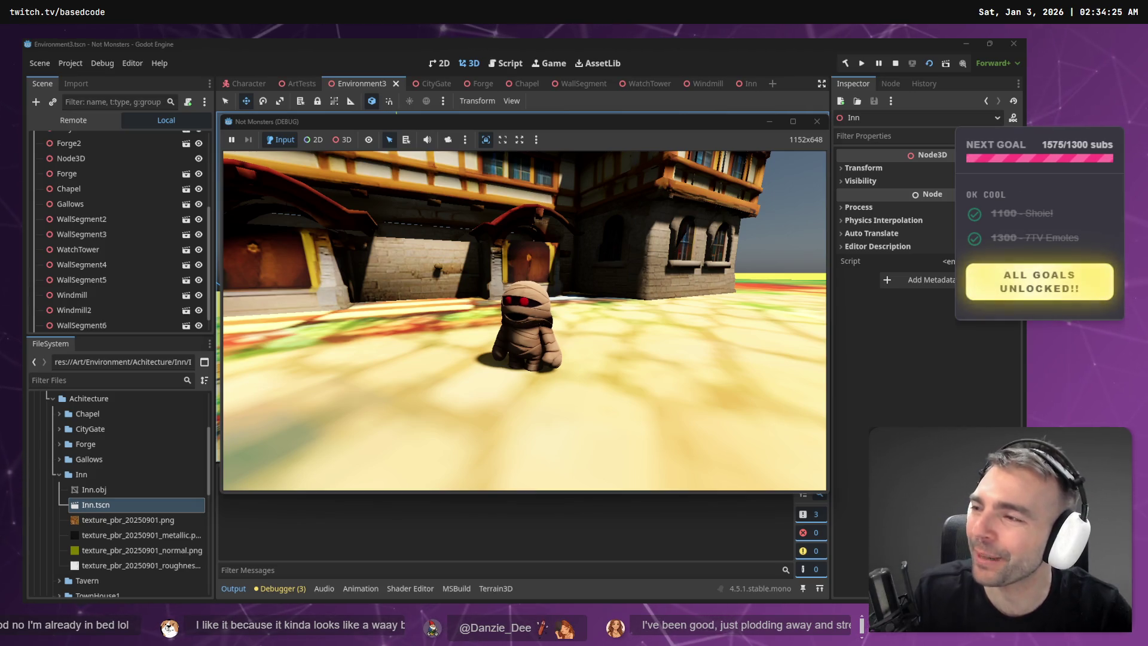
- Jump the mummy toward the buildings, onto the gallows platform, and drop off facing the inn
{"action": "key", "text": "w"}
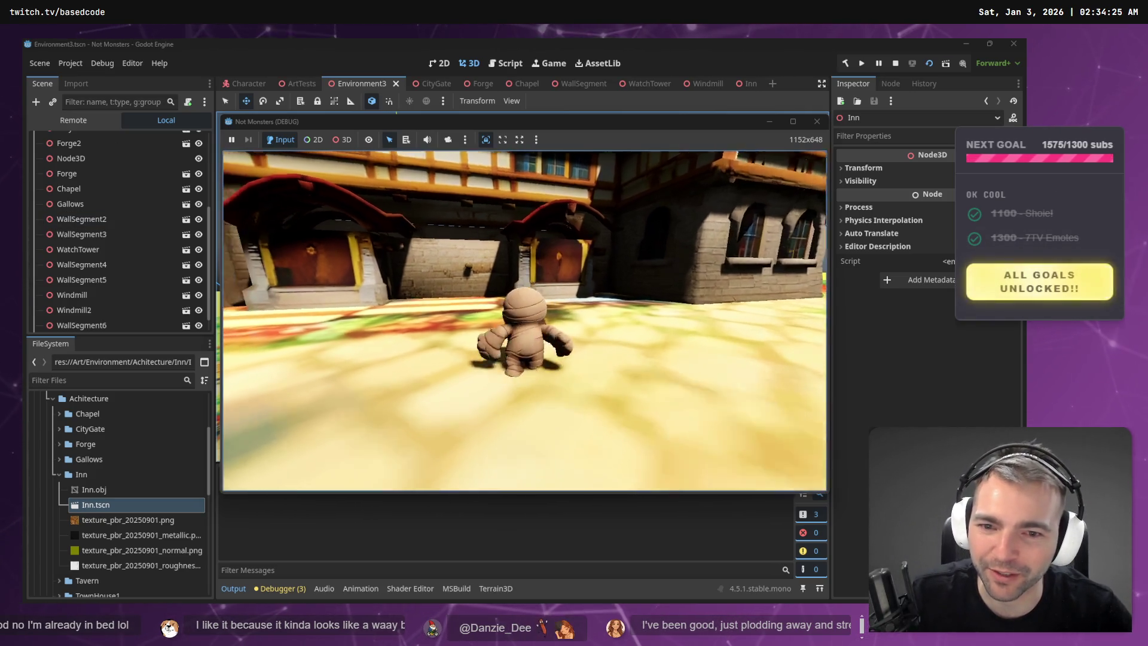
{"action": "key", "text": "space"}
{"action": "key", "text": "a"}
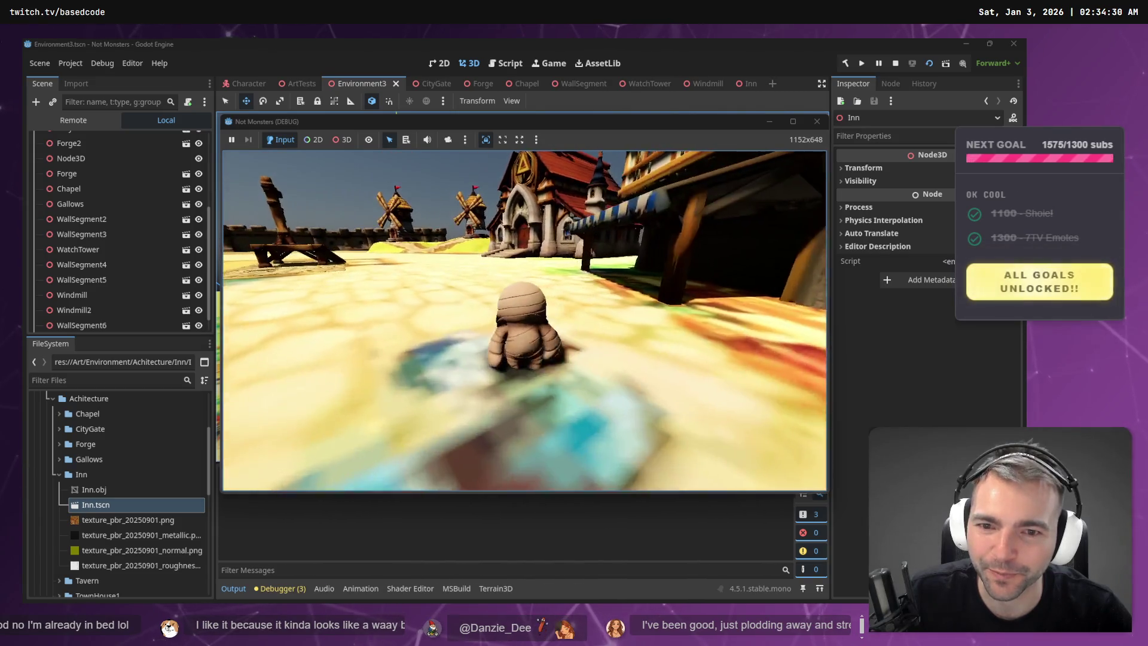
{"action": "key", "text": "w"}
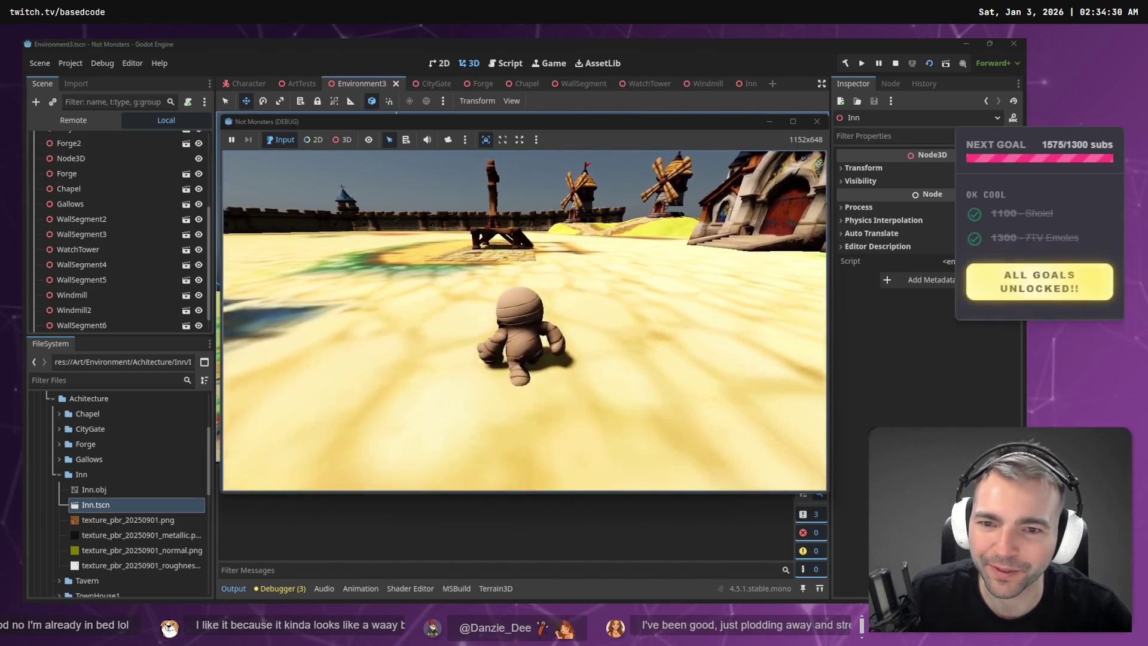
{"action": "key", "text": "w"}
{"action": "key", "text": "space"}
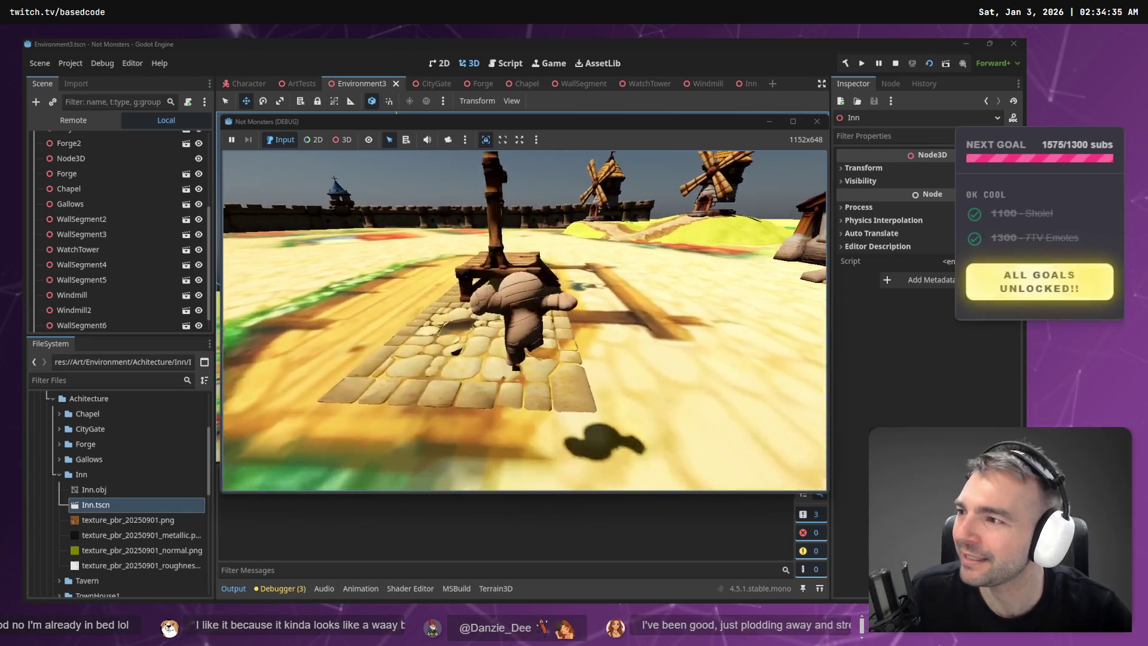
{"action": "key", "text": "d"}
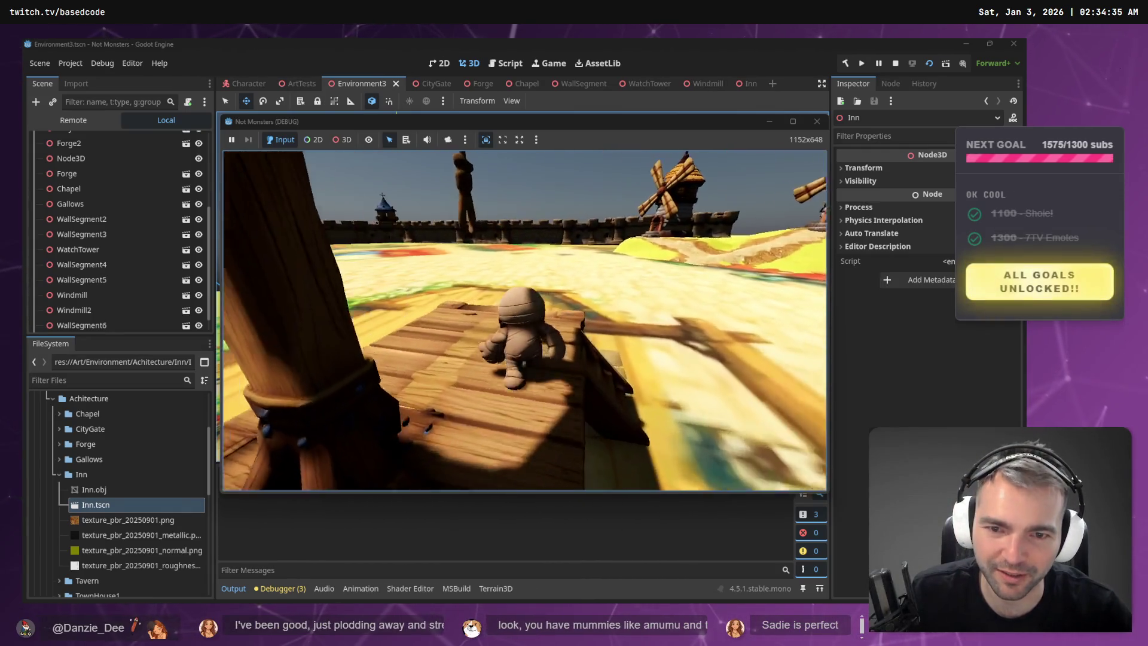
{"action": "key", "text": "w"}
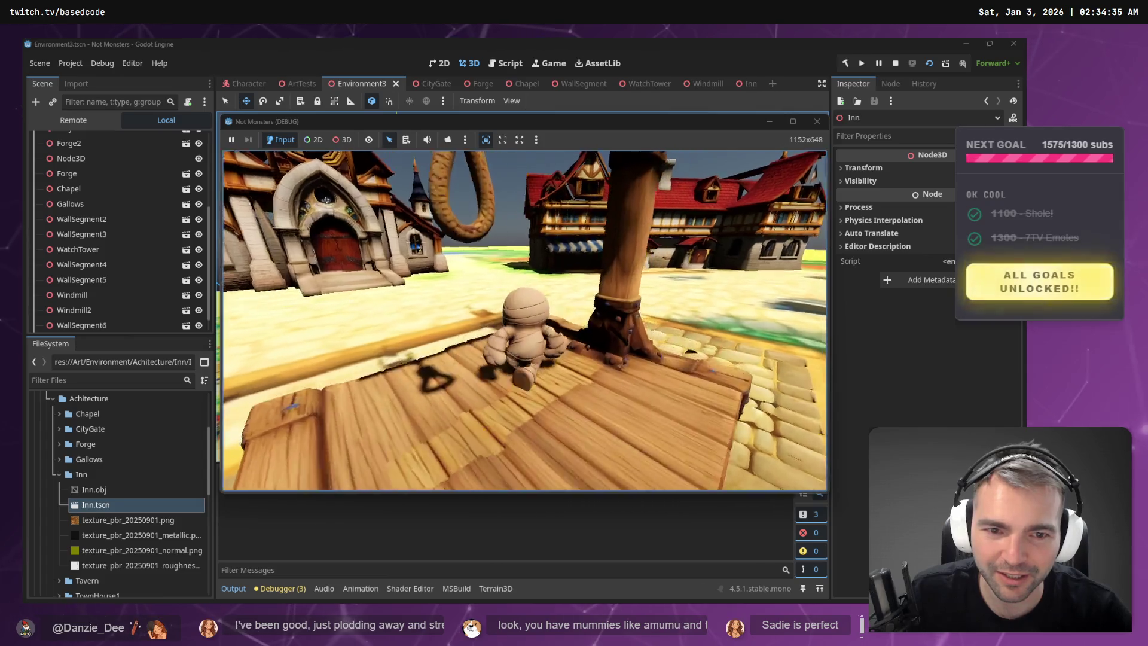
- Walk the mummy up to the inn, turn toward the windmill and chapel, and recross the gallows
{"action": "key", "text": "w"}
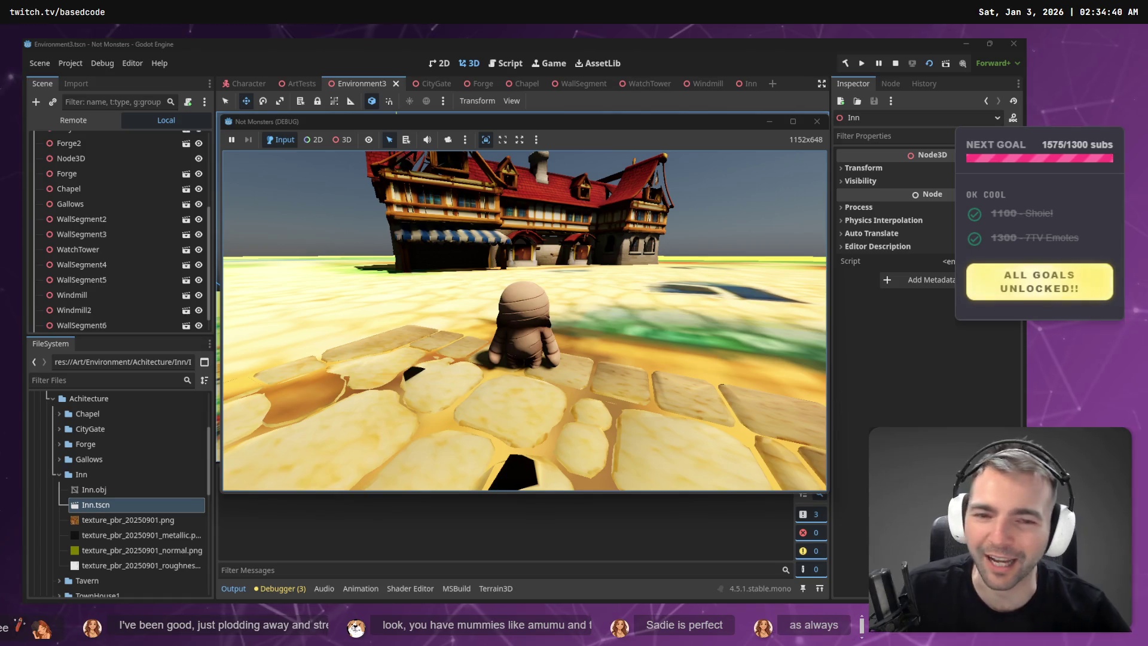
{"action": "key", "text": "w"}
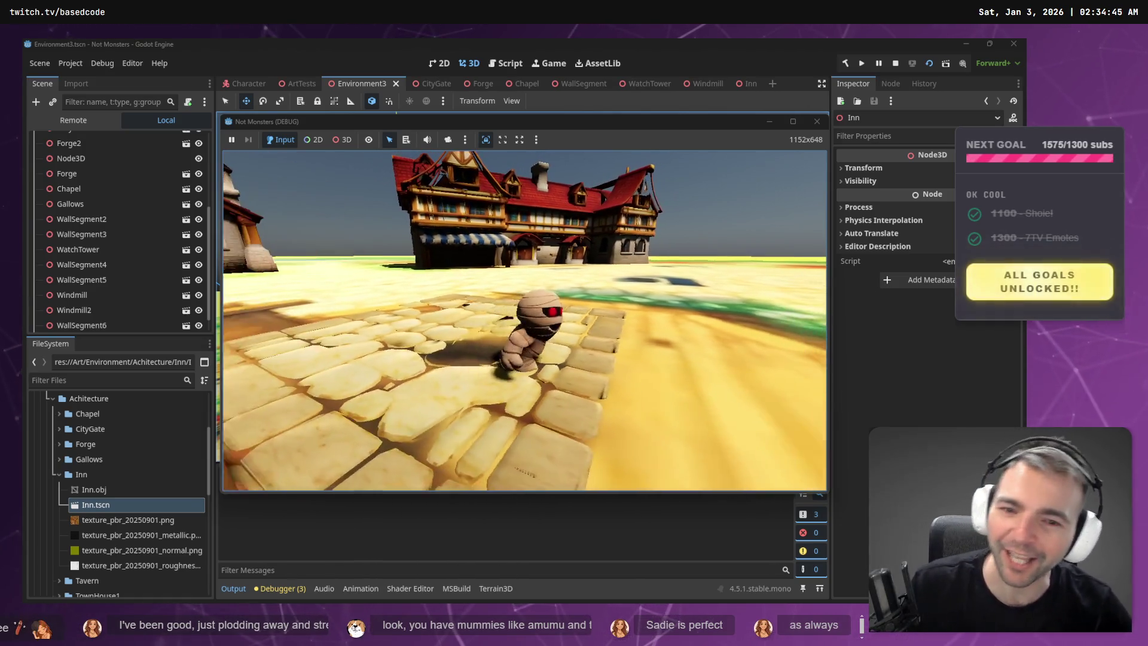
{"action": "key", "text": "a"}
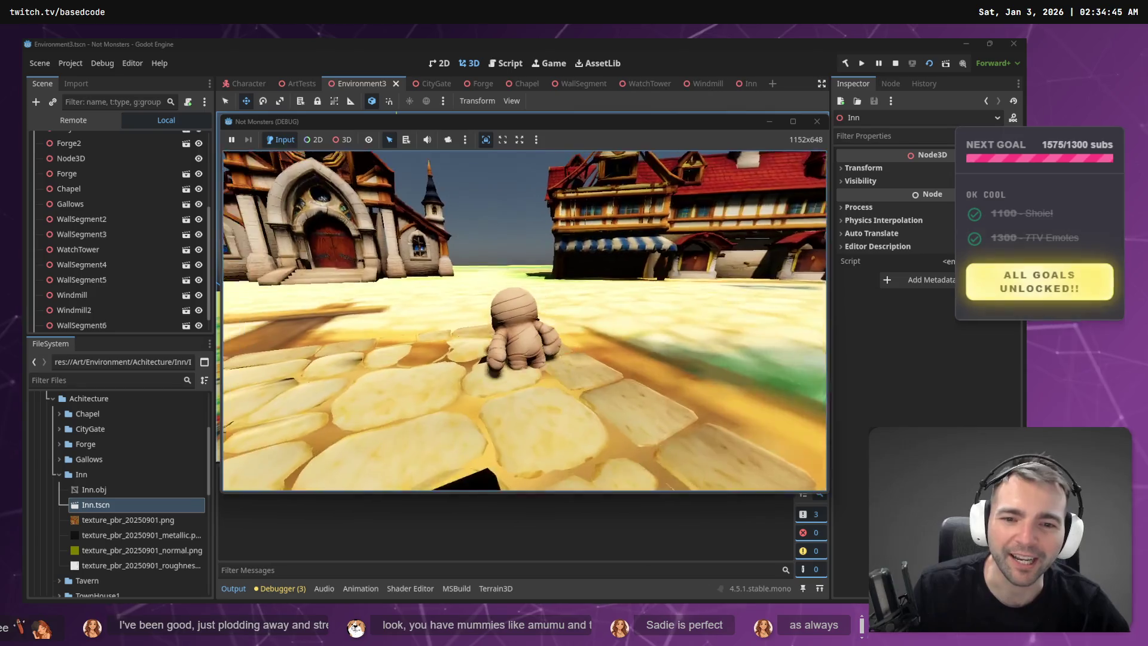
{"action": "key", "text": "a"}
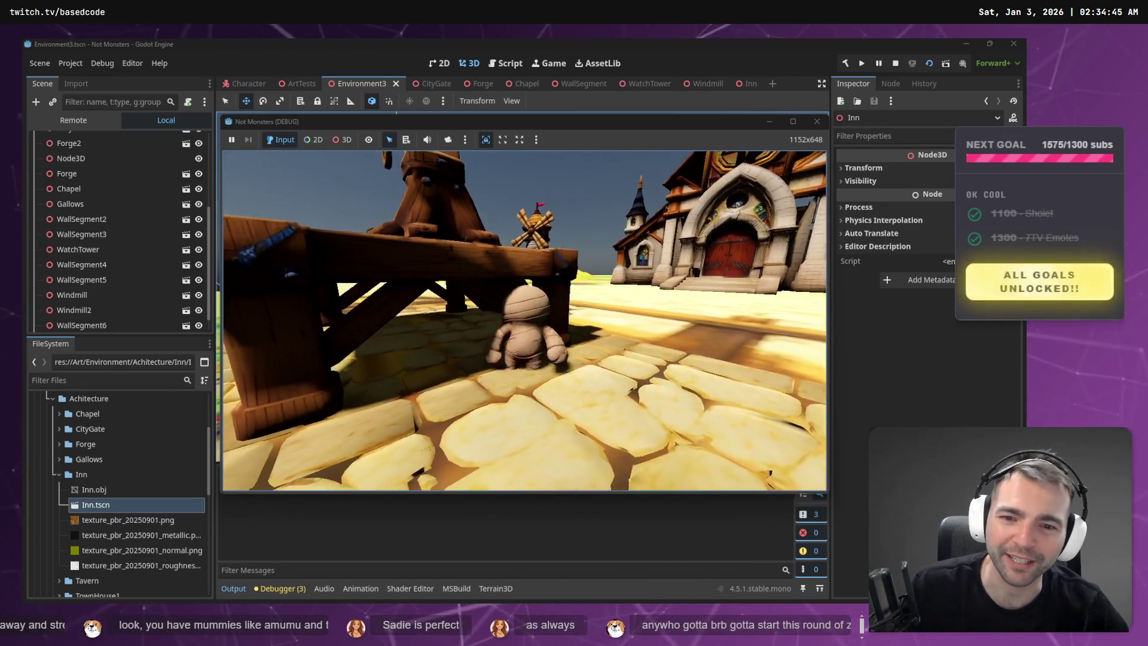
{"action": "key", "text": "w"}
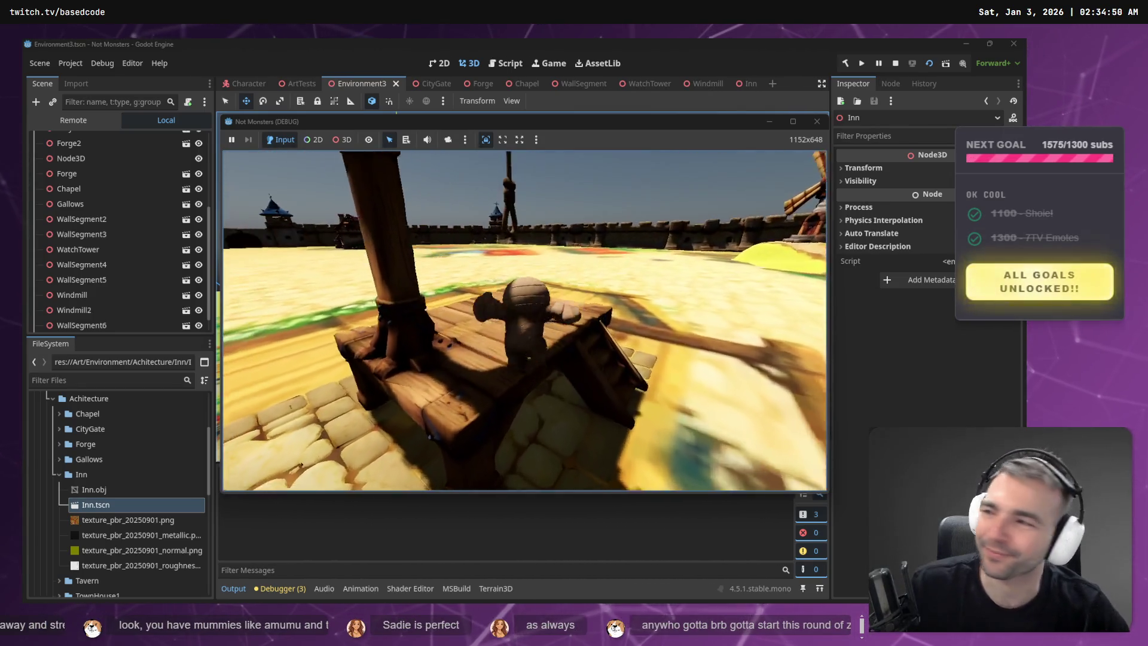
{"action": "key", "text": "w"}
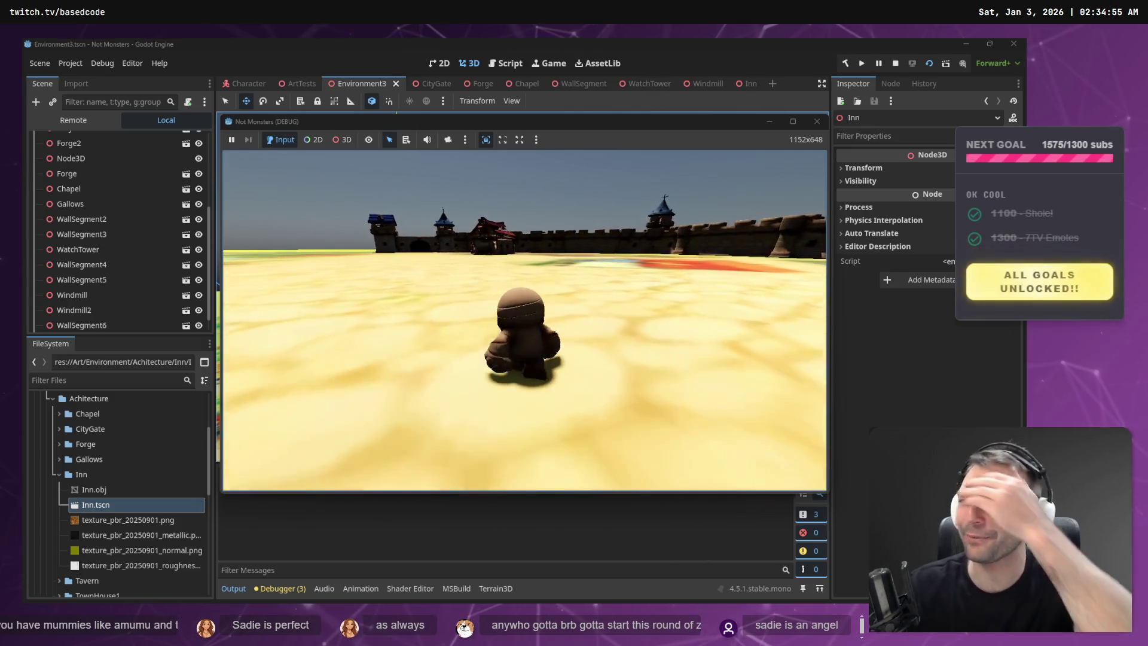
- Walk the mummy to the city wall and around the timber buildings beside it
{"action": "key", "text": "w"}
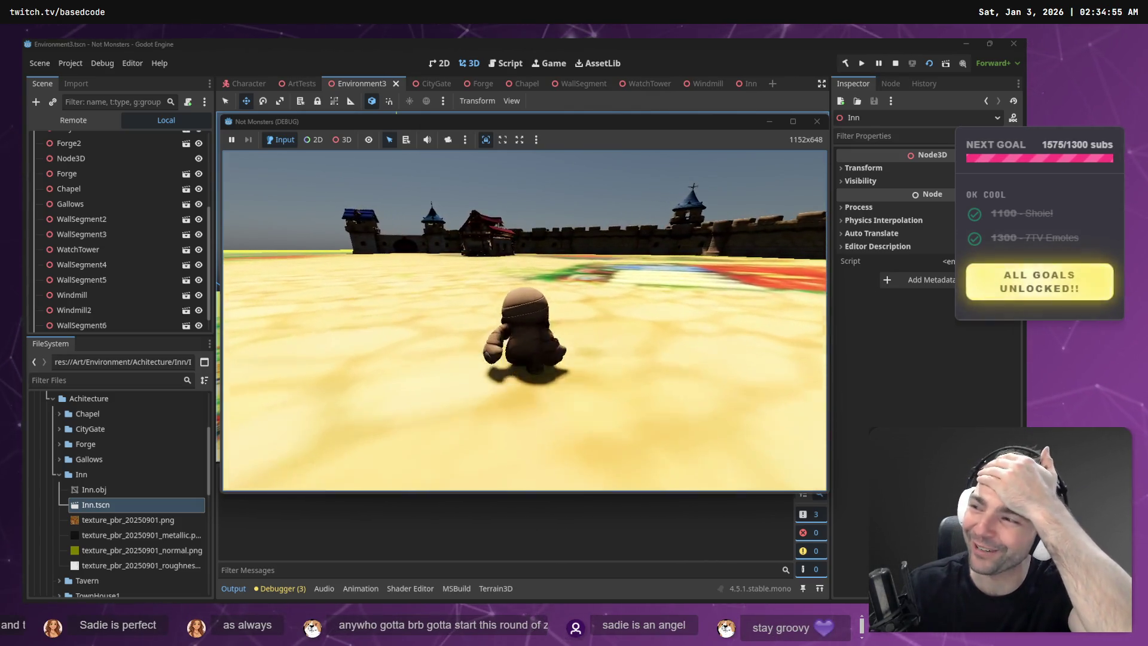
{"action": "key", "text": "w"}
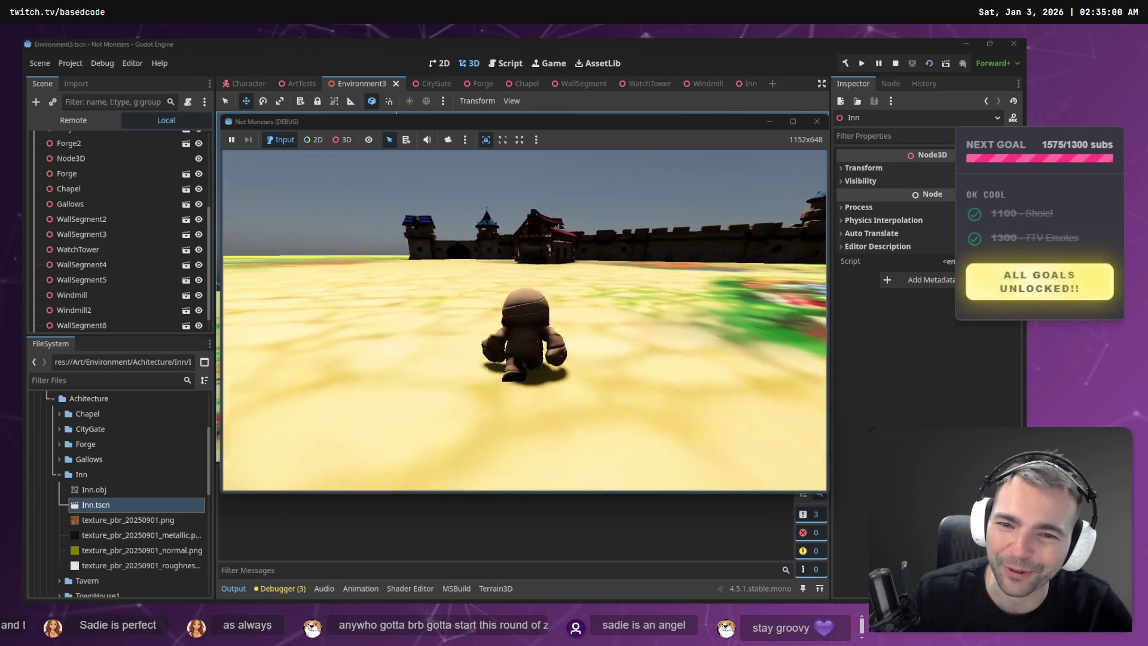
{"action": "key", "text": "w"}
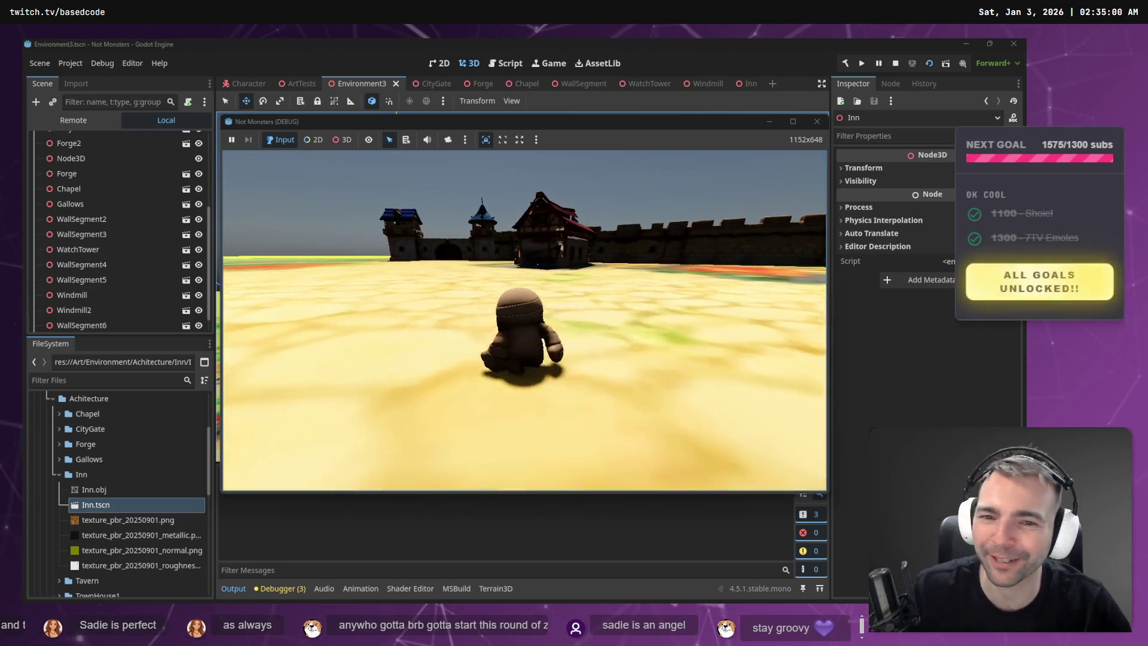
{"action": "key", "text": "w"}
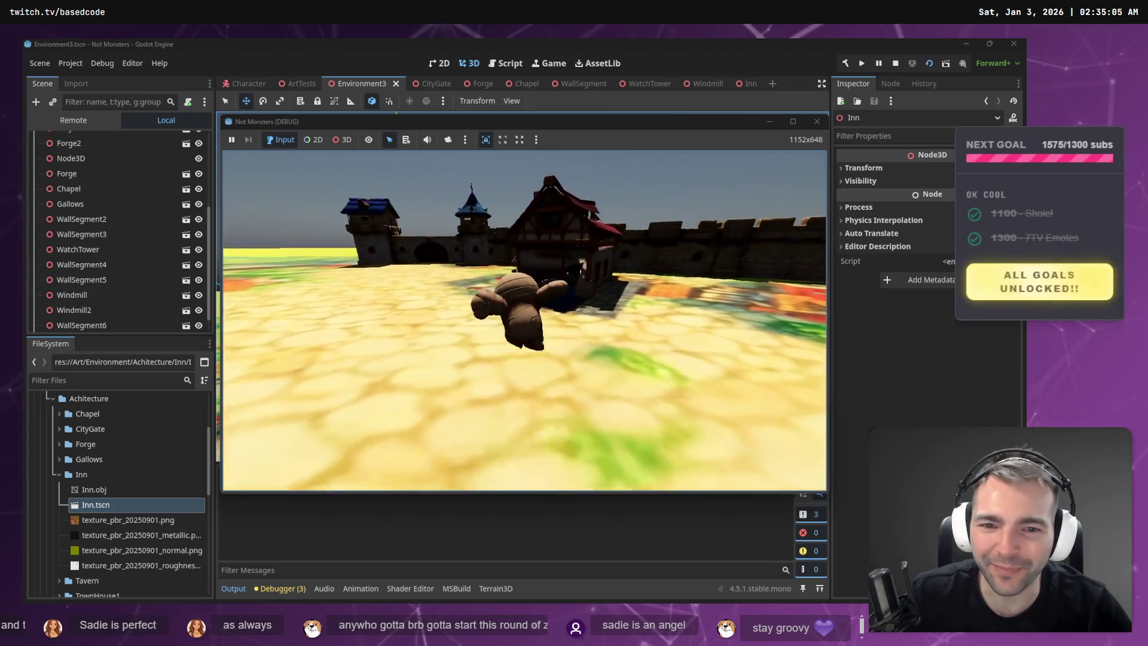
{"action": "key", "text": "w"}
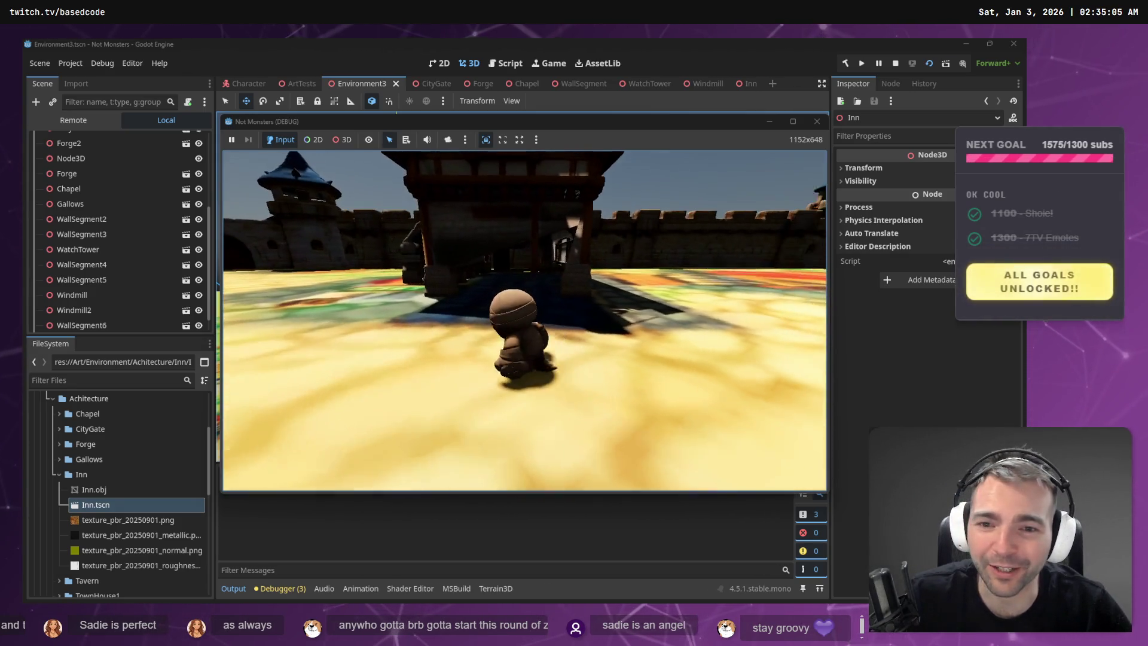
{"action": "key", "text": "w"}
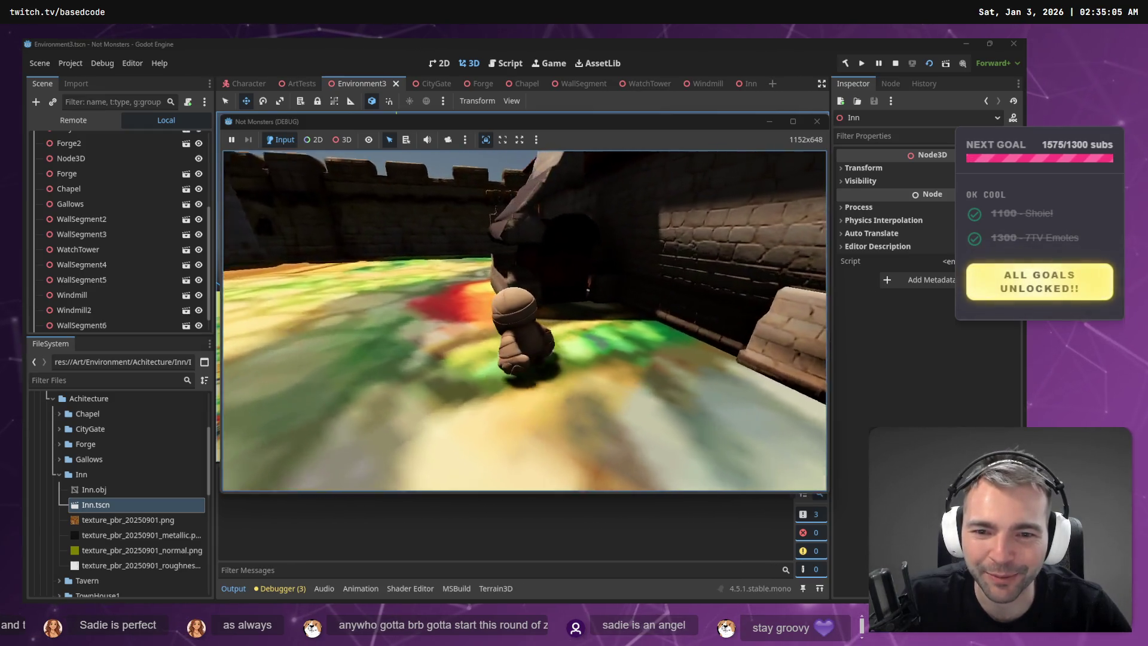
{"action": "key", "text": "s"}
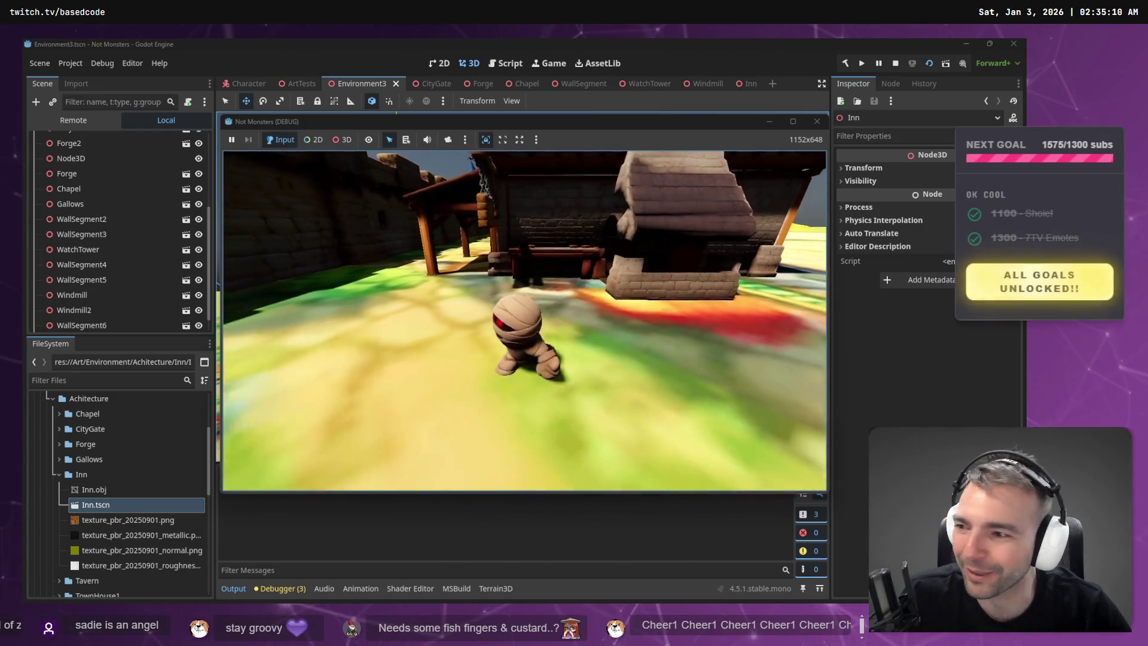
{"action": "key", "text": "w"}
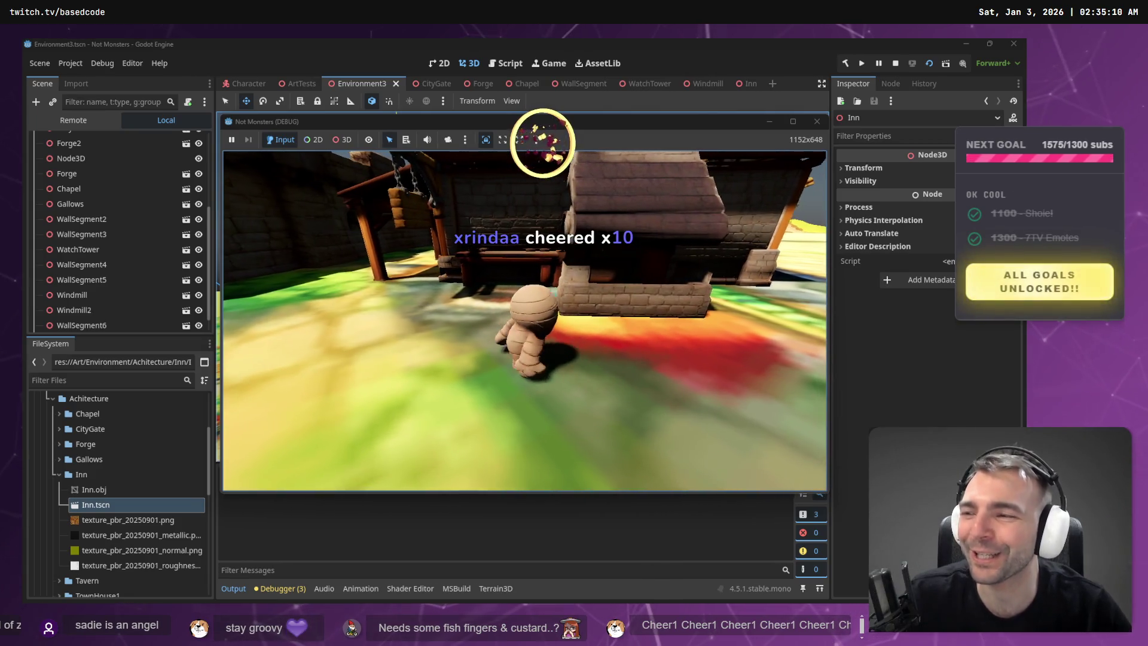
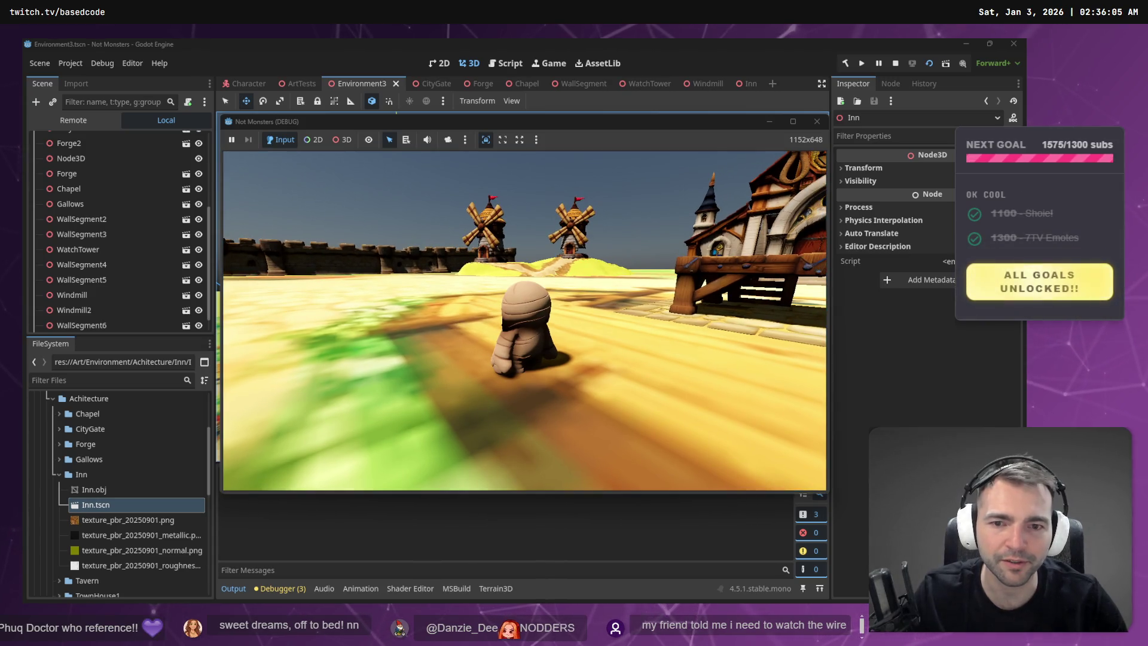
- Stop the playtest with F8, then select and frame the Forge building in the ArtTests scene
{"action": "key", "text": "F8"}
{"action": "mouse_move", "coordinate": [437, 302]}
{"action": "left_mouse_down"}
{"action": "mouse_move", "coordinate": [455, 298]}
{"action": "mouse_move", "coordinate": [418, 302]}
{"action": "mouse_move", "coordinate": [442, 299]}
{"action": "left_mouse_up"}
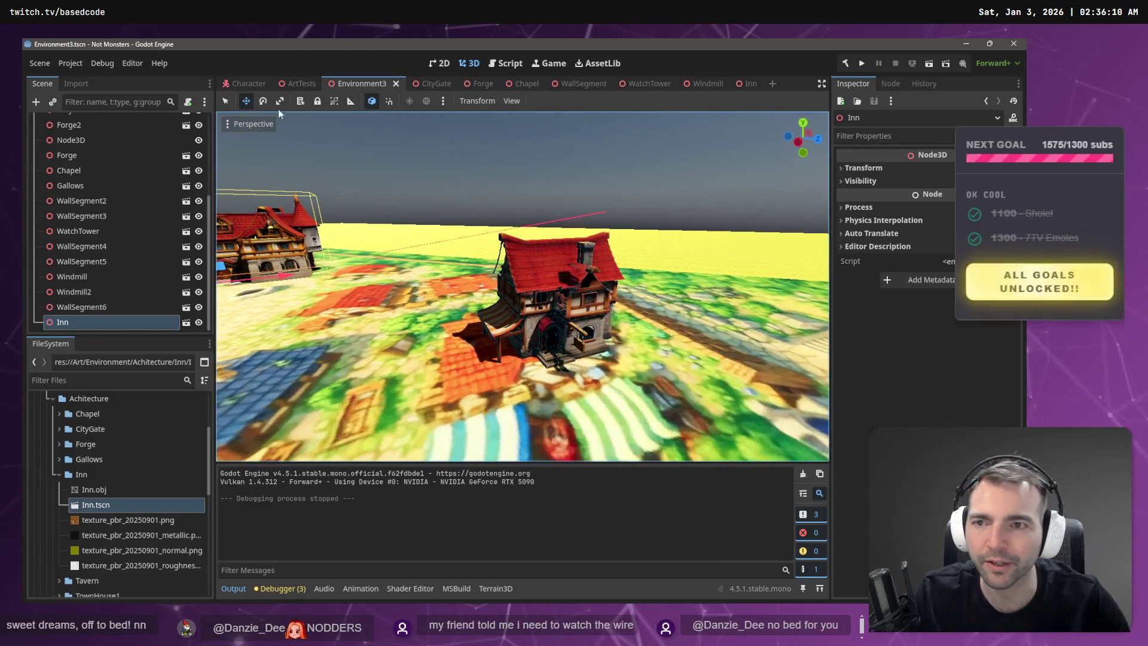
{"action": "left_click", "coordinate": [292, 84]}
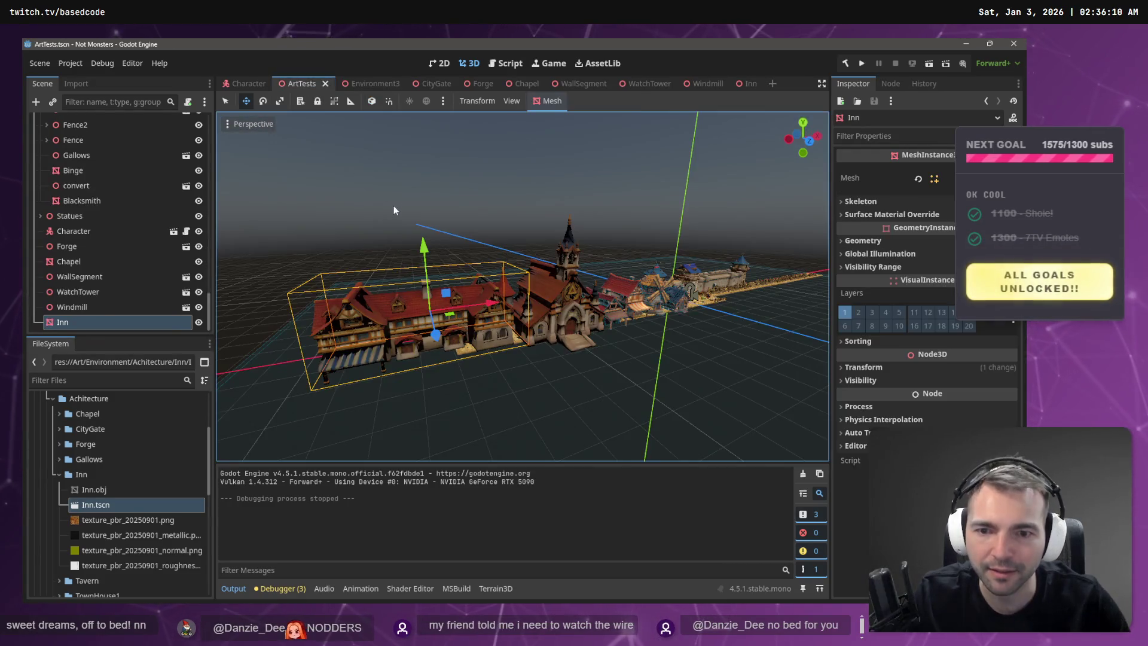
{"action": "left_click", "coordinate": [644, 299]}
{"action": "key", "text": "f"}
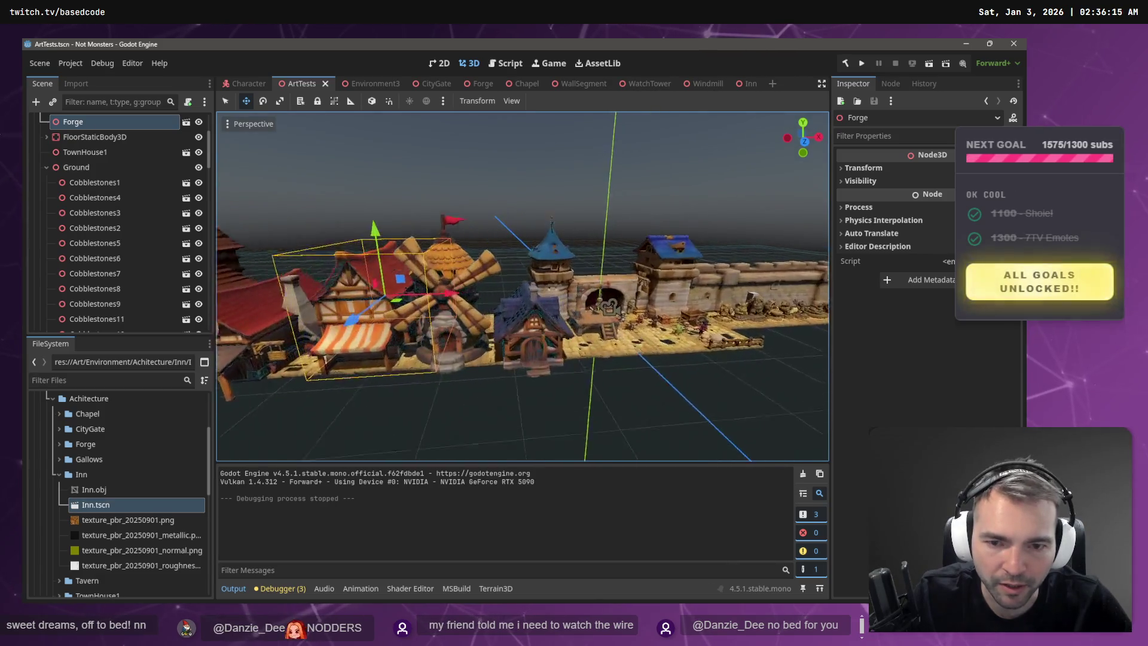
- Open the TownHouse1 scene and select its material mesh node
{"action": "left_click", "coordinate": [565, 335]}
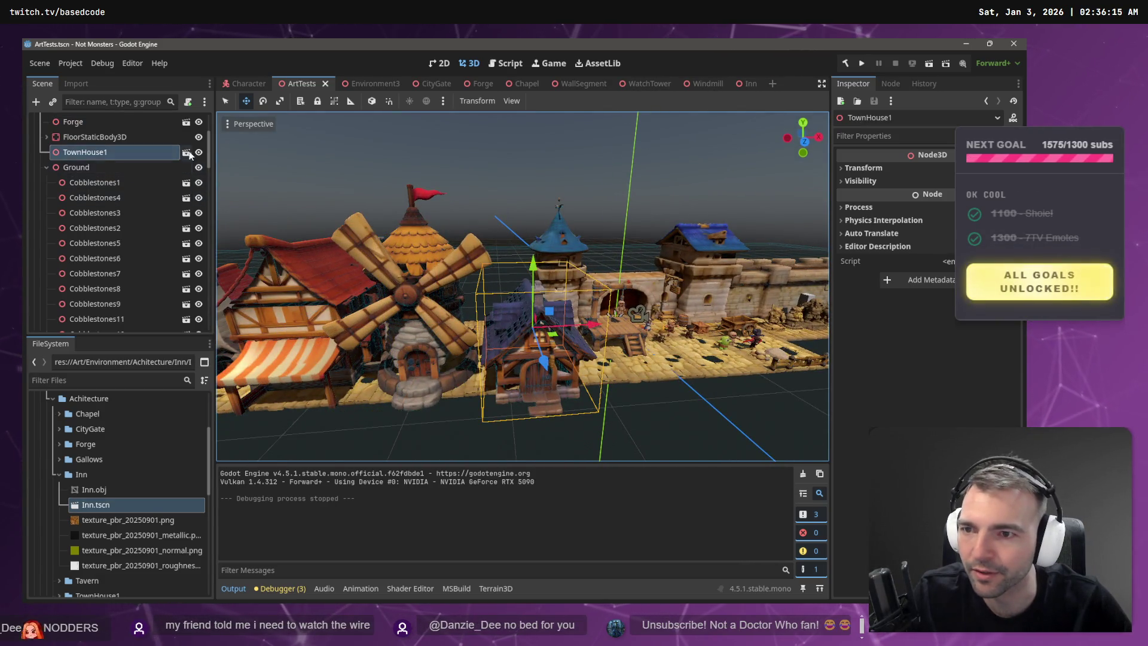
{"action": "left_click", "coordinate": [187, 152]}
{"action": "left_click", "coordinate": [101, 138]}
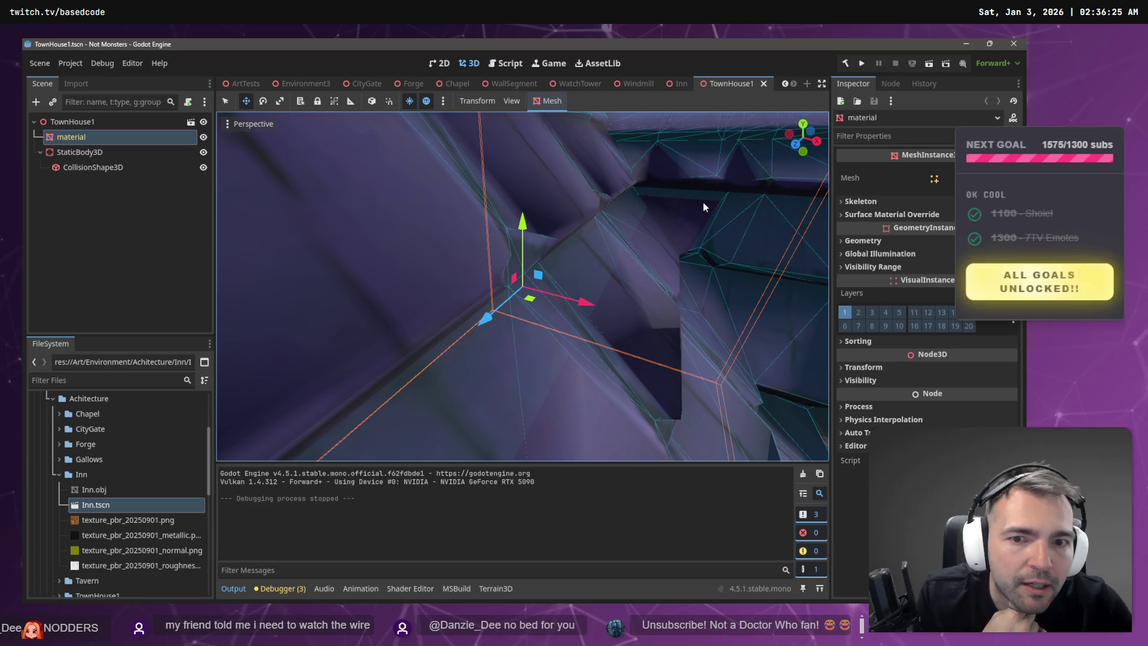
- Search Chrome for 'check model poly count godot'
{"action": "key", "text": "super+2"}
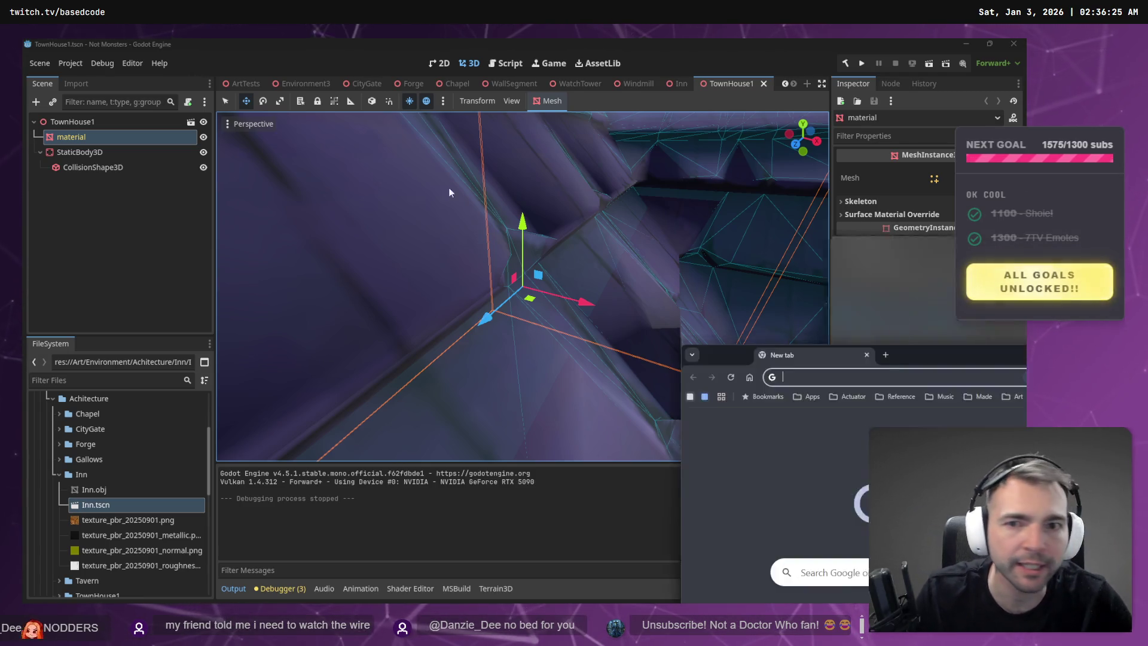
{"action": "type", "text": "check model"}
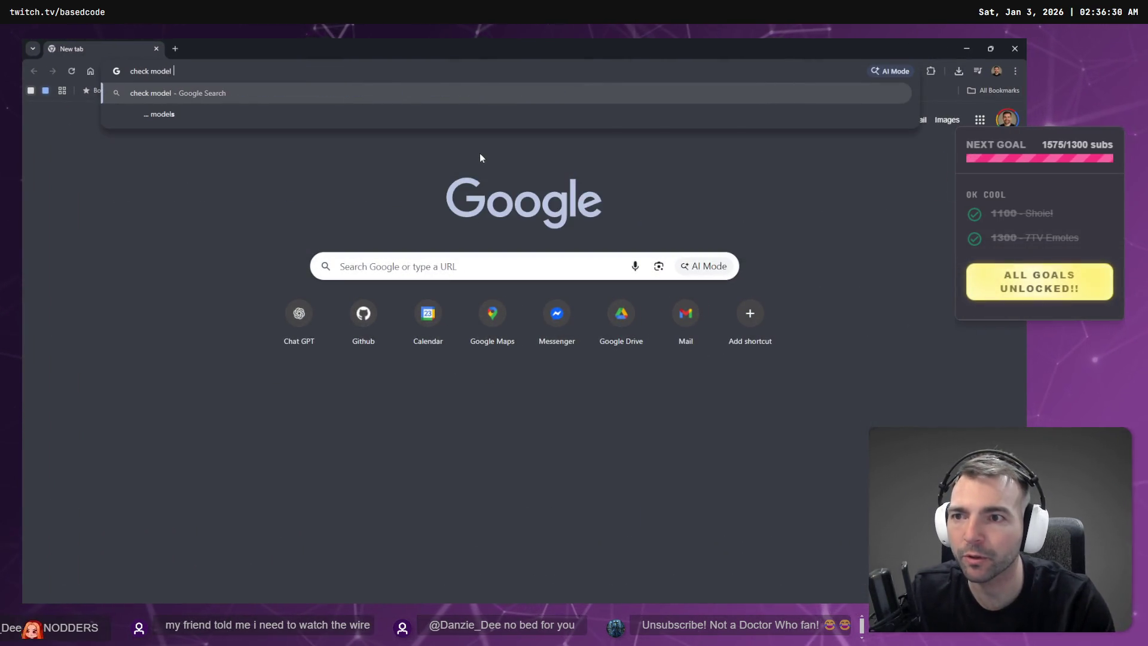
{"action": "type", "text": " poy"}
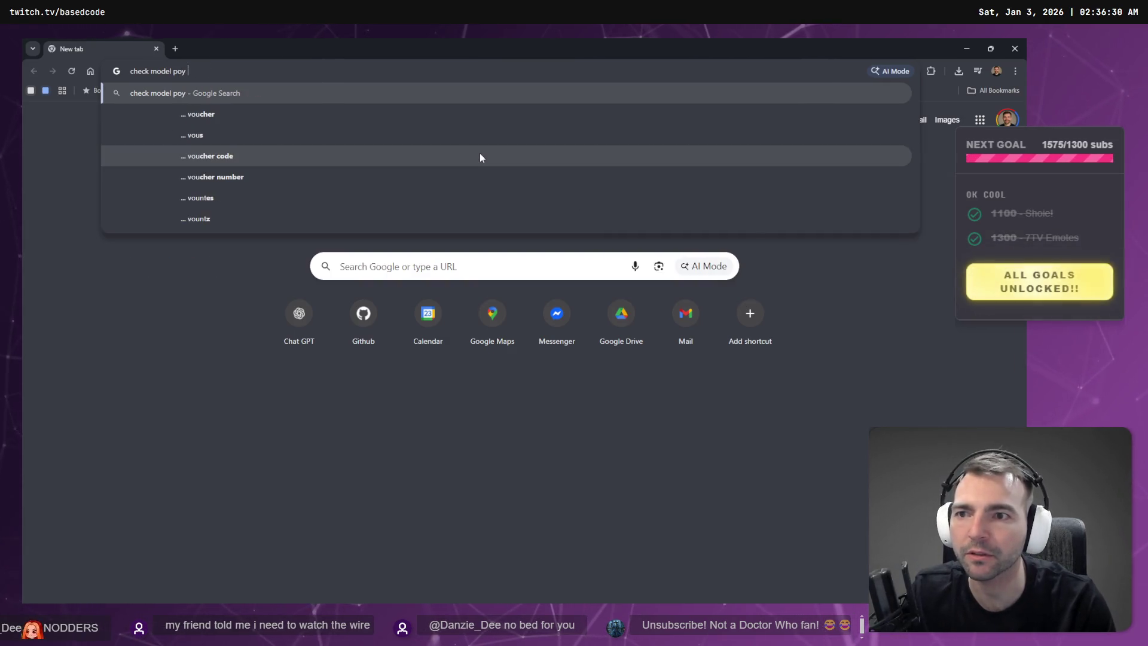
{"action": "key", "text": "BackSpace"}
{"action": "key", "text": "BackSpace"}
{"action": "type", "text": "ly c"}
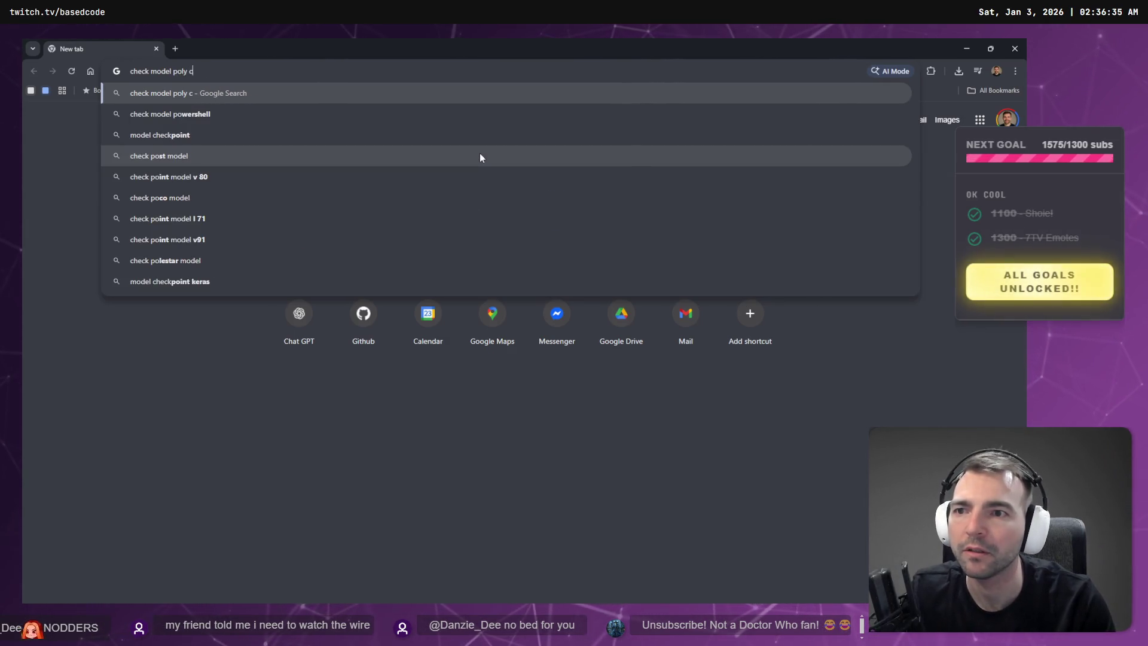
{"action": "type", "text": "ount godot"}
{"action": "key", "text": "Return"}
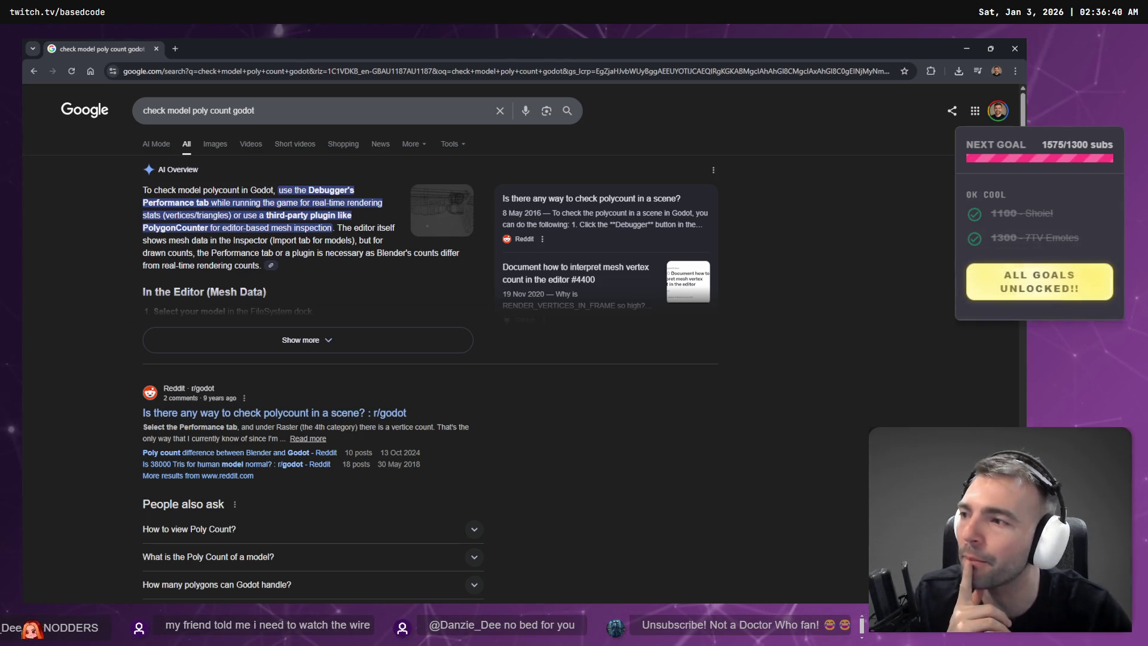
- Expand and read the full AI Overview, highlight the Import tab sentence, then return to Godot
{"action": "key", "text": "alt+Tab"}
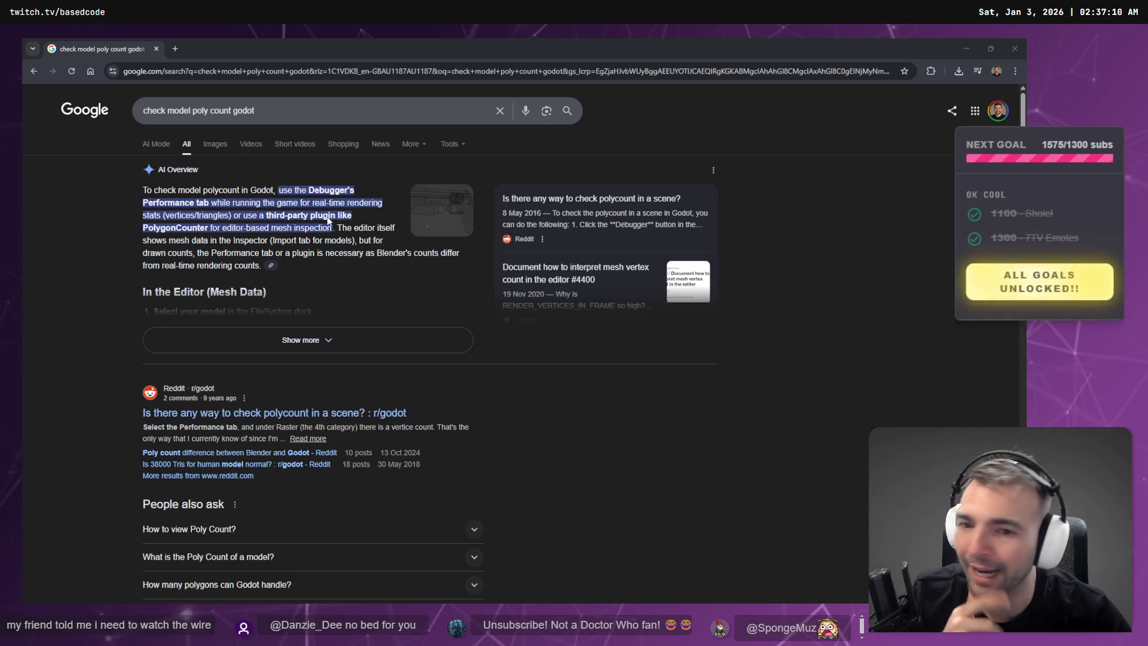
{"action": "scroll", "coordinate": [468, 267], "scroll_direction": "down", "scroll_amount": 4}
{"action": "scroll", "coordinate": [294, 333], "scroll_direction": "down", "scroll_amount": 2}
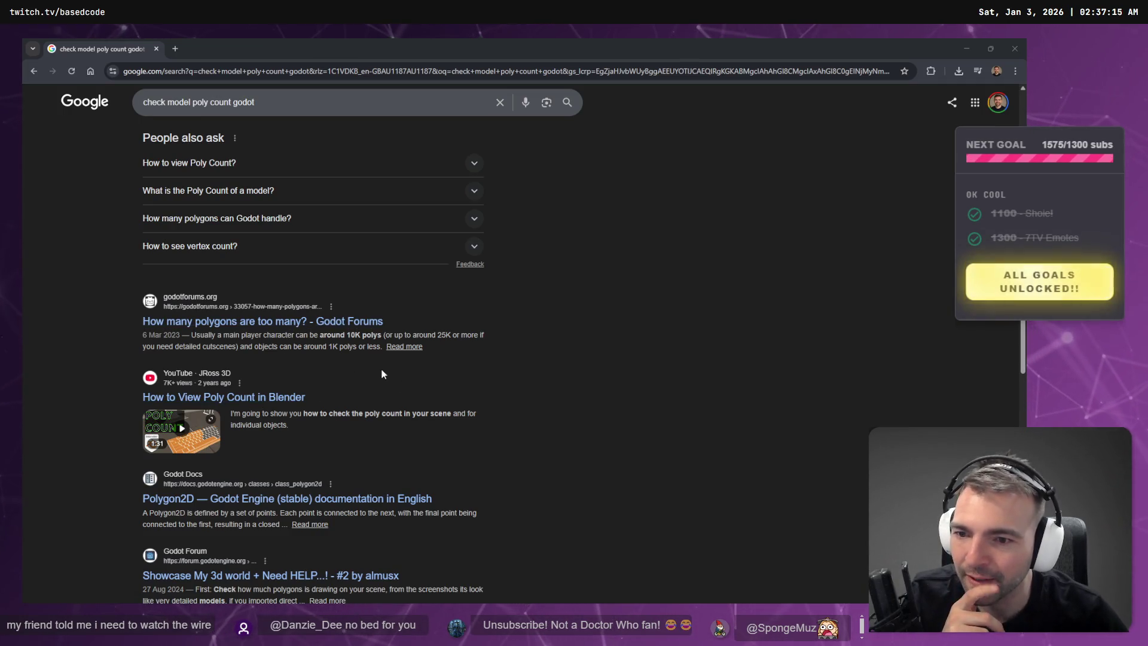
{"action": "scroll", "coordinate": [341, 364], "scroll_direction": "up", "scroll_amount": 6}
{"action": "left_click", "coordinate": [293, 339]}
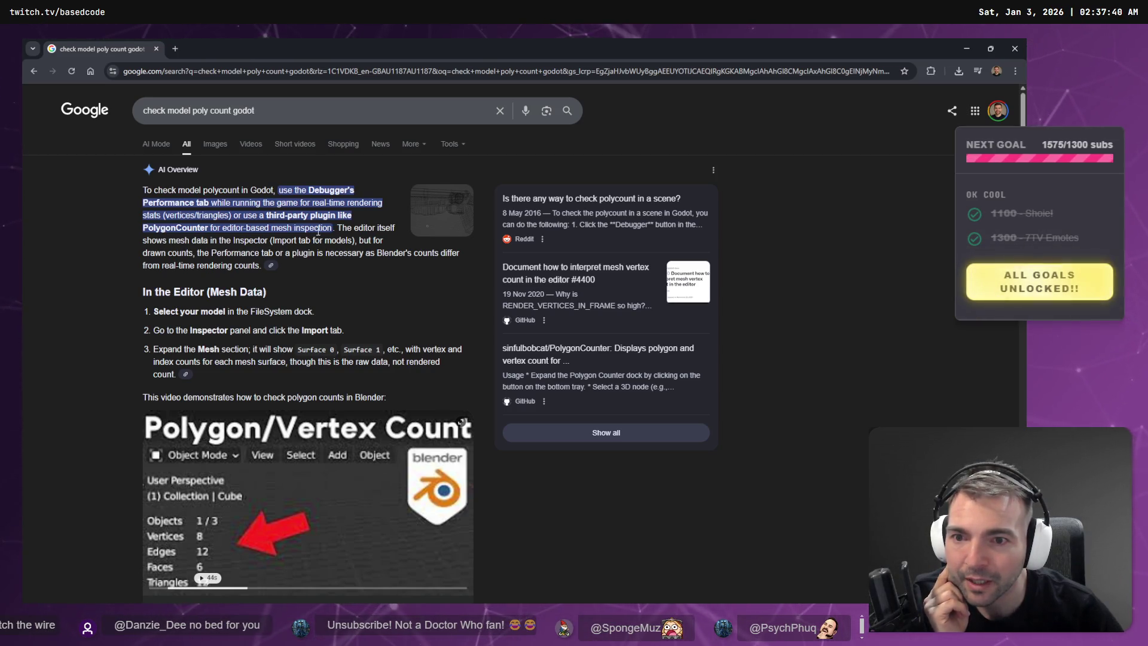
{"action": "left_click_drag", "start_coordinate": [219, 240], "coordinate": [288, 242]}
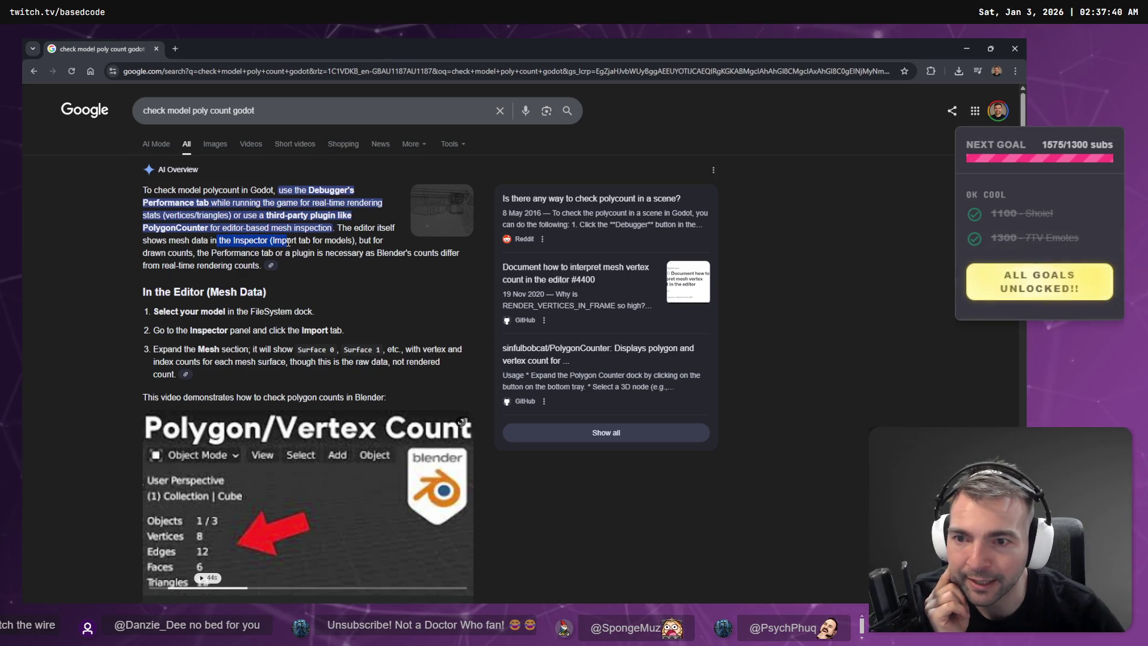
{"action": "key", "text": "alt+Tab"}
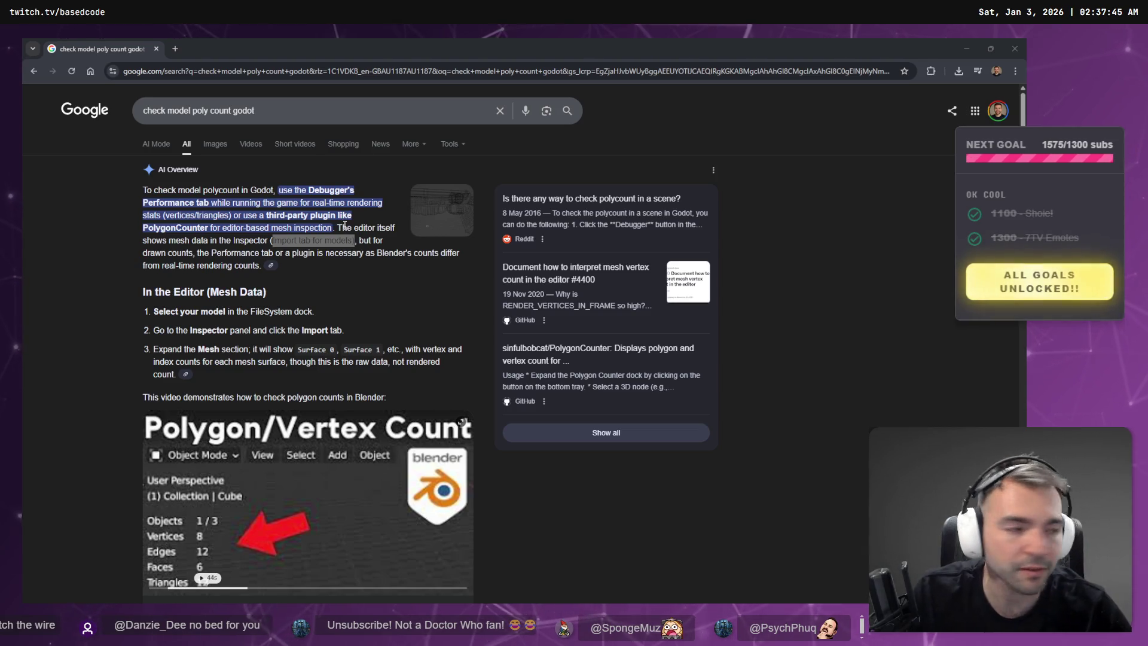
{"action": "scroll", "coordinate": [406, 220], "scroll_direction": "down", "scroll_amount": 10}
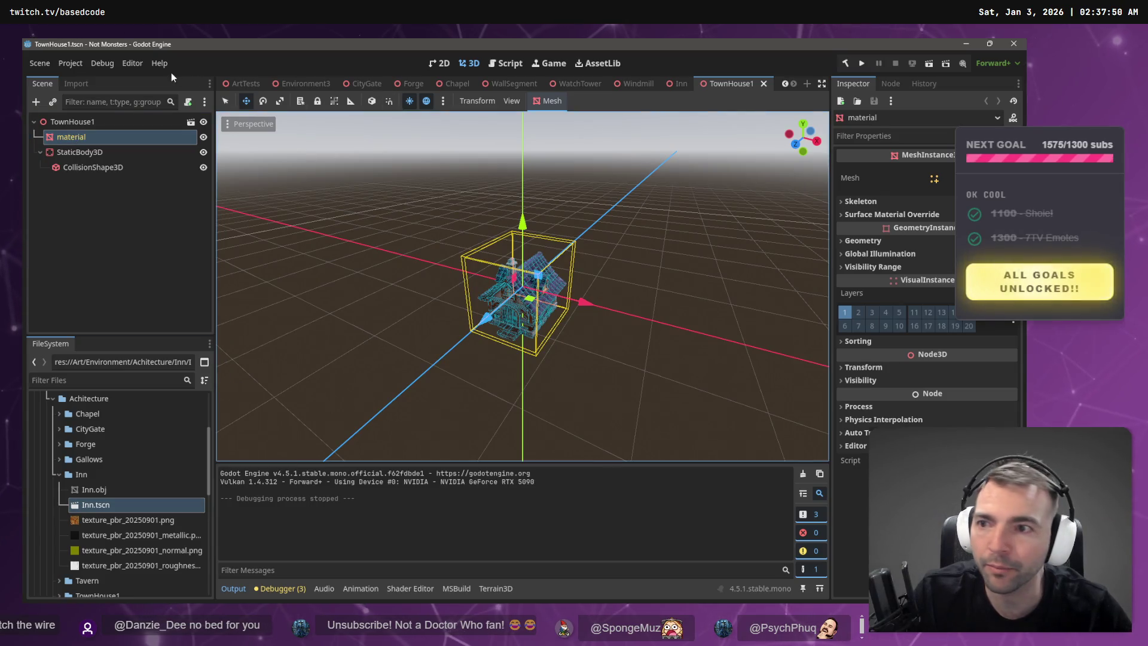
- Glance at the Import panel and the material node's context menu, then dismiss it
{"action": "left_click", "coordinate": [76, 84]}
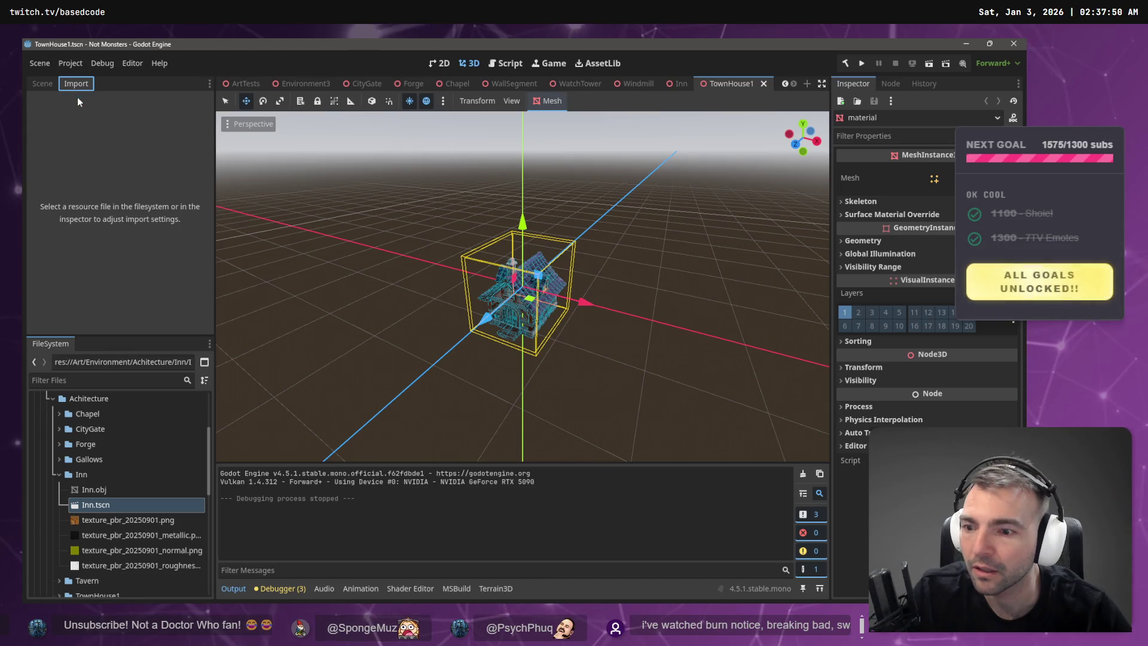
{"action": "left_click", "coordinate": [43, 84]}
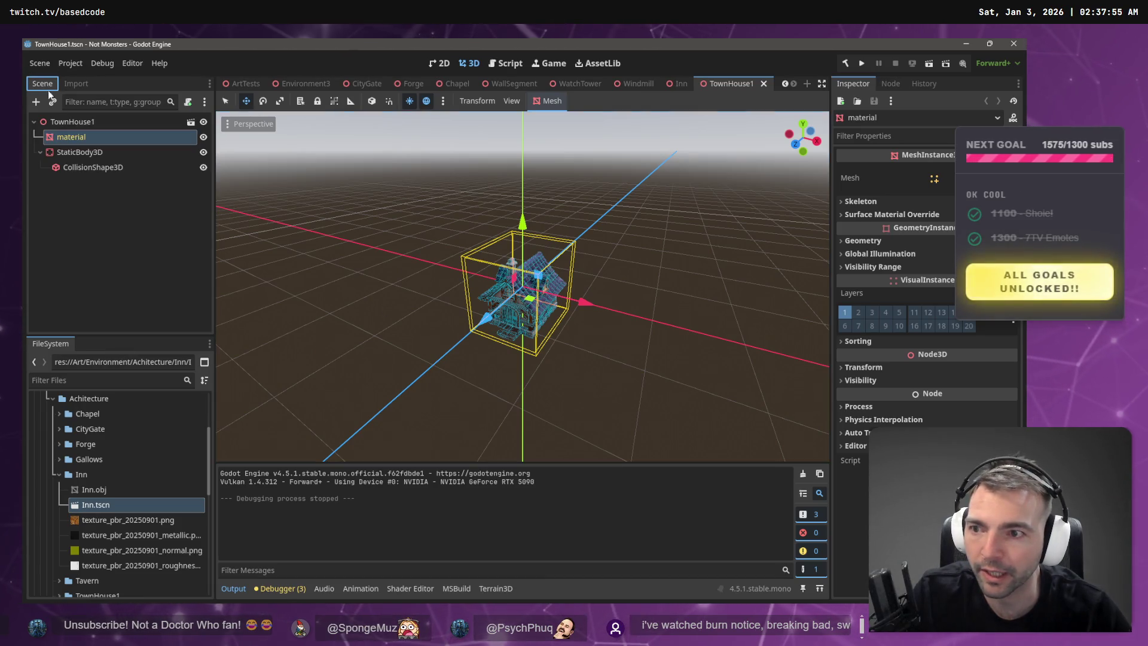
{"action": "right_click", "coordinate": [74, 134]}
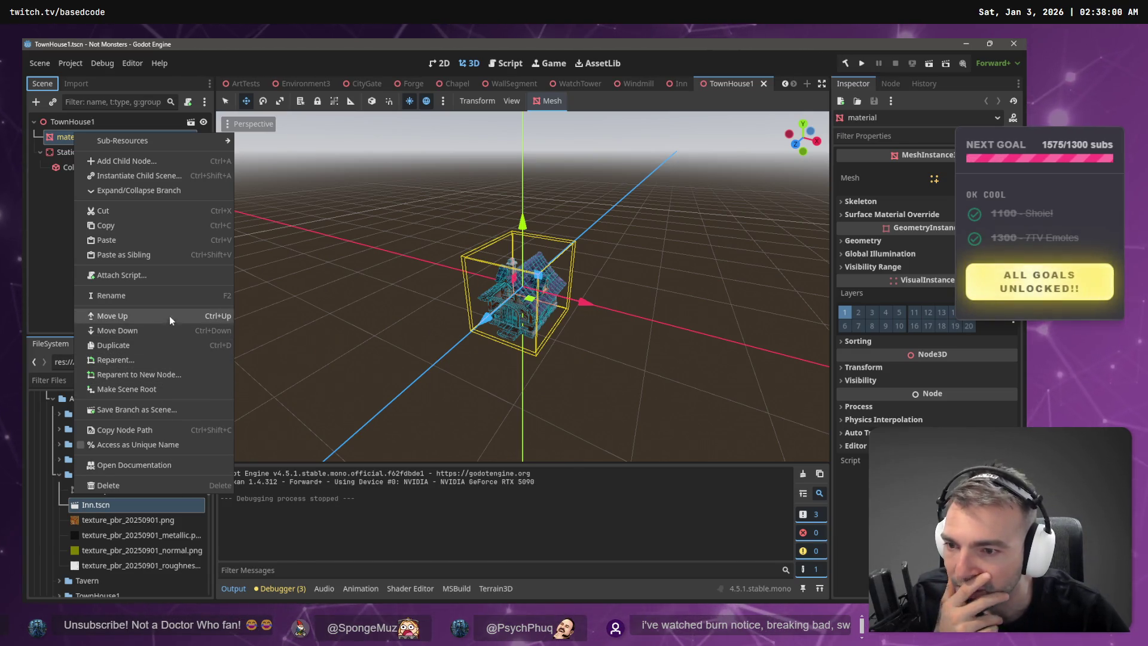
{"action": "left_click", "coordinate": [60, 152]}
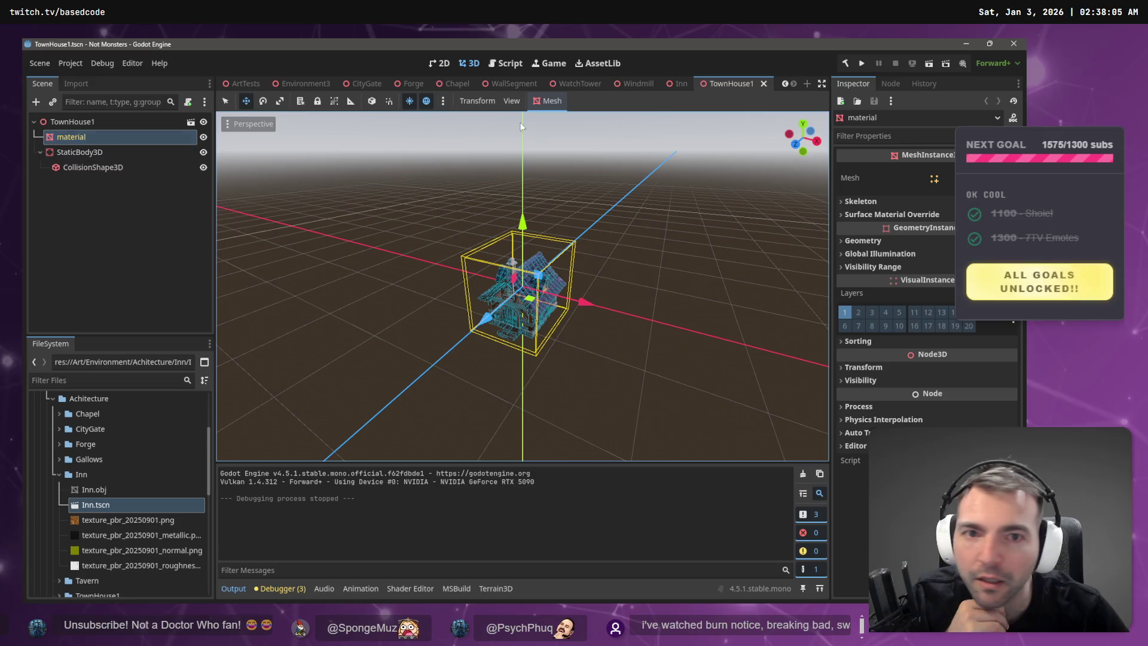
- Select TownHouse1.fbx in the FileSystem dock and open its Advanced import settings
{"action": "left_click", "coordinate": [58, 474]}
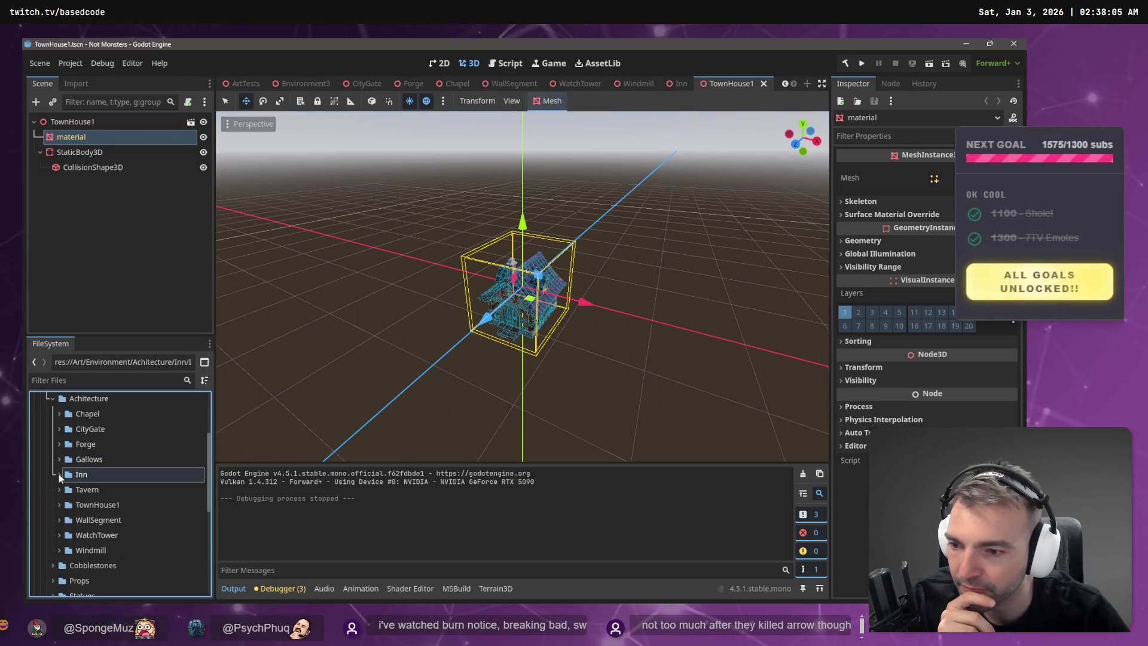
{"action": "left_click", "coordinate": [58, 505]}
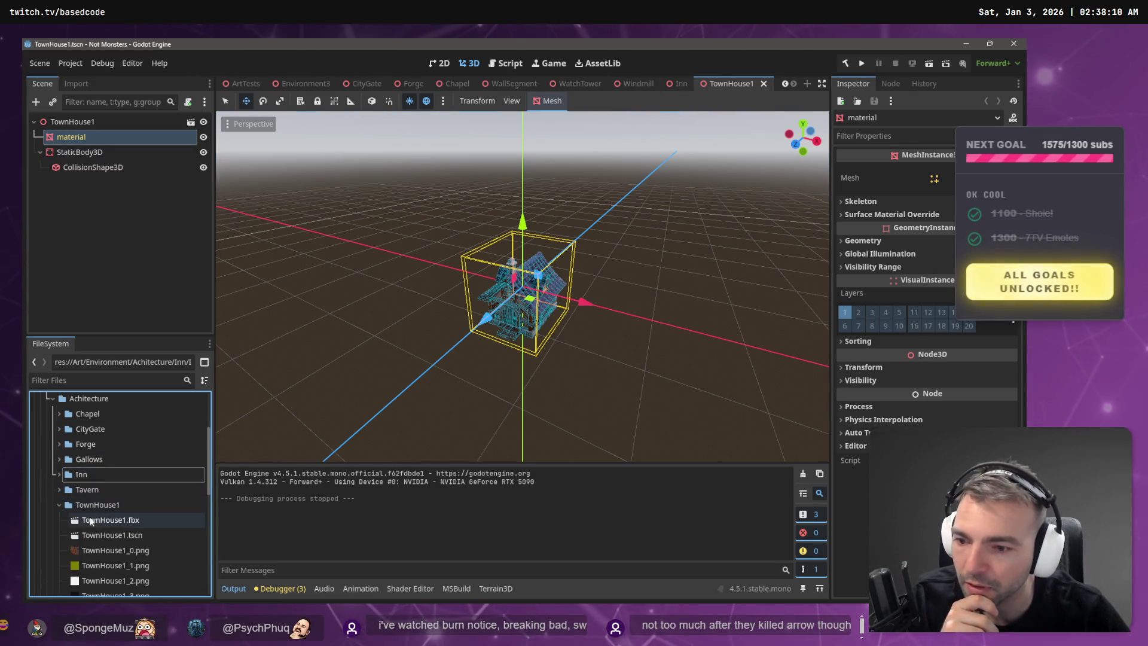
{"action": "left_click", "coordinate": [113, 519]}
{"action": "left_click", "coordinate": [71, 84]}
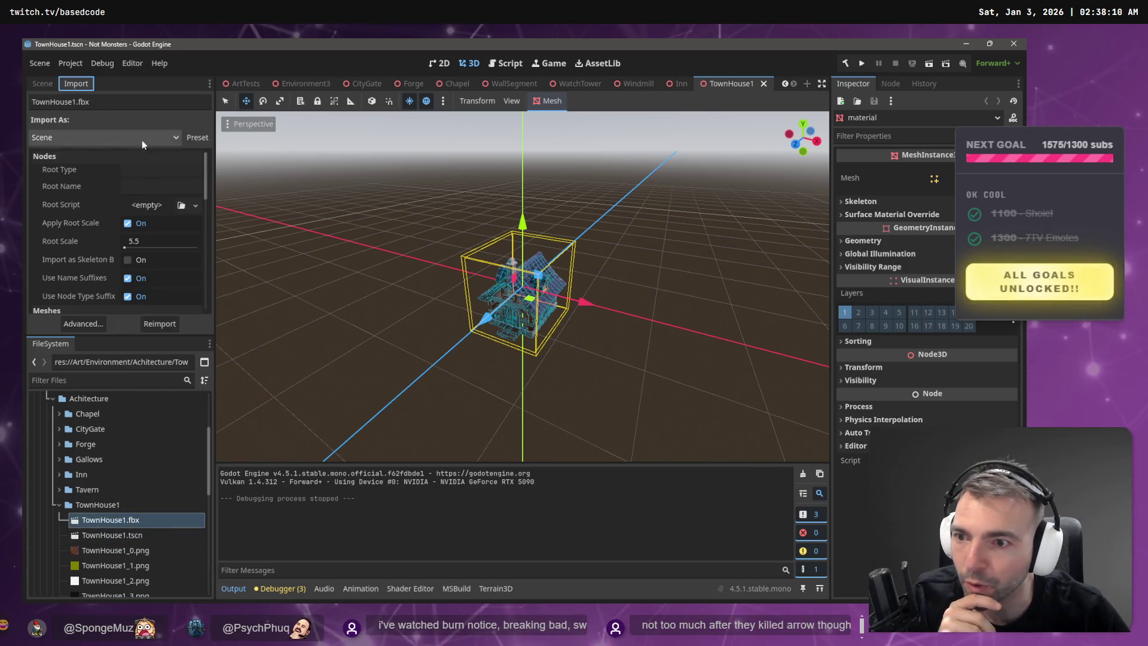
{"action": "scroll", "coordinate": [101, 174], "scroll_direction": "down", "scroll_amount": 10}
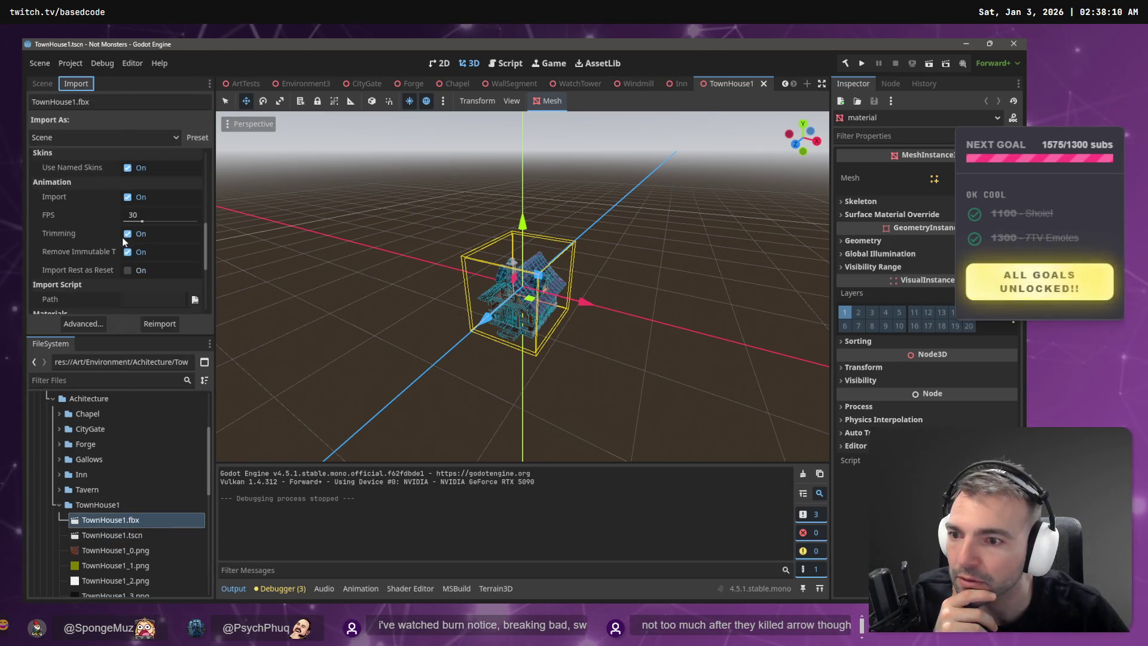
{"action": "scroll", "coordinate": [139, 268], "scroll_direction": "up", "scroll_amount": 8}
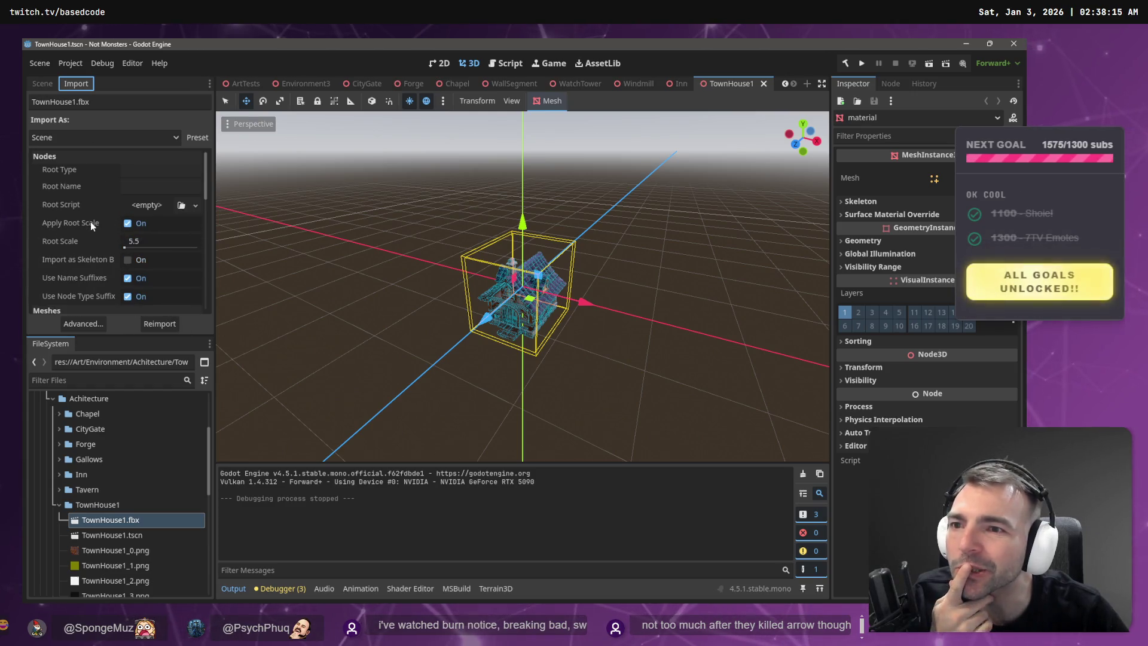
{"action": "scroll", "coordinate": [99, 223], "scroll_direction": "down", "scroll_amount": 5}
{"action": "scroll", "coordinate": [116, 288], "scroll_direction": "down", "scroll_amount": 3}
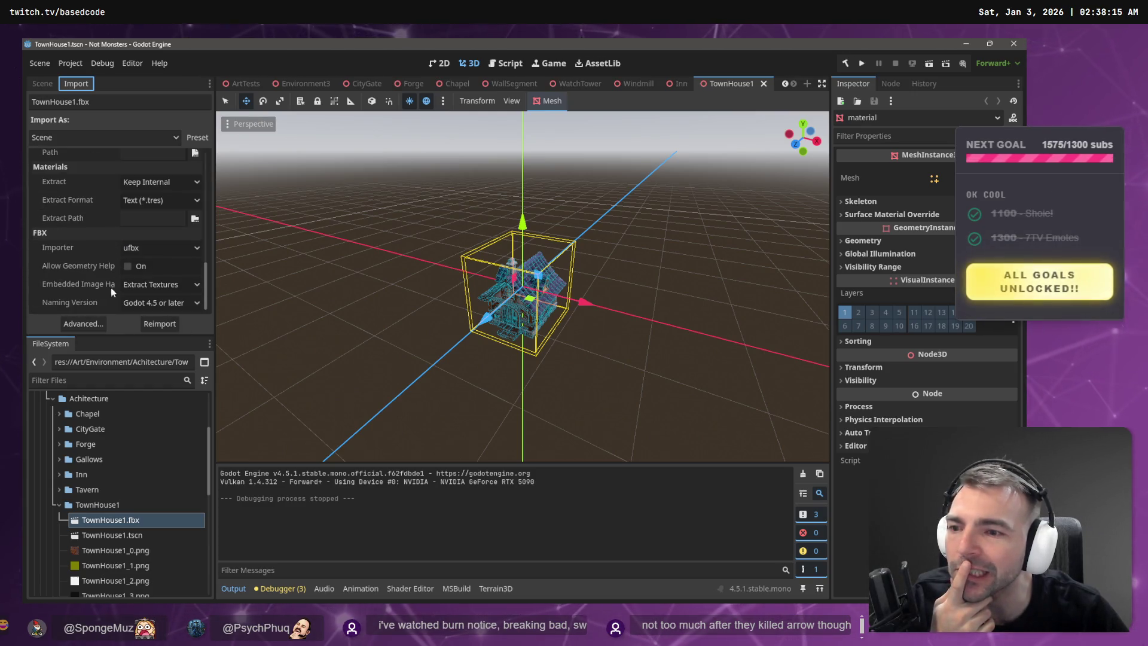
{"action": "left_click", "coordinate": [74, 327]}
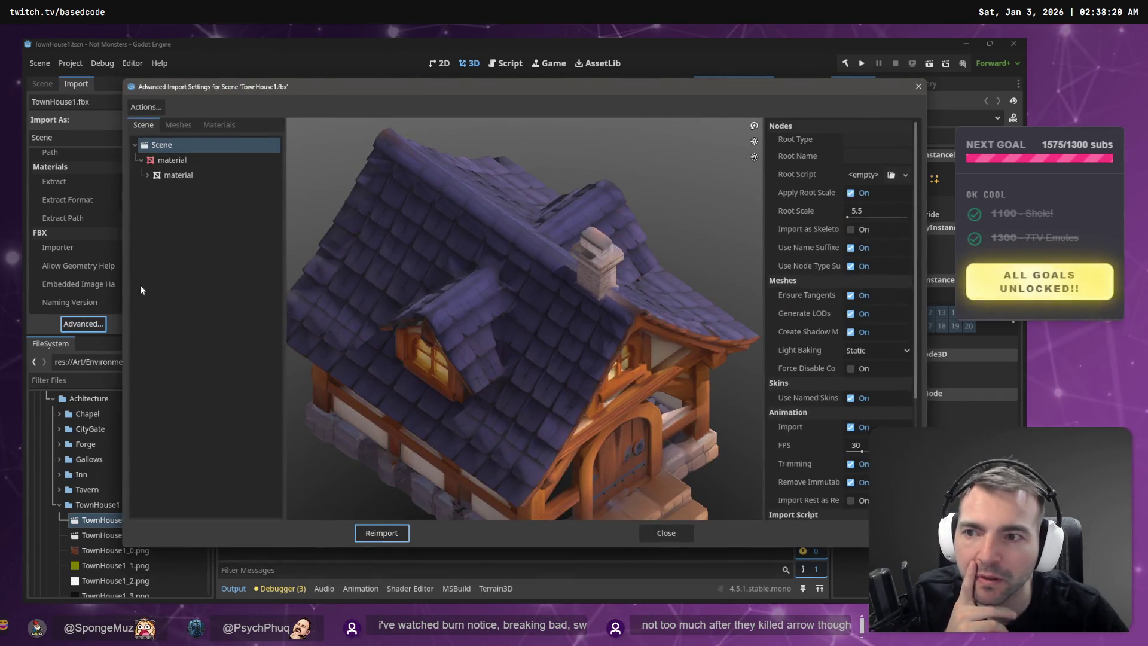
- In the Meshes tab, inspect the material mesh and its Material.002
{"action": "left_click", "coordinate": [162, 126]}
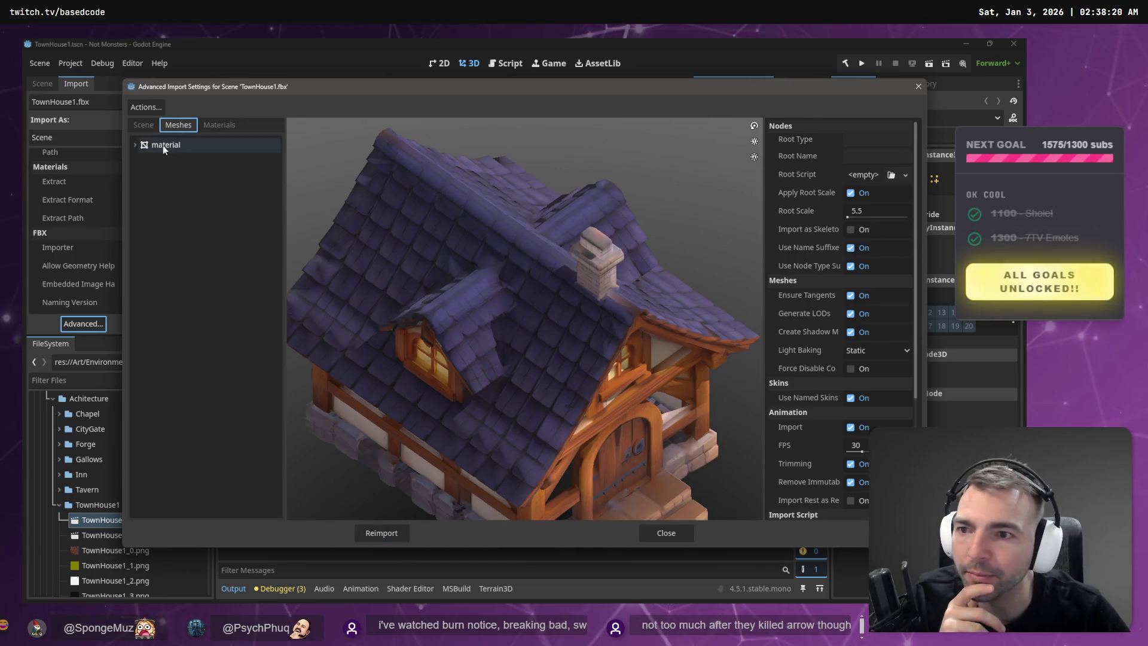
{"action": "left_click", "coordinate": [162, 146]}
{"action": "left_click", "coordinate": [135, 144]}
{"action": "left_click", "coordinate": [164, 163]}
{"action": "left_click", "coordinate": [157, 146]}
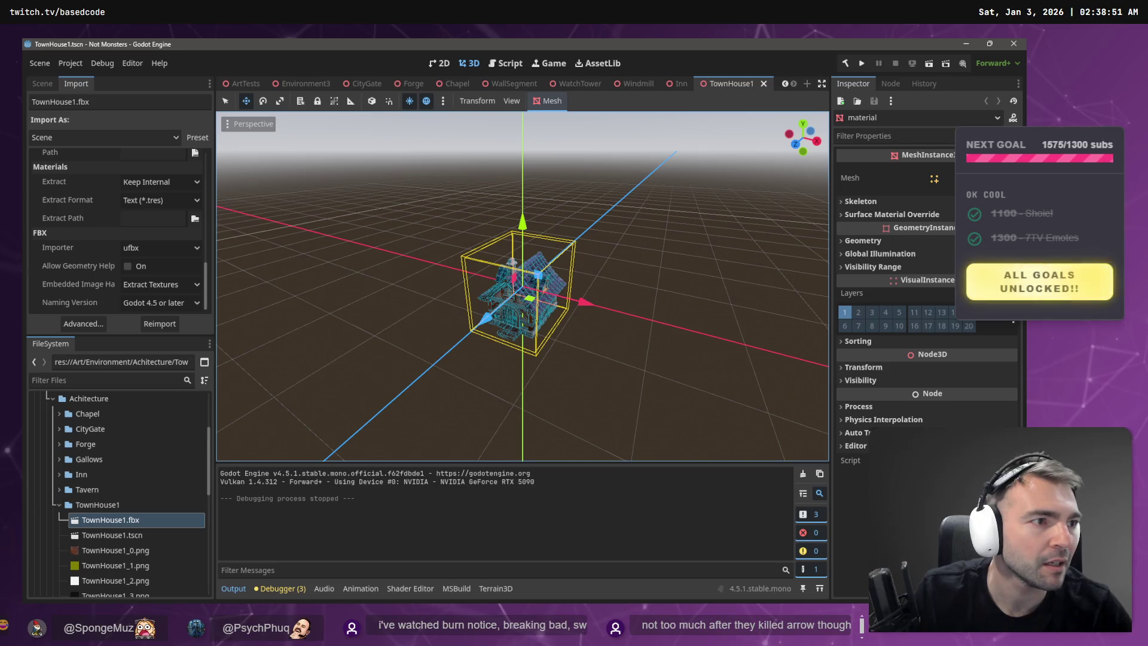
- Search Google for 'how to show poly count in godot'
{"action": "key", "text": "super+2"}
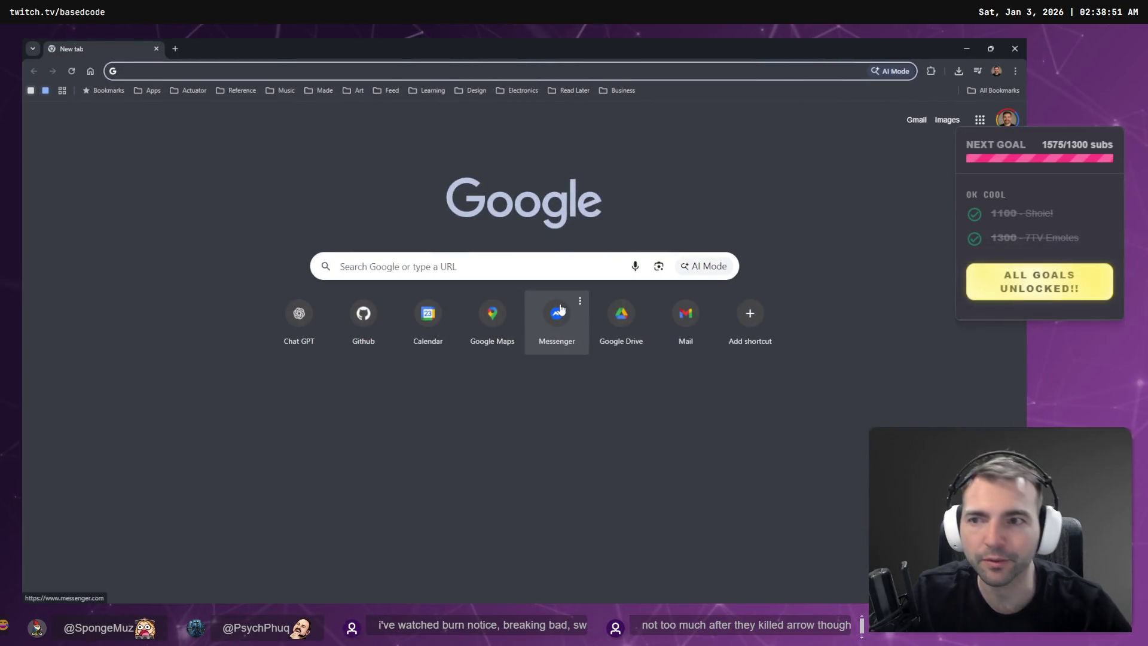
{"action": "type", "text": "how to "}
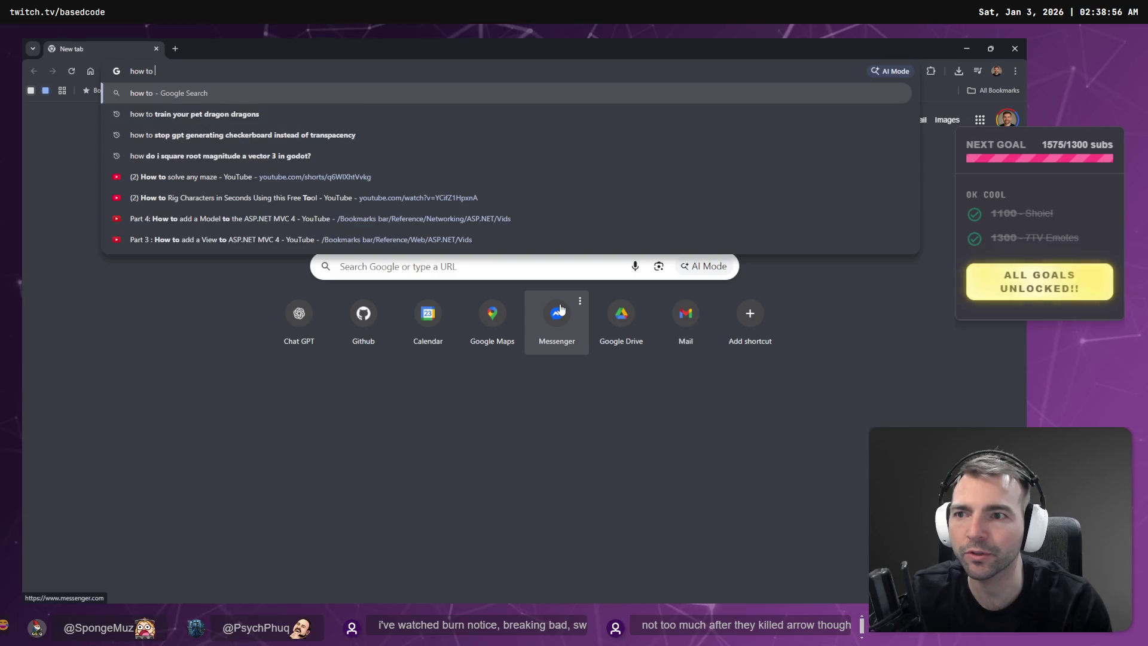
{"action": "type", "text": "show poly coun"}
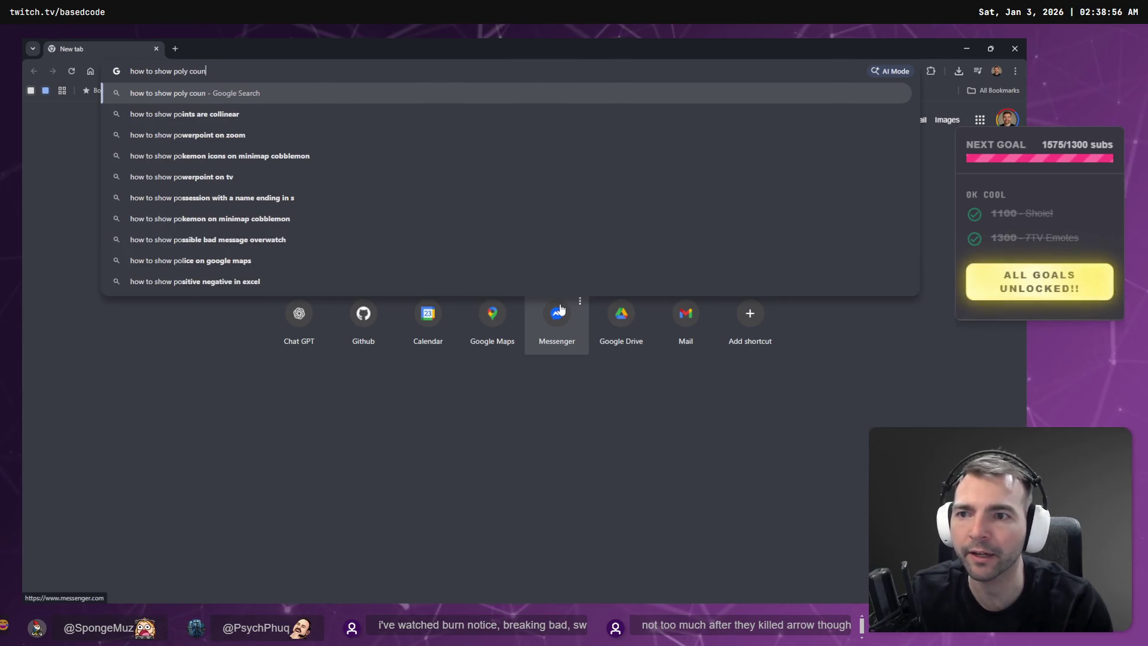
{"action": "type", "text": "t in godot"}
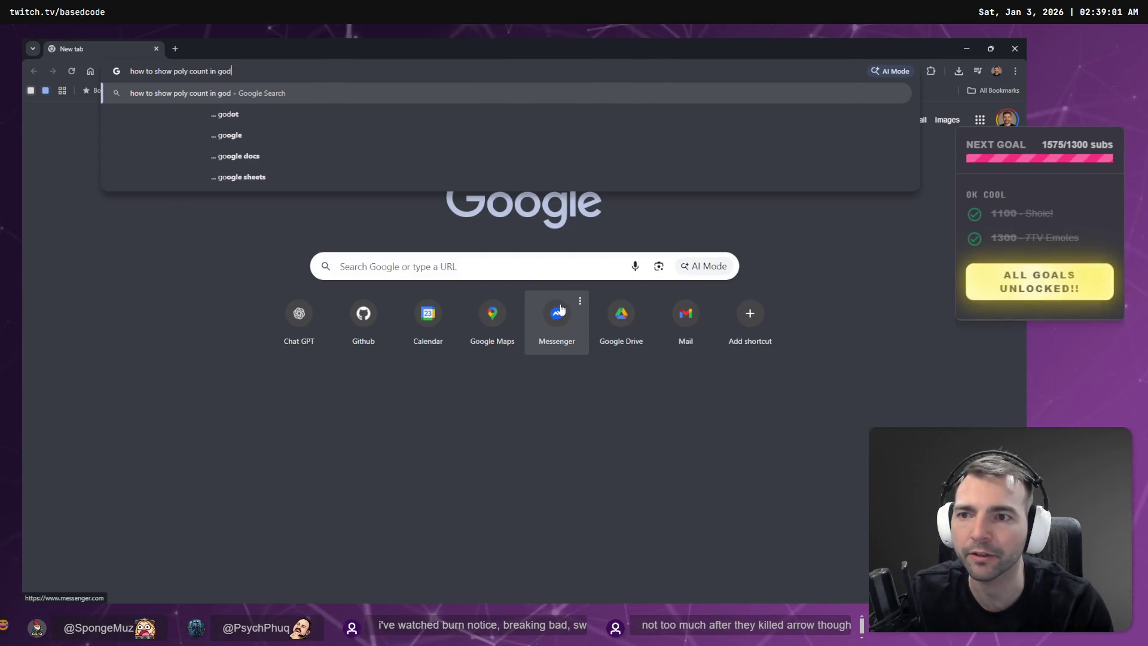
{"action": "key", "text": "Return"}
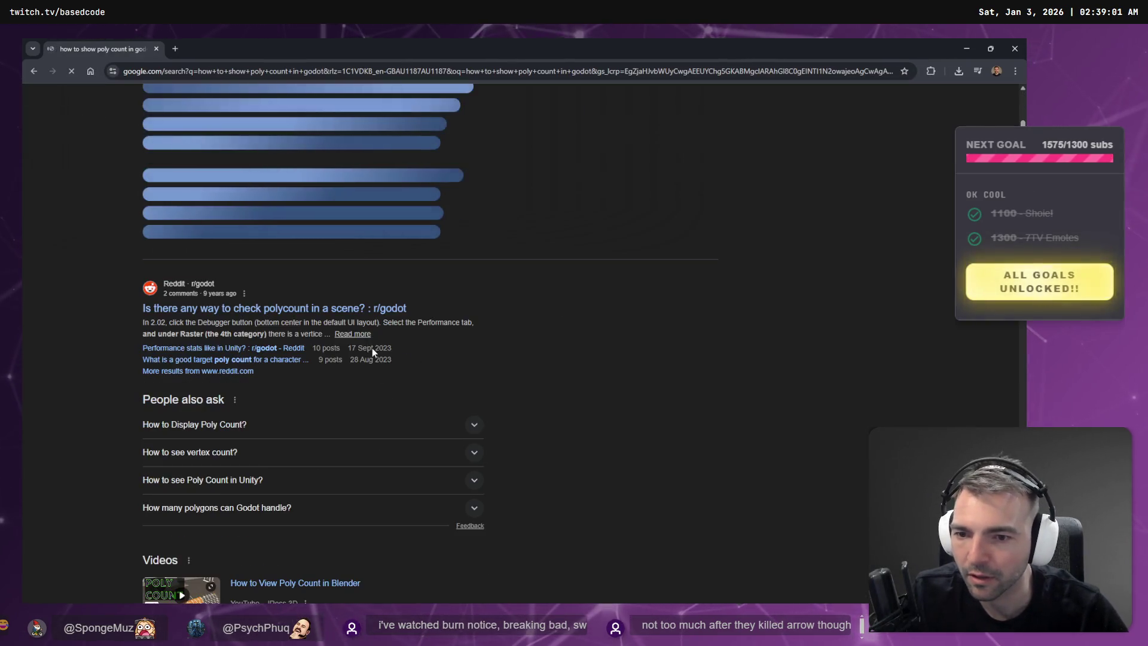
- Read the r/godot thread's Debugger comment on checking scene polycount, then return to Godot
{"action": "left_click", "coordinate": [388, 377]}
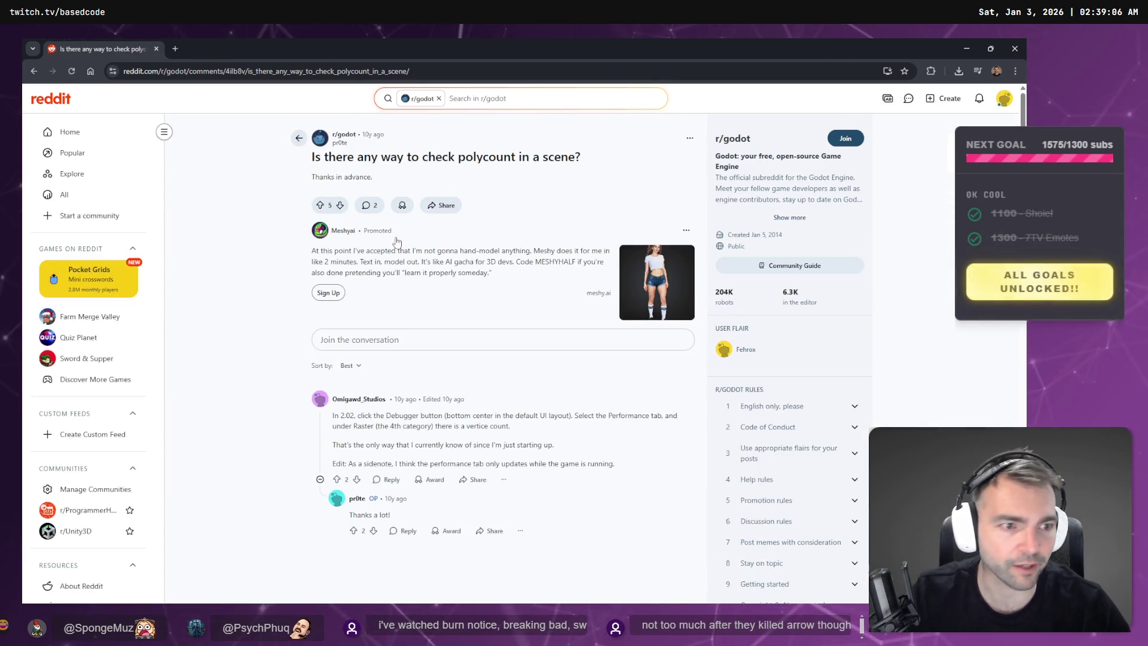
{"action": "scroll", "coordinate": [401, 280], "scroll_direction": "down", "scroll_amount": 1}
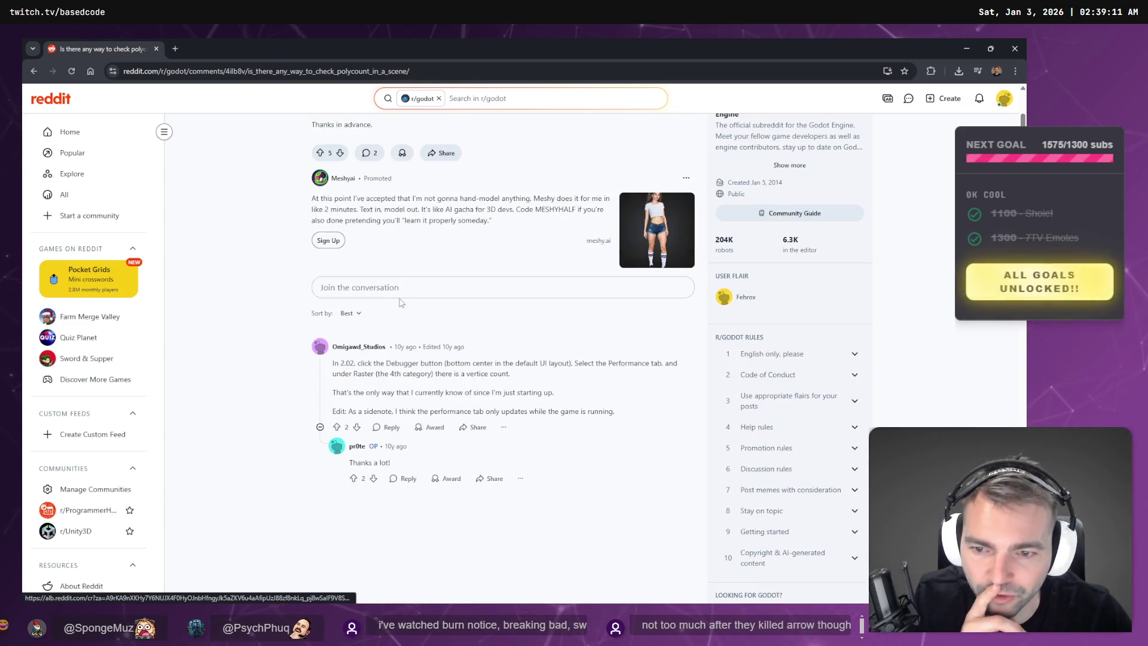
{"action": "scroll", "coordinate": [367, 322], "scroll_direction": "down", "scroll_amount": 1}
{"action": "left_click_drag", "start_coordinate": [357, 312], "coordinate": [567, 314]}
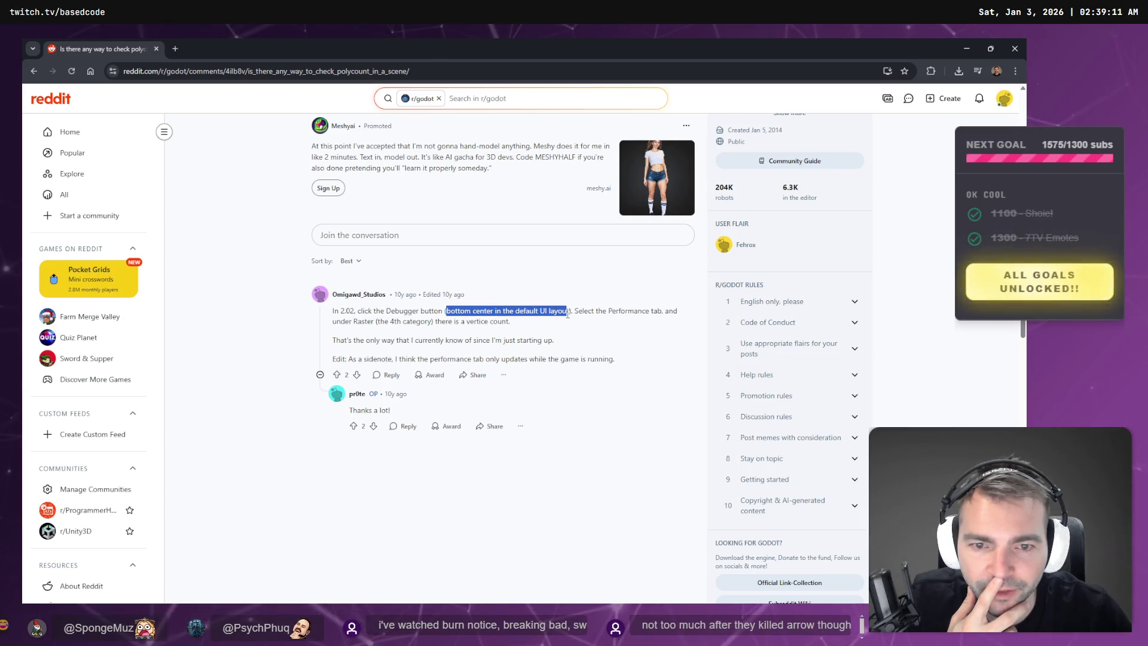
{"action": "left_click", "coordinate": [528, 321]}
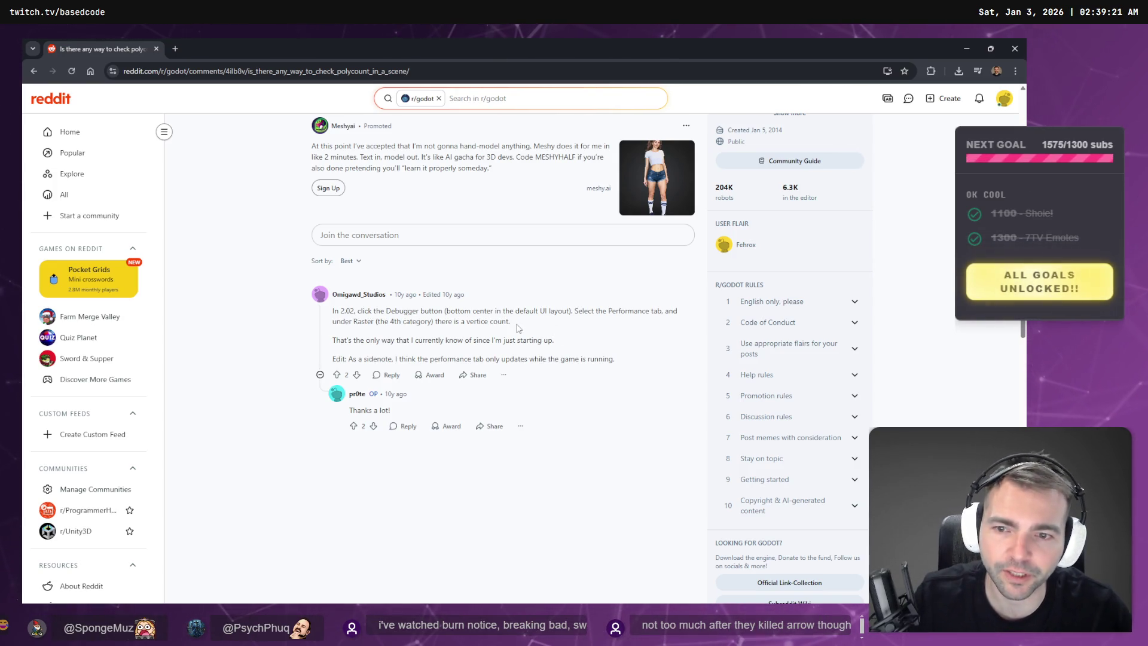
{"action": "key", "text": "alt+Tab"}
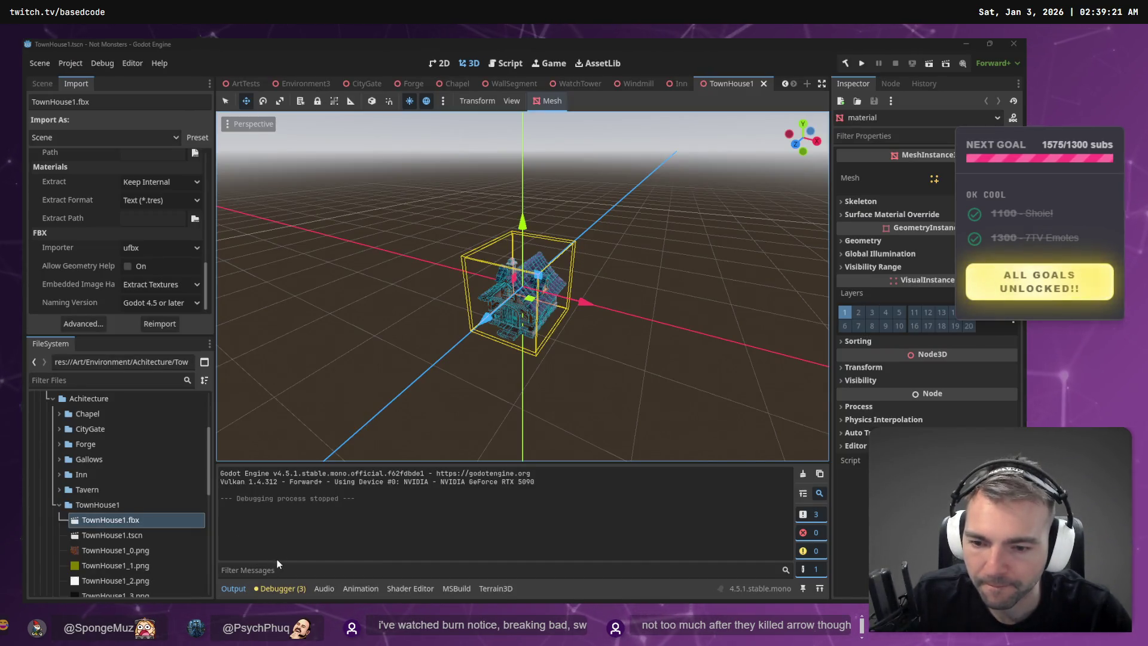
- Follow the Reddit instructions to open the Debugger's Profiler page
{"action": "key", "text": "alt+Tab"}
{"action": "key", "text": "alt+Tab"}
{"action": "left_click", "coordinate": [281, 591]}
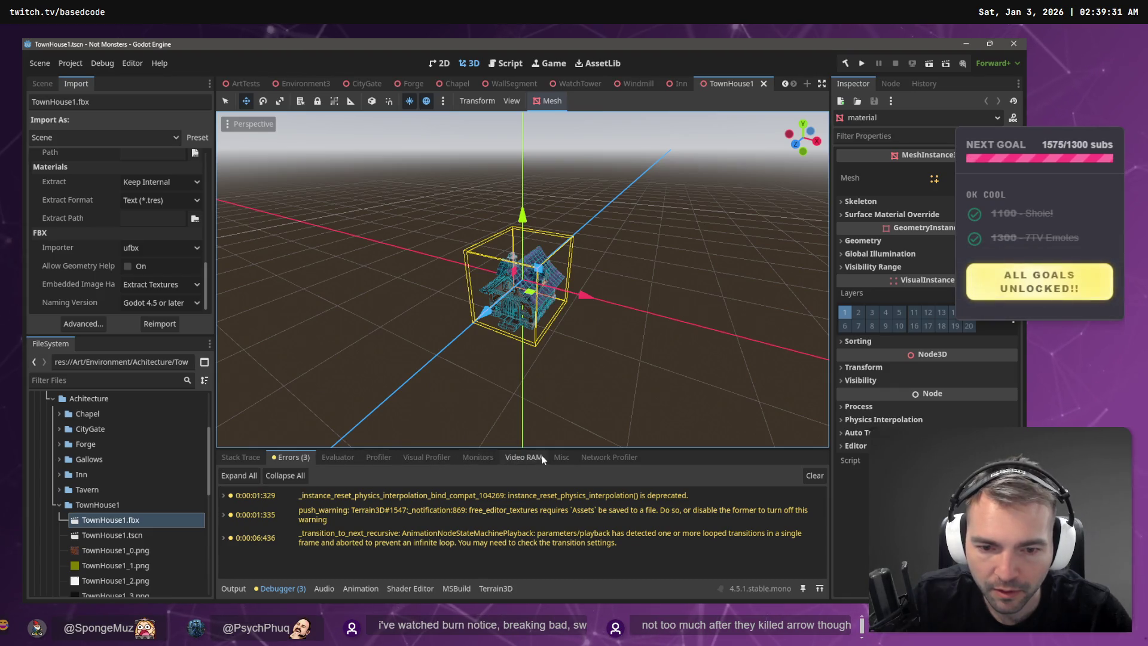
{"action": "key", "text": "alt+Tab"}
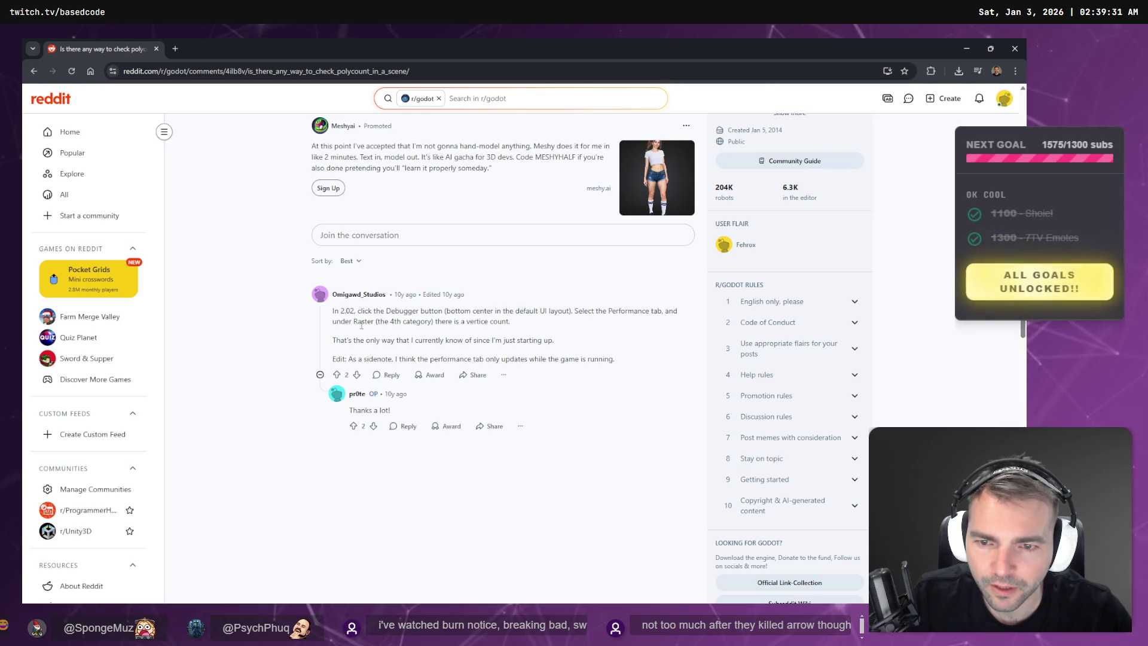
{"action": "key", "text": "alt+Tab"}
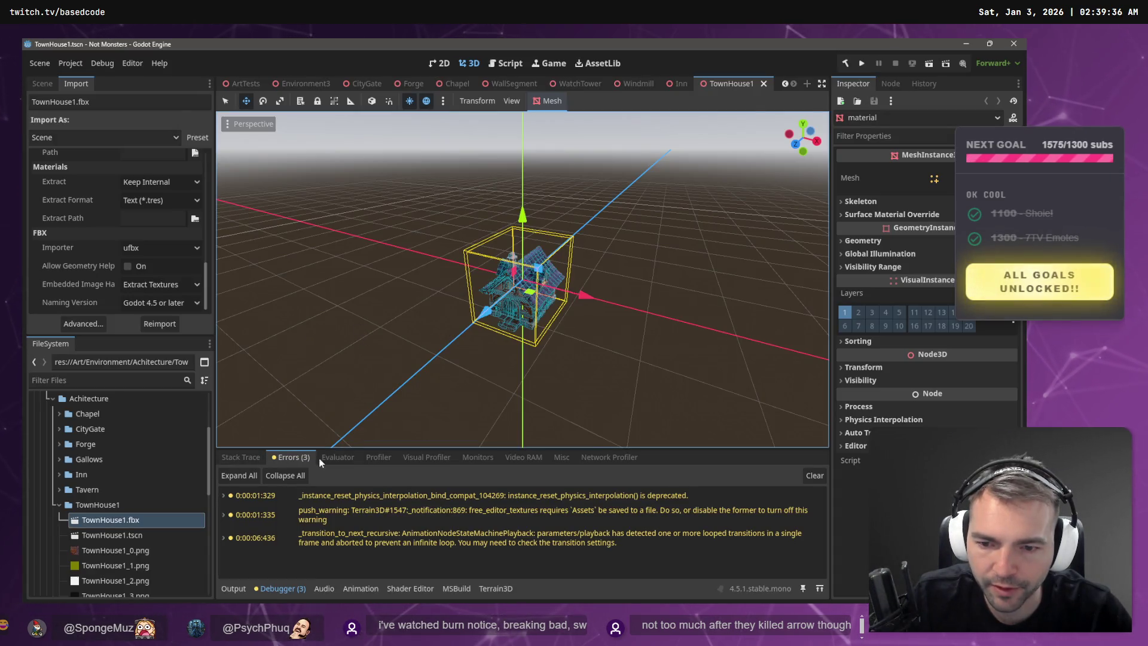
{"action": "left_click", "coordinate": [375, 458]}
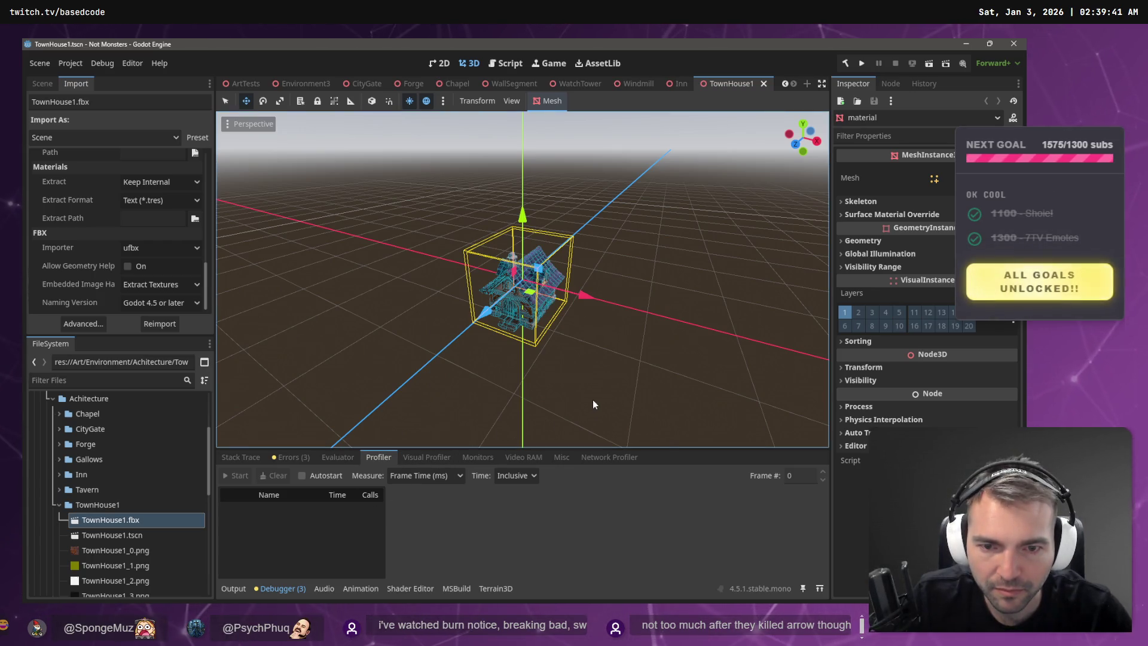
- Run the project briefly with F5, close the game window, and reshow the Debugger
{"action": "key", "text": "F5"}
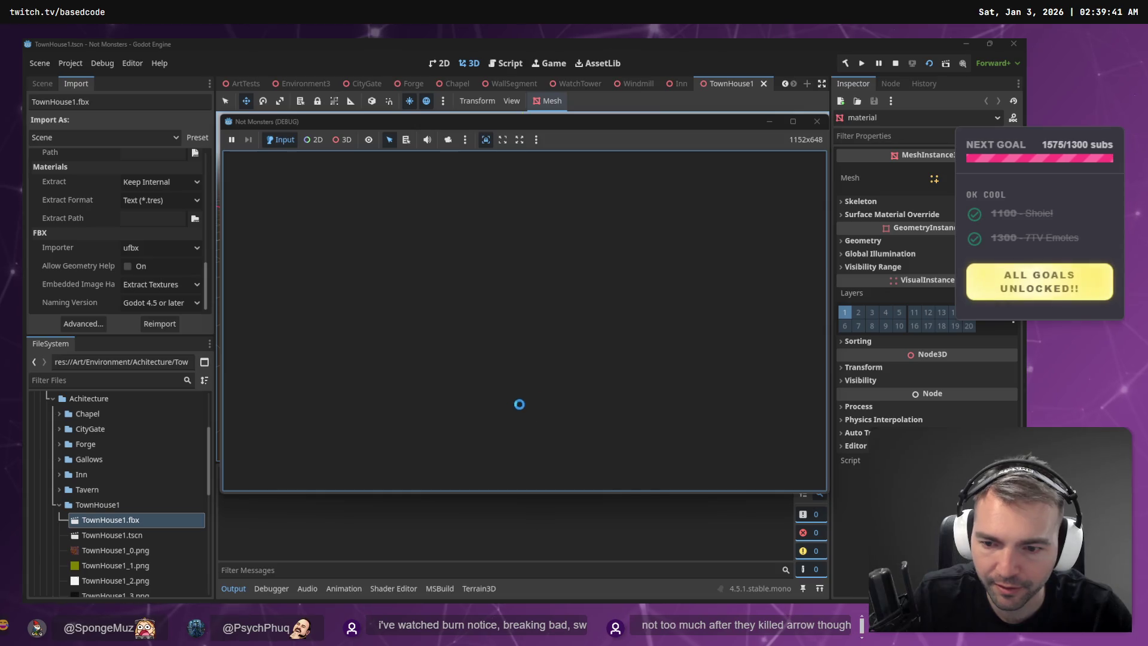
{"action": "left_click_drag", "start_coordinate": [548, 126], "coordinate": [554, 113]}
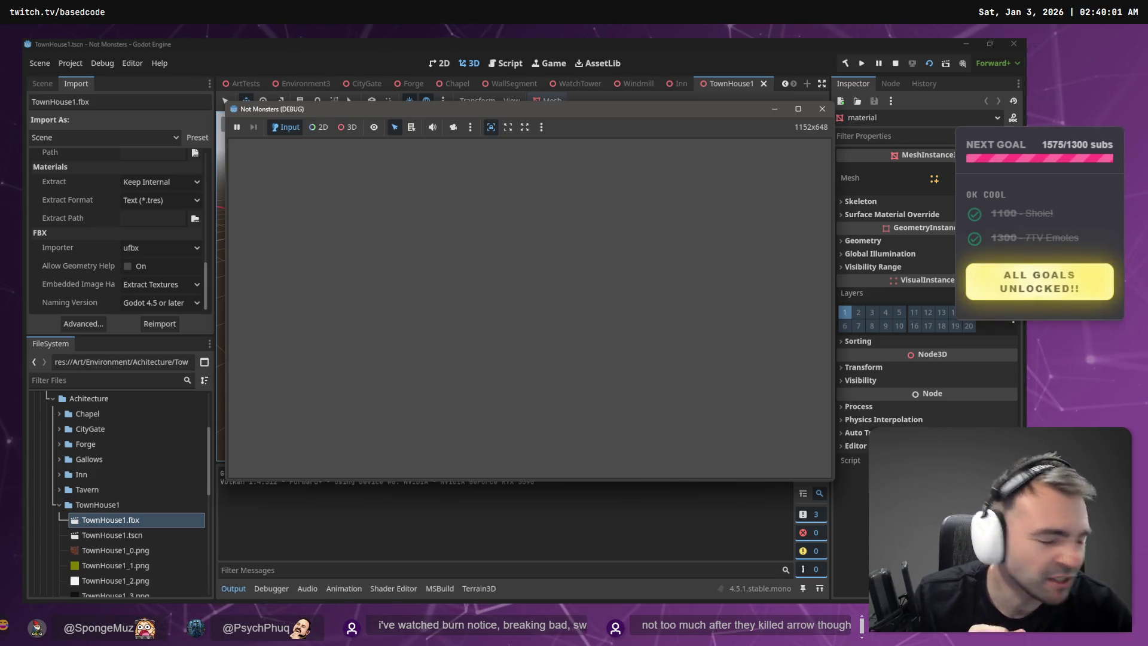
{"action": "left_click", "coordinate": [388, 192]}
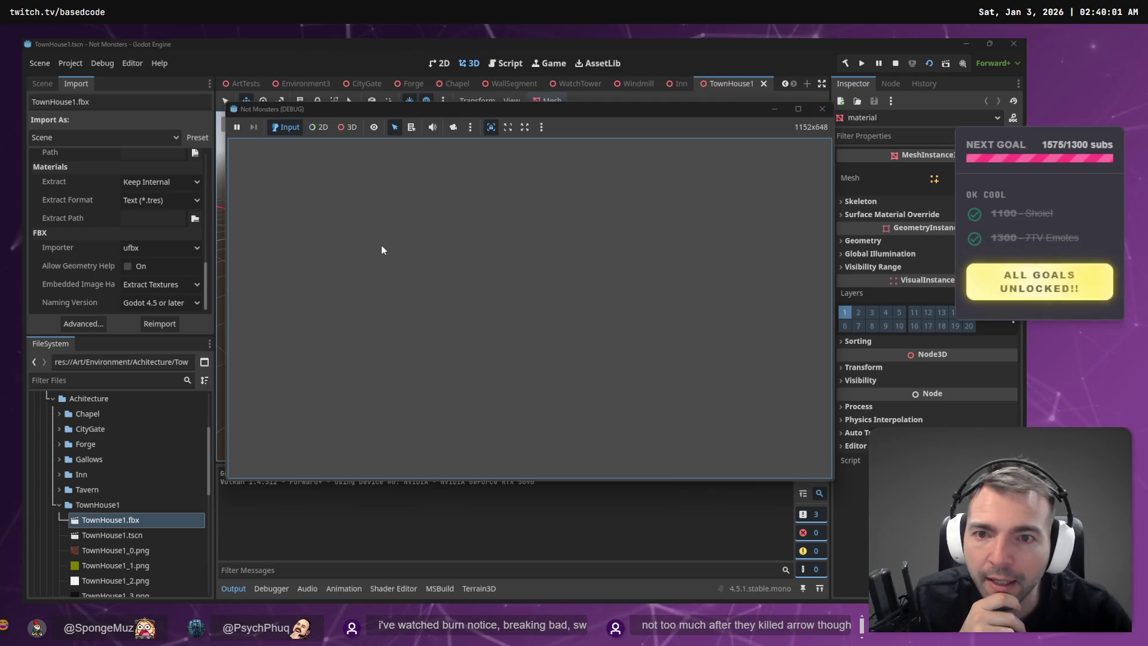
{"action": "left_click", "coordinate": [822, 108]}
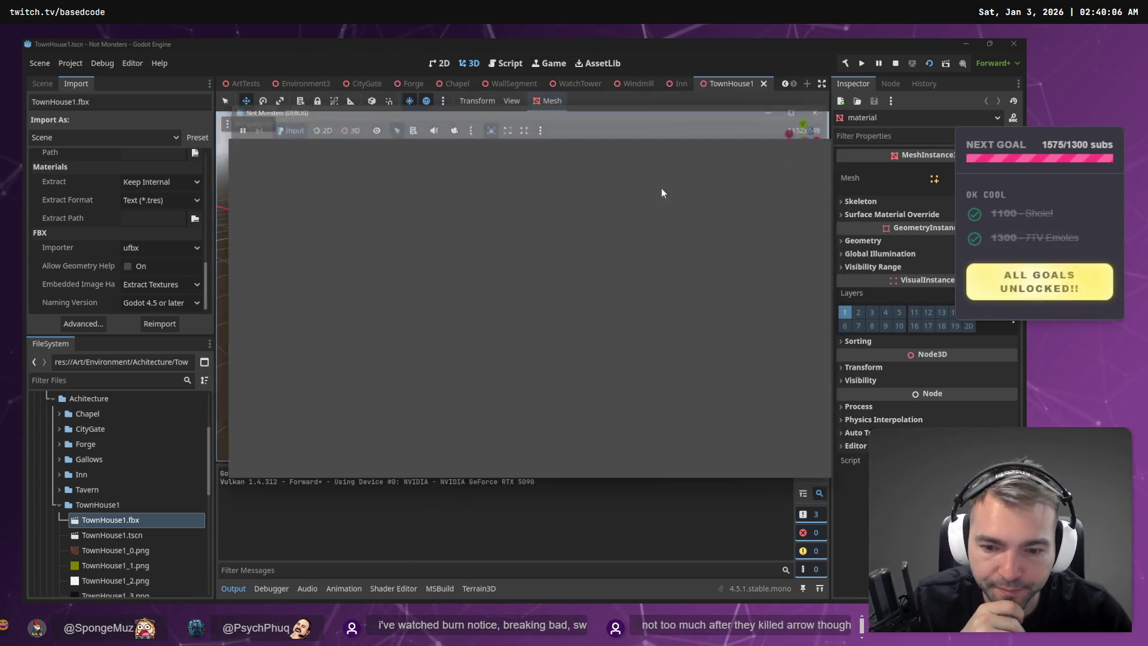
{"action": "left_click", "coordinate": [283, 590]}
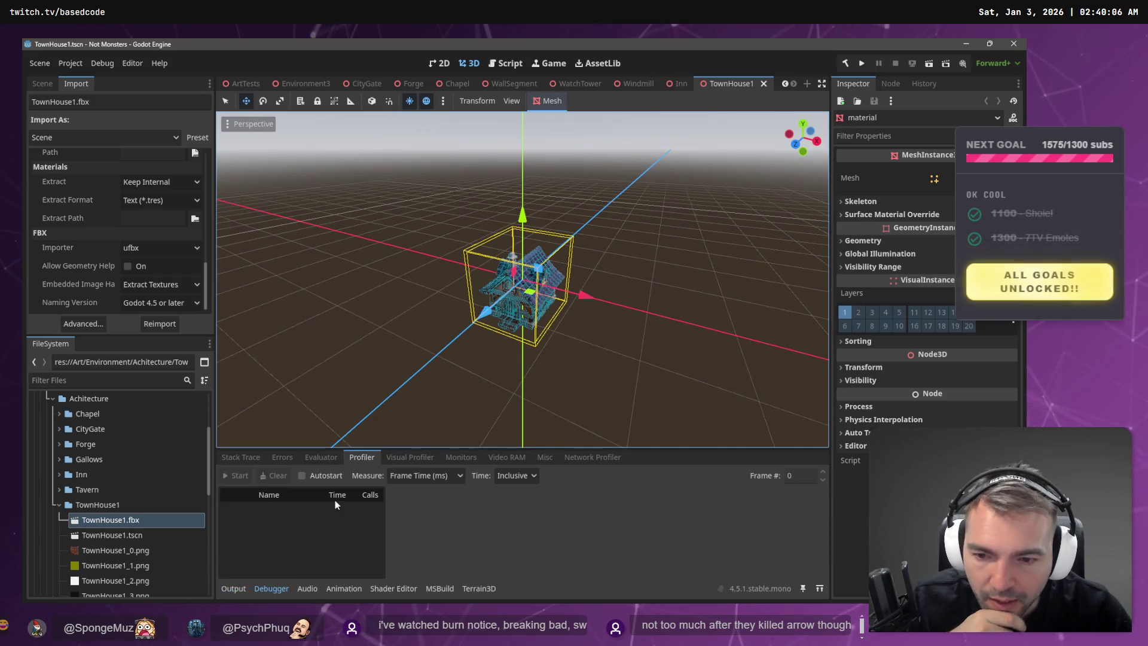
- Scroll through the Debugger's Monitors list of Object and Raster stats
{"action": "left_click", "coordinate": [320, 460]}
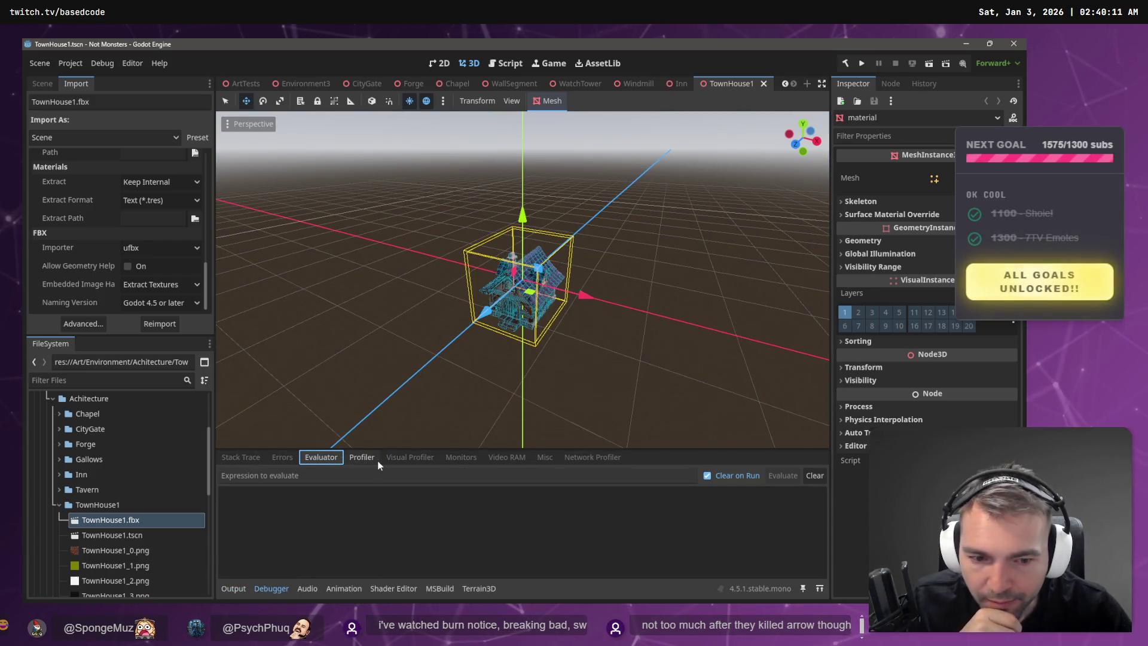
{"action": "left_click", "coordinate": [405, 459]}
{"action": "left_click", "coordinate": [476, 457]}
{"action": "scroll", "coordinate": [299, 518], "scroll_direction": "down", "scroll_amount": 3}
{"action": "scroll", "coordinate": [262, 522], "scroll_direction": "down", "scroll_amount": 4}
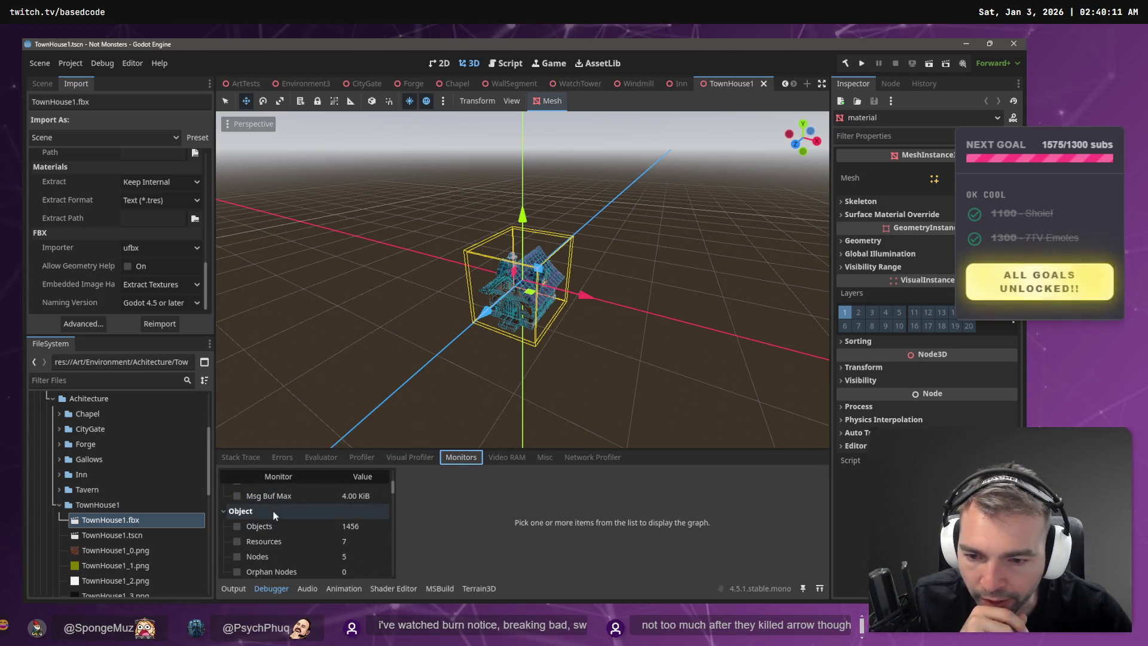
{"action": "scroll", "coordinate": [295, 496], "scroll_direction": "down", "scroll_amount": 4}
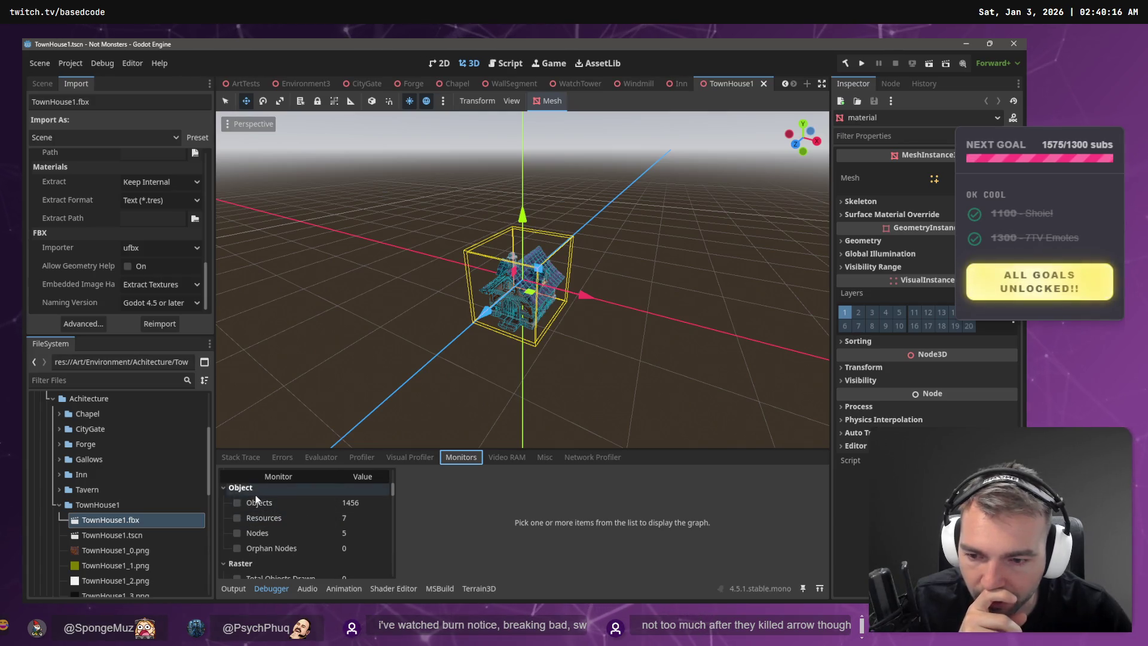
{"action": "scroll", "coordinate": [295, 511], "scroll_direction": "up", "scroll_amount": 1}
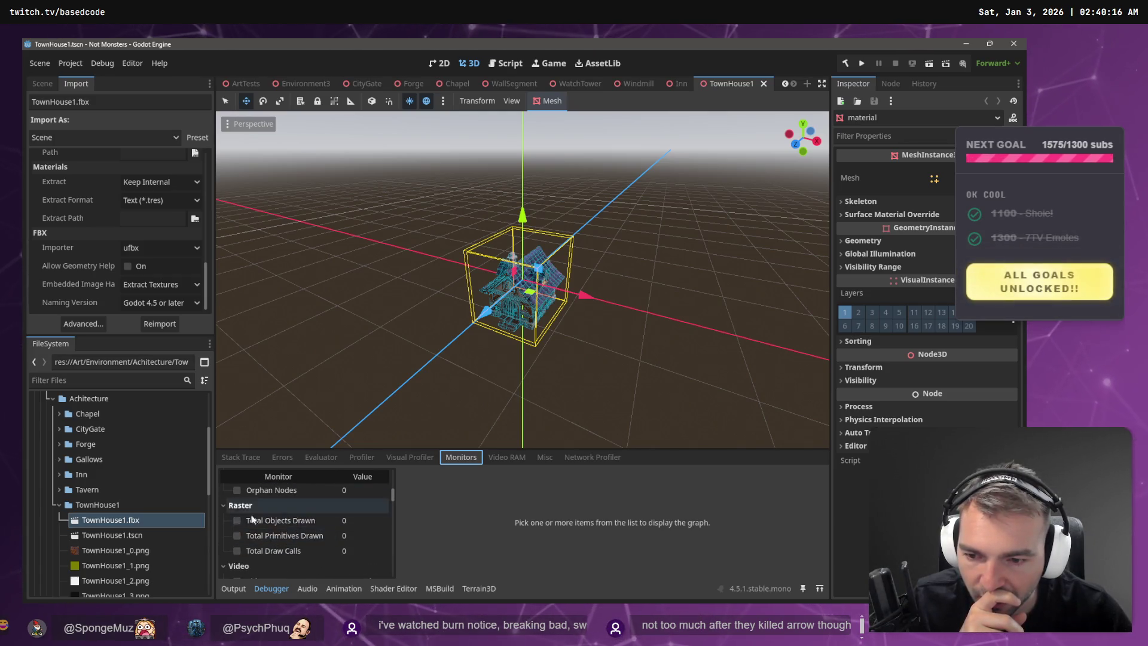
{"action": "scroll", "coordinate": [294, 520], "scroll_direction": "down", "scroll_amount": 4}
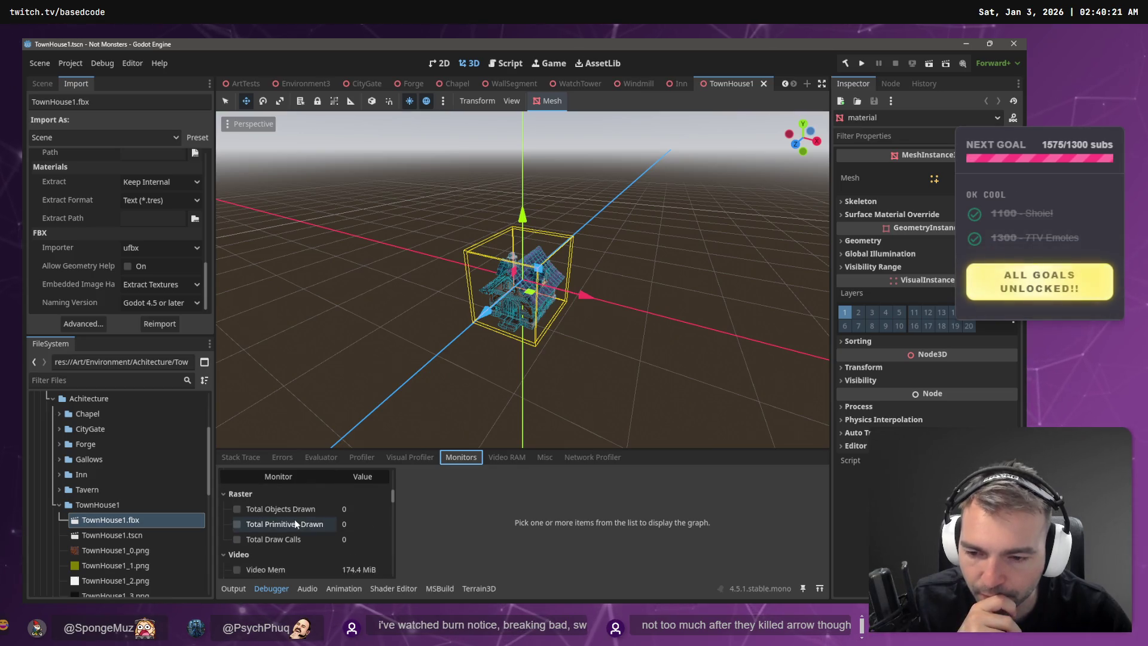
{"action": "scroll", "coordinate": [297, 526], "scroll_direction": "down", "scroll_amount": 5}
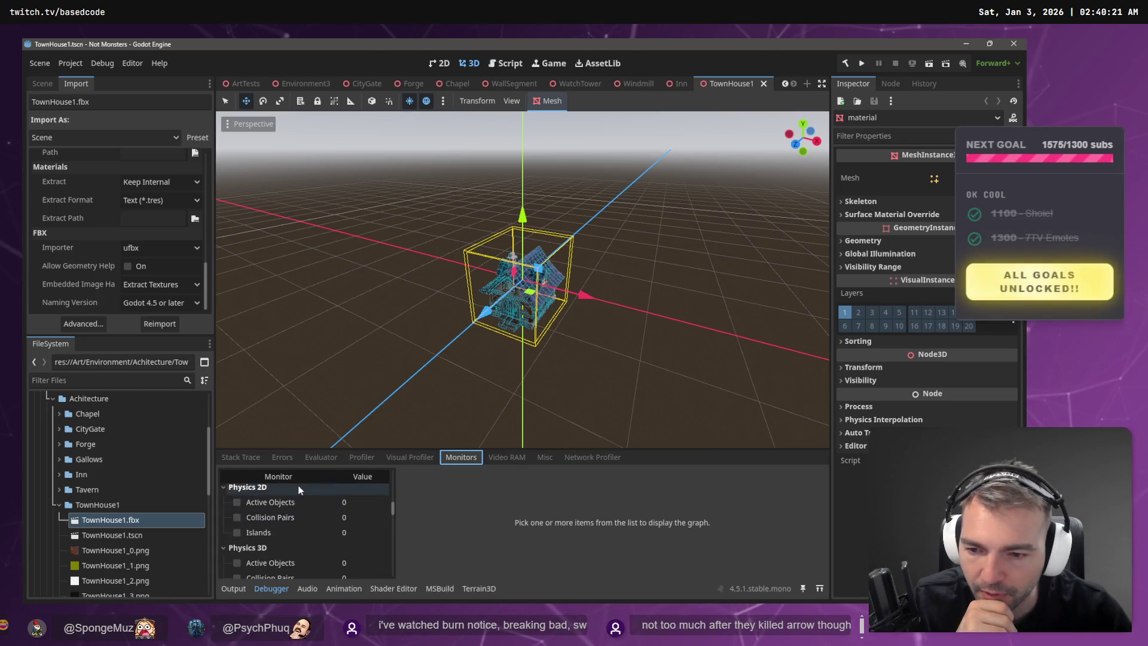
{"action": "scroll", "coordinate": [306, 502], "scroll_direction": "down", "scroll_amount": 6}
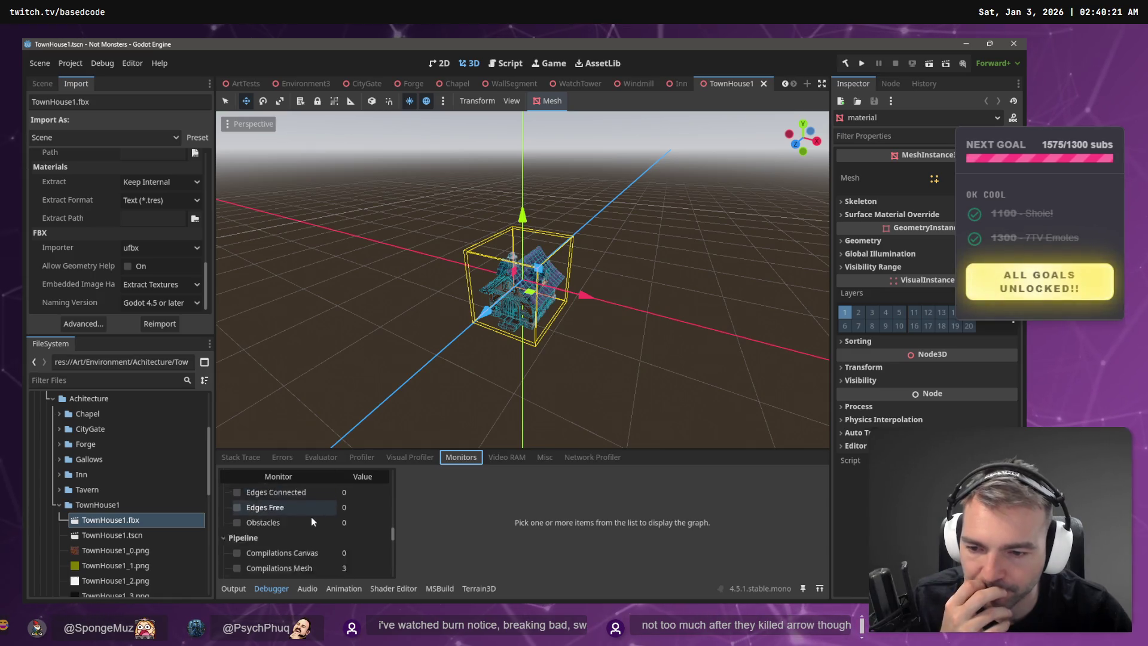
{"action": "scroll", "coordinate": [316, 514], "scroll_direction": "down", "scroll_amount": 5}
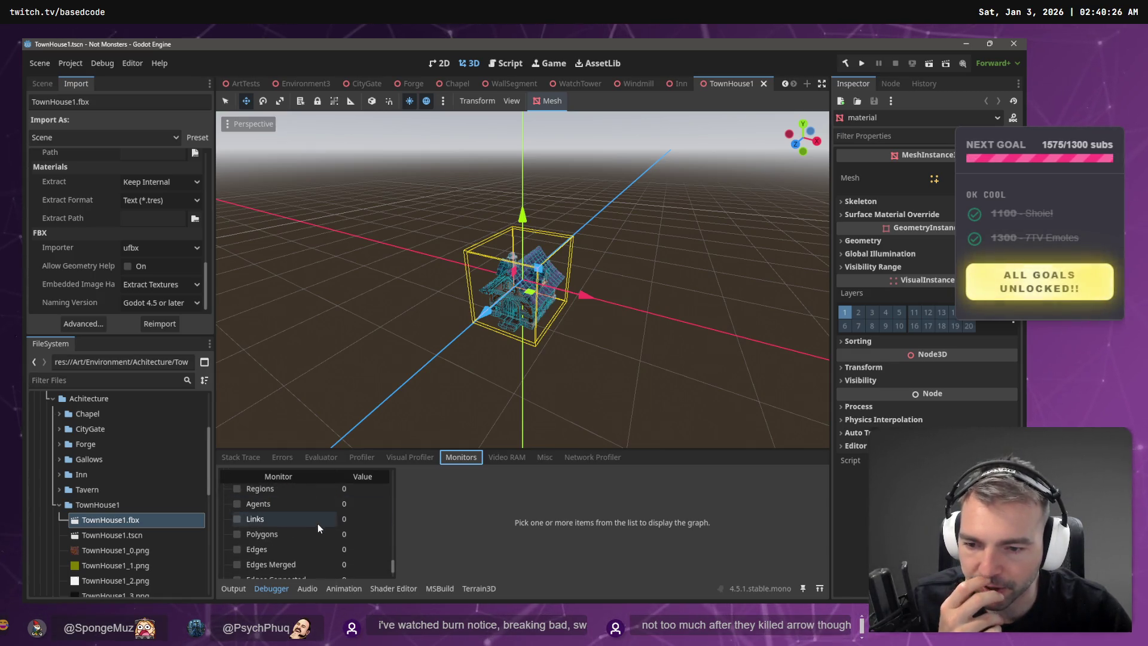
- Check Video RAM and the other Debugger pages, ending on Stack Trace
{"action": "left_click", "coordinate": [507, 458]}
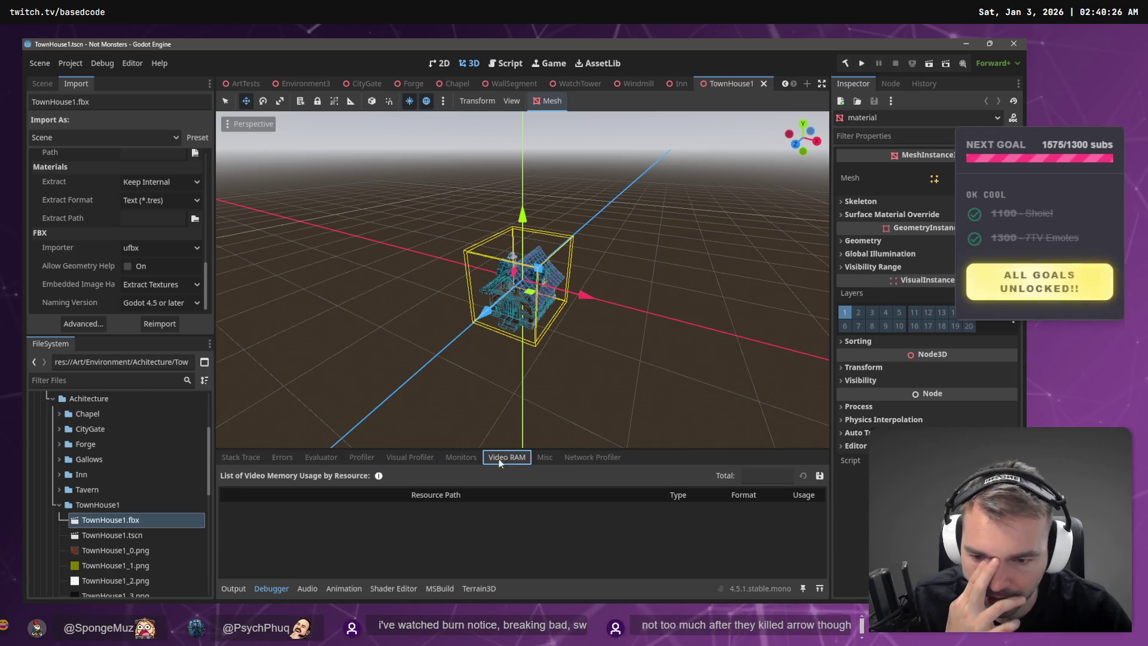
{"action": "left_click", "coordinate": [544, 457]}
{"action": "left_click", "coordinate": [592, 456]}
{"action": "left_click", "coordinate": [545, 457]}
{"action": "left_click", "coordinate": [507, 457]}
{"action": "left_click", "coordinate": [410, 457]}
{"action": "left_click", "coordinate": [321, 457]}
{"action": "left_click", "coordinate": [362, 457]}
{"action": "left_click", "coordinate": [282, 456]}
{"action": "left_click", "coordinate": [241, 456]}
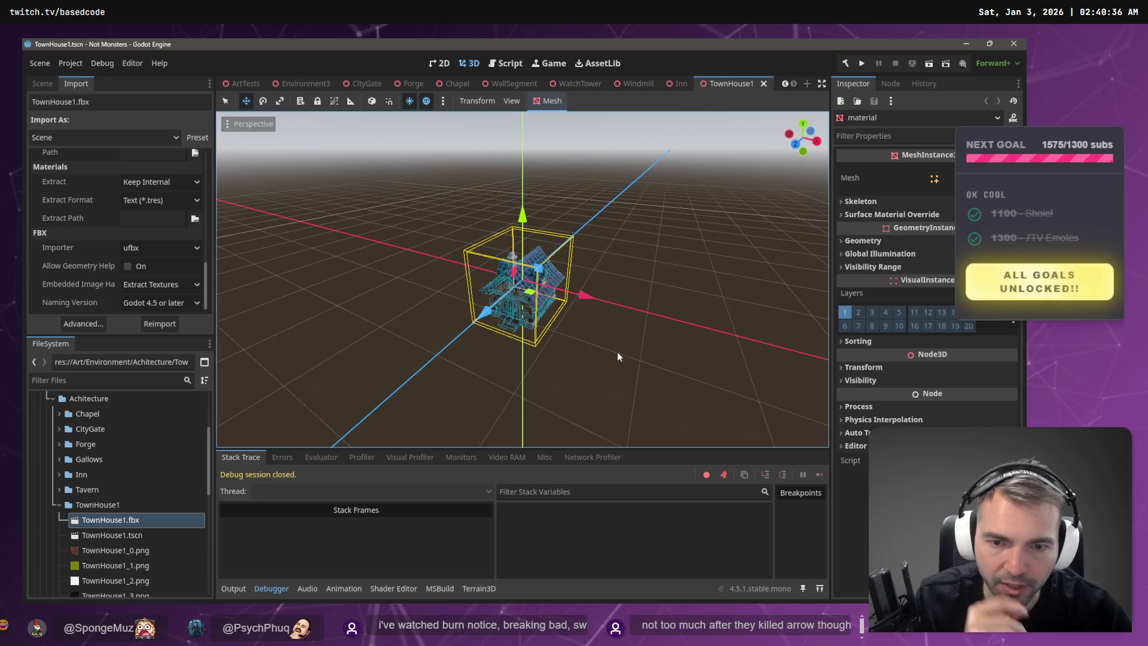
- Deselect the TownHouse1 model and switch to the Environment3 town scene tab
{"action": "scroll", "coordinate": [608, 327], "scroll_direction": "up", "scroll_amount": 5}
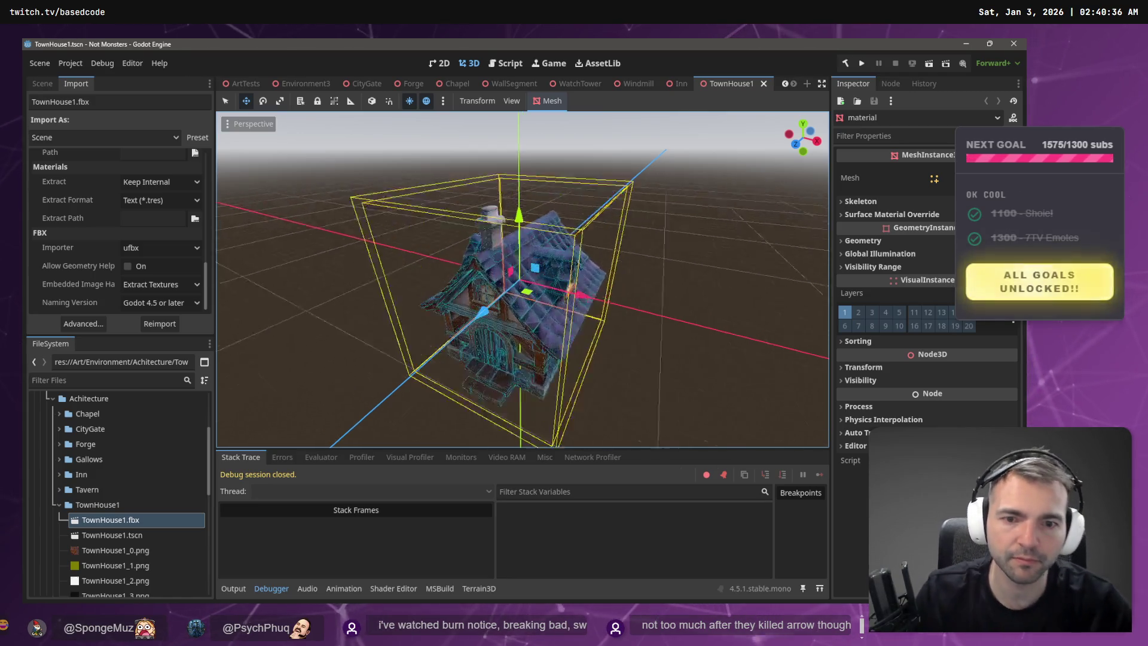
{"action": "scroll", "coordinate": [608, 328], "scroll_direction": "down", "scroll_amount": 2}
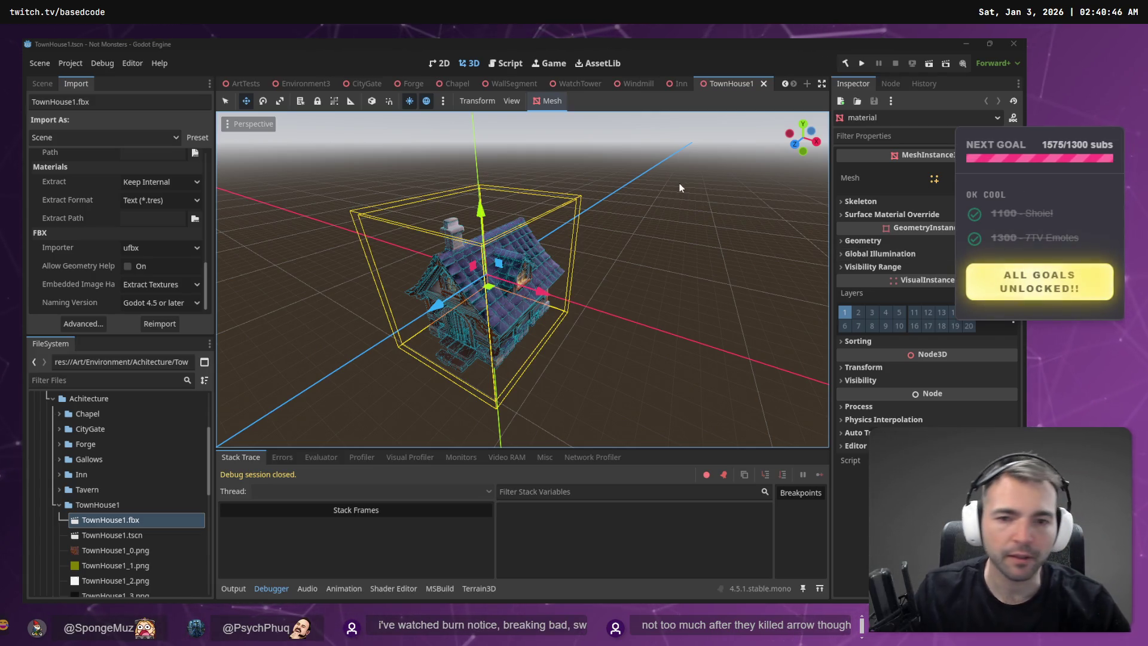
{"action": "left_click", "coordinate": [673, 201]}
{"action": "left_click_drag", "start_coordinate": [673, 201], "coordinate": [673, 201]}
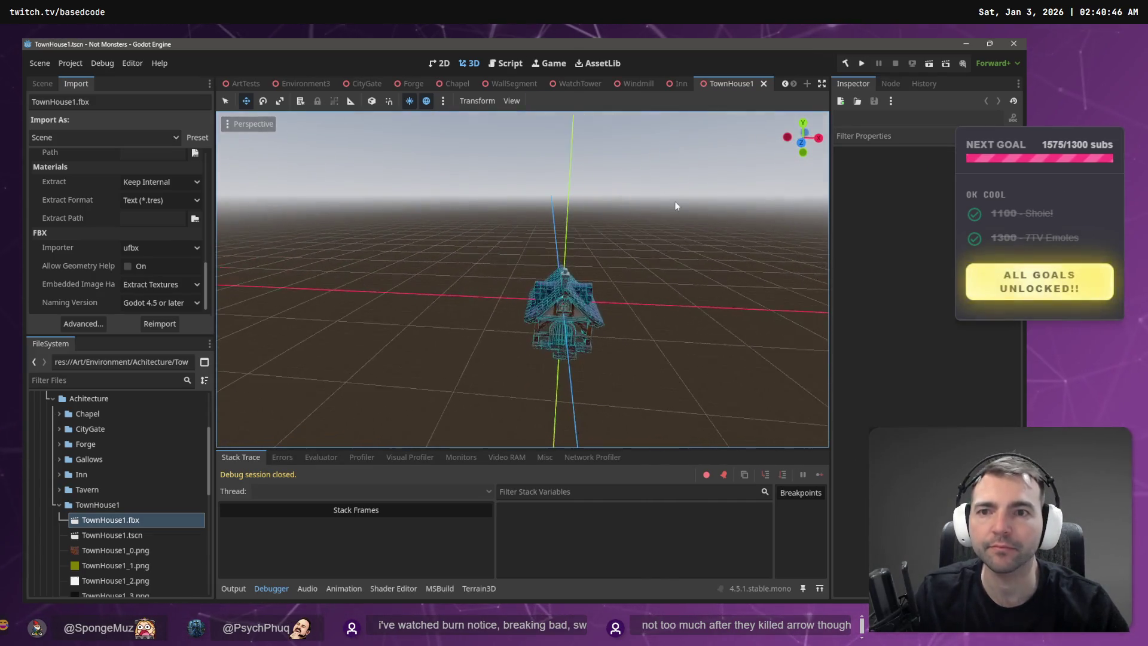
{"action": "left_click", "coordinate": [966, 43]}
{"action": "key", "text": "alt+Tab"}
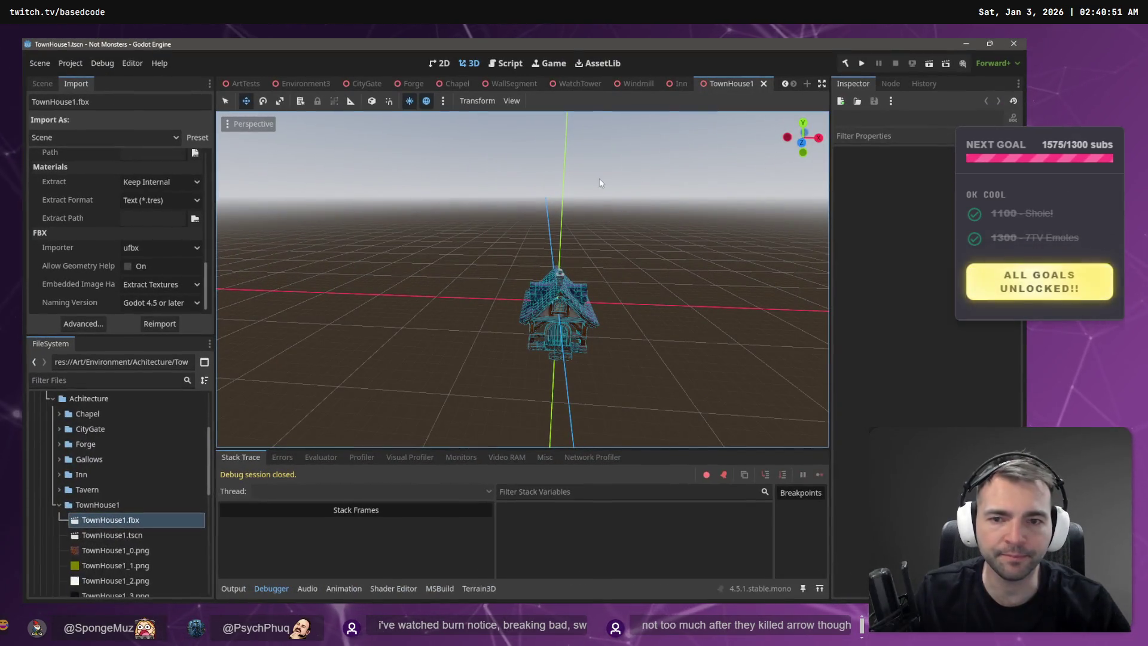
{"action": "left_click", "coordinate": [301, 84]}
- Fly around the town and select WallSegment6 on the stone wall
{"action": "key", "text": "w"}
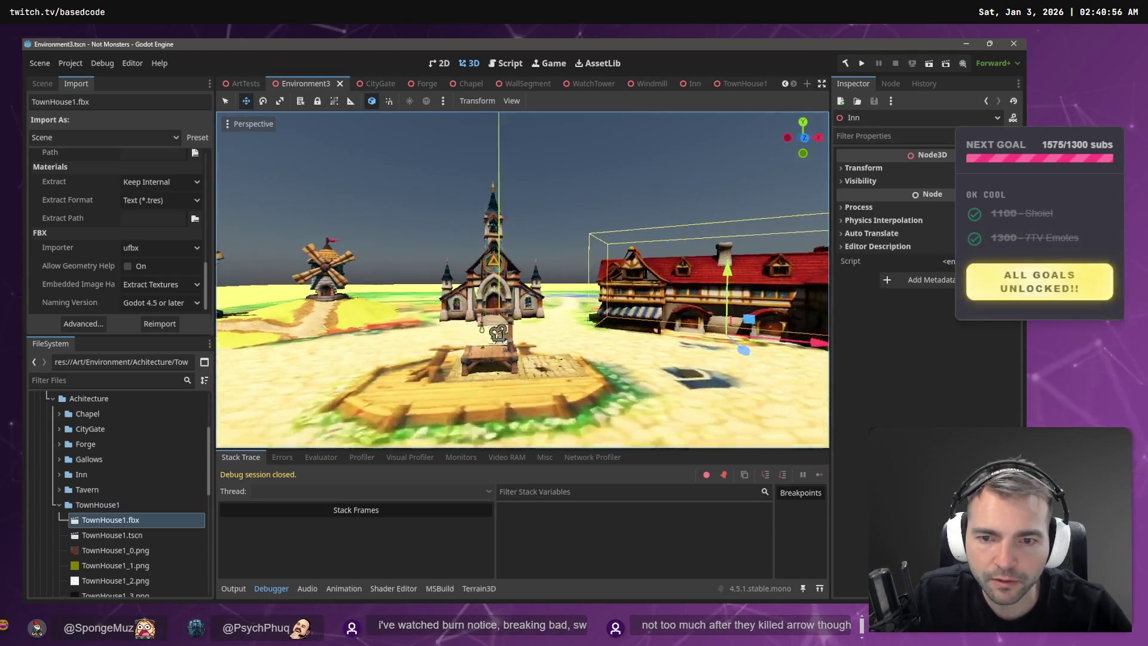
{"action": "key", "text": "s"}
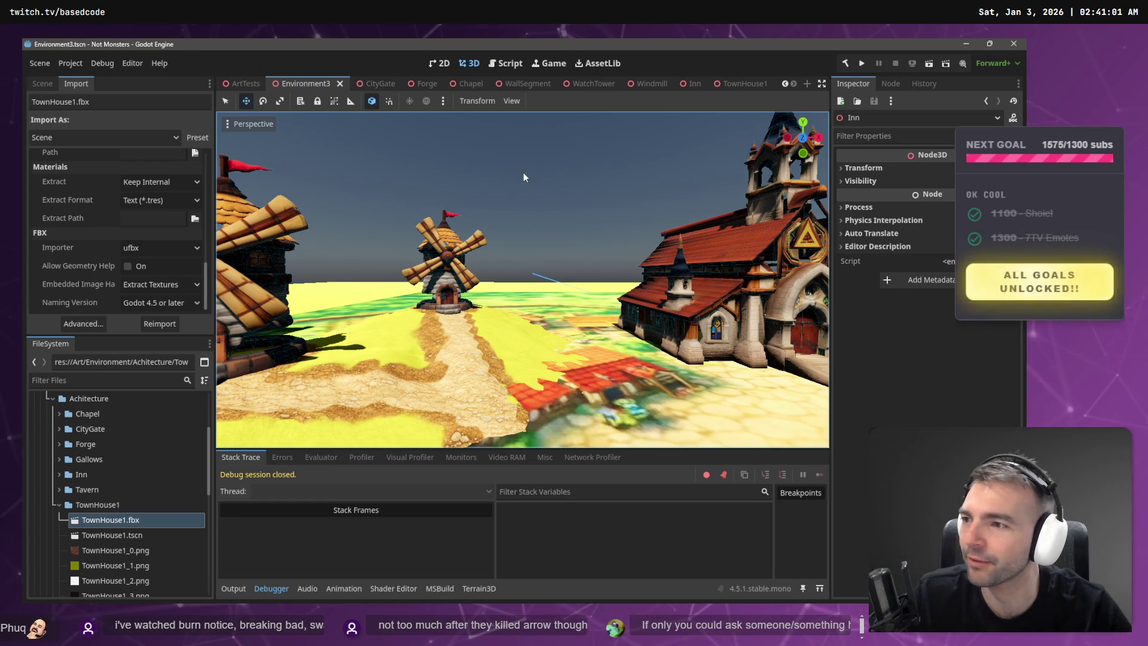
{"action": "key", "text": "w"}
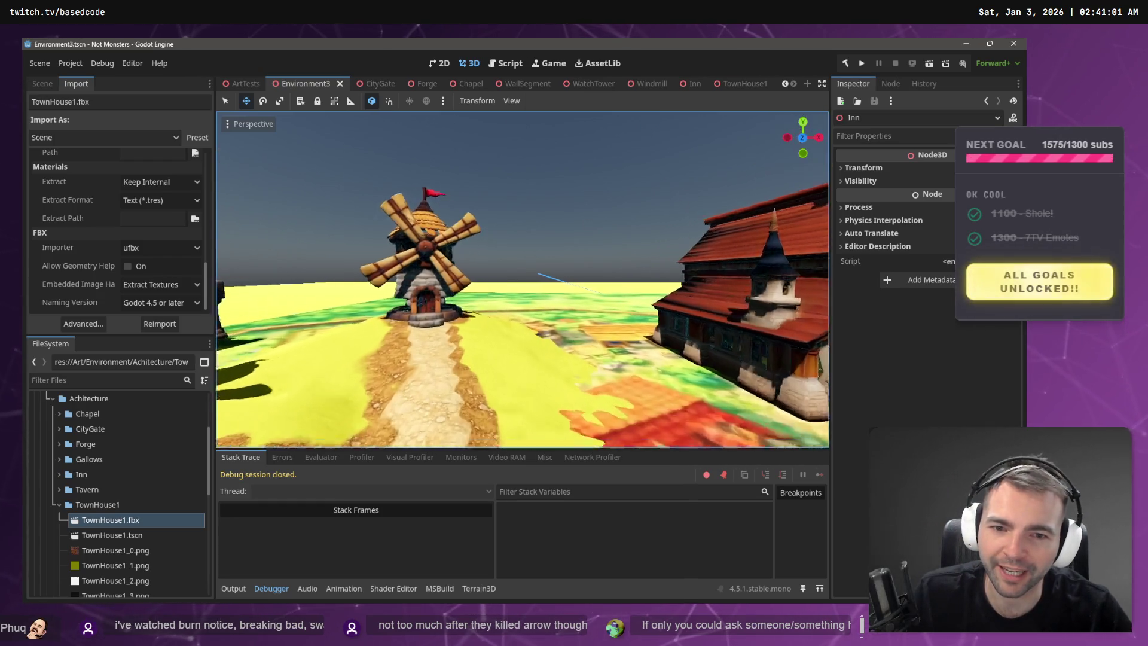
{"action": "key", "text": "s"}
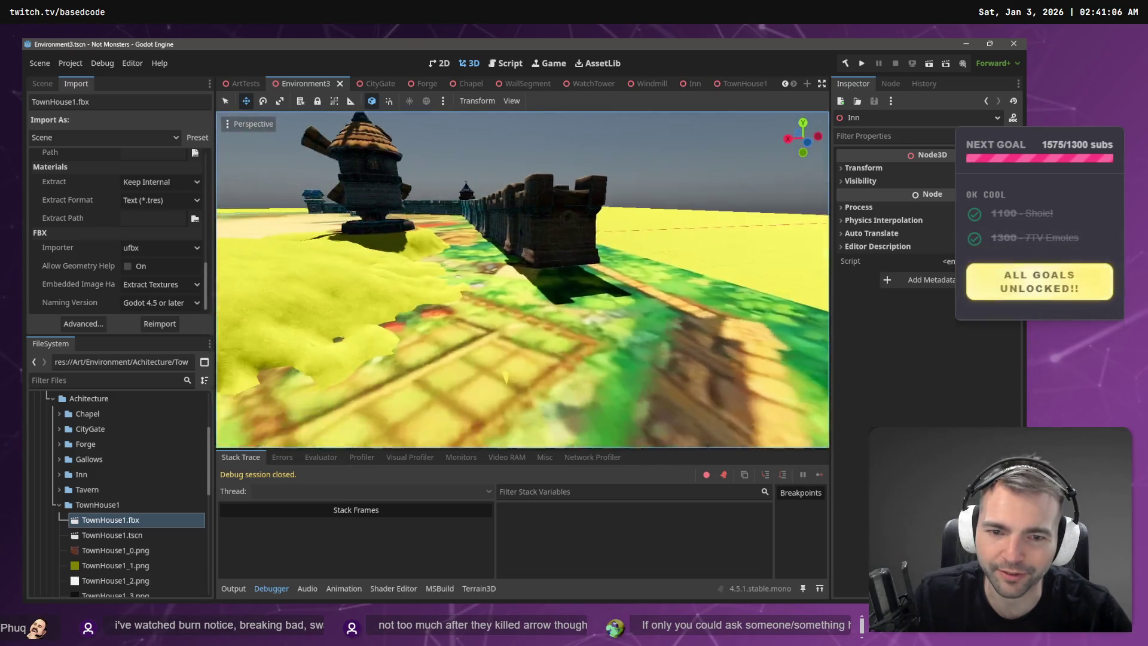
{"action": "key", "text": "d"}
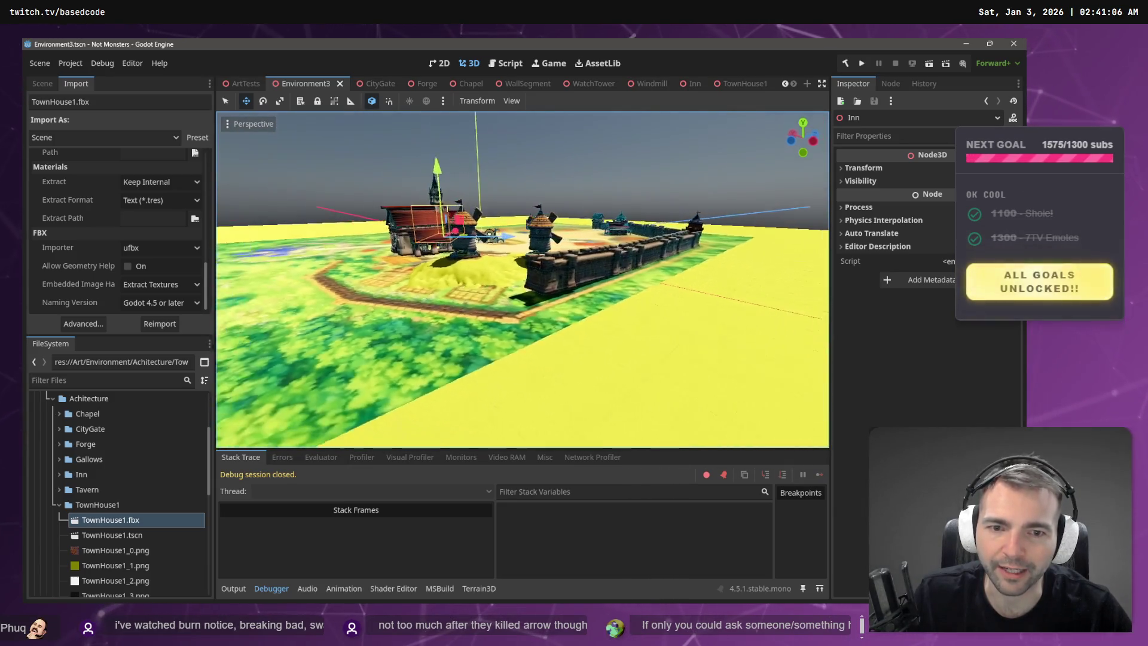
{"action": "key", "text": "a"}
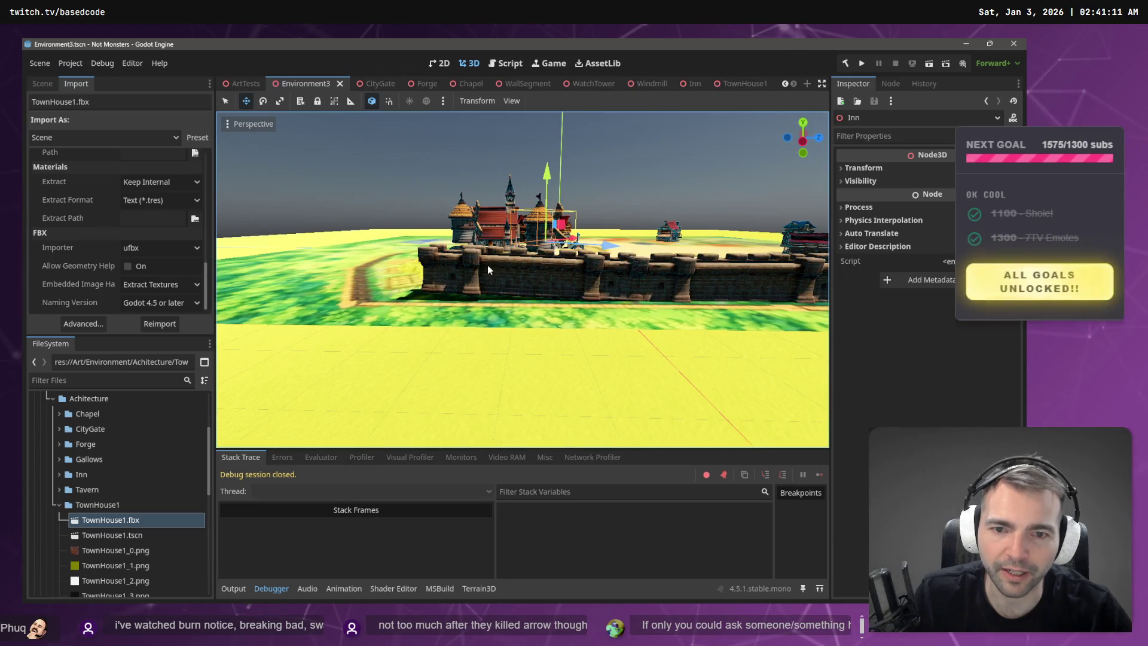
{"action": "left_click", "coordinate": [488, 270]}
- Duplicate WallSegment6 into WallSegment7 and slide the copy along X
{"action": "key", "text": "s"}
{"action": "key", "text": "w"}
{"action": "key", "text": "d"}
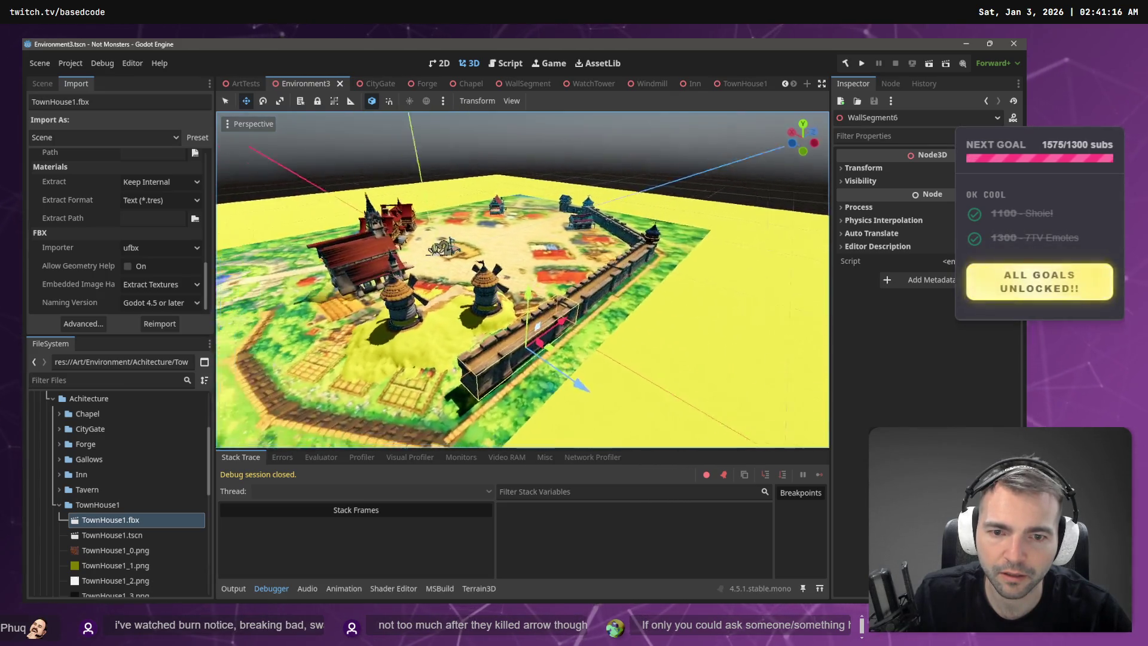
{"action": "key", "text": "a"}
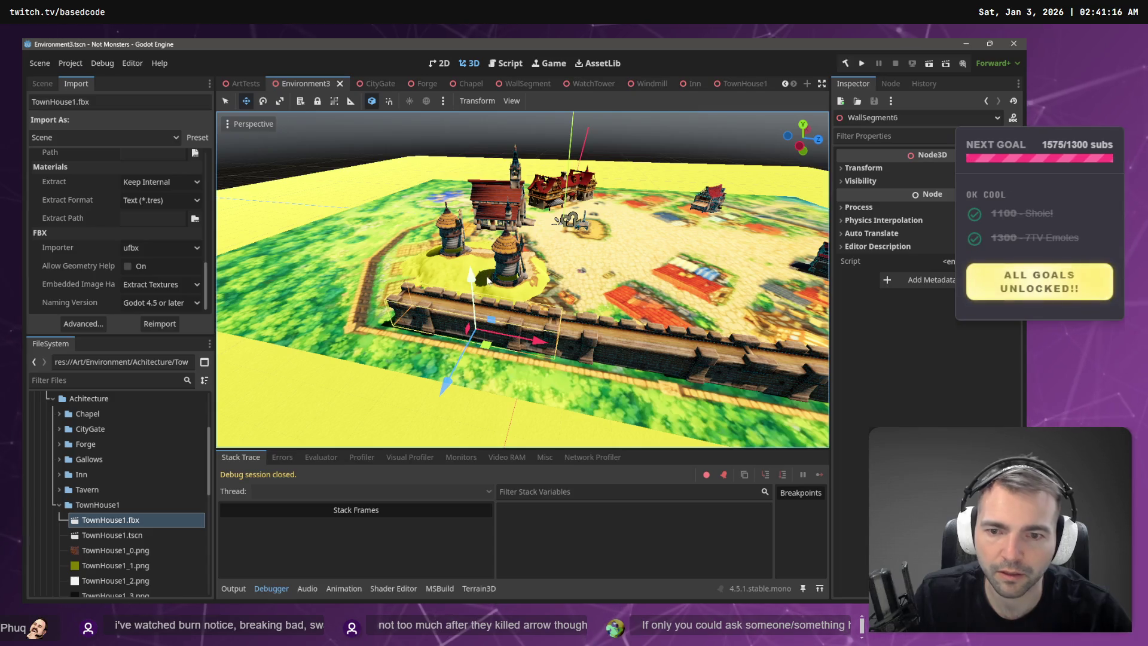
{"action": "key", "text": "ctrl+d"}
{"action": "mouse_move", "coordinate": [540, 342]}
{"action": "left_mouse_down"}
{"action": "mouse_move", "coordinate": [377, 305]}
{"action": "mouse_move", "coordinate": [387, 310]}
{"action": "mouse_move", "coordinate": [317, 323]}
{"action": "mouse_move", "coordinate": [272, 305]}
{"action": "mouse_move", "coordinate": [532, 319]}
{"action": "left_mouse_up"}
- Rotate and move WallSegment7 into place to extend the town wall
{"action": "key", "text": "e"}
{"action": "scroll", "coordinate": [522, 279], "scroll_direction": "up", "scroll_amount": 5}
{"action": "scroll", "coordinate": [522, 279], "scroll_direction": "down", "scroll_amount": 5}
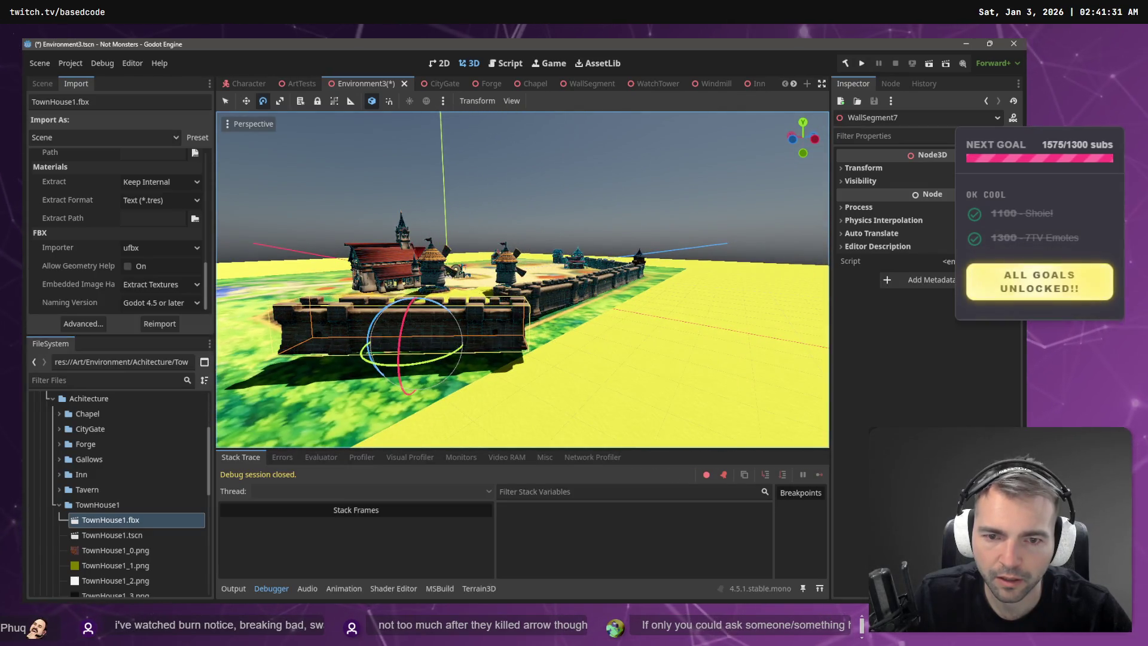
{"action": "left_click_drag", "start_coordinate": [455, 330], "coordinate": [521, 326]}
{"action": "key", "text": "w"}
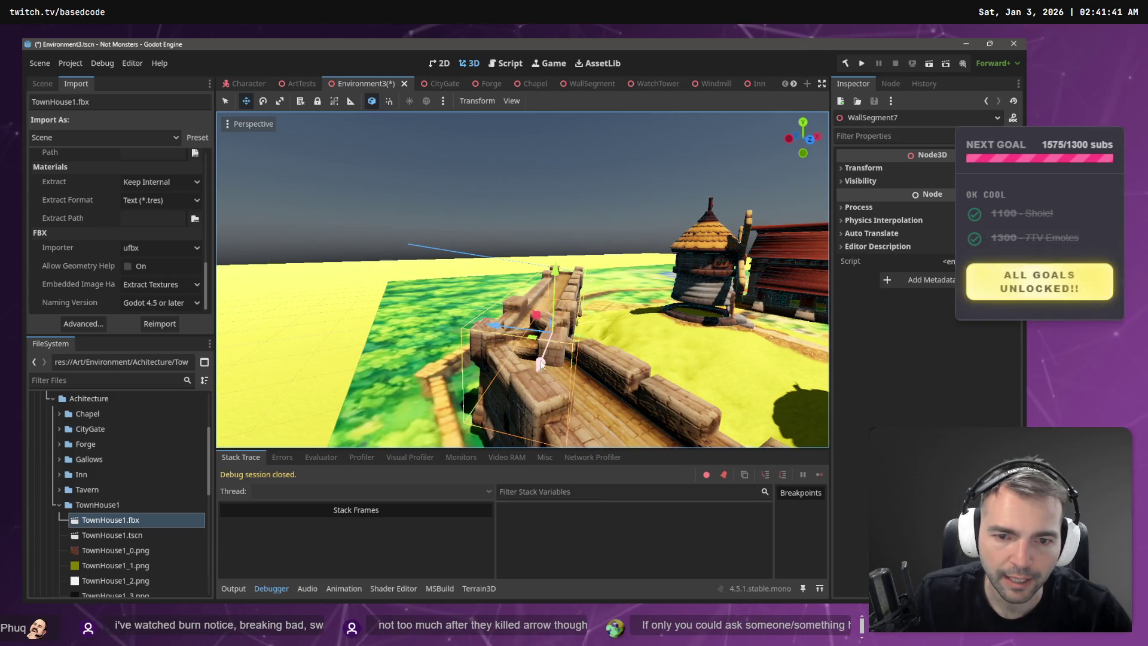
{"action": "left_click_drag", "start_coordinate": [541, 364], "coordinate": [551, 336]}
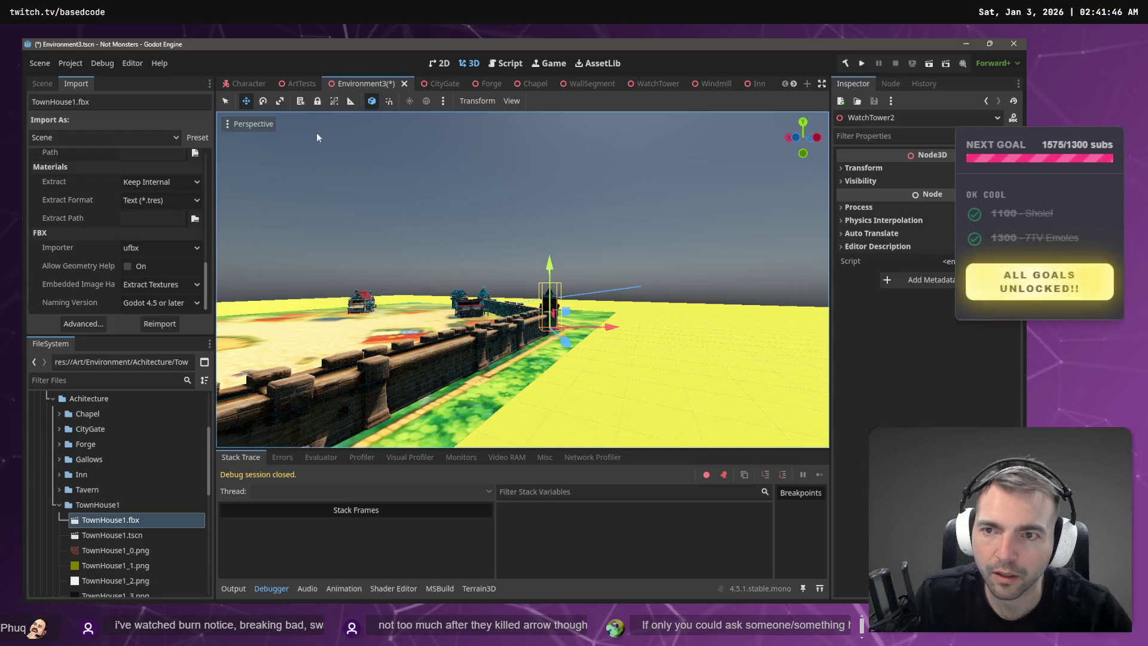
- Move, rotate and raise WatchTower2 onto the middle of the wall, then save Environment3
{"action": "left_click_drag", "start_coordinate": [279, 115], "coordinate": [443, 179]}
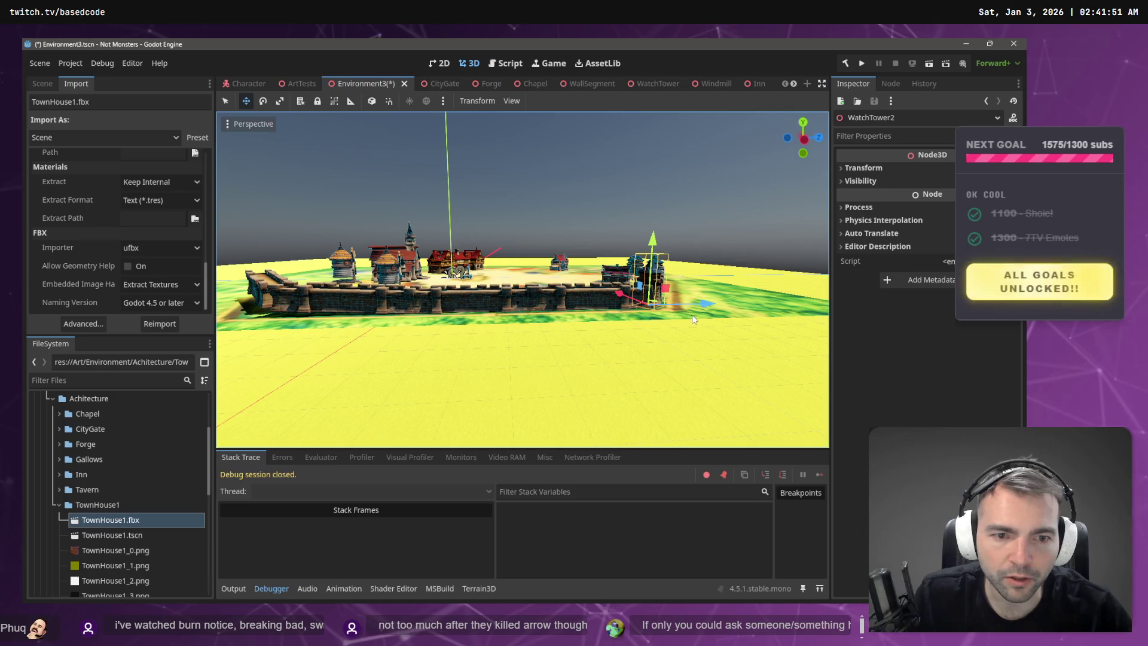
{"action": "mouse_move", "coordinate": [712, 303]}
{"action": "left_mouse_down"}
{"action": "mouse_move", "coordinate": [316, 315]}
{"action": "mouse_move", "coordinate": [344, 322]}
{"action": "left_mouse_up"}
{"action": "key", "text": "f"}
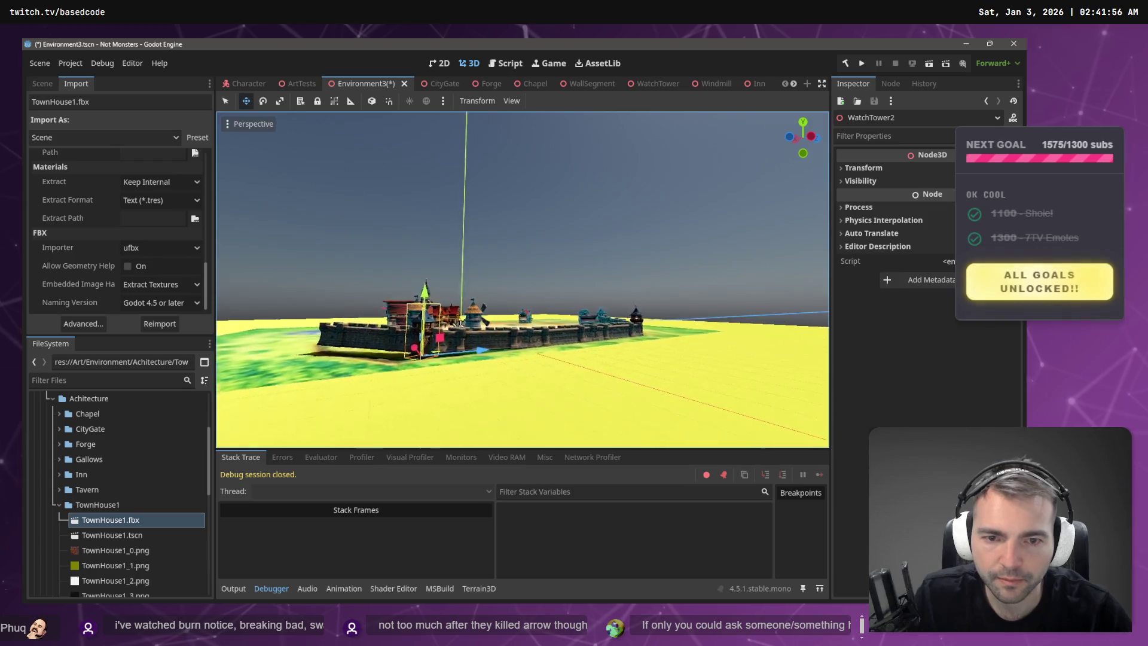
{"action": "scroll", "coordinate": [463, 338], "scroll_direction": "down", "scroll_amount": 5}
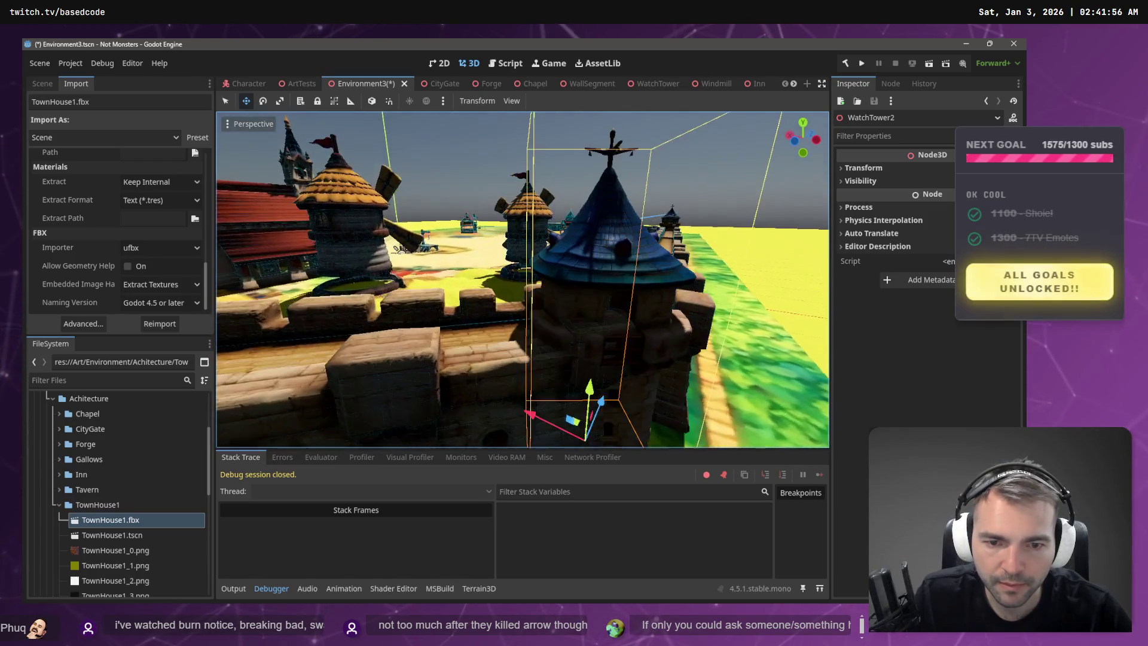
{"action": "mouse_move", "coordinate": [530, 359]}
{"action": "left_mouse_down"}
{"action": "mouse_move", "coordinate": [554, 353]}
{"action": "mouse_move", "coordinate": [545, 355]}
{"action": "left_mouse_up"}
{"action": "key", "text": "e"}
{"action": "mouse_move", "coordinate": [561, 407]}
{"action": "left_mouse_down"}
{"action": "mouse_move", "coordinate": [484, 399]}
{"action": "mouse_move", "coordinate": [356, 350]}
{"action": "mouse_move", "coordinate": [412, 368]}
{"action": "left_mouse_up"}
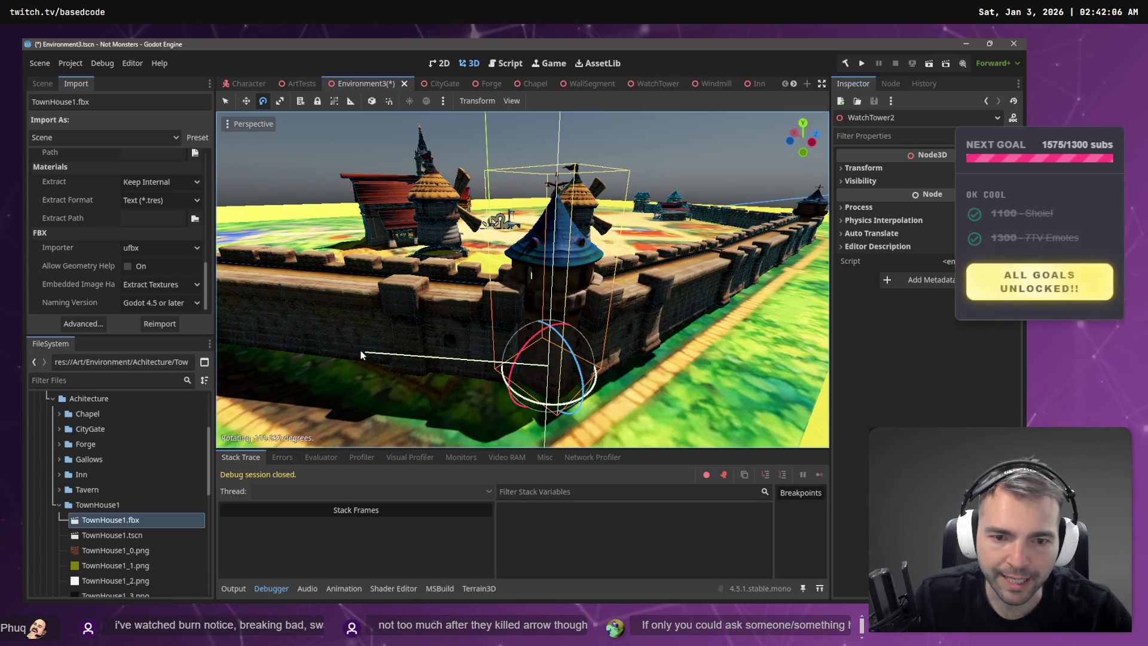
{"action": "mouse_move", "coordinate": [334, 344]}
{"action": "left_mouse_down"}
{"action": "mouse_move", "coordinate": [609, 371]}
{"action": "mouse_move", "coordinate": [526, 379]}
{"action": "mouse_move", "coordinate": [514, 397]}
{"action": "left_mouse_up"}
{"action": "key", "text": "w"}
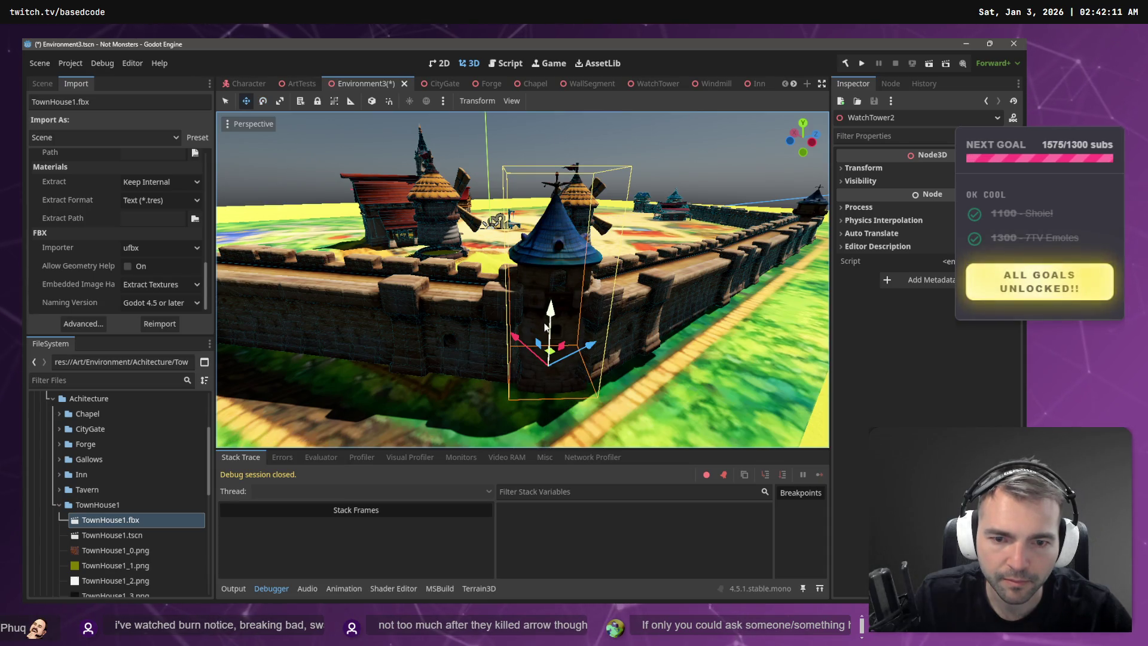
{"action": "left_click_drag", "start_coordinate": [550, 315], "coordinate": [549, 304]}
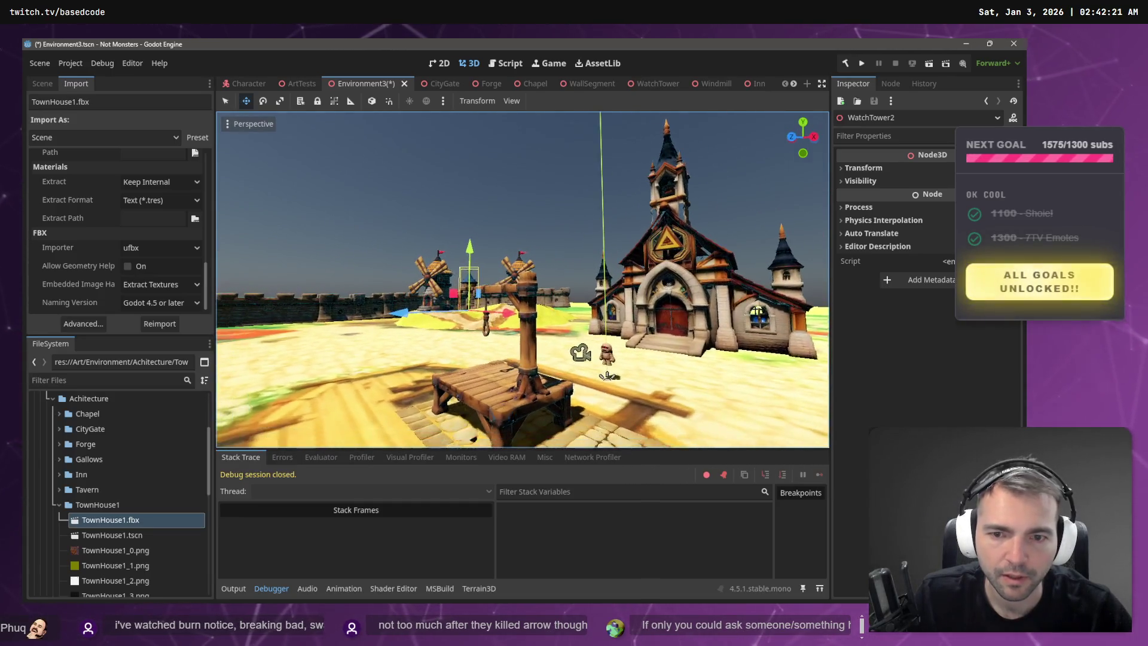
{"action": "key", "text": "ctrl+s"}
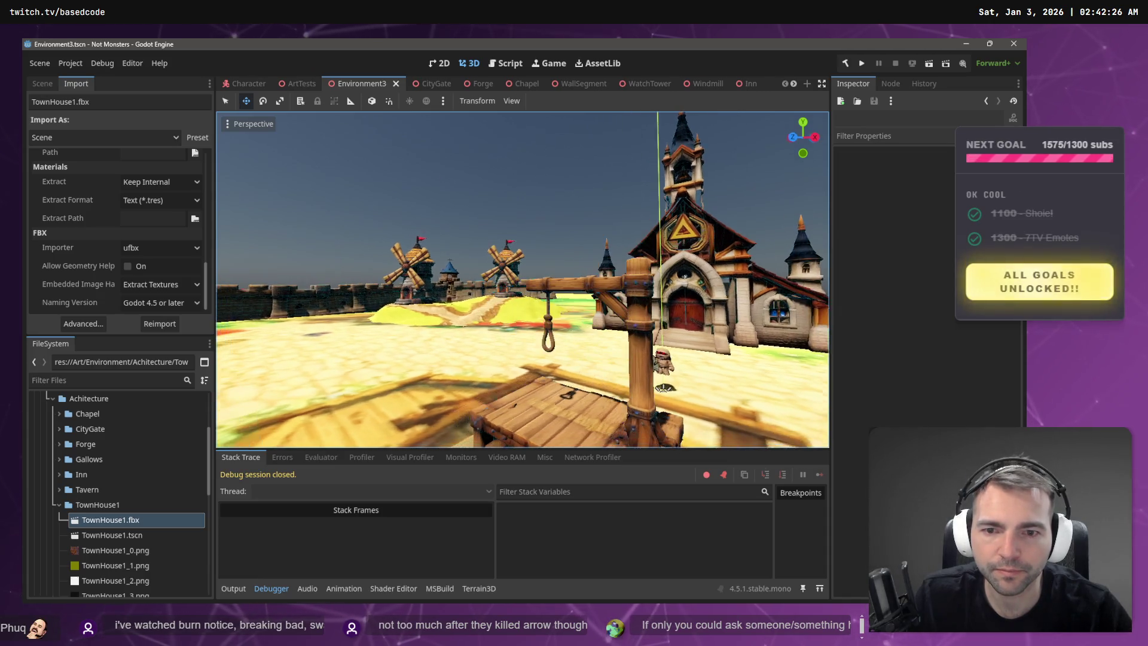
{"action": "left_click", "coordinate": [453, 275]}
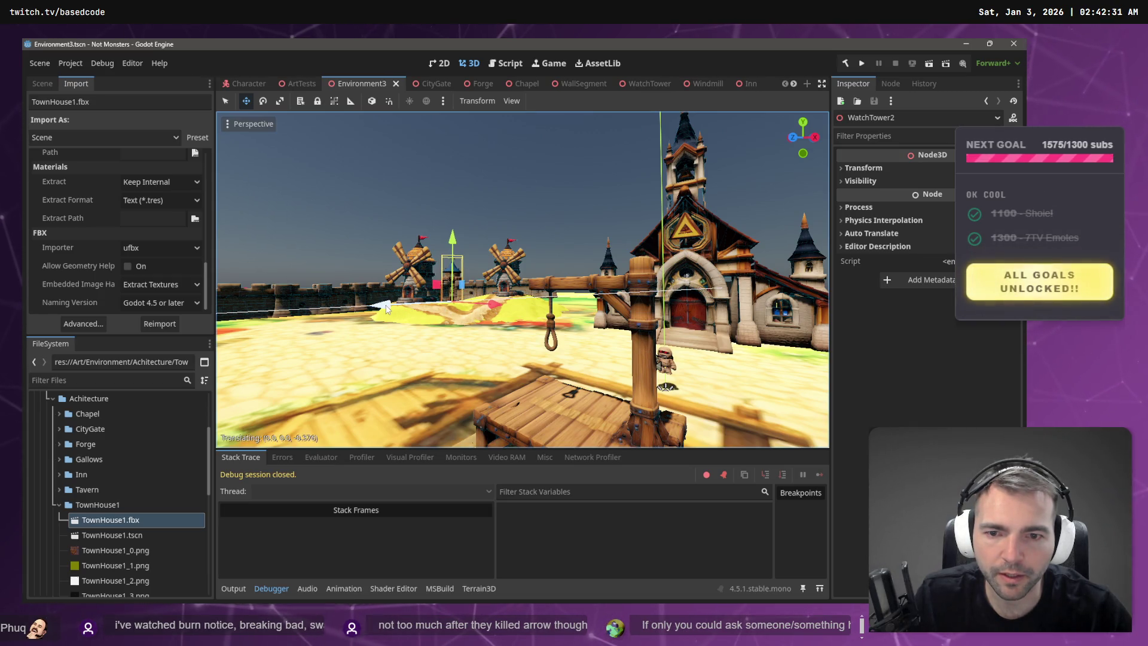
{"action": "left_click", "coordinate": [498, 192]}
{"action": "key", "text": "ctrl+s"}
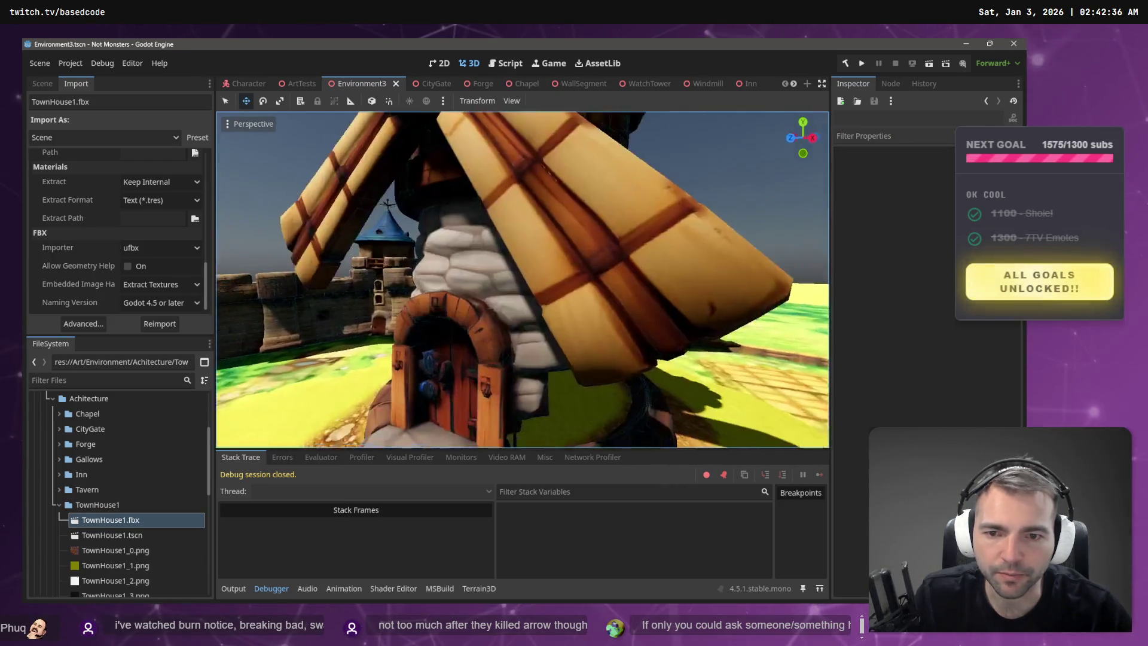
{"action": "key", "text": "s"}
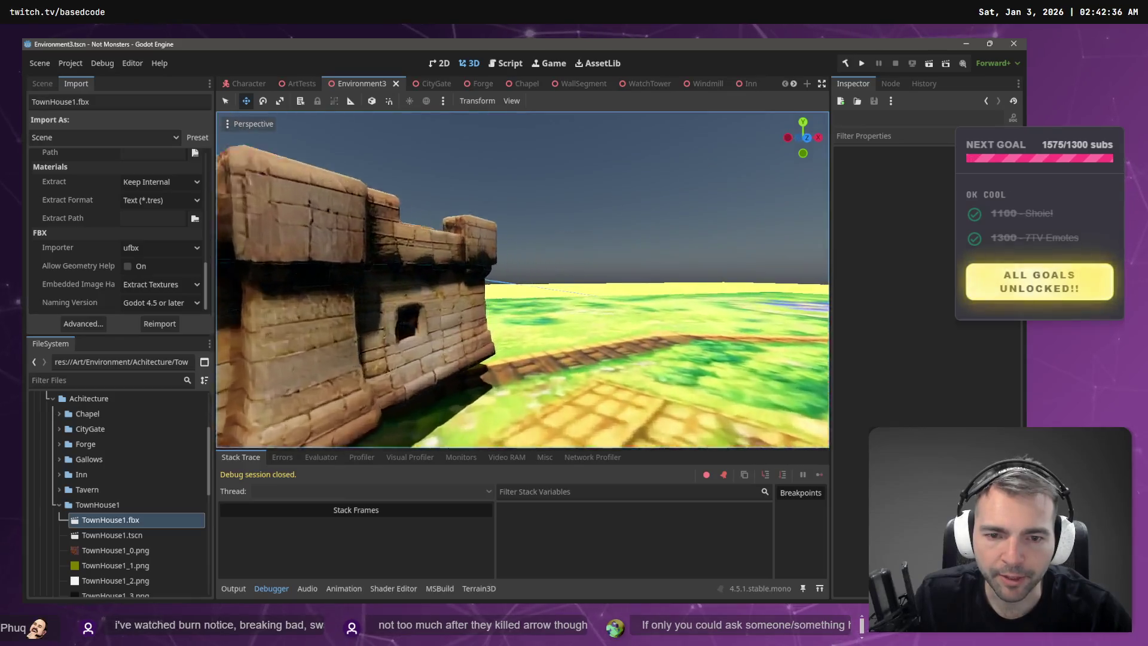
{"action": "key", "text": "s"}
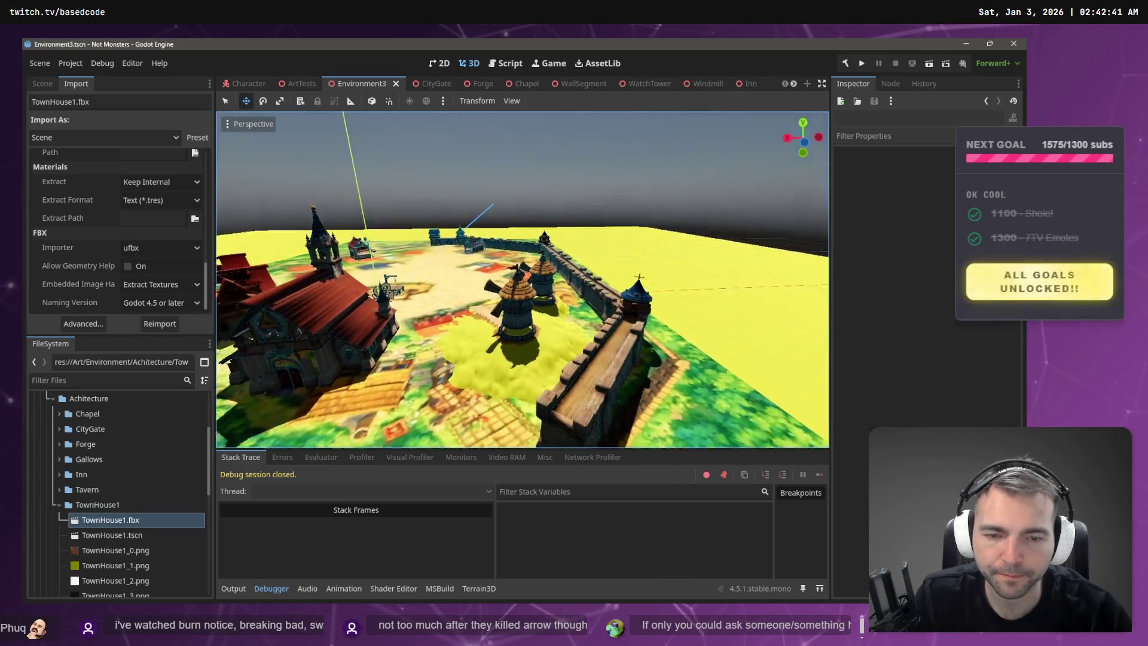
{"action": "key", "text": "w"}
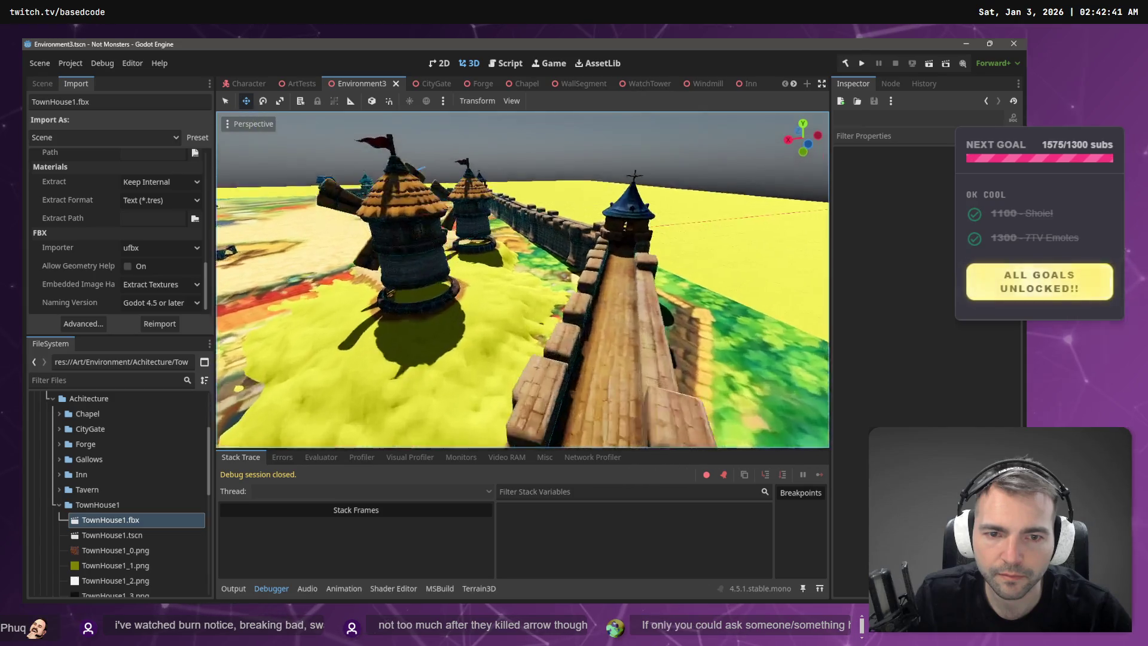
{"action": "key", "text": "w"}
{"action": "key", "text": "s"}
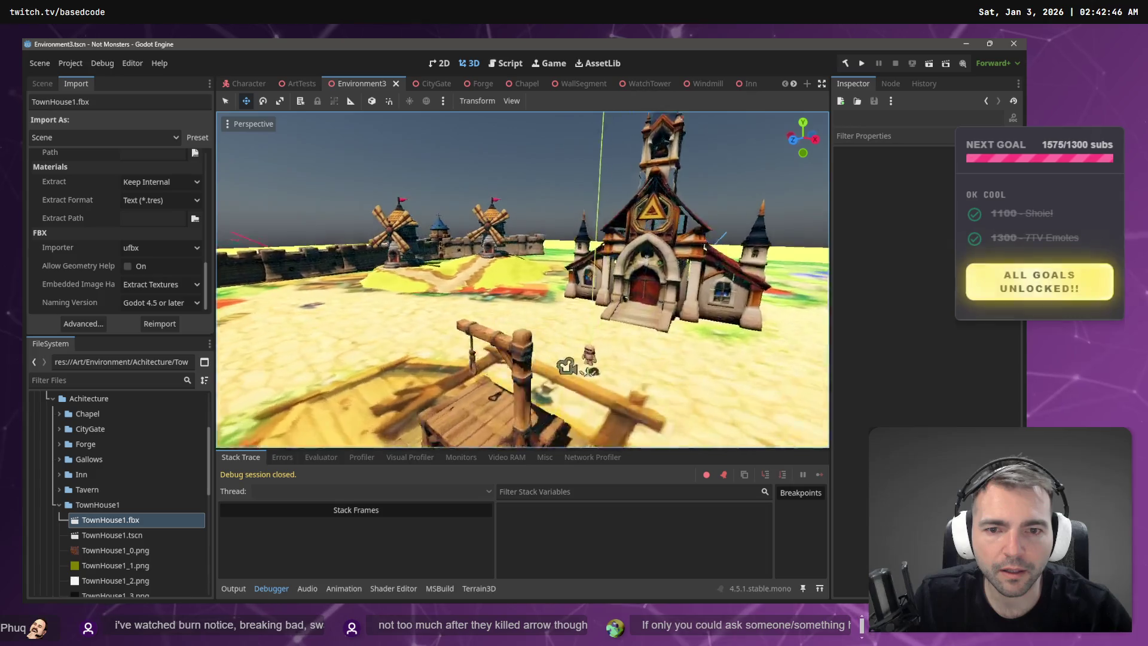
{"action": "key", "text": "w"}
{"action": "key", "text": "s"}
{"action": "left_click", "coordinate": [559, 326]}
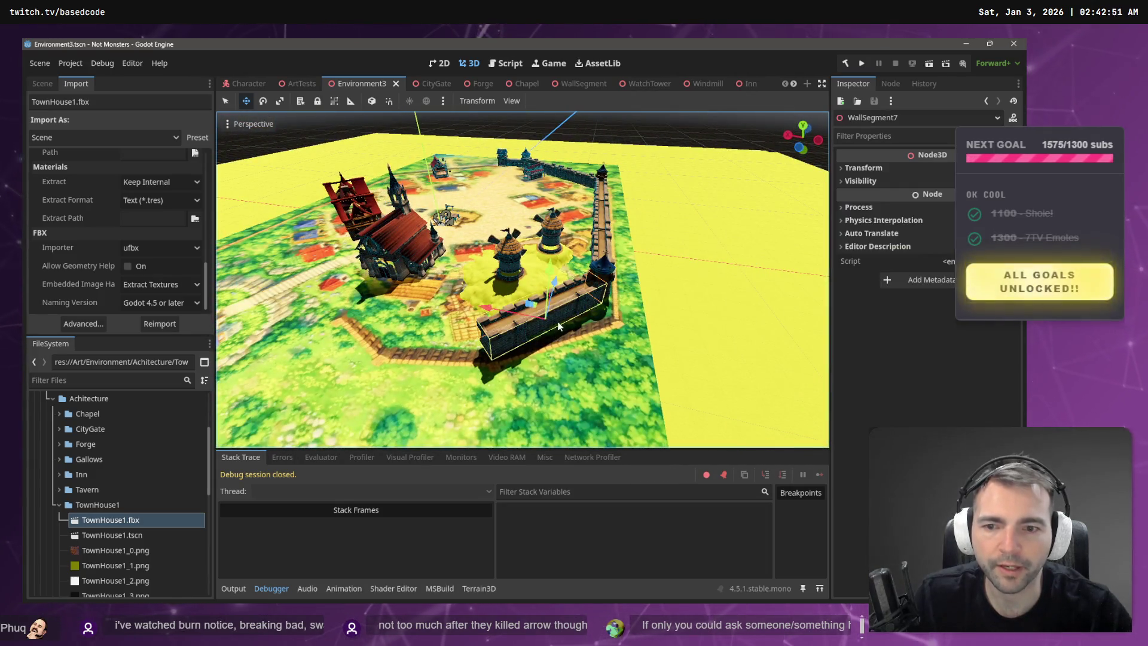
- Duplicate the wall segment, zero its rotation, and drag it toward the castle wall
{"action": "key", "text": "ctrl+d"}
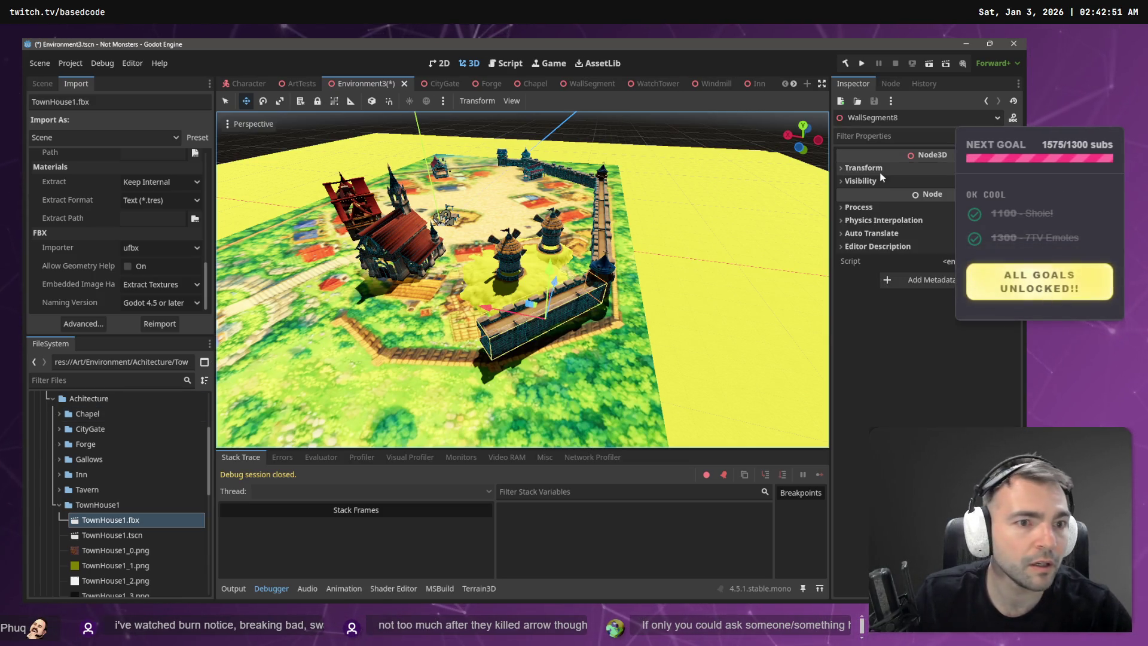
{"action": "left_click", "coordinate": [862, 168]}
{"action": "left_click", "coordinate": [878, 230]}
{"action": "type", "text": "0"}
{"action": "key", "text": "Tab"}
{"action": "type", "text": "0"}
{"action": "key", "text": "Tab"}
{"action": "key", "text": "Tab"}
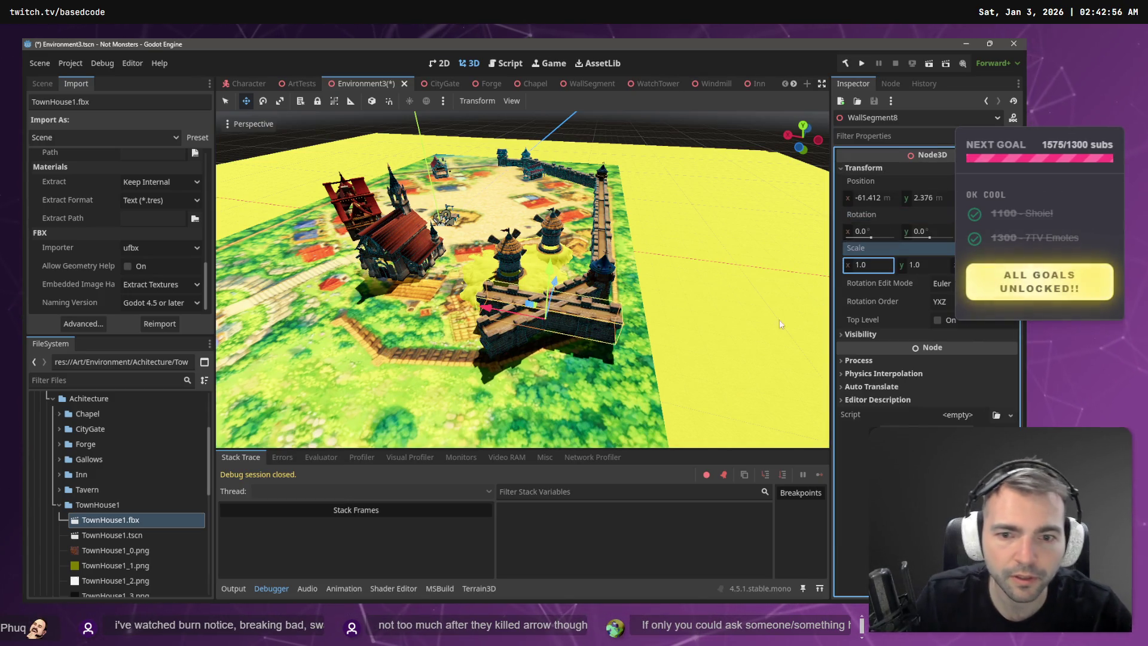
{"action": "left_click", "coordinate": [529, 334]}
{"action": "scroll", "coordinate": [549, 312], "scroll_direction": "up", "scroll_amount": 5}
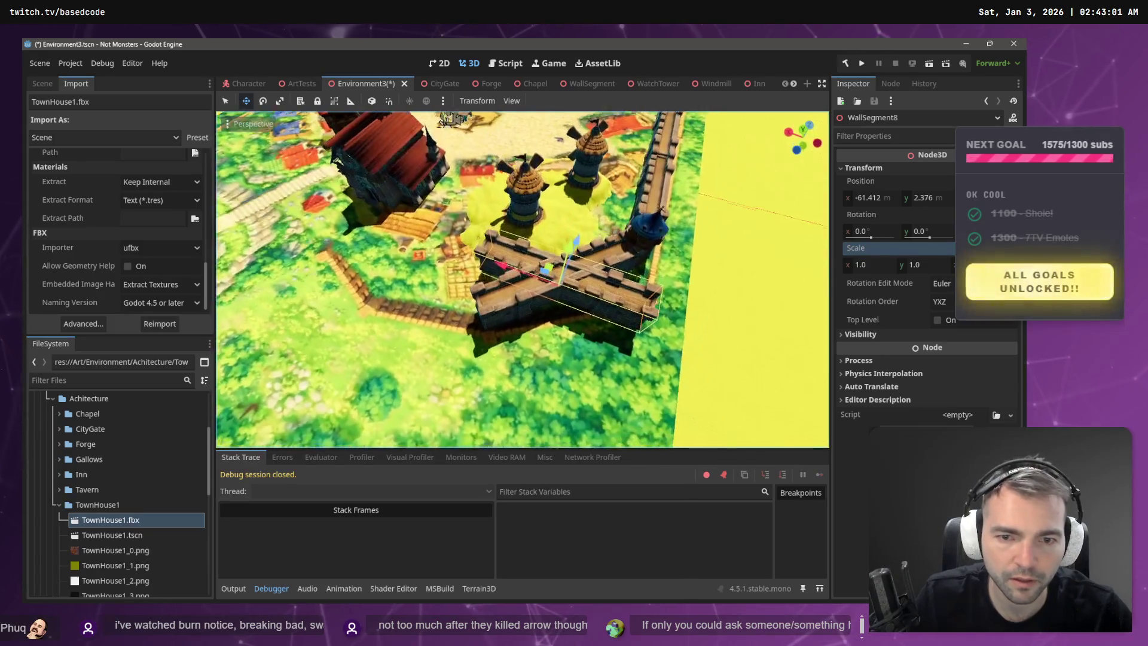
{"action": "key", "text": "e"}
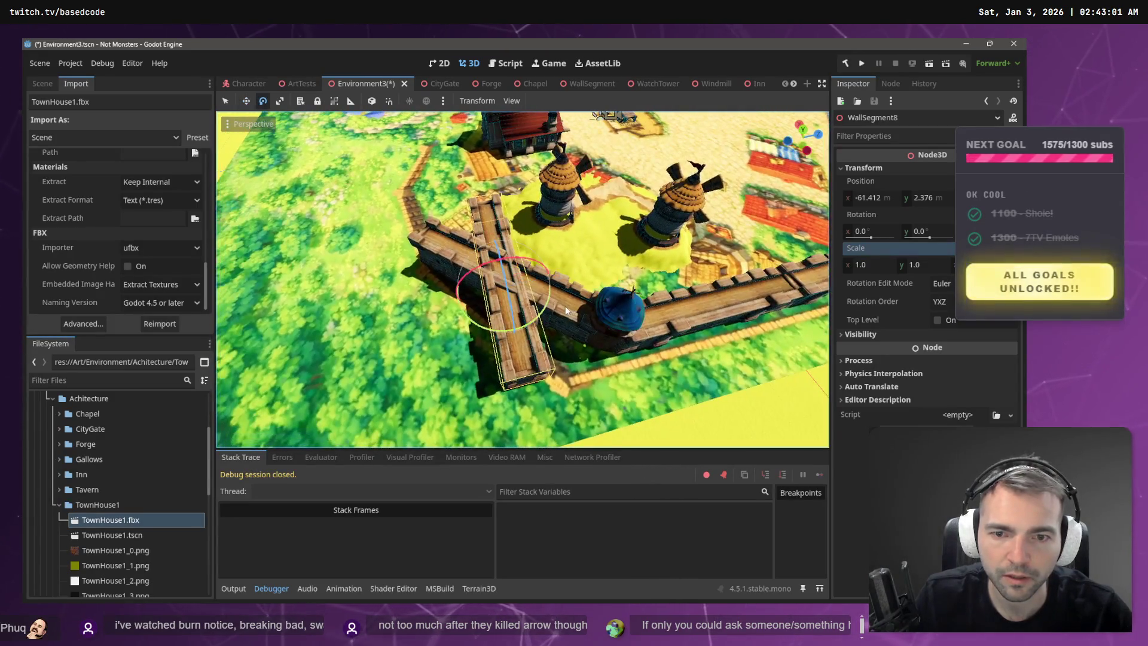
{"action": "mouse_move", "coordinate": [517, 270]}
{"action": "left_mouse_down"}
{"action": "mouse_move", "coordinate": [437, 185]}
{"action": "mouse_move", "coordinate": [446, 190]}
{"action": "left_mouse_up"}
{"action": "scroll", "coordinate": [446, 190], "scroll_direction": "down", "scroll_amount": 5}
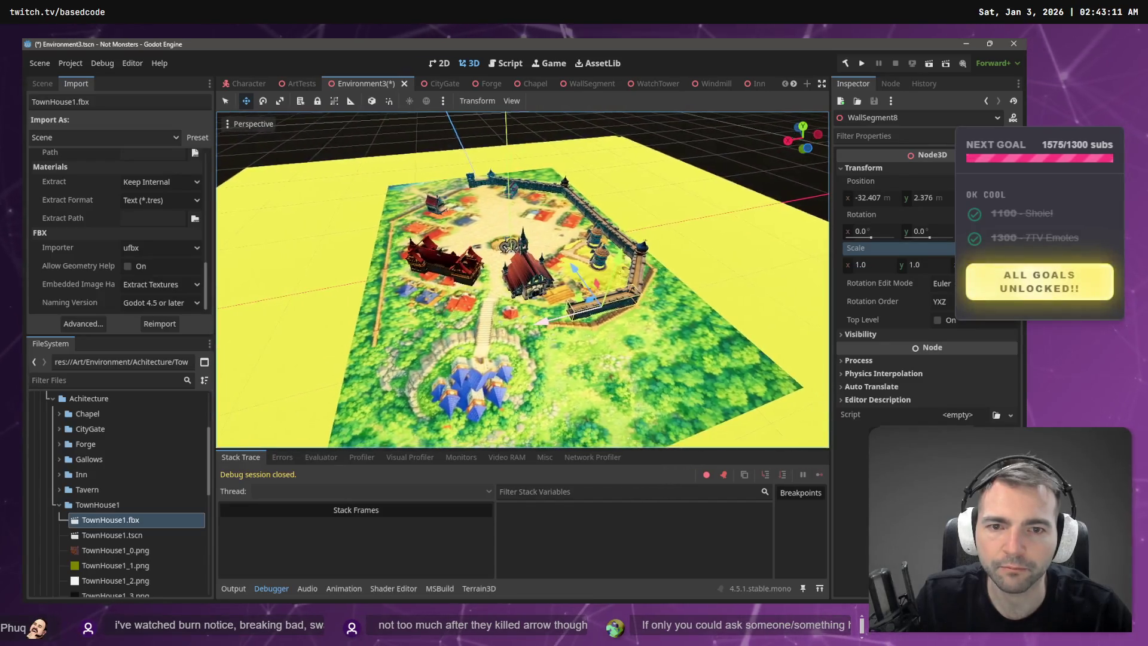
{"action": "scroll", "coordinate": [548, 230], "scroll_direction": "up", "scroll_amount": 5}
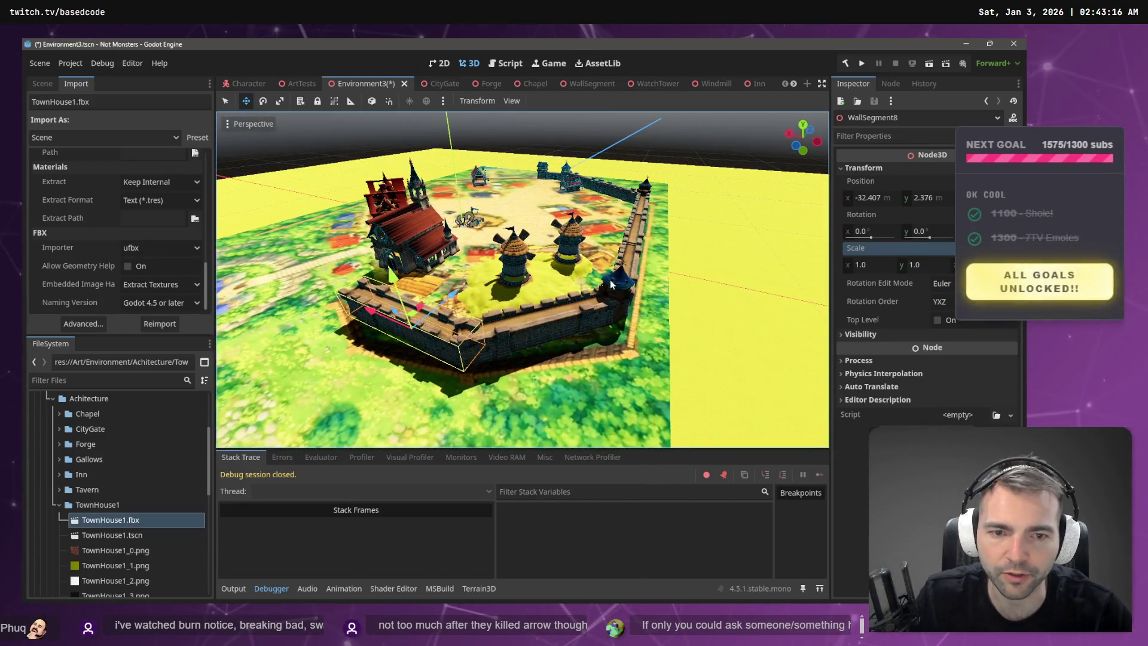
- Select WatchTower3 and drag it to the wall's opposite corner
{"action": "left_click", "coordinate": [618, 291]}
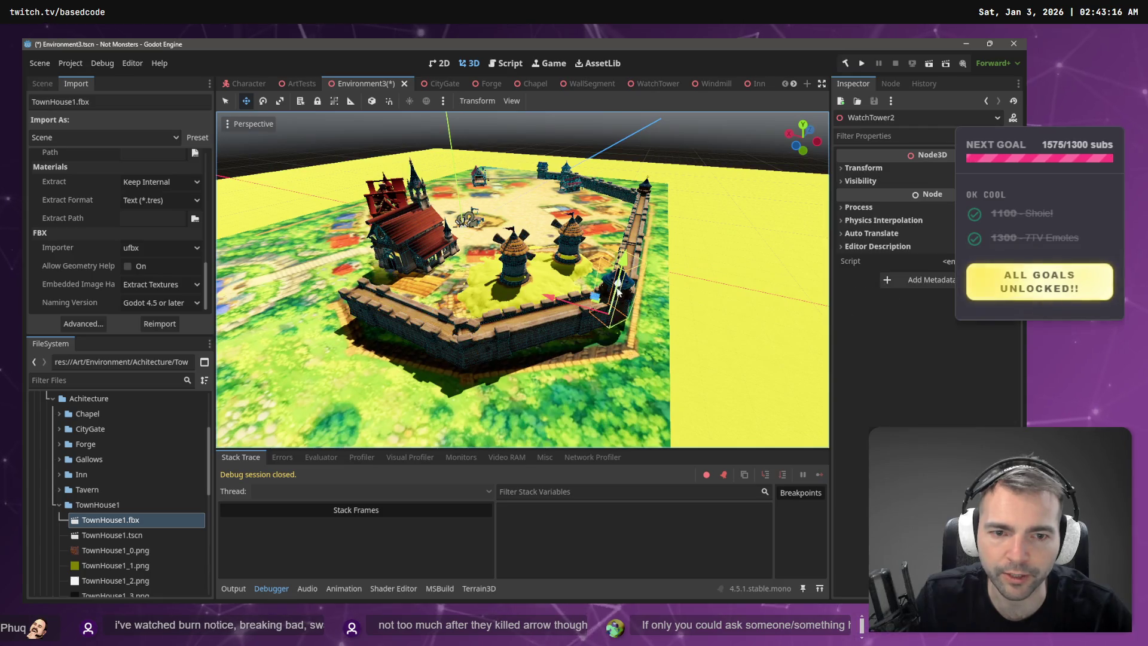
{"action": "left_click", "coordinate": [590, 321]}
{"action": "left_click", "coordinate": [536, 225]}
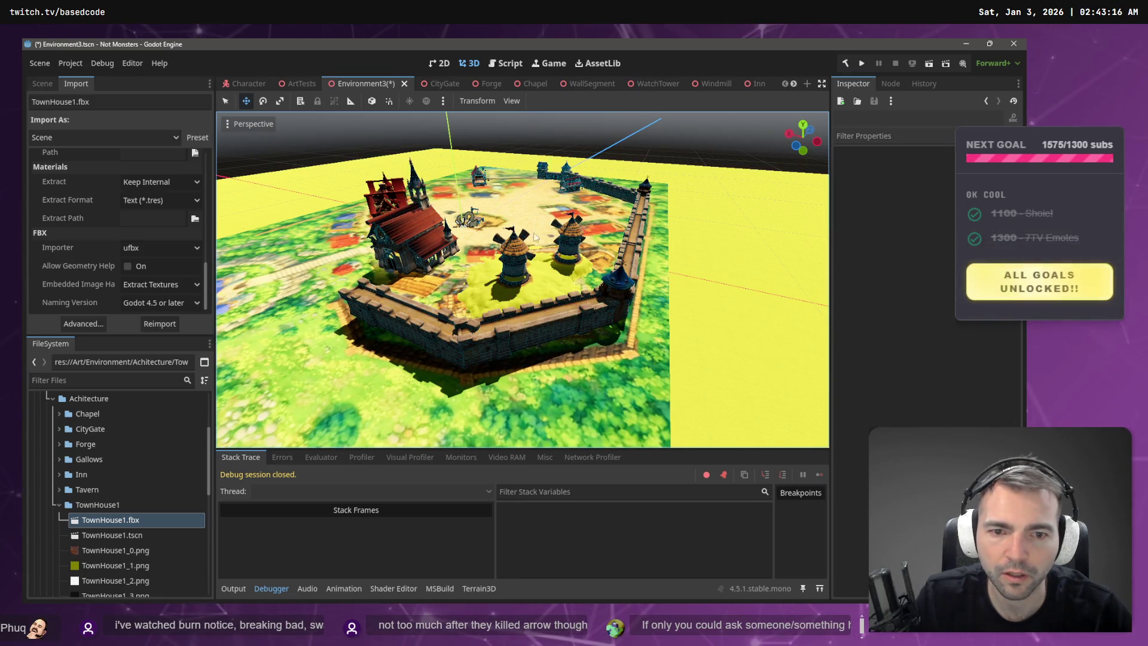
{"action": "left_click", "coordinate": [619, 293]}
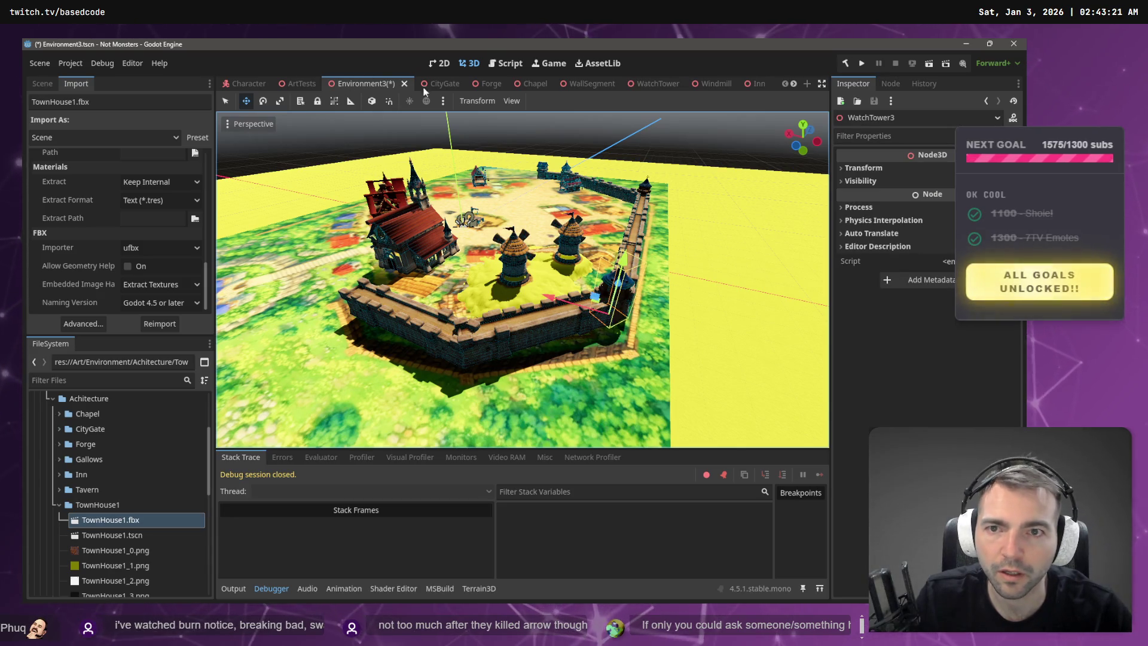
{"action": "left_click_drag", "start_coordinate": [661, 270], "coordinate": [610, 328]}
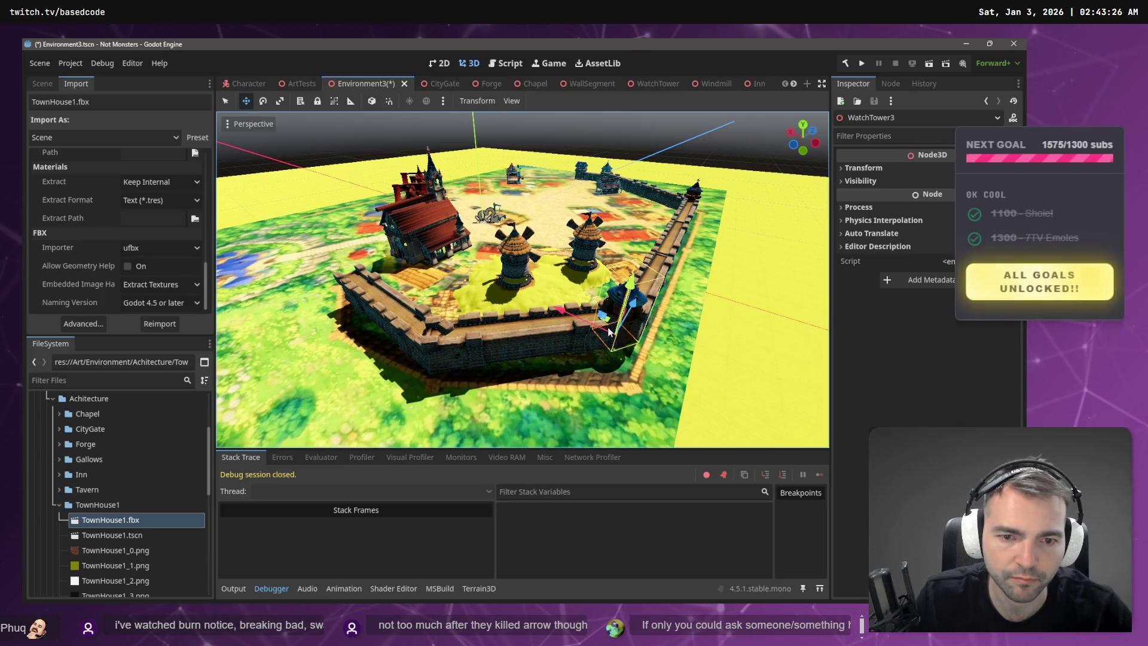
{"action": "mouse_move", "coordinate": [578, 329]}
{"action": "left_mouse_down"}
{"action": "mouse_move", "coordinate": [438, 356]}
{"action": "mouse_move", "coordinate": [517, 307]}
{"action": "left_mouse_up"}
{"action": "scroll", "coordinate": [439, 354], "scroll_direction": "down", "scroll_amount": 5}
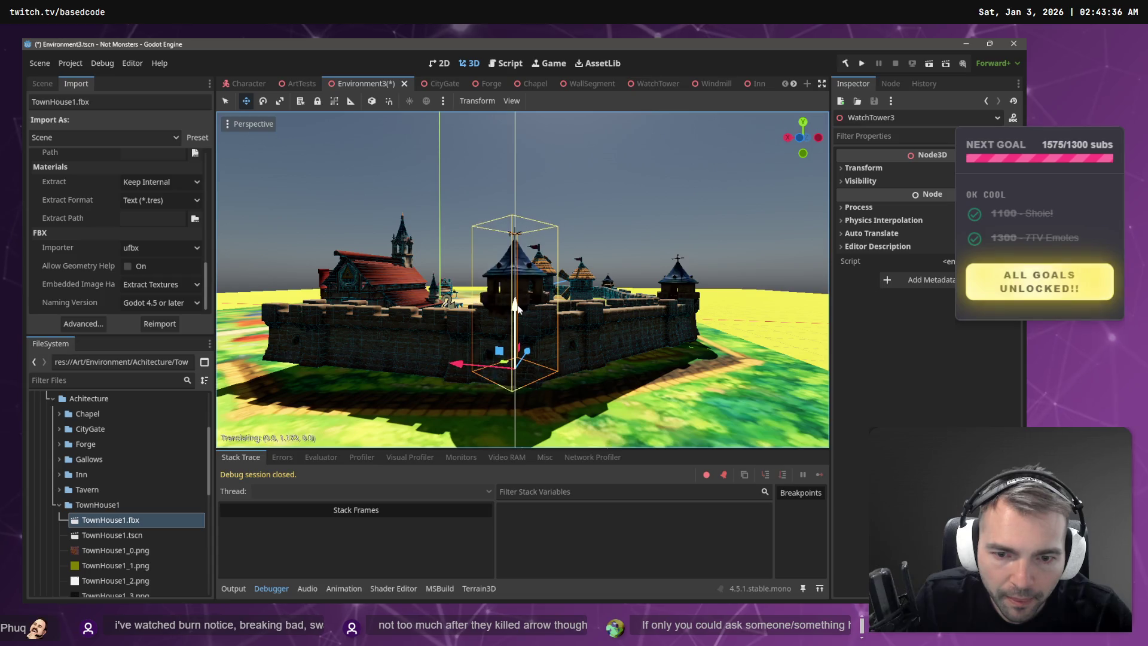
- Slide WallSegment8 along X, turn WatchTower3 about 34 degrees, and nudge it on X
{"action": "left_click", "coordinate": [444, 316]}
{"action": "mouse_move", "coordinate": [360, 363]}
{"action": "left_mouse_down"}
{"action": "mouse_move", "coordinate": [347, 358]}
{"action": "mouse_move", "coordinate": [430, 345]}
{"action": "left_mouse_up"}
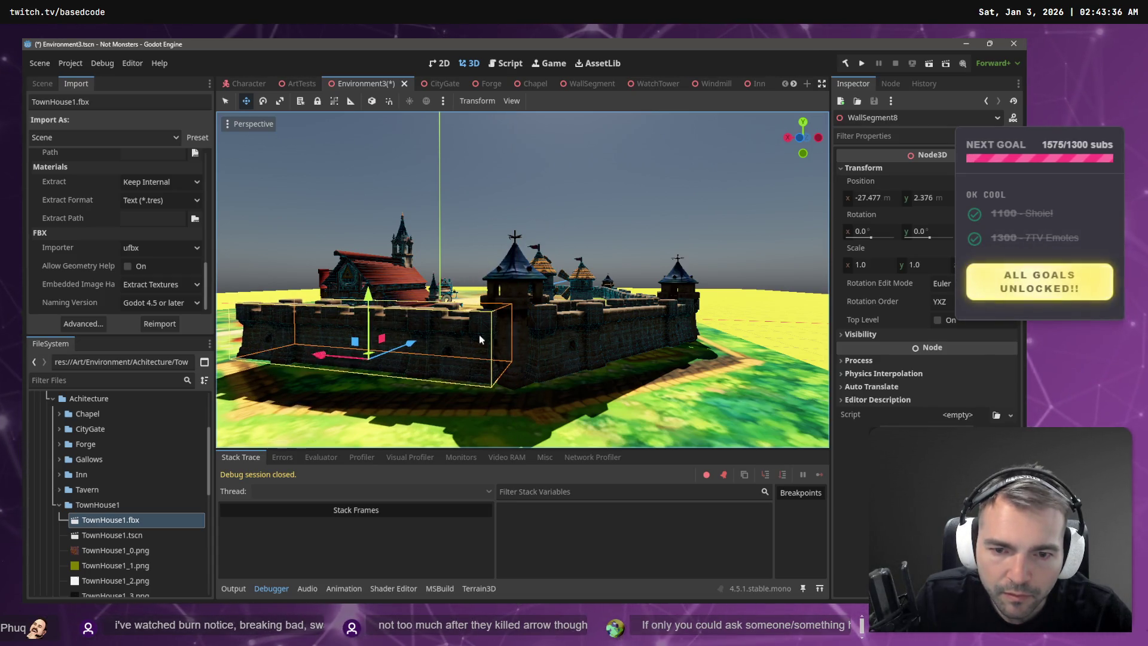
{"action": "left_click", "coordinate": [520, 325]}
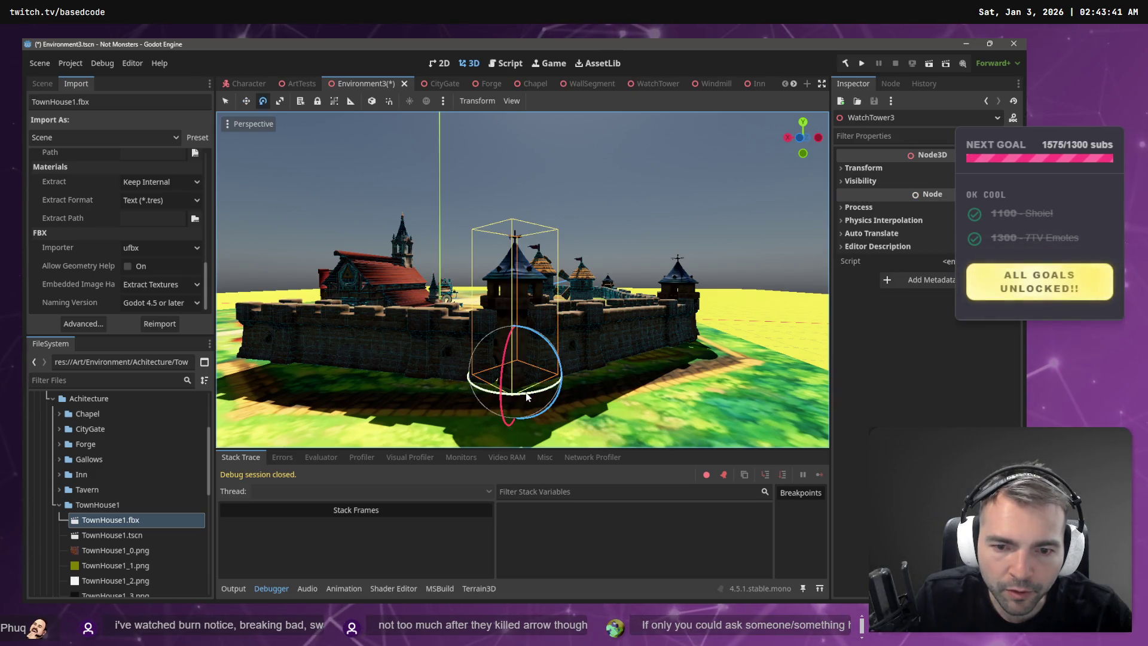
{"action": "left_click_drag", "start_coordinate": [526, 397], "coordinate": [504, 394]}
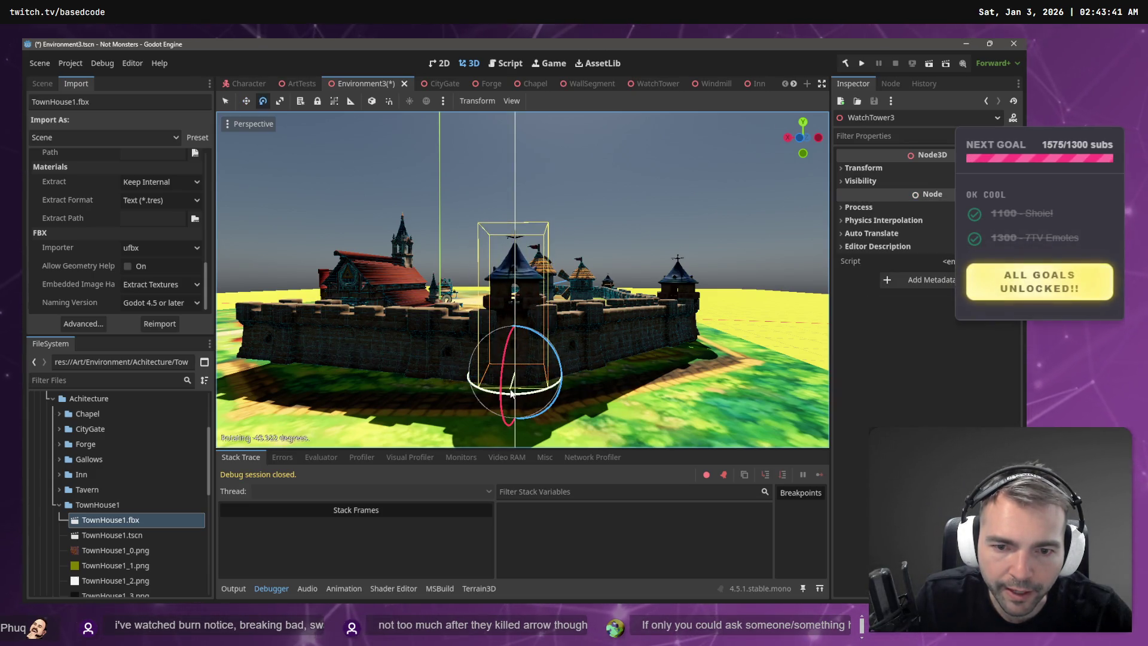
{"action": "mouse_move", "coordinate": [460, 367]}
{"action": "left_mouse_down"}
{"action": "mouse_move", "coordinate": [522, 379]}
{"action": "mouse_move", "coordinate": [546, 362]}
{"action": "left_mouse_up"}
- Check the castle wall from an overview and close up, then save the scene
{"action": "left_click", "coordinate": [610, 155]}
{"action": "left_click_drag", "start_coordinate": [610, 155], "coordinate": [610, 156]}
{"action": "left_click_drag", "start_coordinate": [592, 202], "coordinate": [592, 202]}
{"action": "left_click", "coordinate": [441, 254]}
{"action": "left_click", "coordinate": [722, 146]}
{"action": "key", "text": "ctrl+s"}
{"action": "left_click_drag", "start_coordinate": [722, 146], "coordinate": [726, 150]}
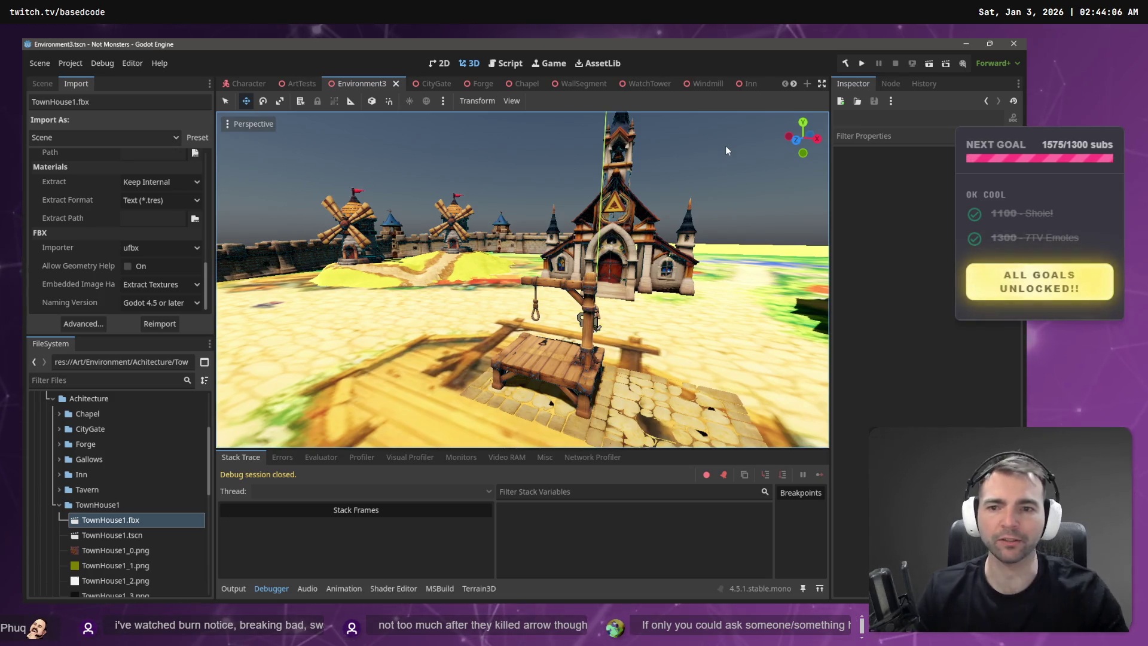
{"action": "left_click_drag", "start_coordinate": [554, 192], "coordinate": [554, 193]}
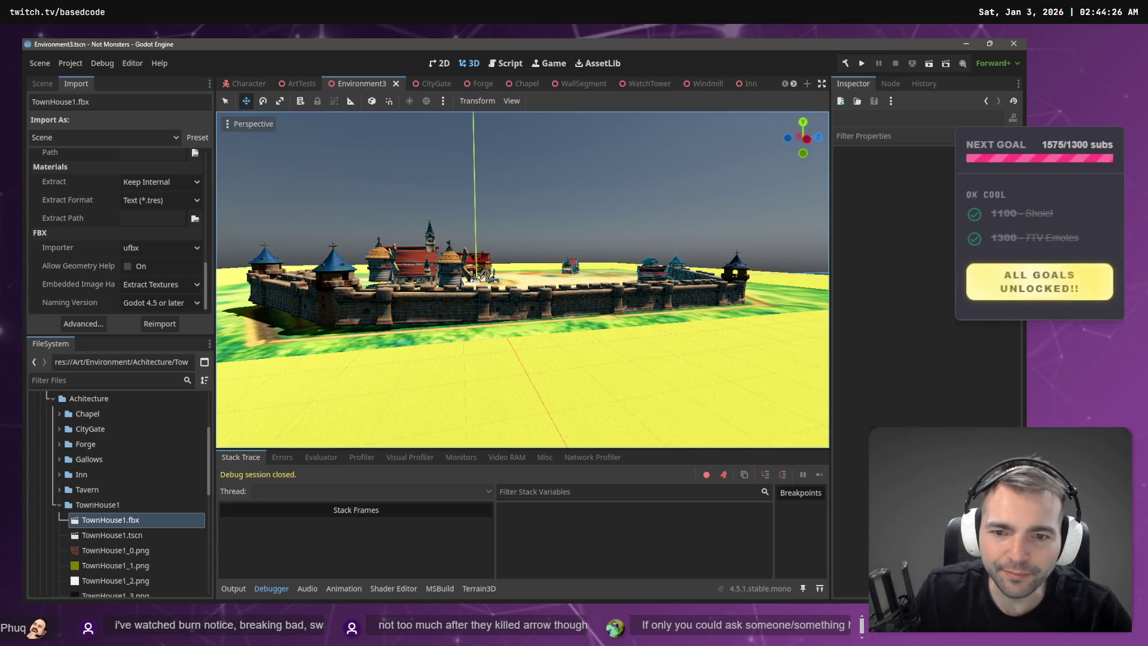
{"action": "key", "text": "w"}
{"action": "key", "text": "w"}
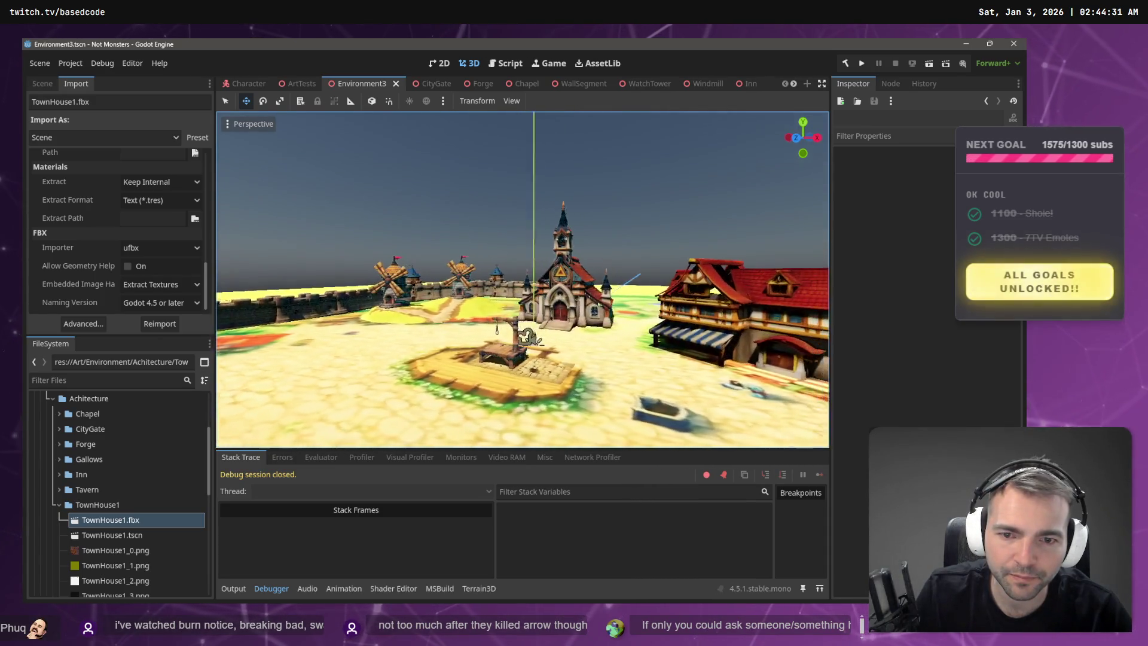
{"action": "key", "text": "w"}
{"action": "key", "text": "w"}
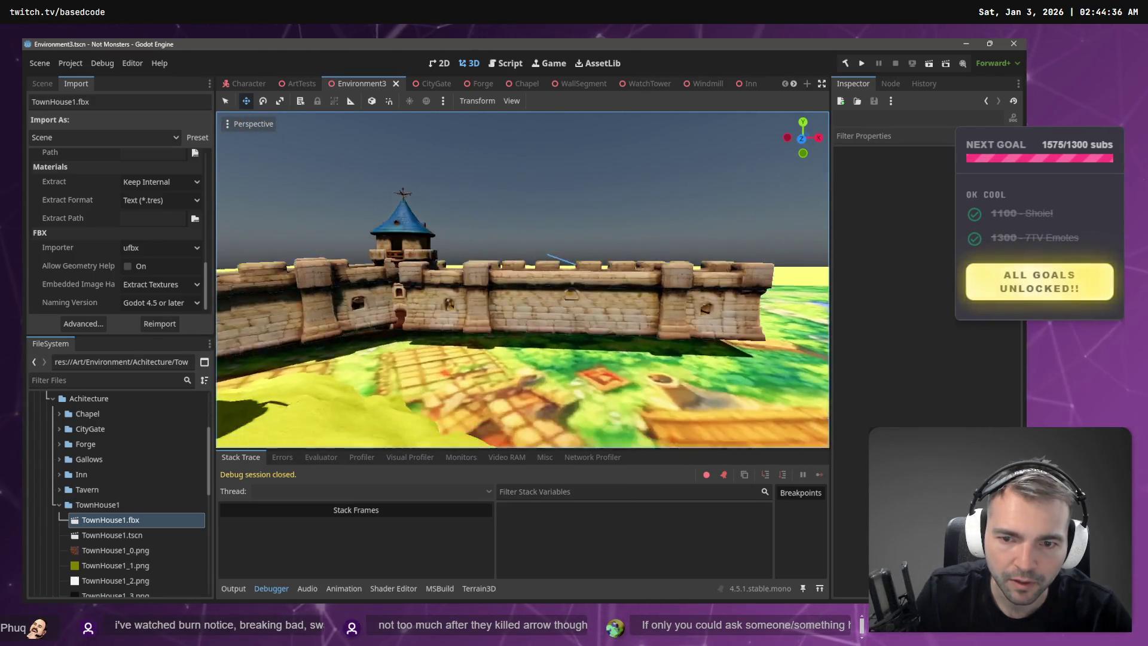
{"action": "key", "text": "w"}
{"action": "left_click", "coordinate": [517, 243]}
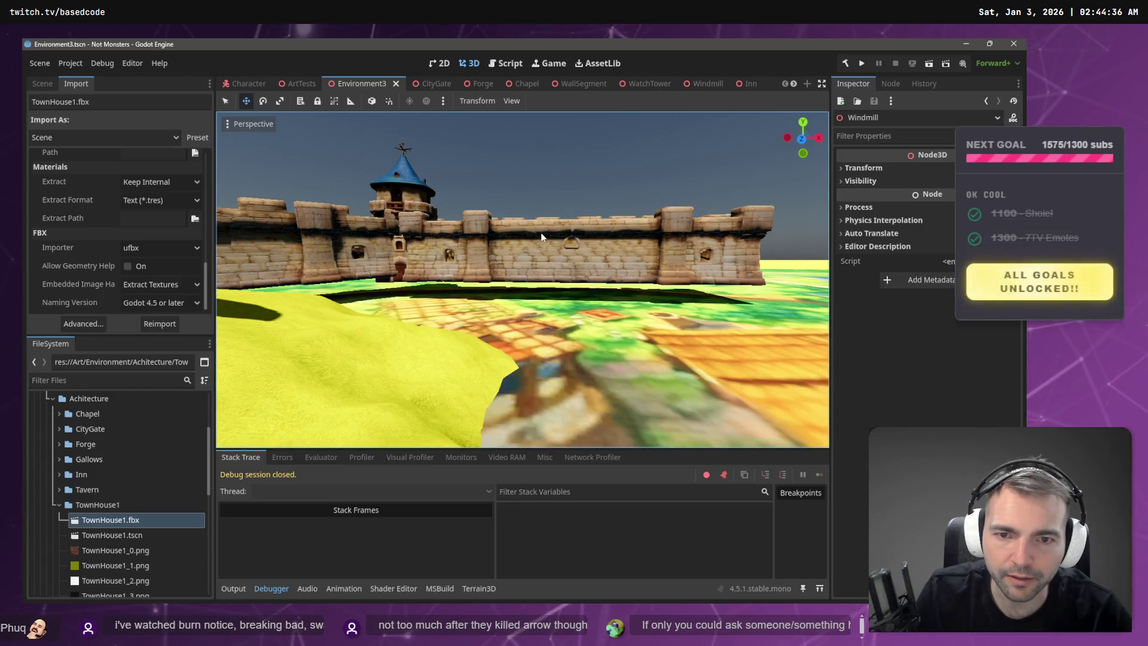
{"action": "left_click", "coordinate": [556, 249]}
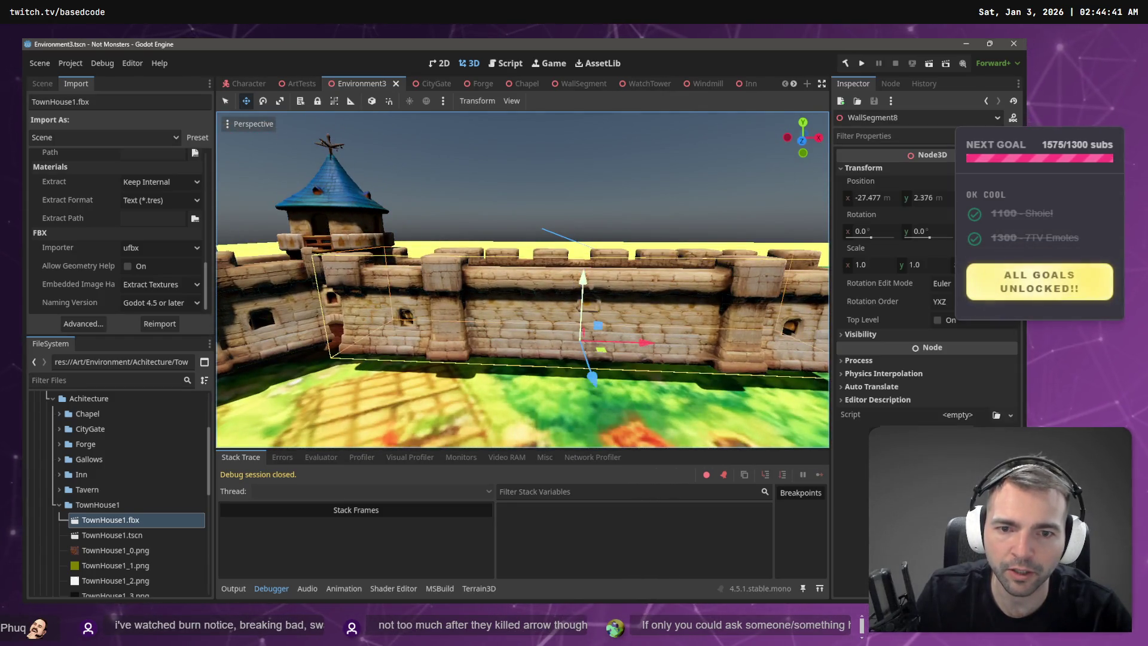
- Adjust WallSegment8's height and X position, then shift WatchTower3 slightly
{"action": "left_click_drag", "start_coordinate": [567, 223], "coordinate": [568, 222]}
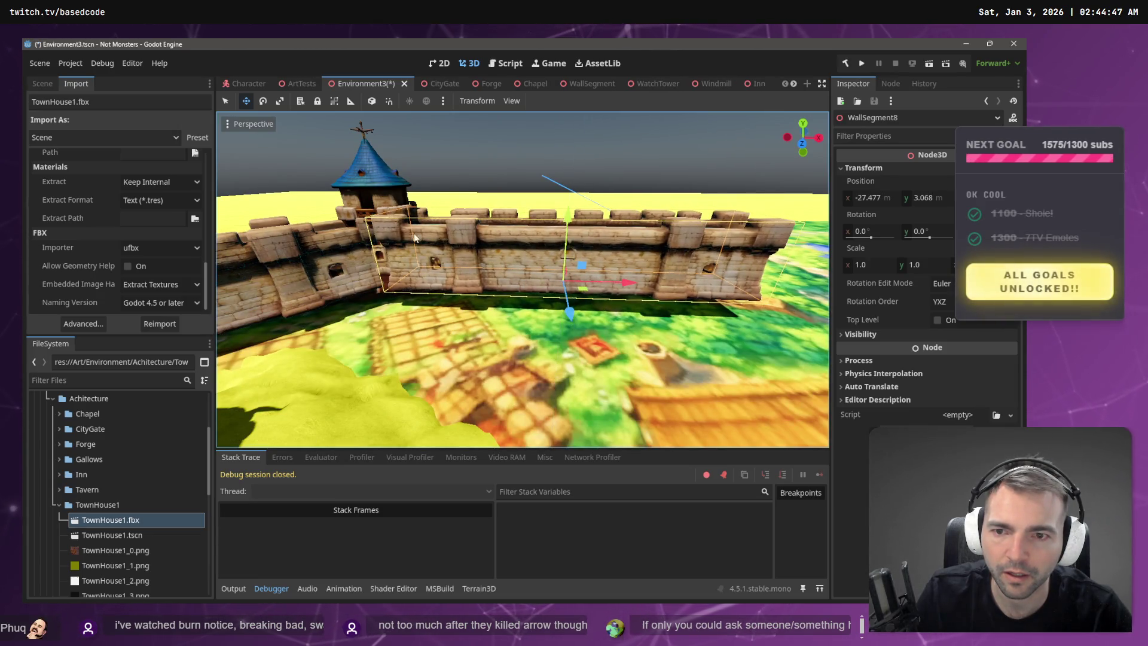
{"action": "key", "text": "w"}
{"action": "left_click_drag", "start_coordinate": [768, 289], "coordinate": [776, 288]}
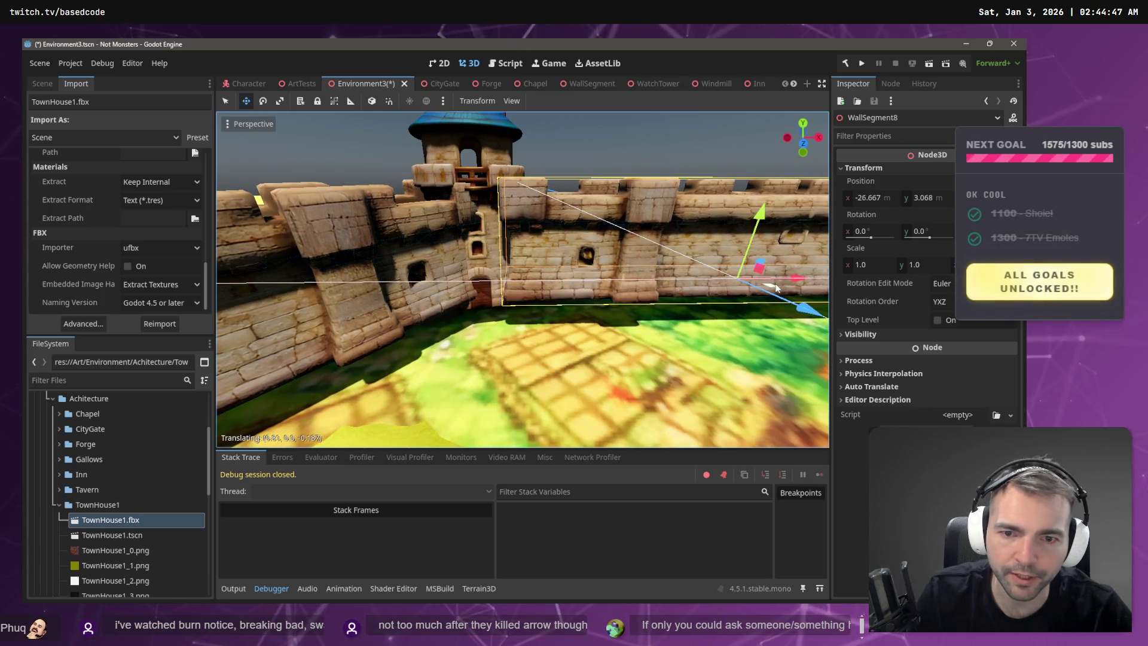
{"action": "left_click", "coordinate": [485, 252]}
{"action": "mouse_move", "coordinate": [494, 299]}
{"action": "left_mouse_down"}
{"action": "mouse_move", "coordinate": [469, 259]}
{"action": "mouse_move", "coordinate": [483, 219]}
{"action": "left_mouse_up"}
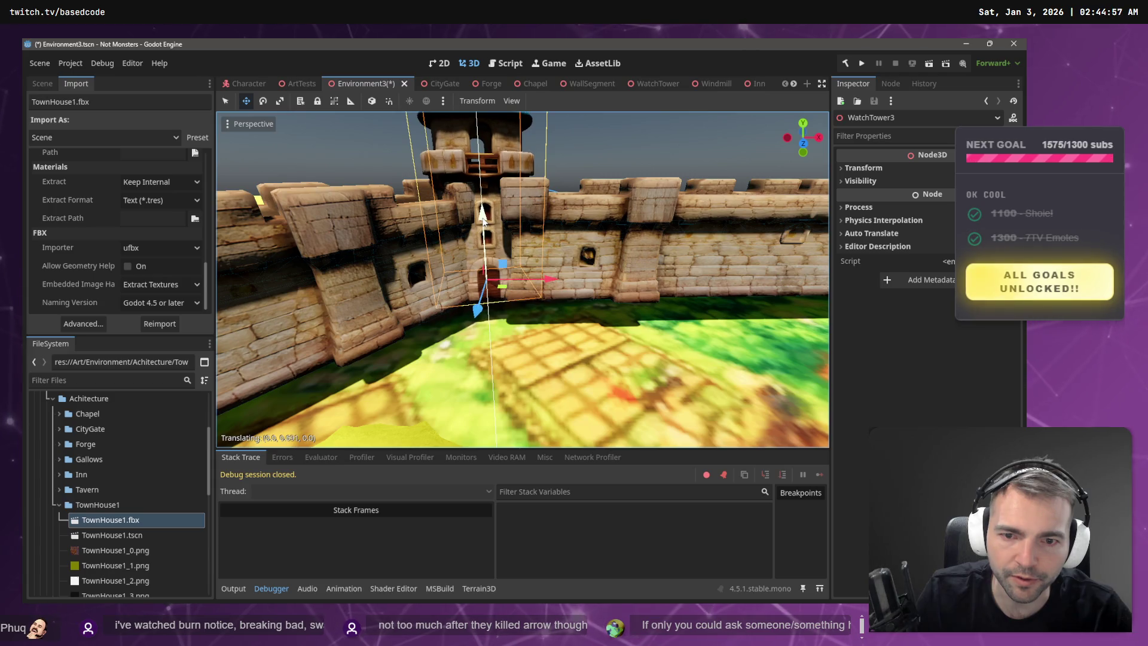
- Push WallSegment8 back on Z and lower it to y 2.787, nudge WatchTower3 on X, then save
{"action": "left_click", "coordinate": [607, 240]}
{"action": "left_click_drag", "start_coordinate": [724, 299], "coordinate": [723, 294]}
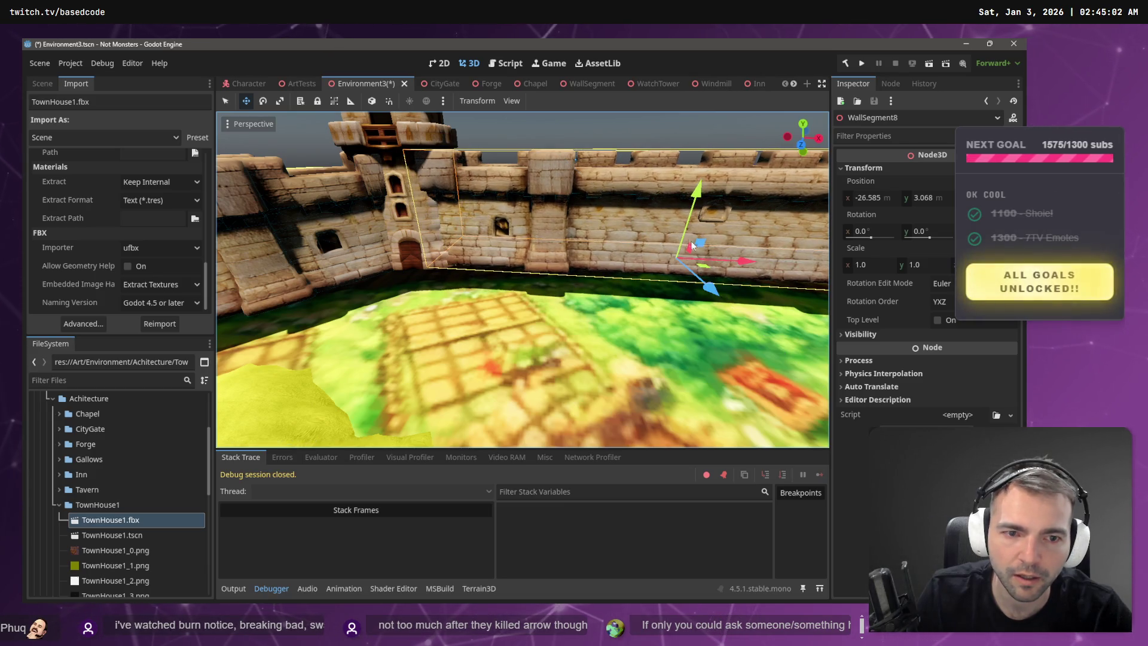
{"action": "left_click_drag", "start_coordinate": [696, 191], "coordinate": [700, 198]}
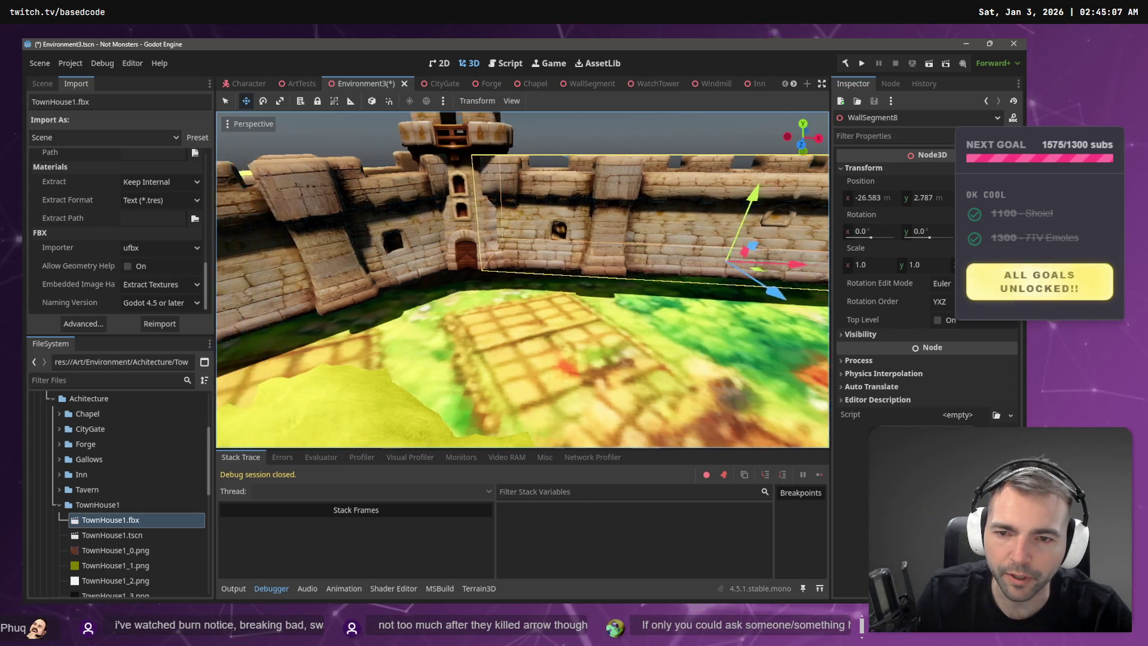
{"action": "left_click", "coordinate": [544, 245]}
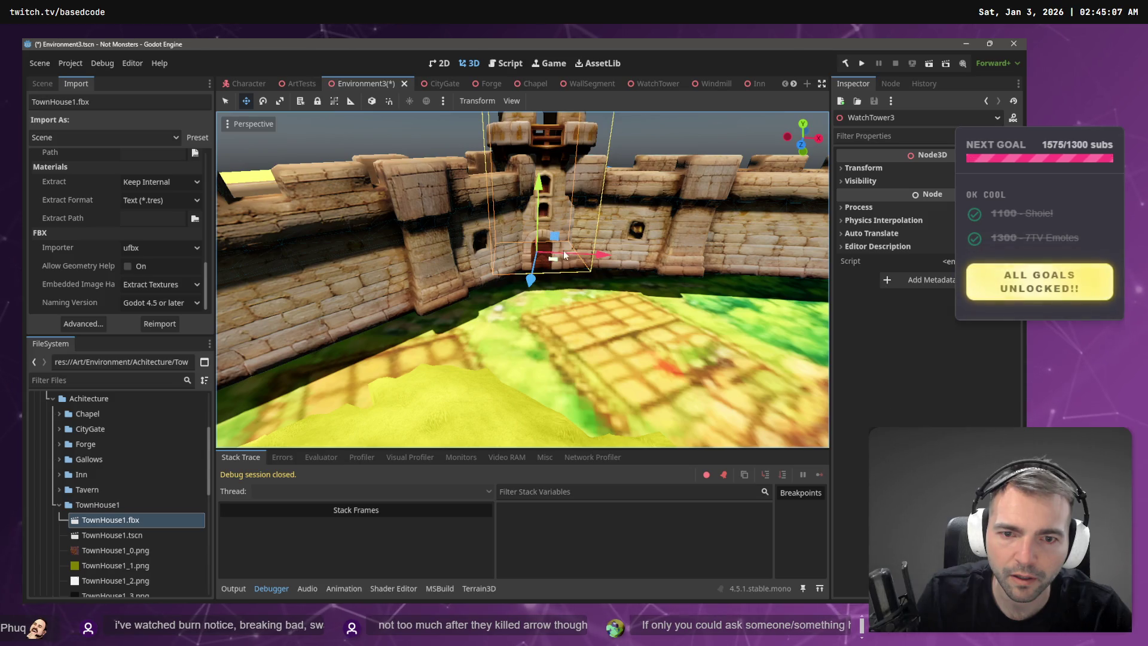
{"action": "left_click", "coordinate": [581, 253]}
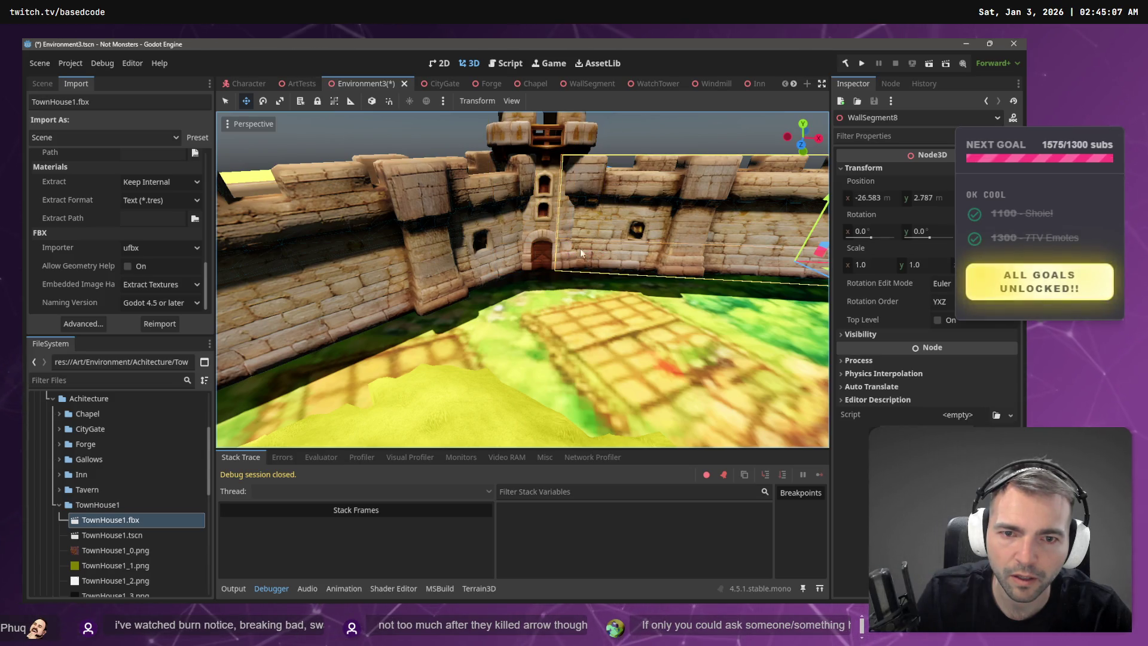
{"action": "left_click", "coordinate": [538, 139]}
{"action": "left_click_drag", "start_coordinate": [598, 260], "coordinate": [563, 273]}
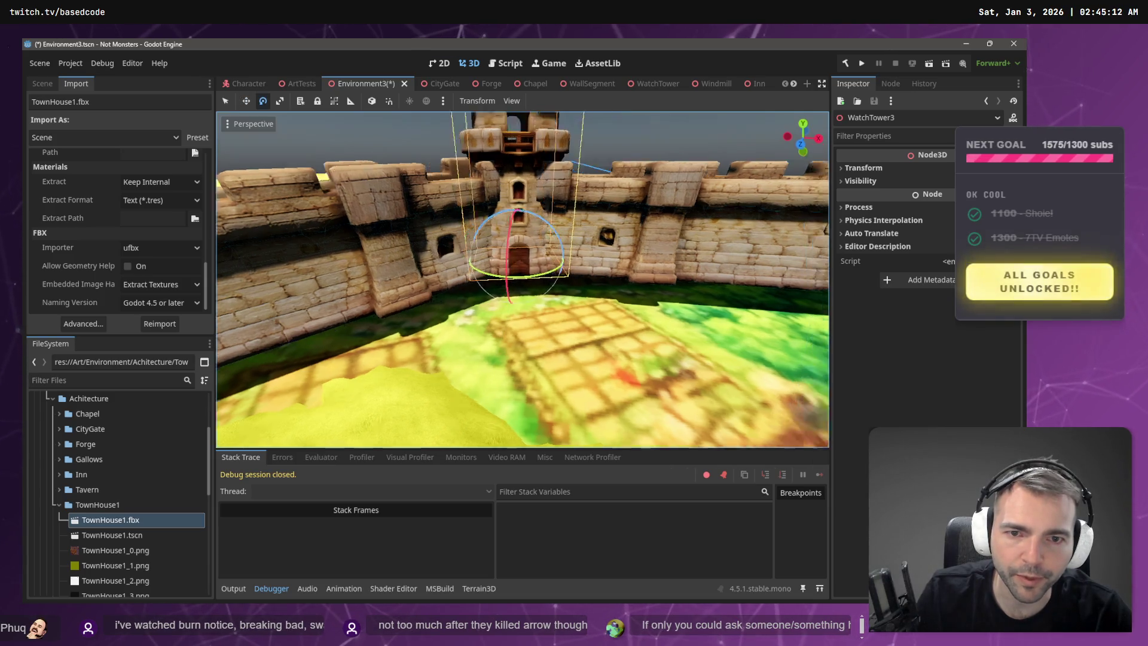
{"action": "left_click", "coordinate": [586, 132]}
{"action": "key", "text": "ctrl+s"}
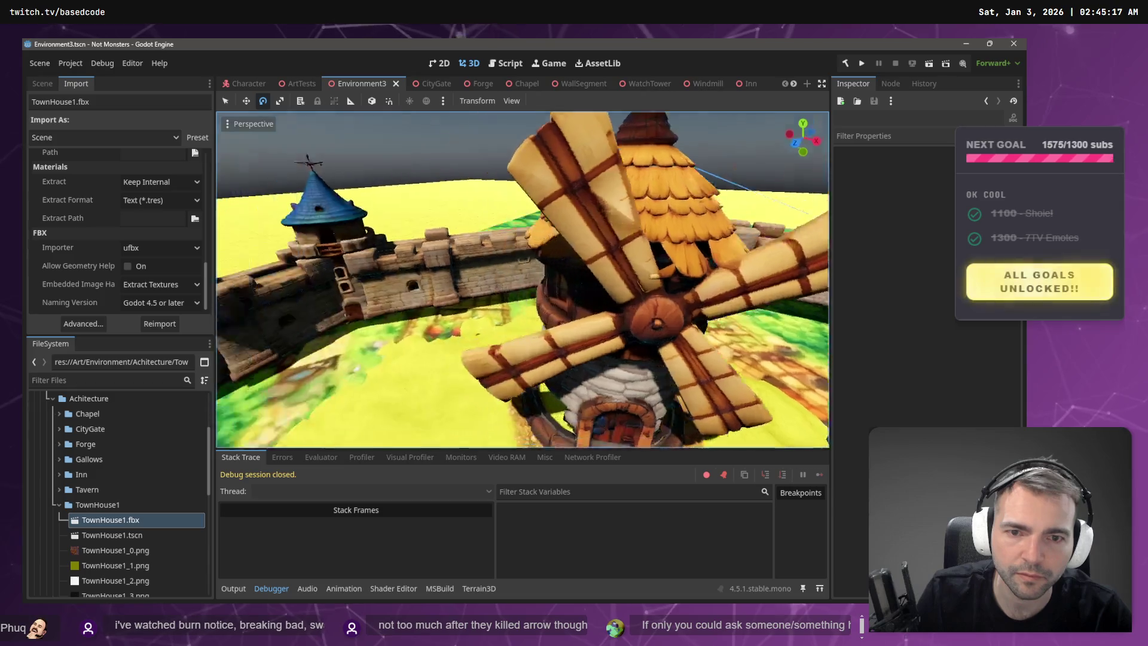
- Move the gate watch tower along Z and shift WallSegment7 sideways to line up
{"action": "key", "text": "w"}
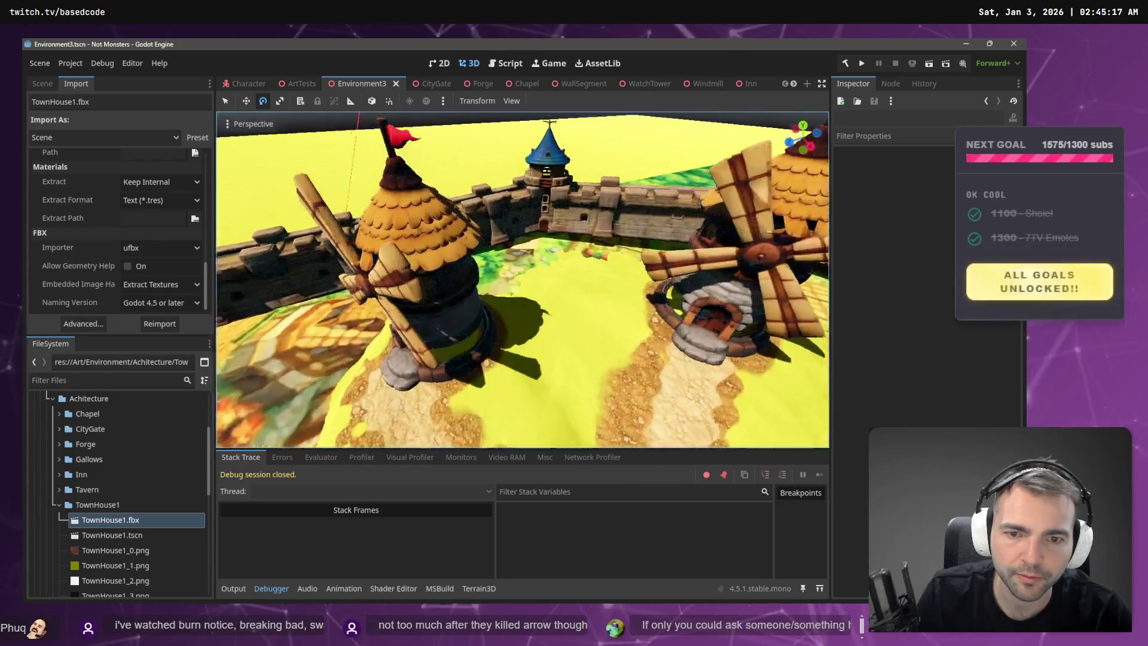
{"action": "left_click", "coordinate": [565, 179]}
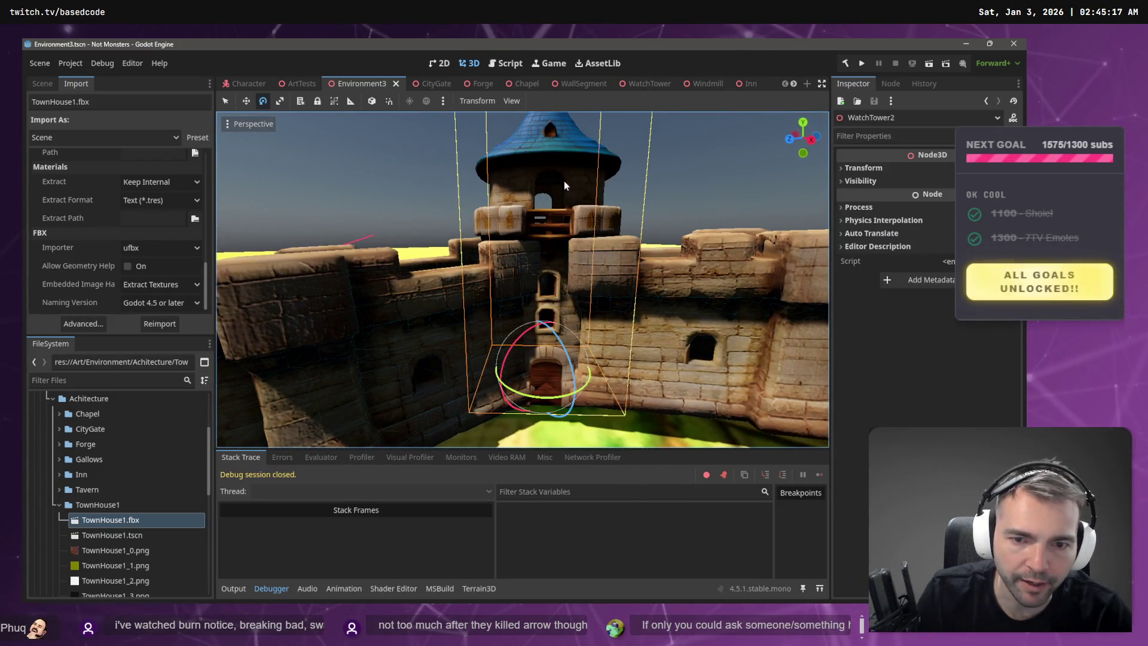
{"action": "left_click_drag", "start_coordinate": [484, 387], "coordinate": [552, 383]}
{"action": "left_click", "coordinate": [717, 334]}
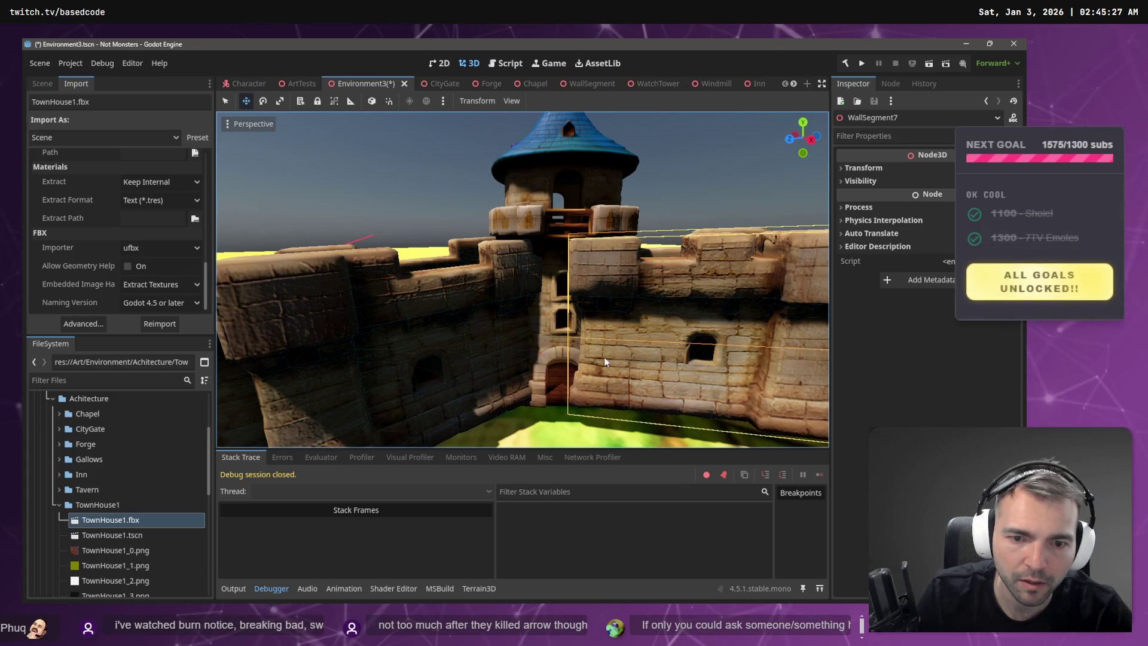
{"action": "scroll", "coordinate": [604, 362], "scroll_direction": "down", "scroll_amount": 6}
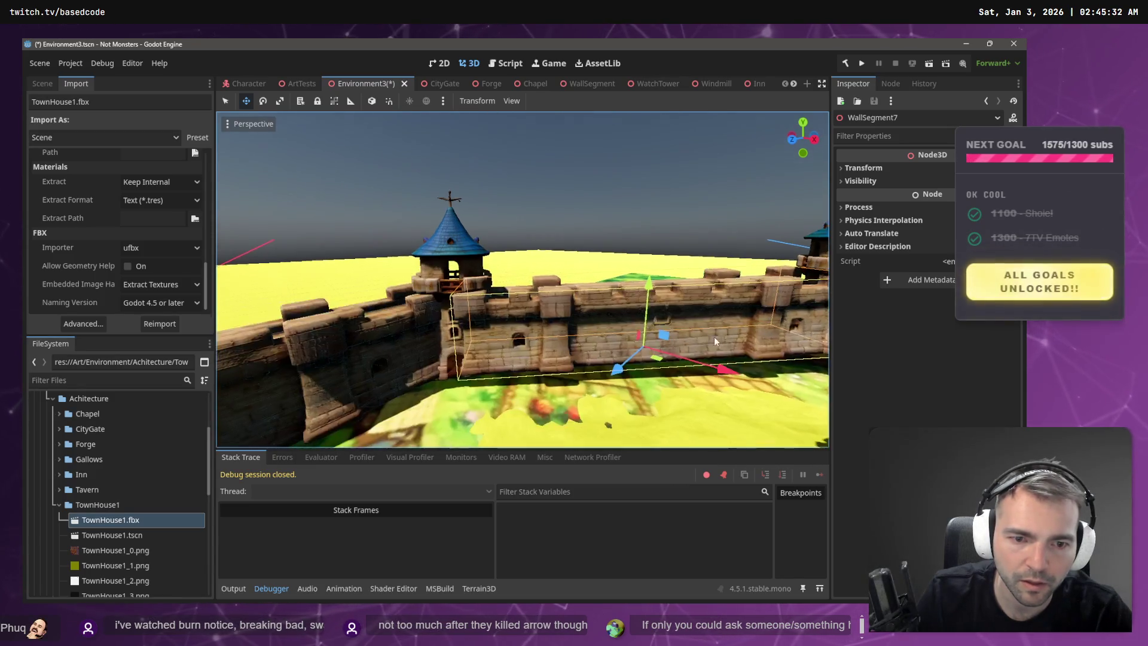
{"action": "left_click_drag", "start_coordinate": [662, 363], "coordinate": [660, 358]}
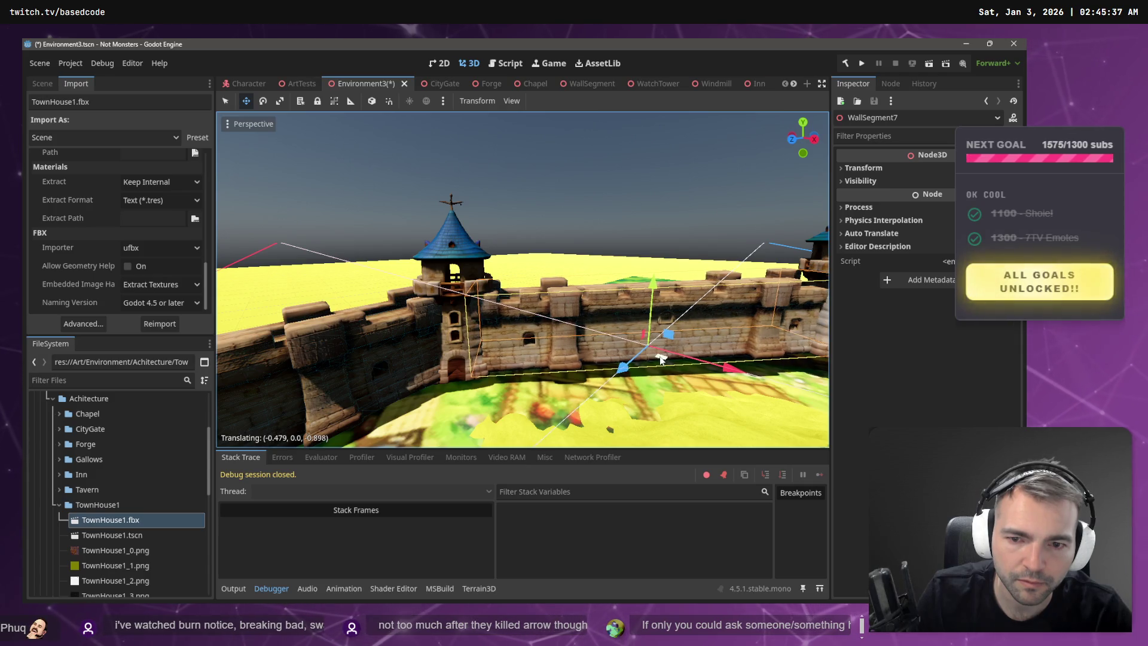
- Alternately nudge WatchTower2 and WallSegment7, adjusting position and height until they meet
{"action": "left_click", "coordinate": [450, 340]}
{"action": "left_click_drag", "start_coordinate": [452, 378], "coordinate": [456, 378]}
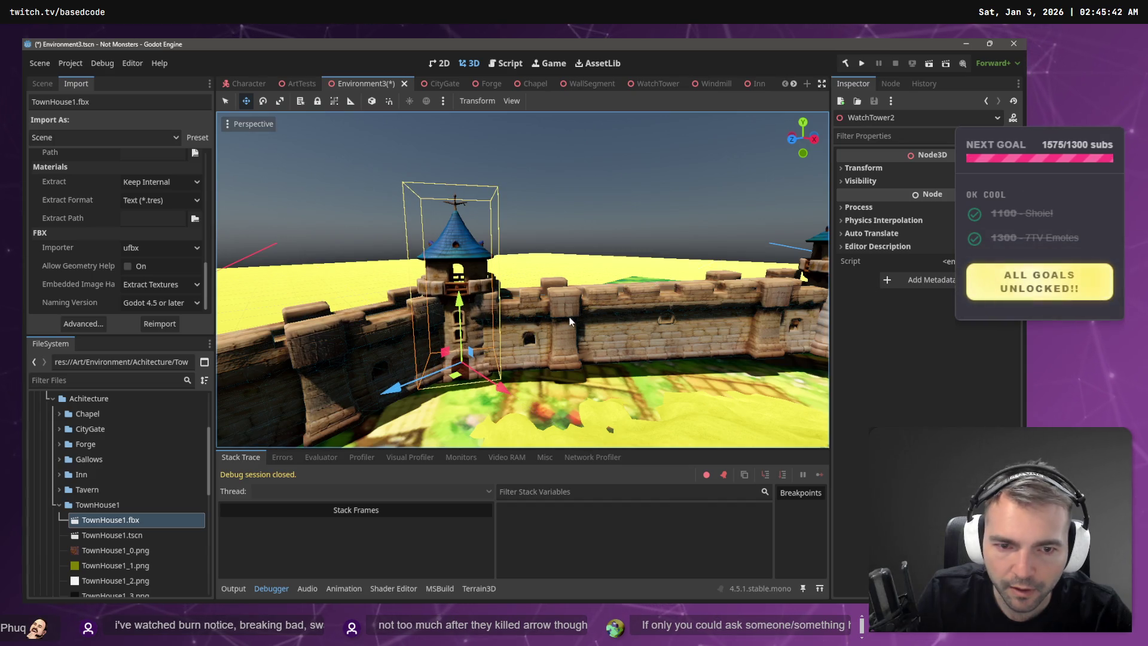
{"action": "left_click", "coordinate": [653, 344]}
{"action": "left_click_drag", "start_coordinate": [660, 358], "coordinate": [666, 362]}
{"action": "left_click_drag", "start_coordinate": [658, 286], "coordinate": [661, 288]}
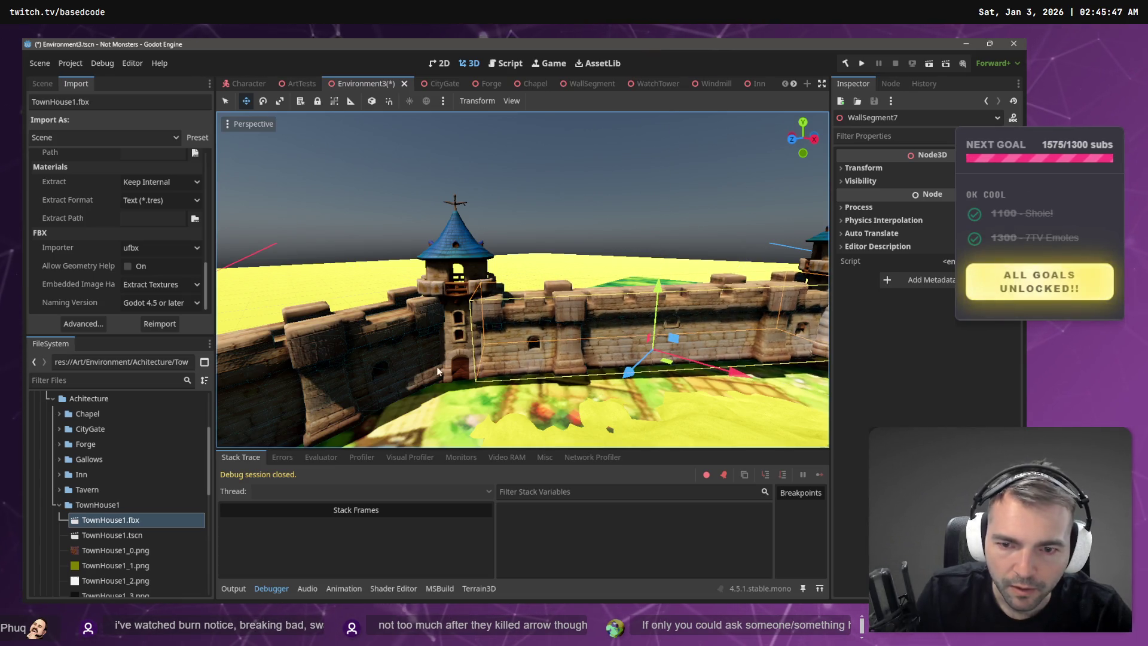
{"action": "left_click", "coordinate": [452, 341]}
{"action": "left_click_drag", "start_coordinate": [459, 301], "coordinate": [463, 296]}
{"action": "left_click", "coordinate": [556, 317]}
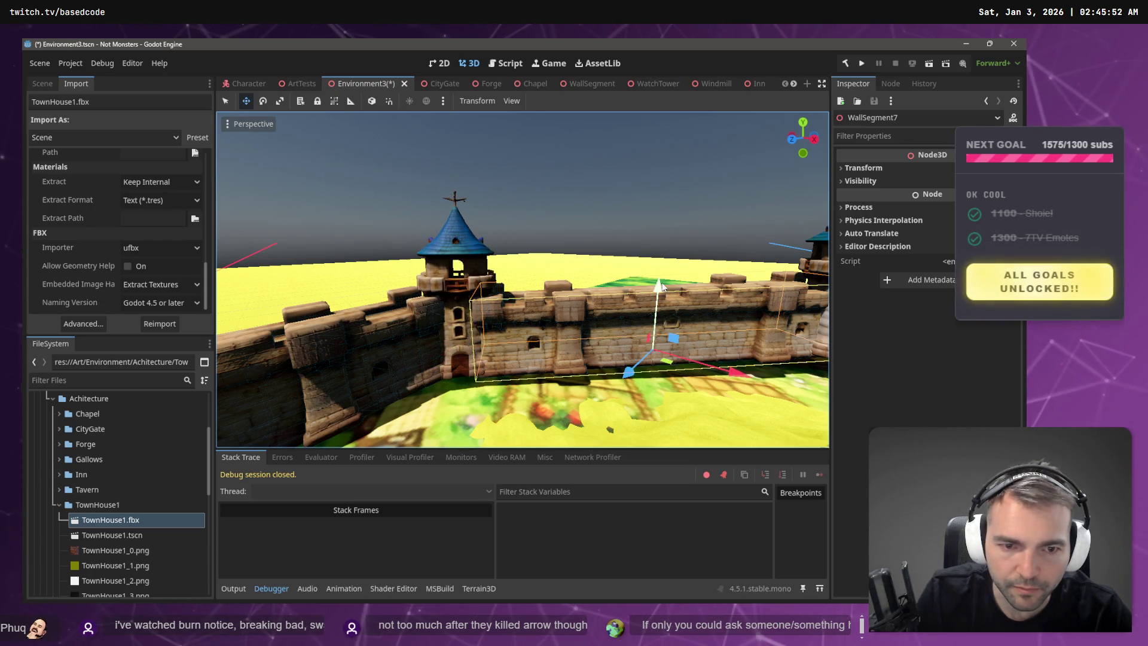
{"action": "left_click_drag", "start_coordinate": [659, 290], "coordinate": [659, 286]}
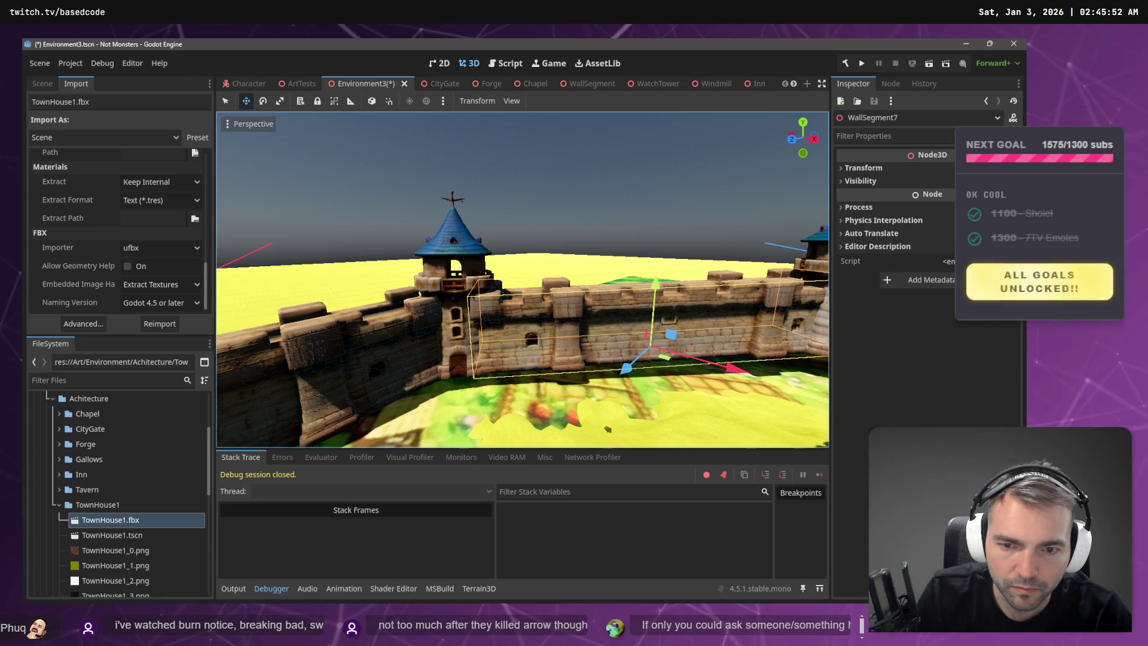
- Nudge WatchTower3 into line and slide WallSegment8 along Z and X toward it
{"action": "key", "text": "s"}
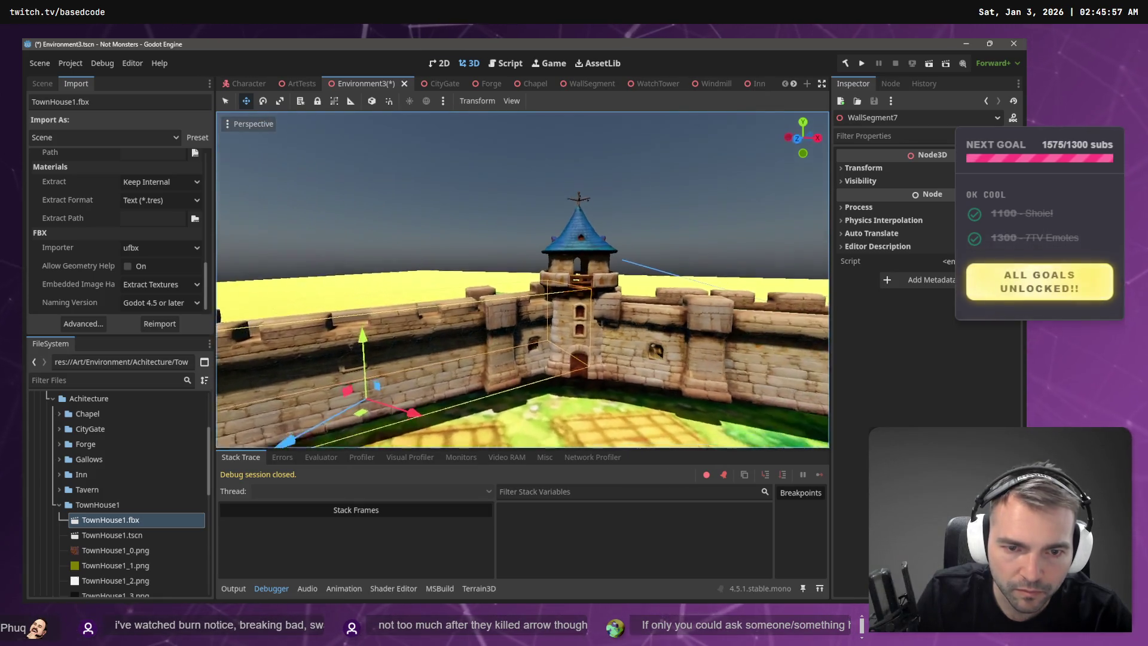
{"action": "left_click", "coordinate": [531, 293]}
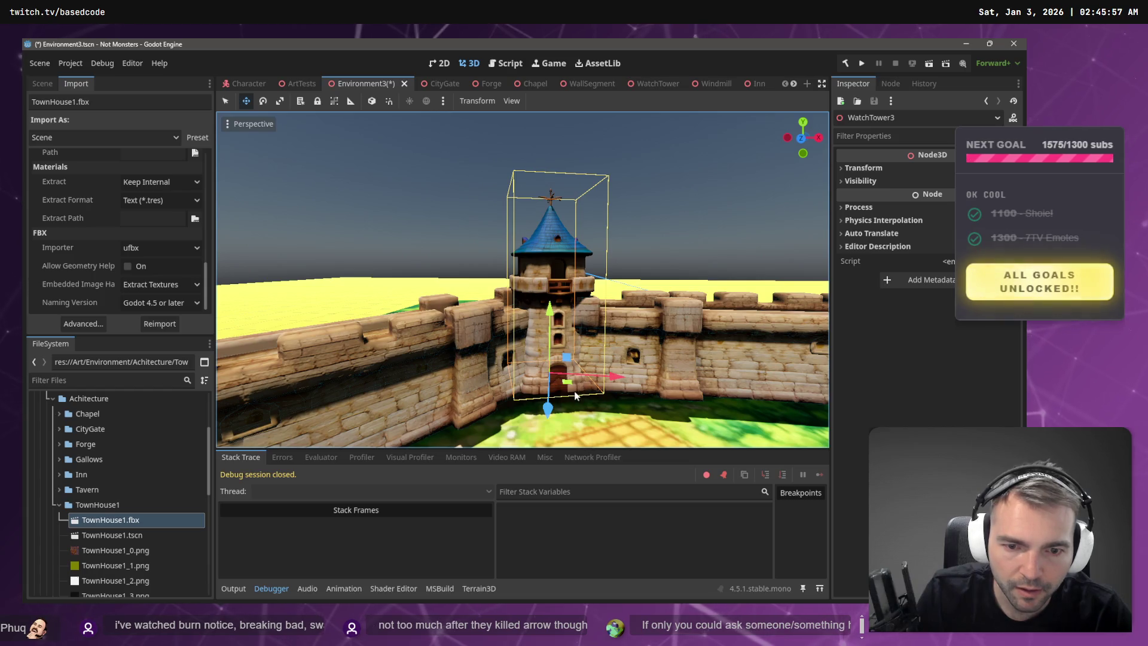
{"action": "left_click_drag", "start_coordinate": [569, 383], "coordinate": [572, 380]}
{"action": "left_click", "coordinate": [638, 365]}
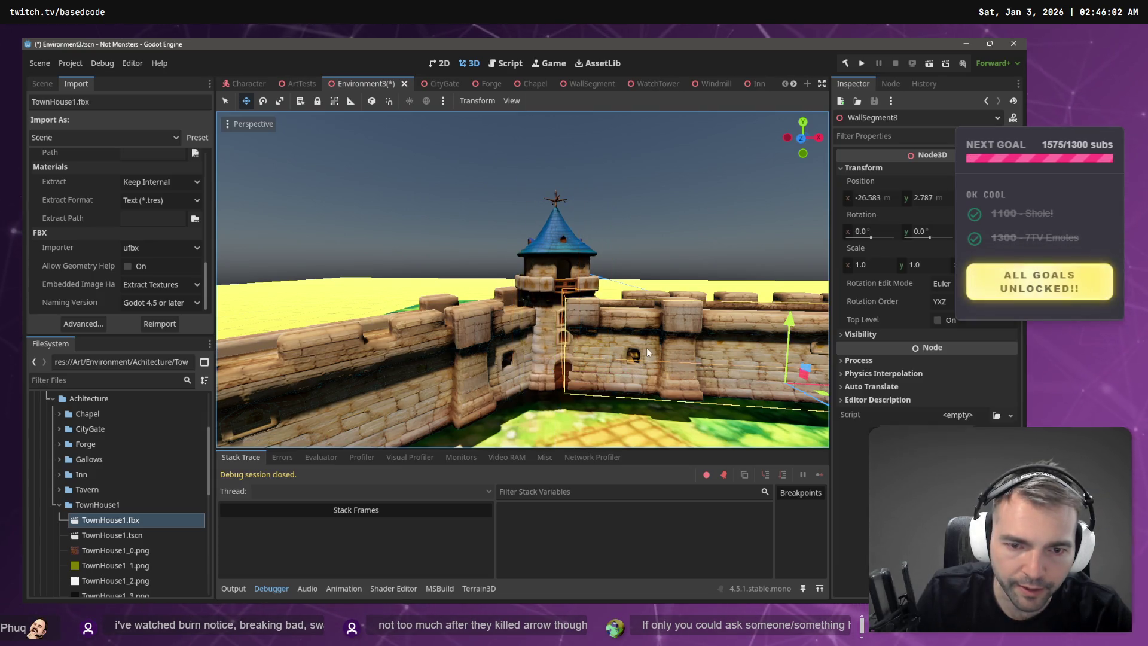
{"action": "key", "text": "f"}
{"action": "left_click_drag", "start_coordinate": [628, 409], "coordinate": [629, 407]}
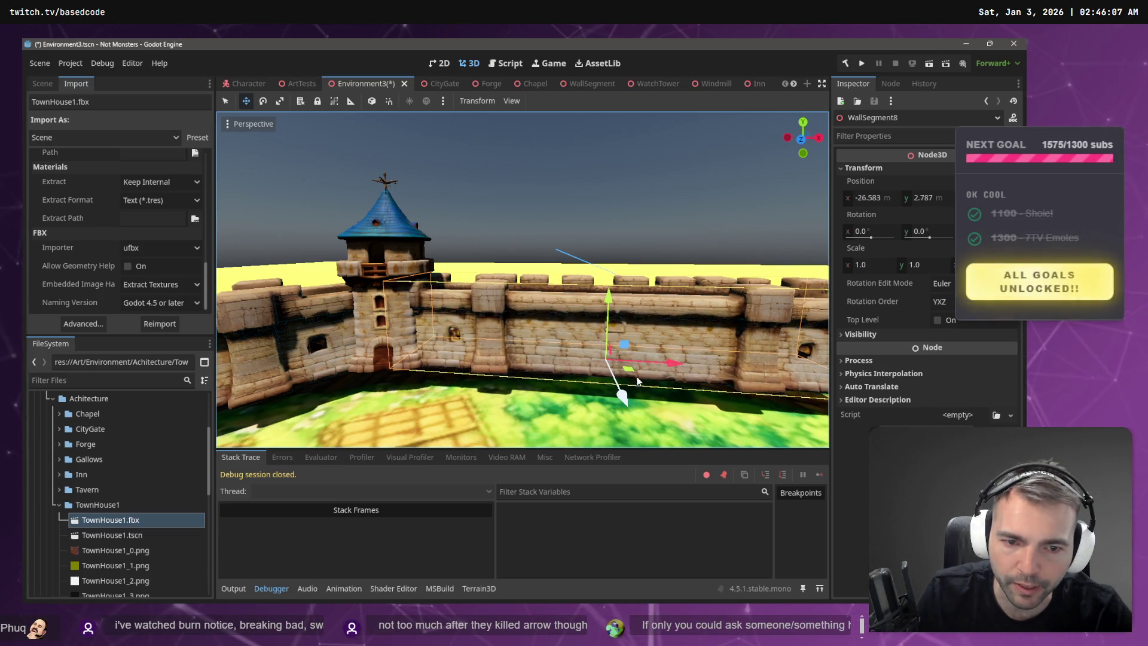
{"action": "left_click_drag", "start_coordinate": [665, 364], "coordinate": [659, 362]}
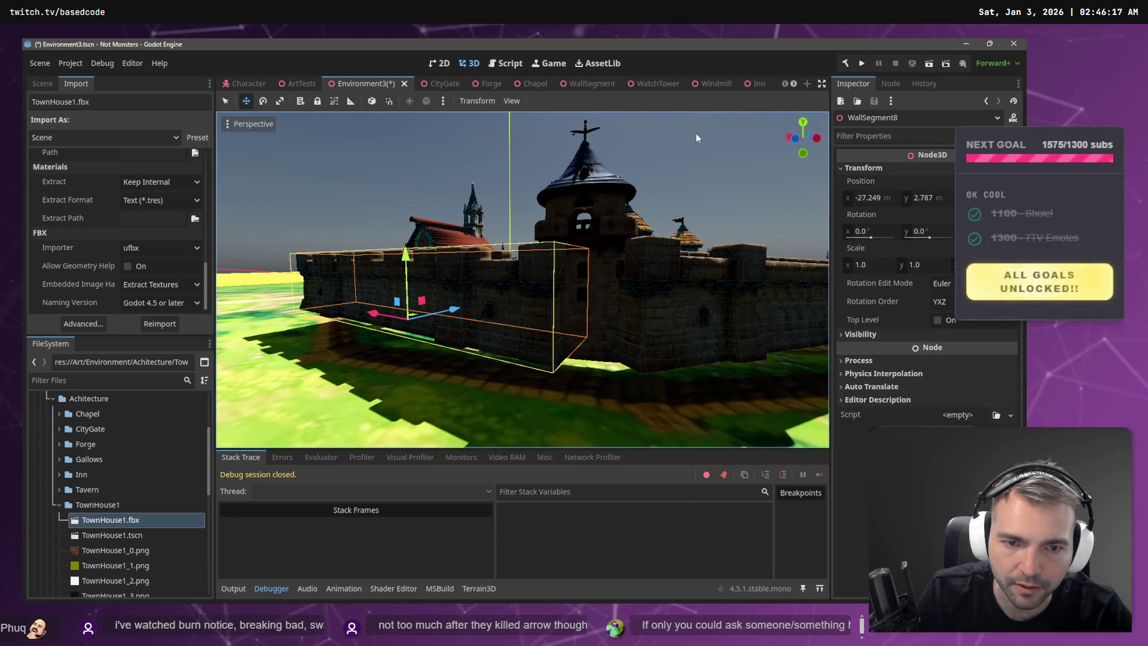
- Inspect WatchTower3 from low angles, nudge it to meet the wall, and close WallSegment8's Z gap
{"action": "left_click", "coordinate": [696, 133]}
{"action": "left_click", "coordinate": [589, 297]}
{"action": "key", "text": "f"}
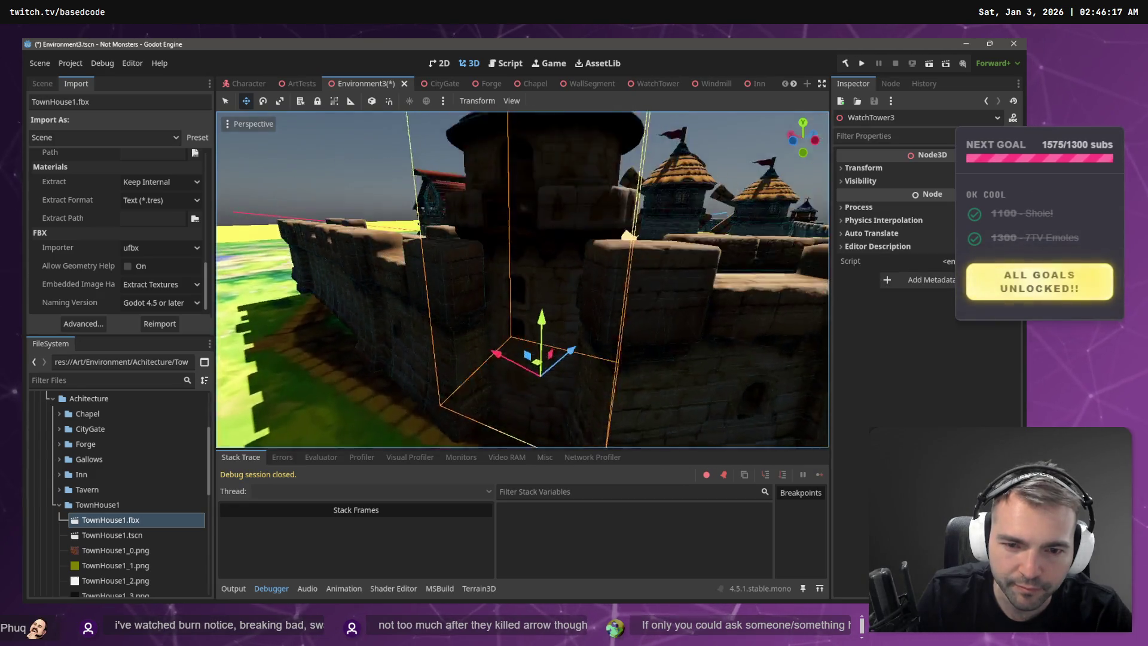
{"action": "left_click_drag", "start_coordinate": [564, 290], "coordinate": [522, 295]}
{"action": "left_click_drag", "start_coordinate": [569, 252], "coordinate": [569, 252]}
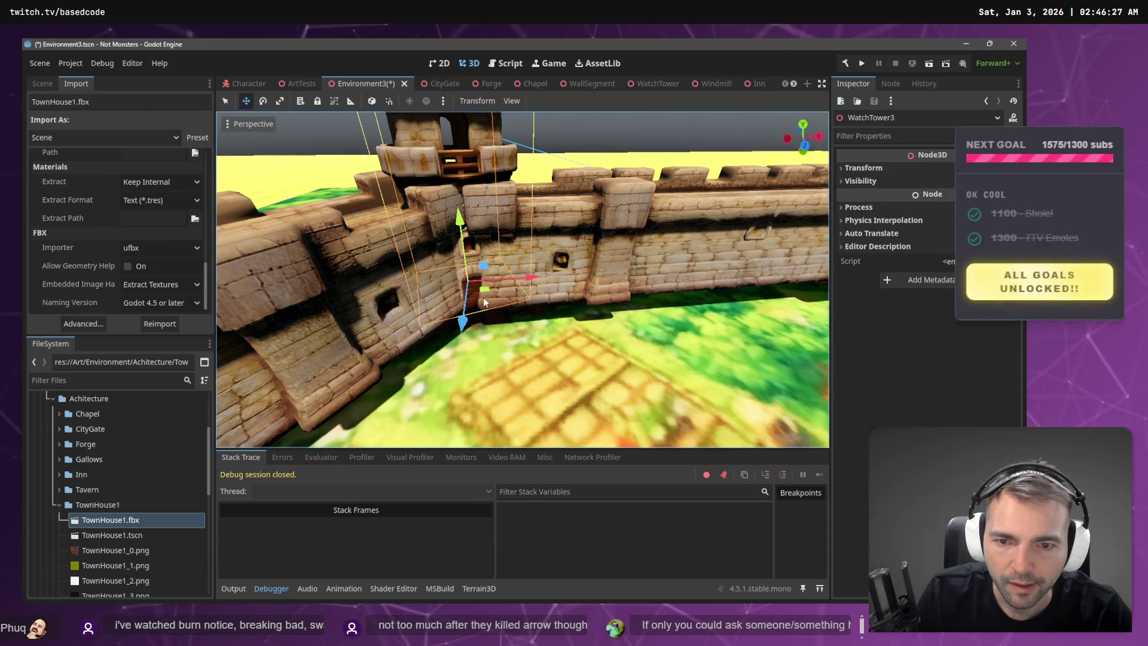
{"action": "left_click_drag", "start_coordinate": [485, 289], "coordinate": [487, 300]}
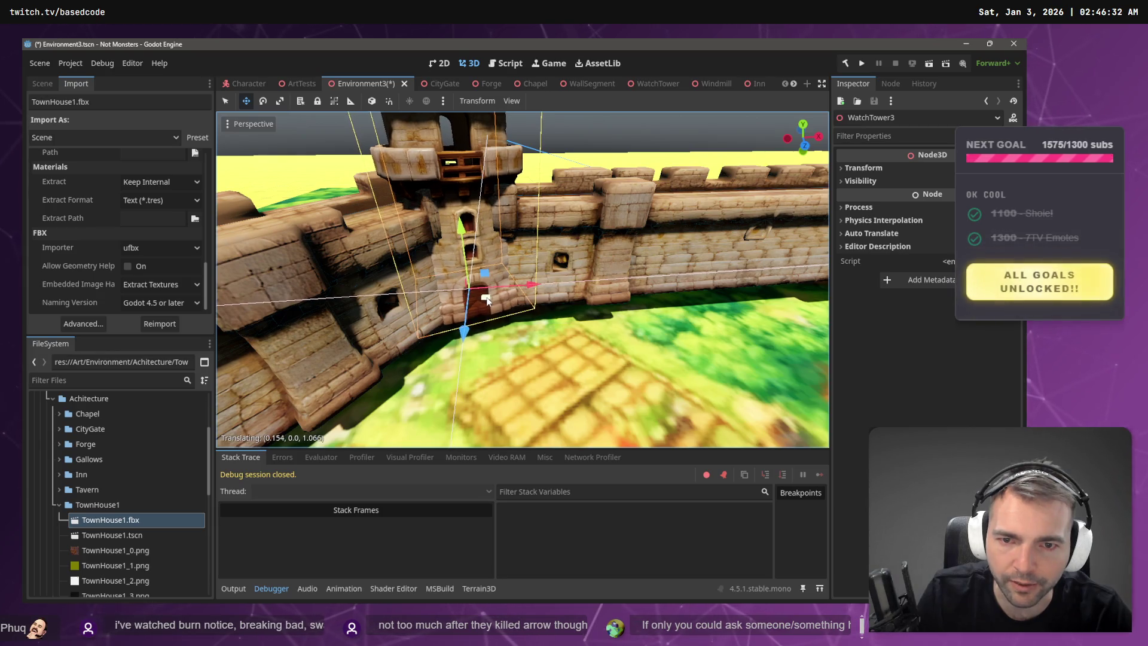
{"action": "scroll", "coordinate": [471, 146], "scroll_direction": "down", "scroll_amount": 6}
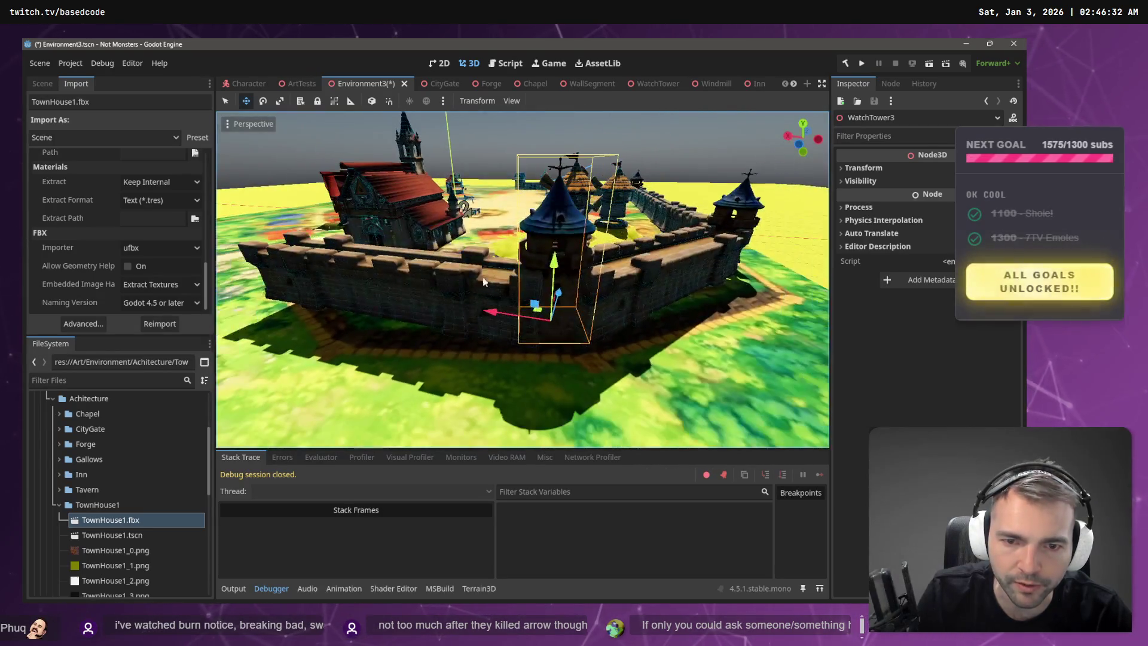
{"action": "left_click", "coordinate": [426, 288]}
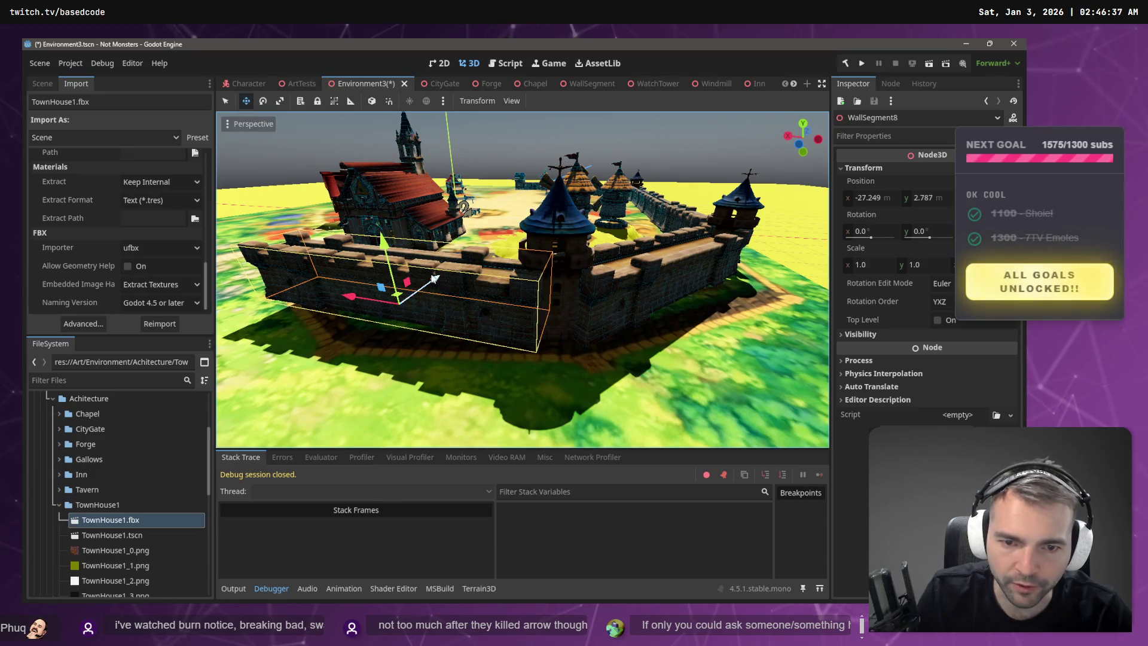
{"action": "left_click_drag", "start_coordinate": [434, 279], "coordinate": [431, 281]}
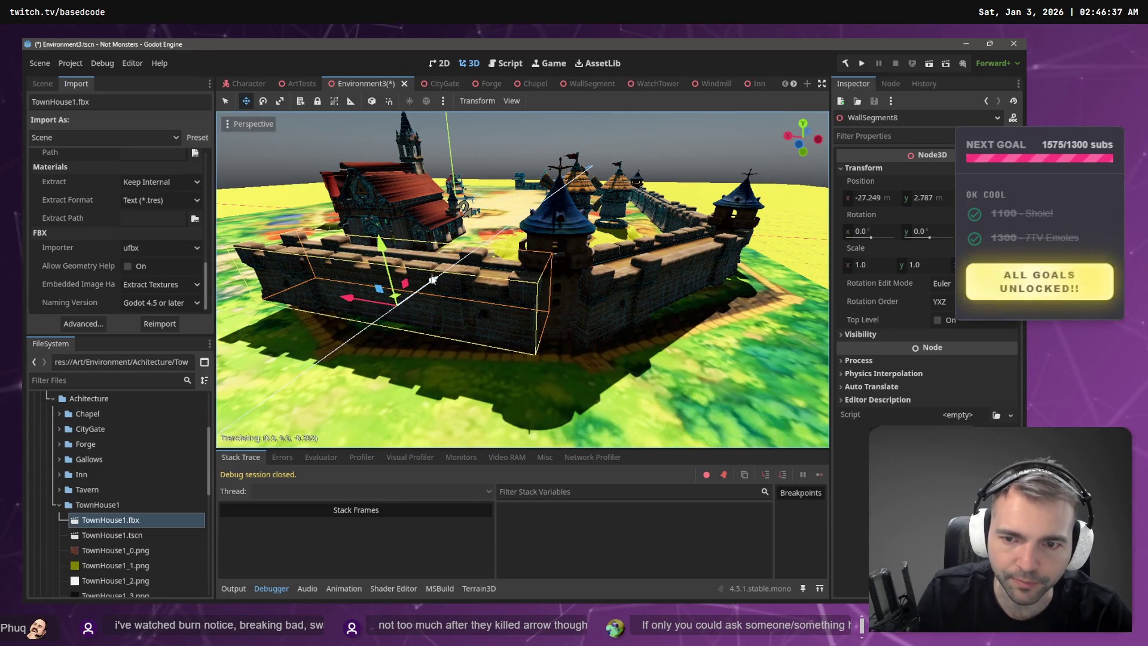
- Fly over the walls, windmills and houses of the town, then run the project with F5
{"action": "key", "text": "w"}
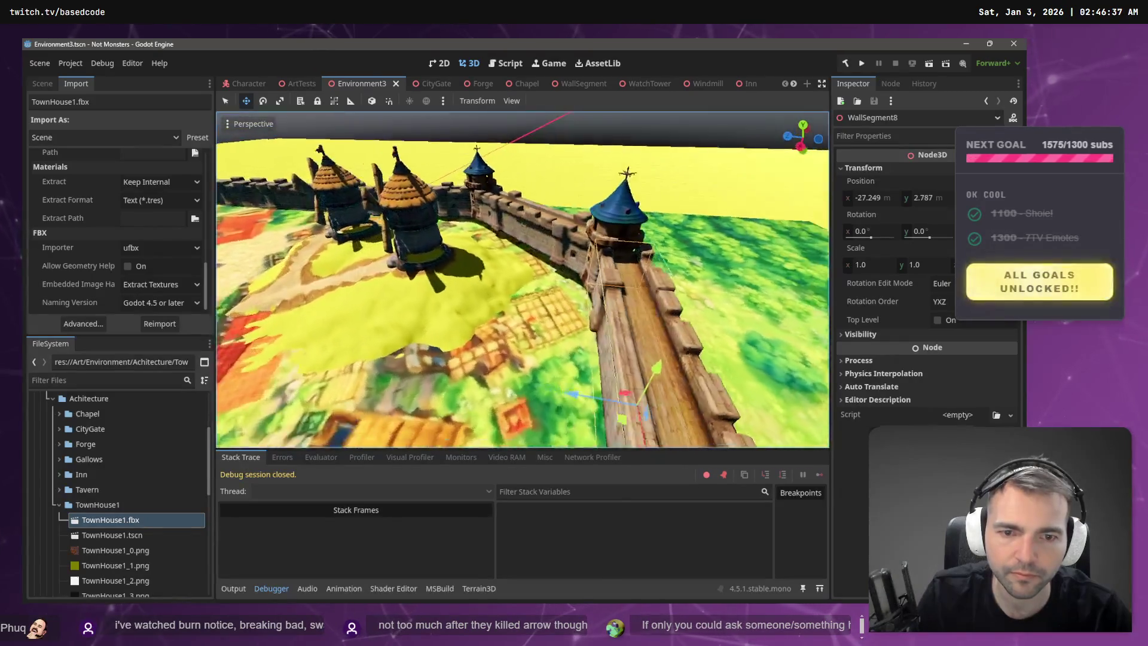
{"action": "key", "text": "s"}
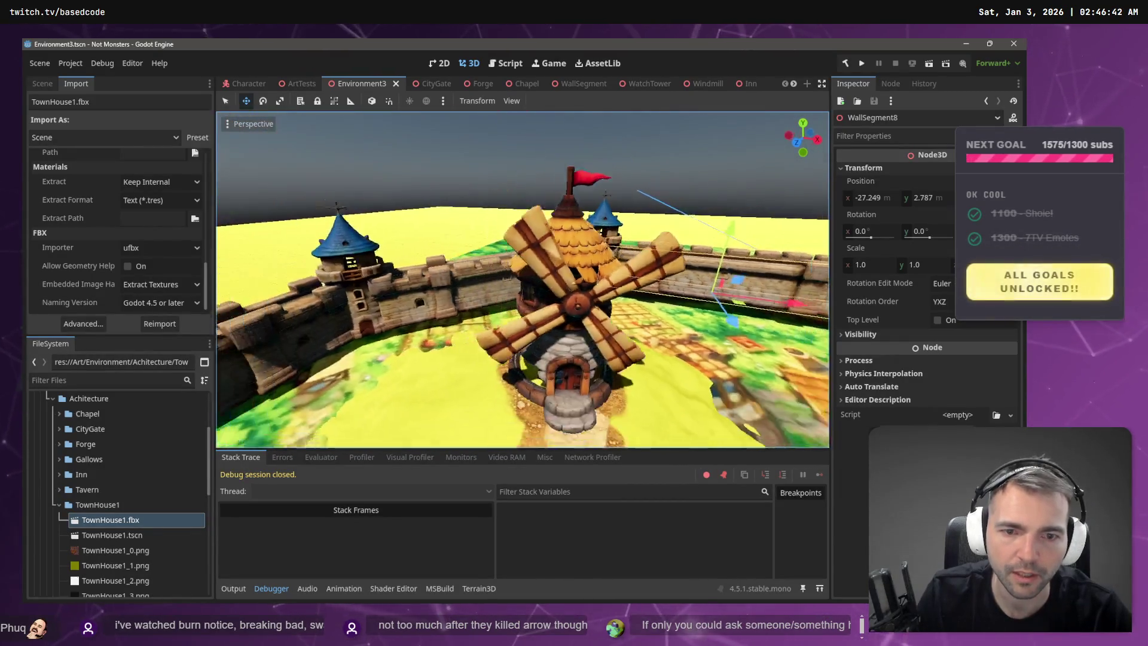
{"action": "key", "text": "s"}
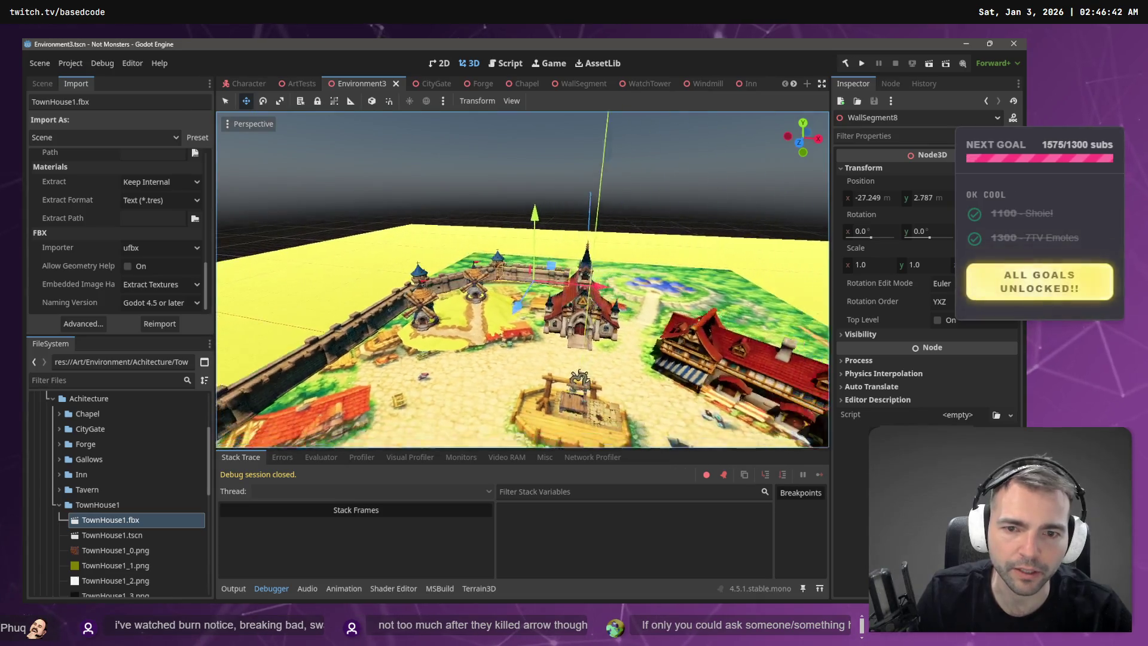
{"action": "key", "text": "w"}
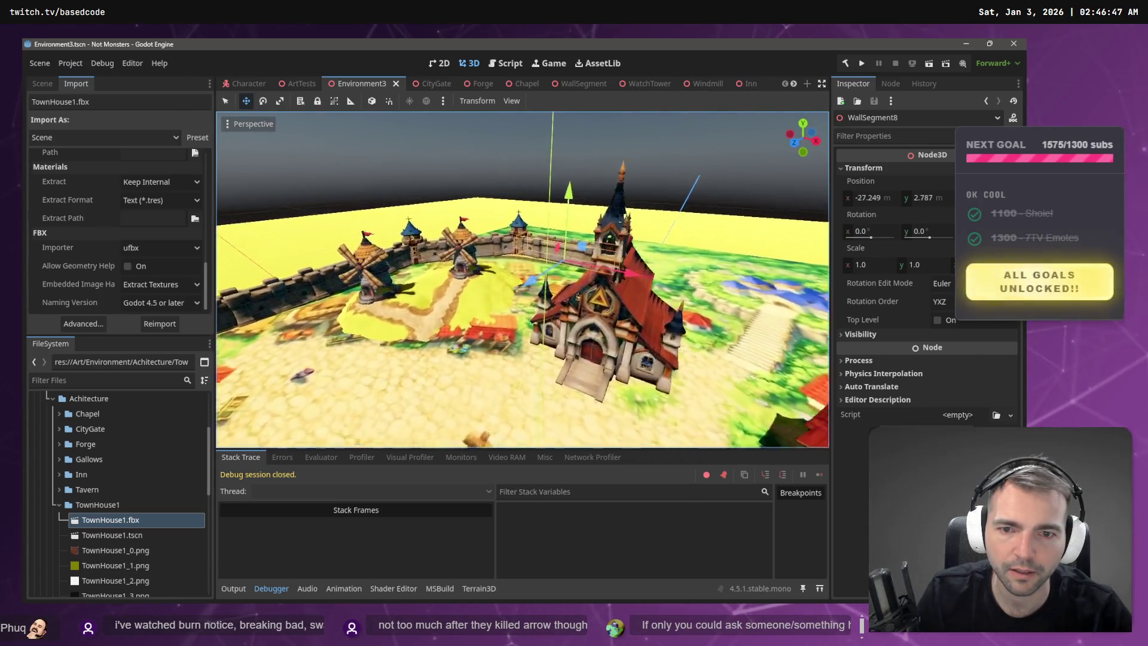
{"action": "key", "text": "w"}
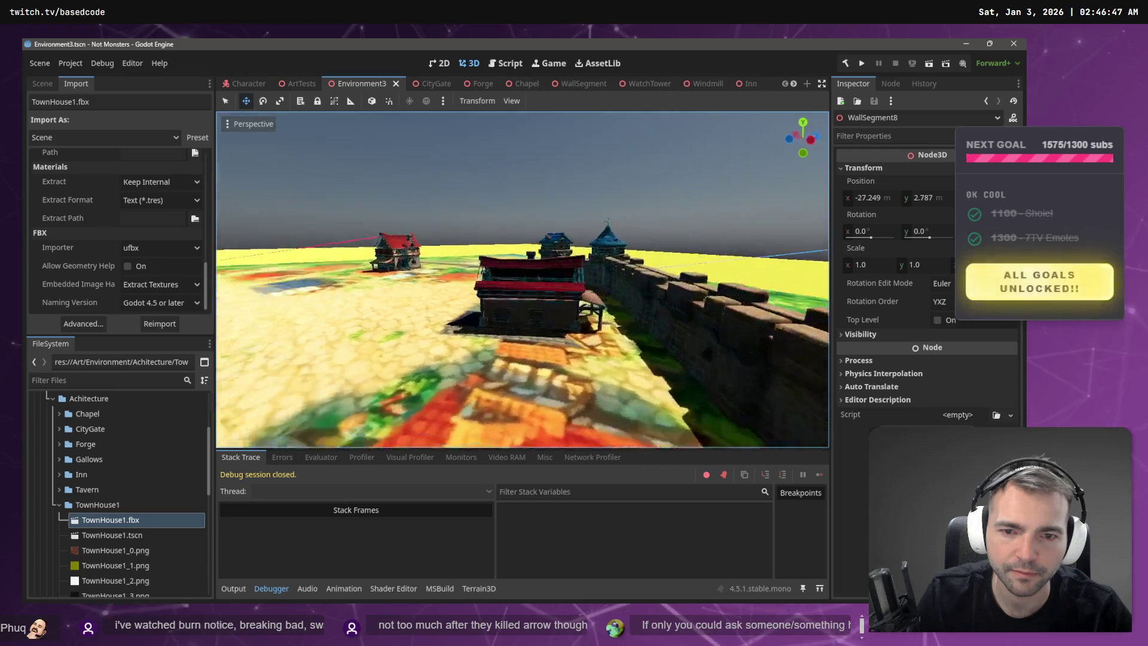
{"action": "key", "text": "w"}
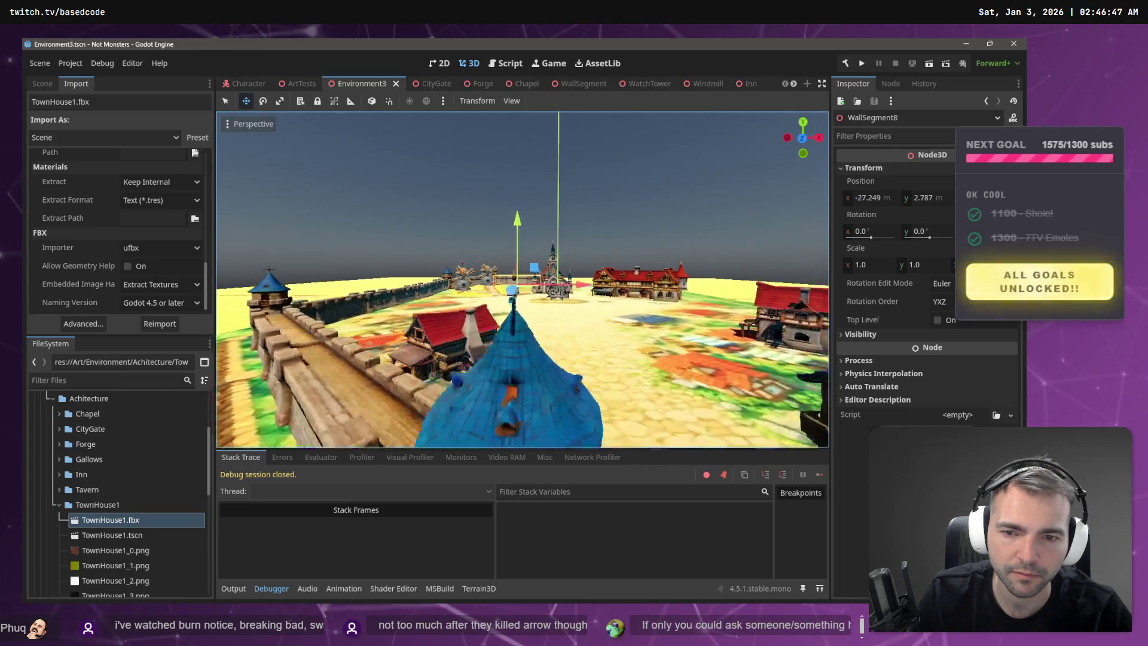
{"action": "key", "text": "w"}
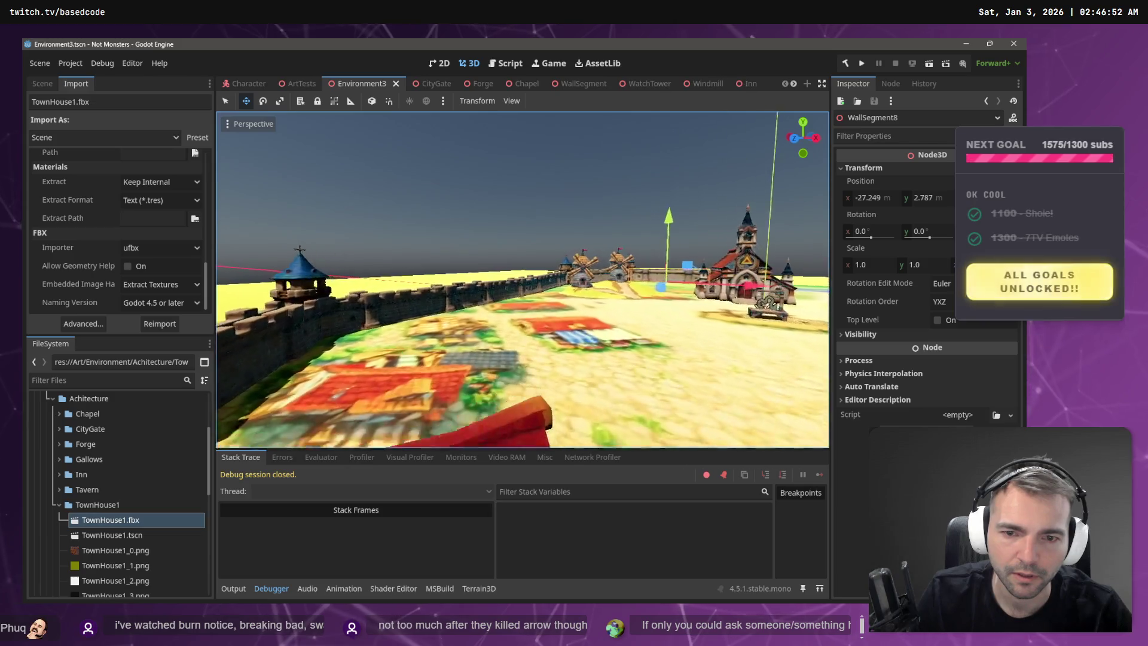
{"action": "key", "text": "w"}
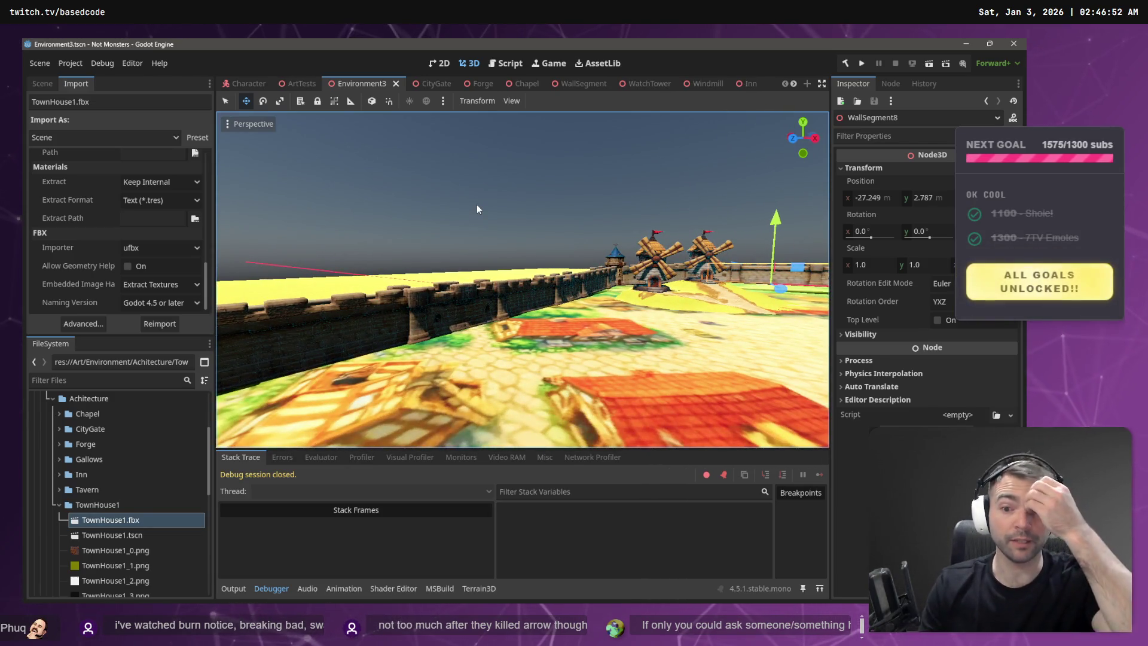
{"action": "key", "text": "w"}
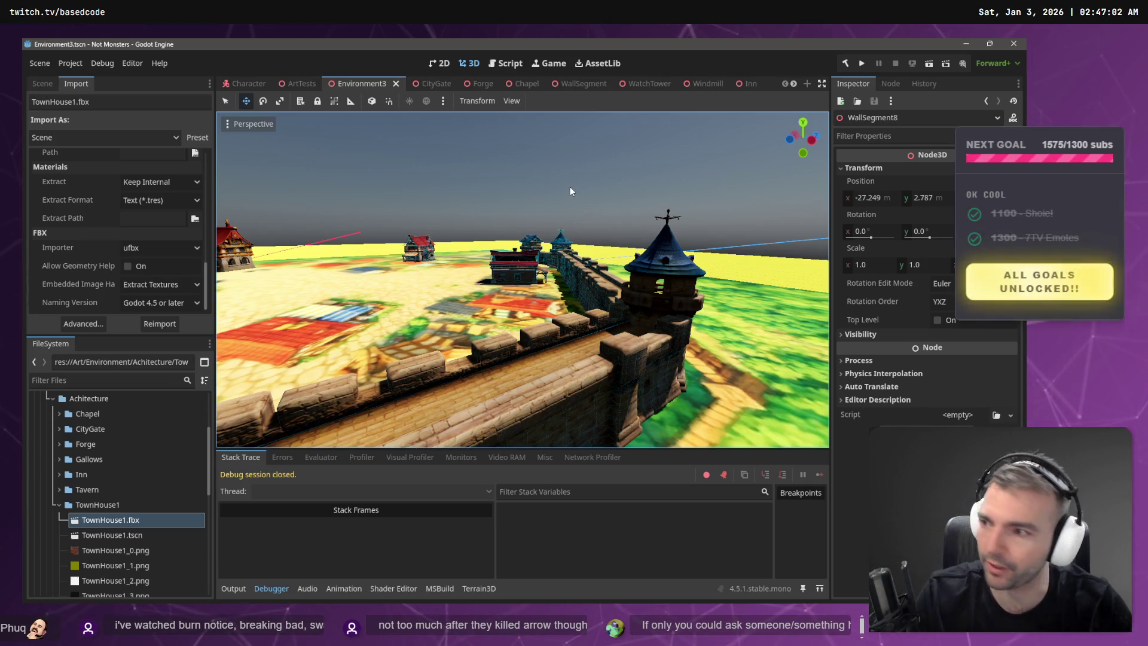
{"action": "key", "text": "F5"}
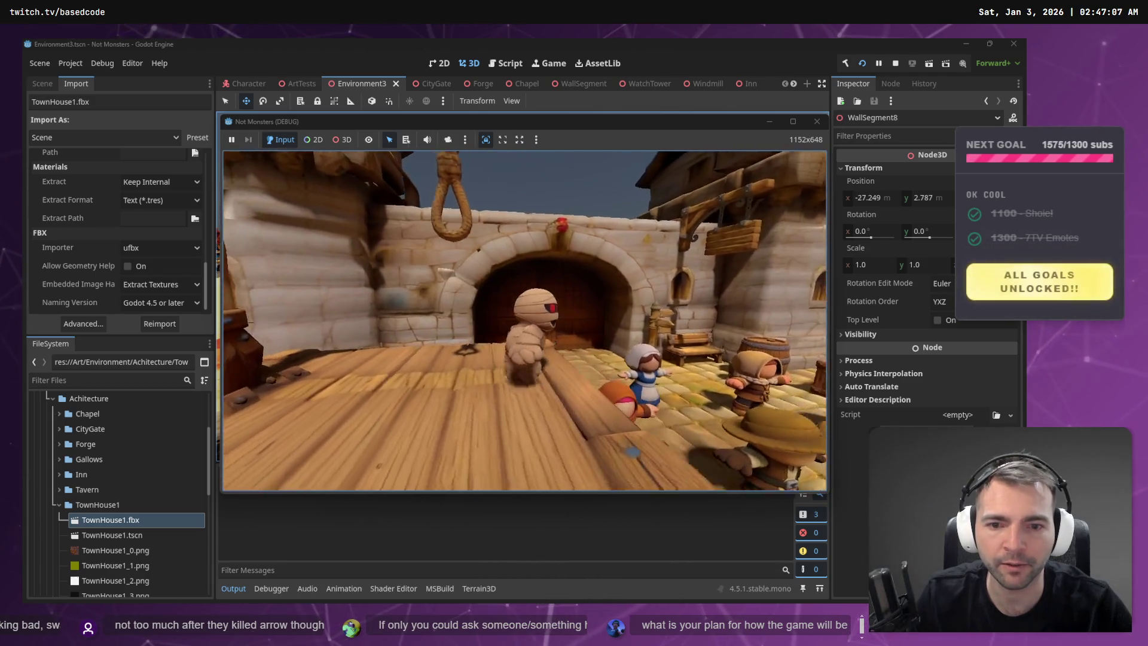
- Walk the mummy down the crowded street, toward the gate and along the walled walkway
{"action": "key", "text": "w"}
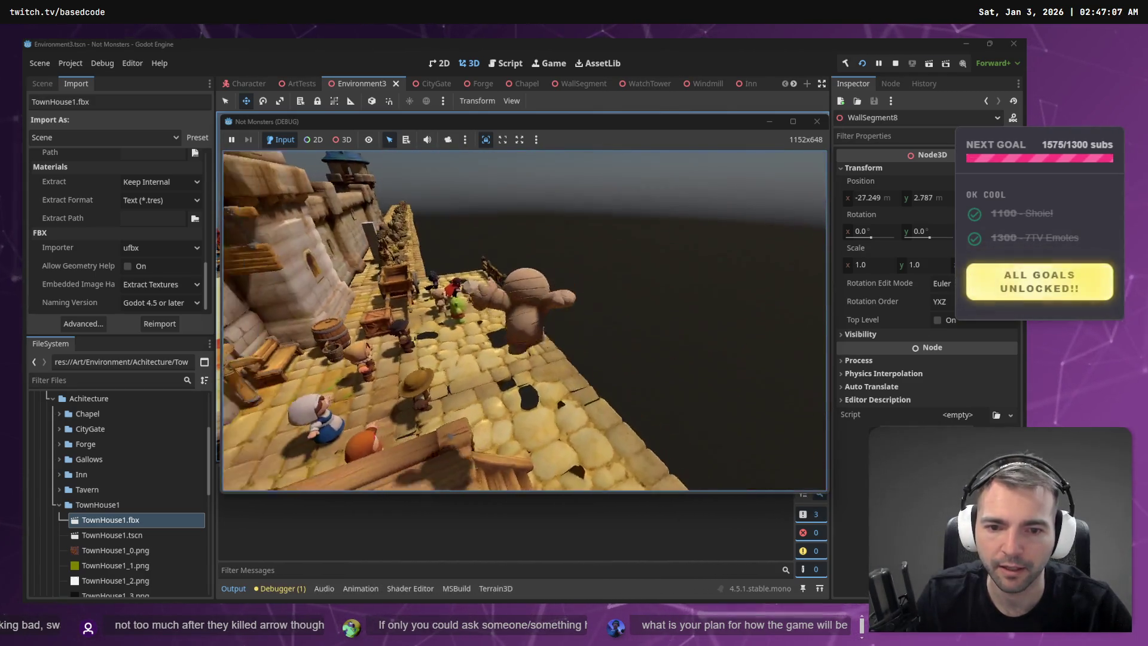
{"action": "key", "text": "w"}
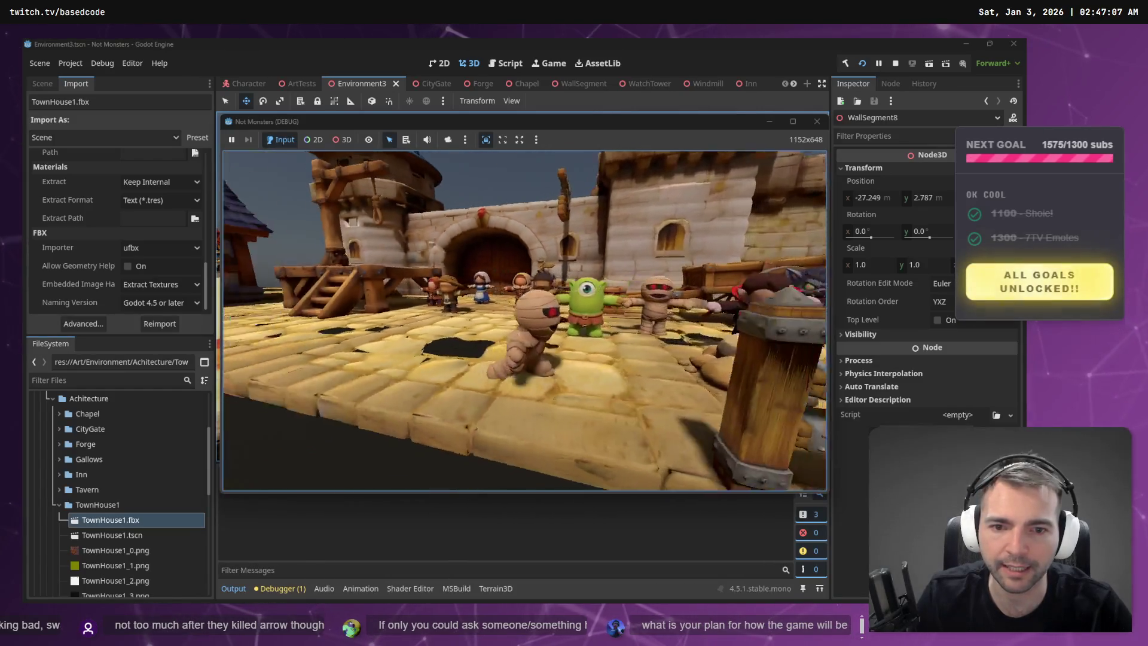
{"action": "key", "text": "w"}
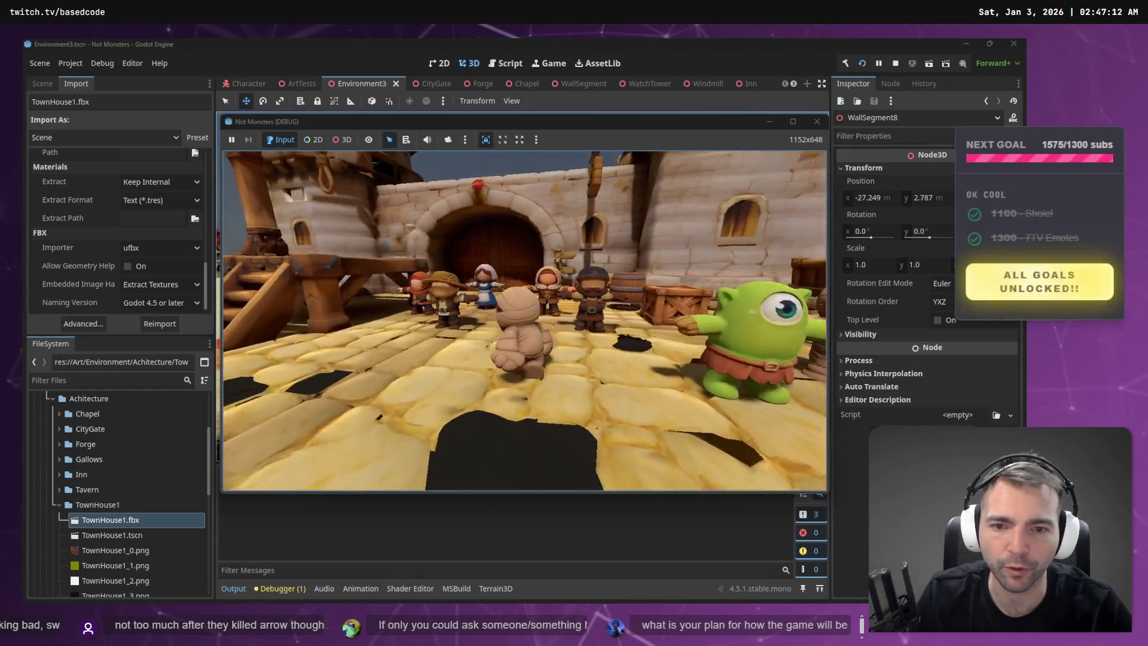
{"action": "key", "text": "w"}
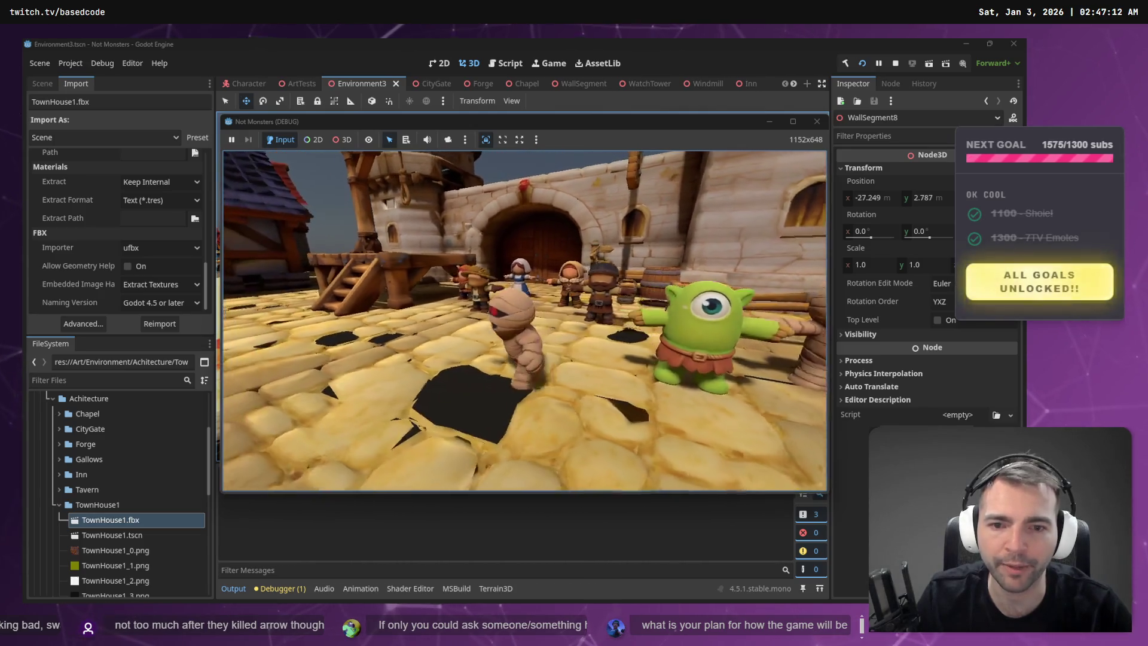
{"action": "key", "text": "w"}
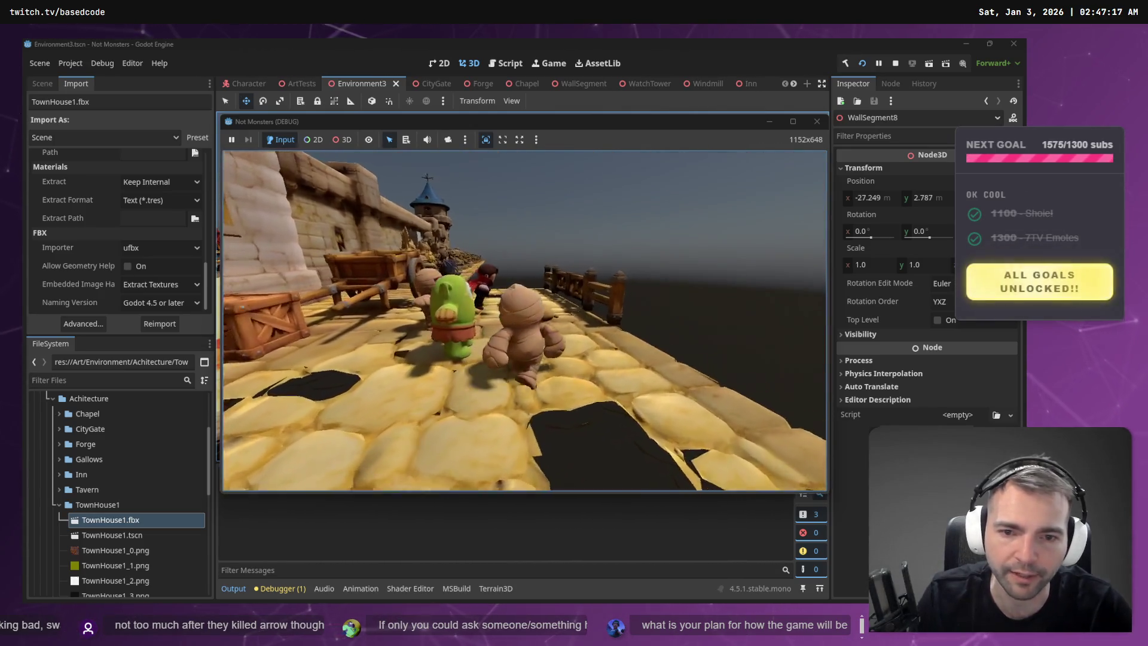
{"action": "key", "text": "w"}
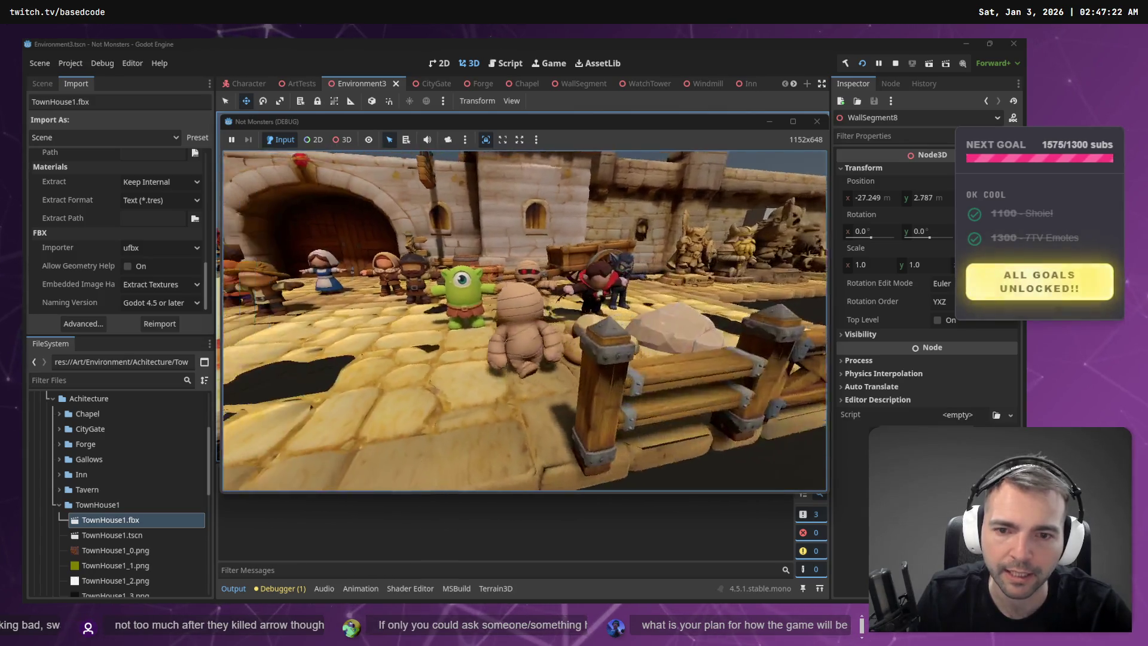
{"action": "key", "text": "w"}
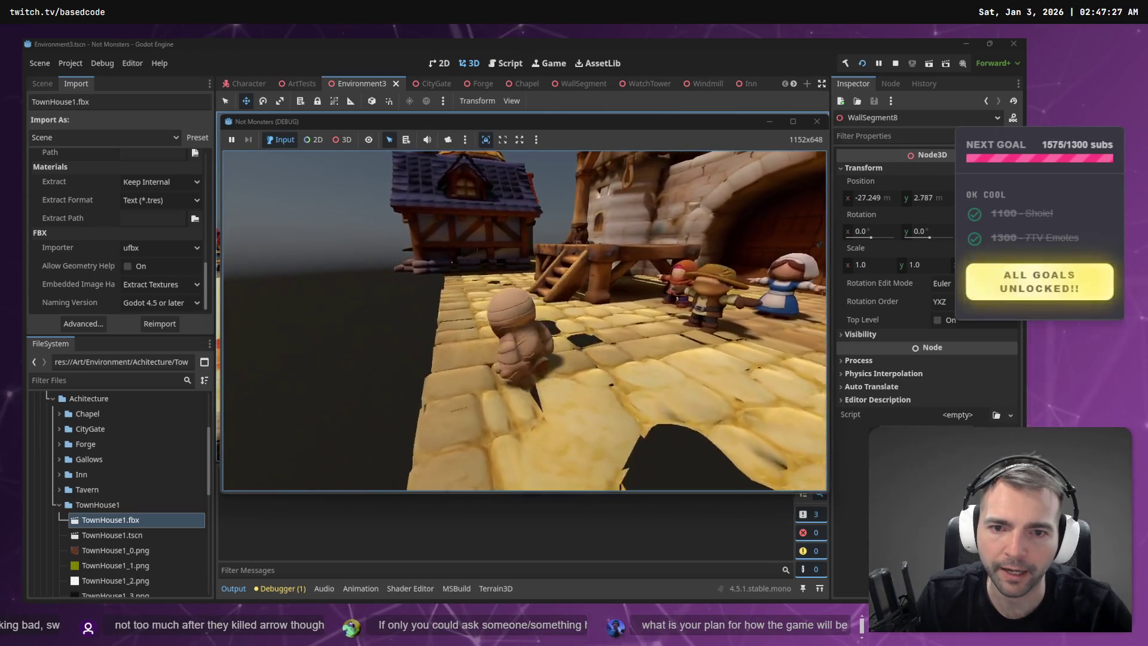
- Climb the mummy onto the wooden gallows platform, then stop the running game
{"action": "key", "text": "w"}
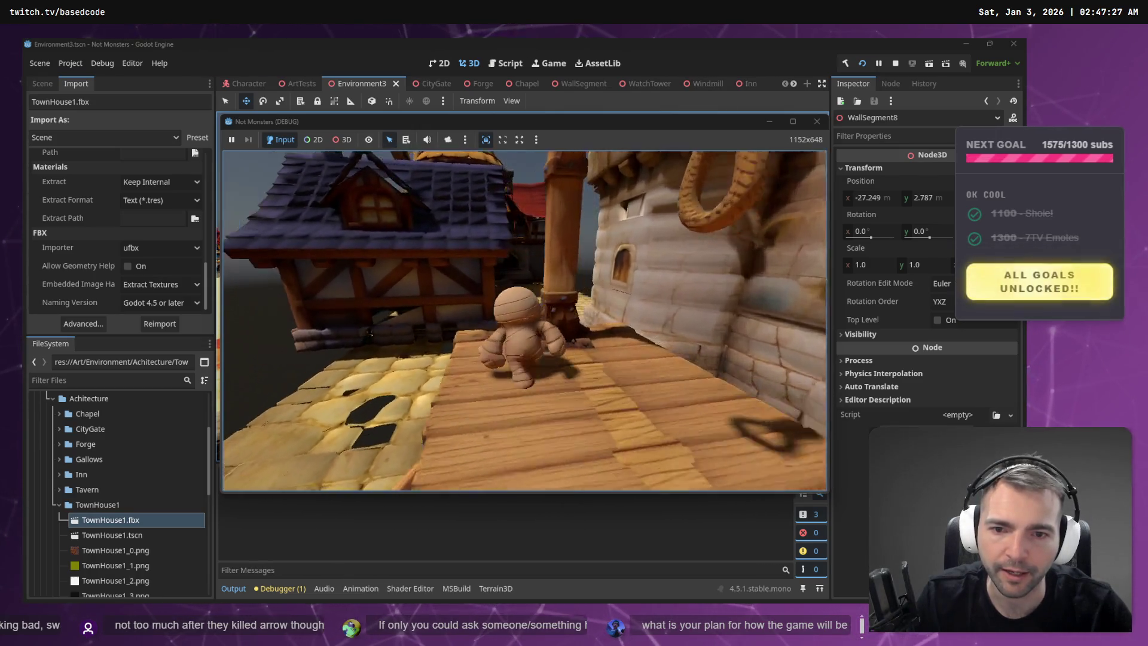
{"action": "key", "text": "s"}
{"action": "key", "text": "w"}
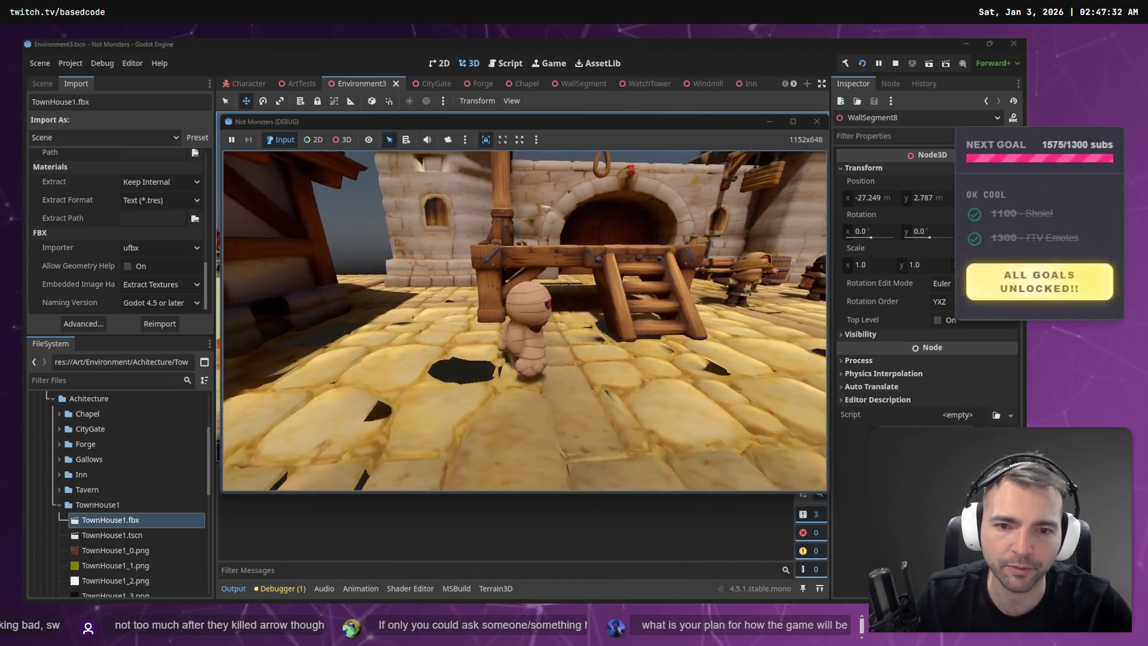
{"action": "key", "text": "w"}
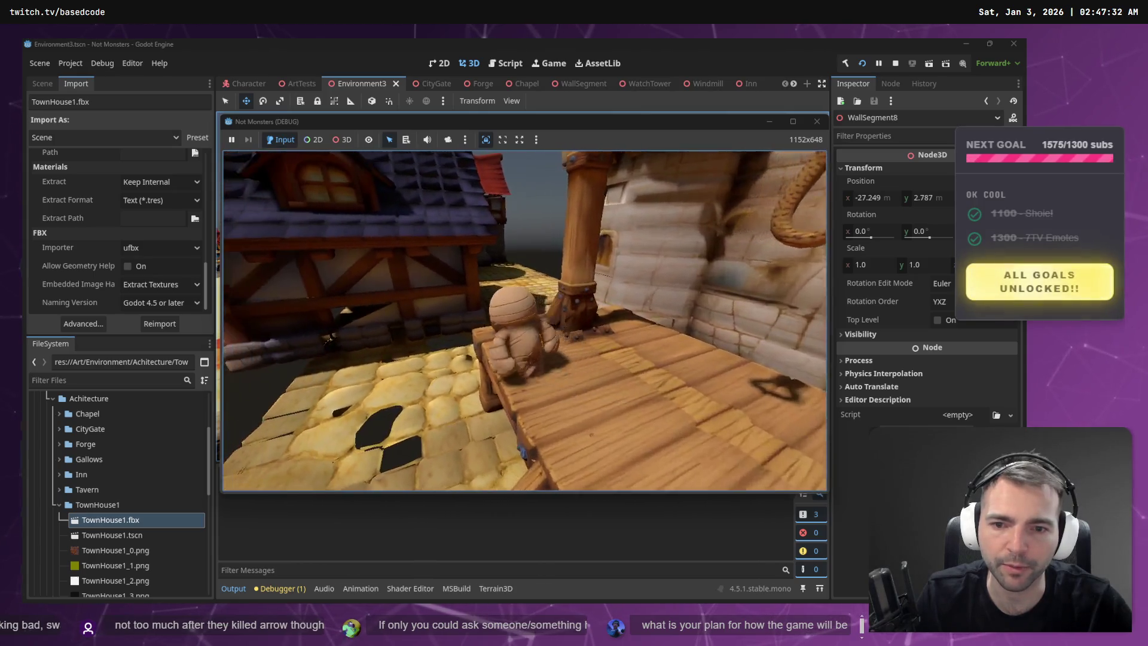
{"action": "key", "text": "w"}
{"action": "key", "text": "w"}
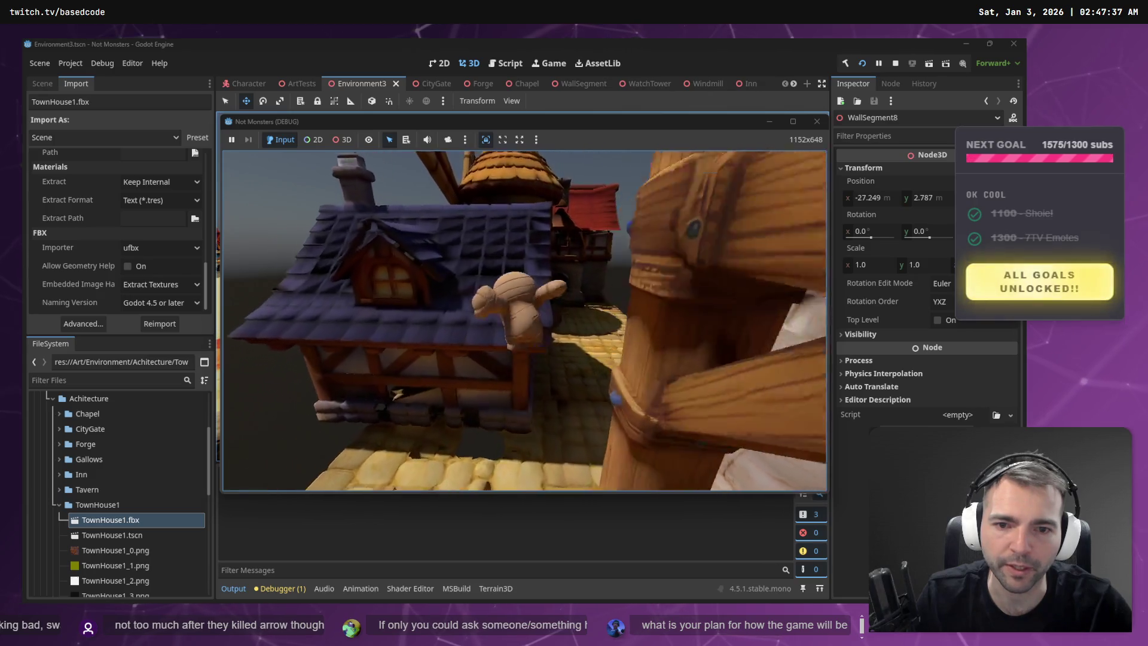
{"action": "key", "text": "F8"}
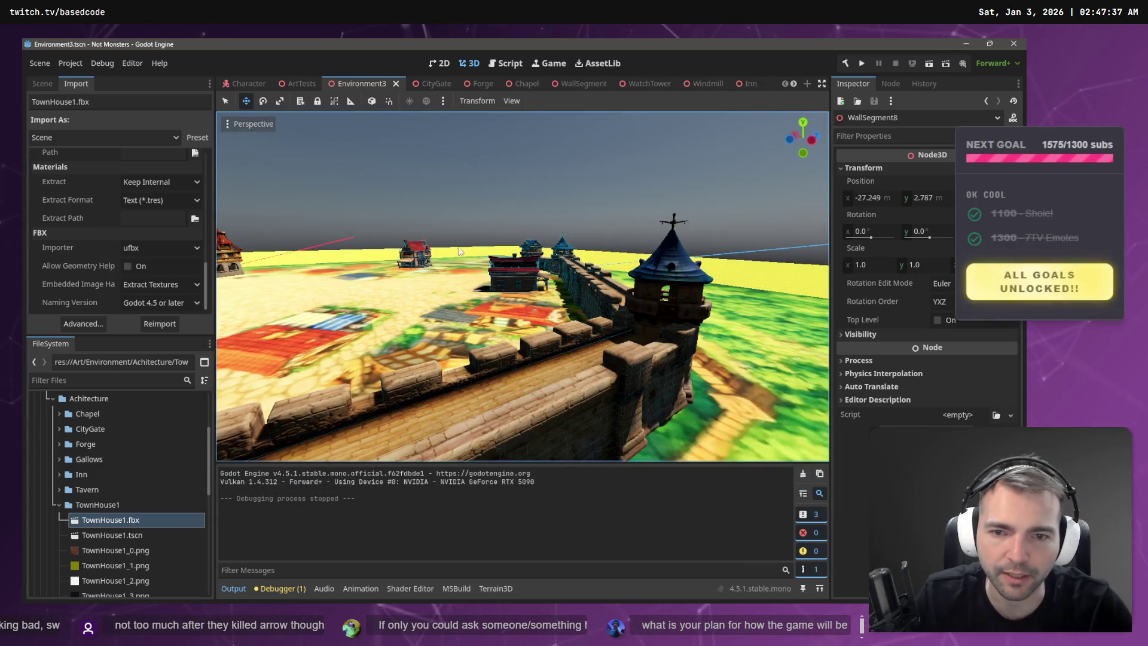
- In the ArtTests scene, move TownHouse1 about 2.2 units along Z and slightly along X
{"action": "left_click", "coordinate": [293, 84]}
{"action": "left_click_drag", "start_coordinate": [595, 326], "coordinate": [622, 323]}
{"action": "left_click_drag", "start_coordinate": [572, 368], "coordinate": [557, 347]}
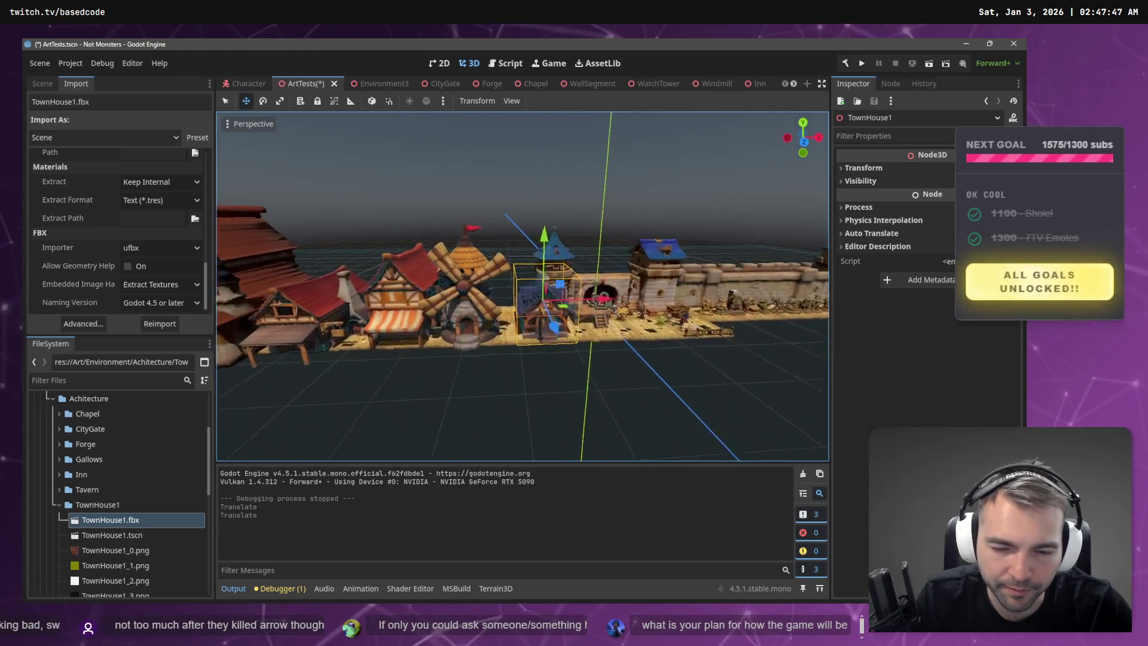
{"action": "scroll", "coordinate": [561, 334], "scroll_direction": "up", "scroll_amount": 5}
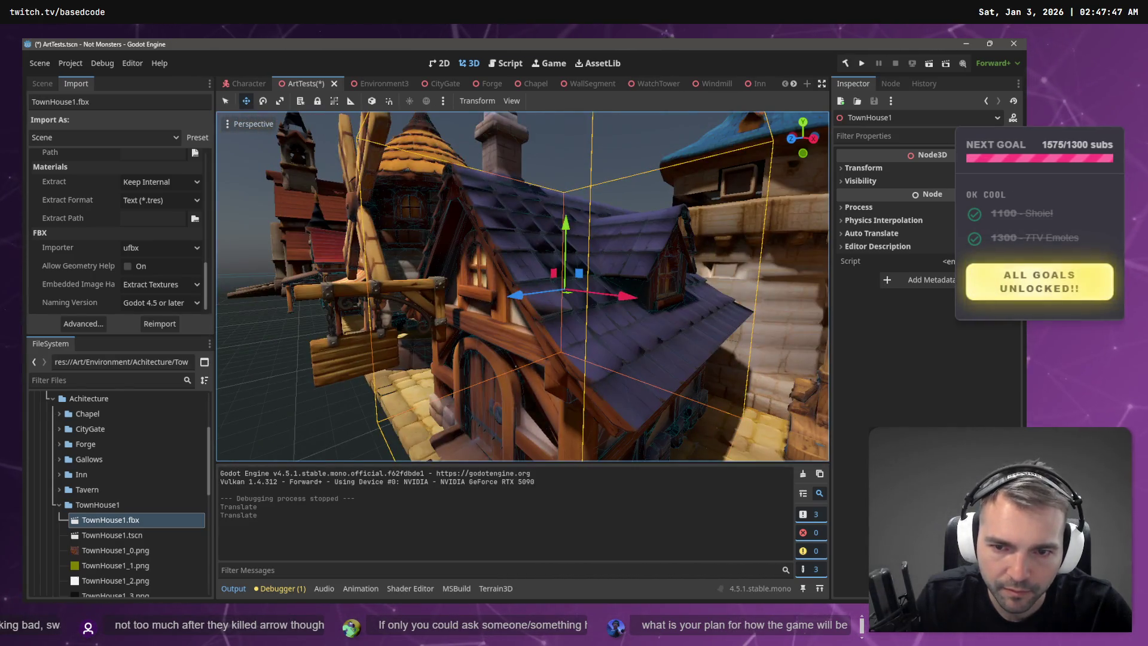
{"action": "left_click_drag", "start_coordinate": [550, 290], "coordinate": [537, 291]}
{"action": "left_click_drag", "start_coordinate": [643, 293], "coordinate": [644, 290]}
- Run the scene and walk the mummy across TownHouse1's blue rooftop, then stop the game
{"action": "key", "text": "F5"}
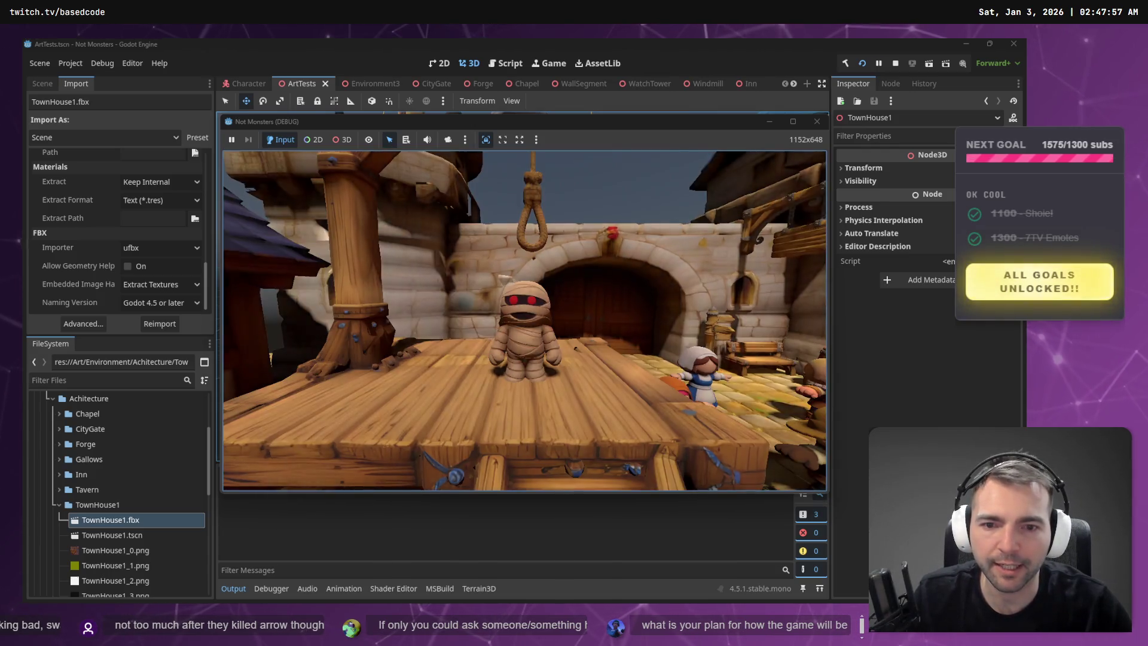
{"action": "key", "text": "w"}
{"action": "key", "text": "space"}
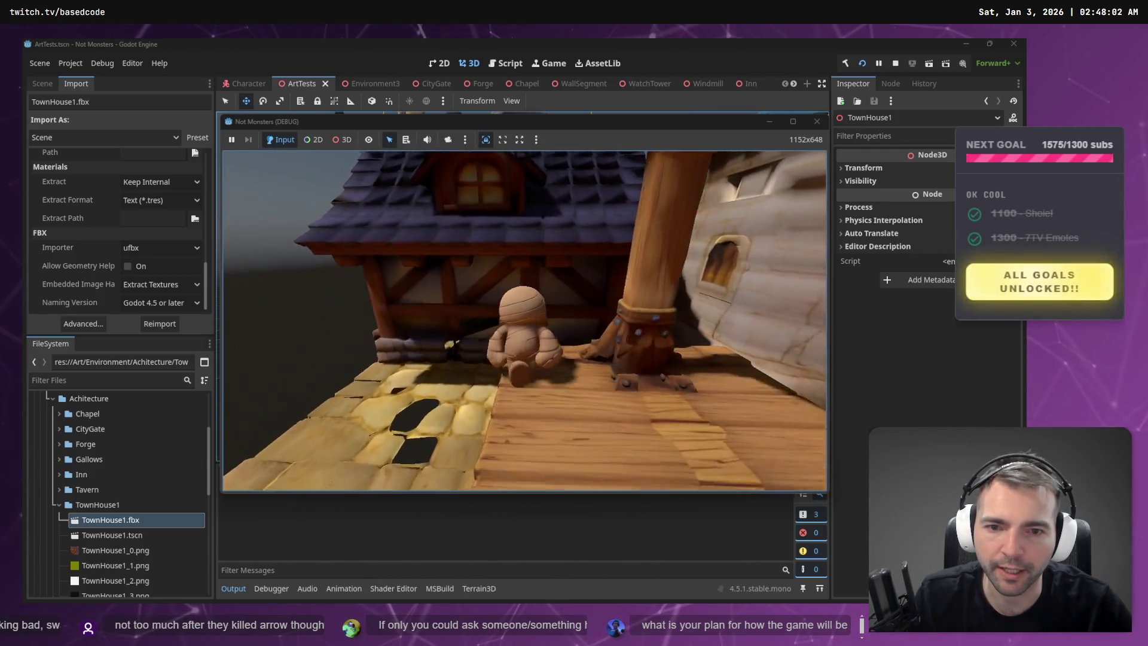
{"action": "key", "text": "w"}
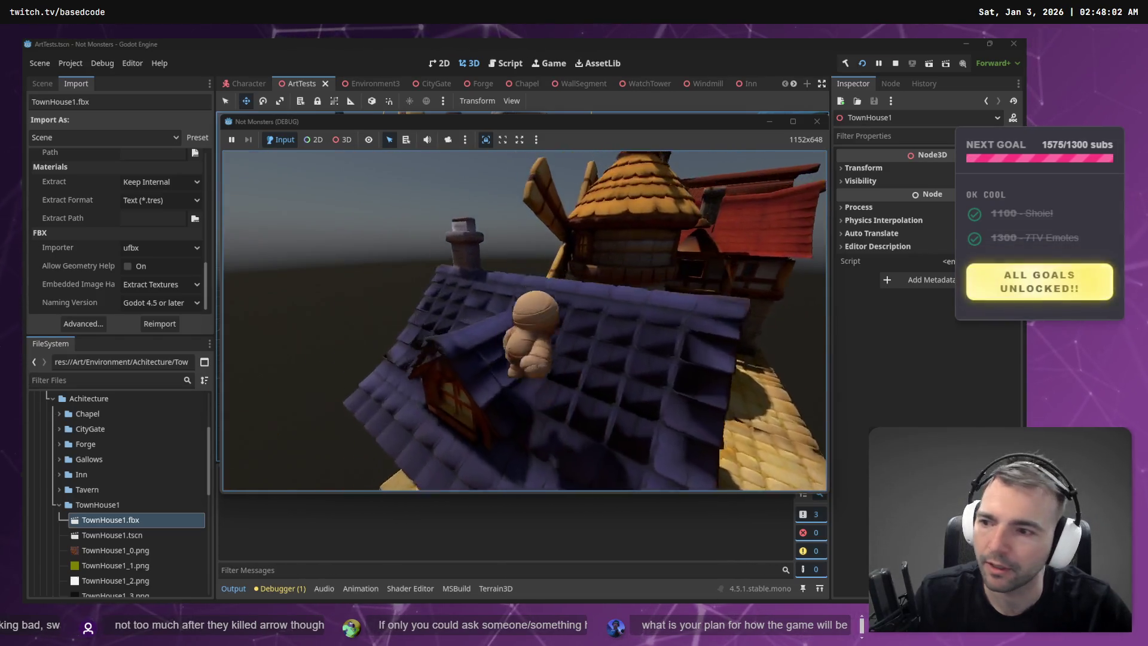
{"action": "key", "text": "w"}
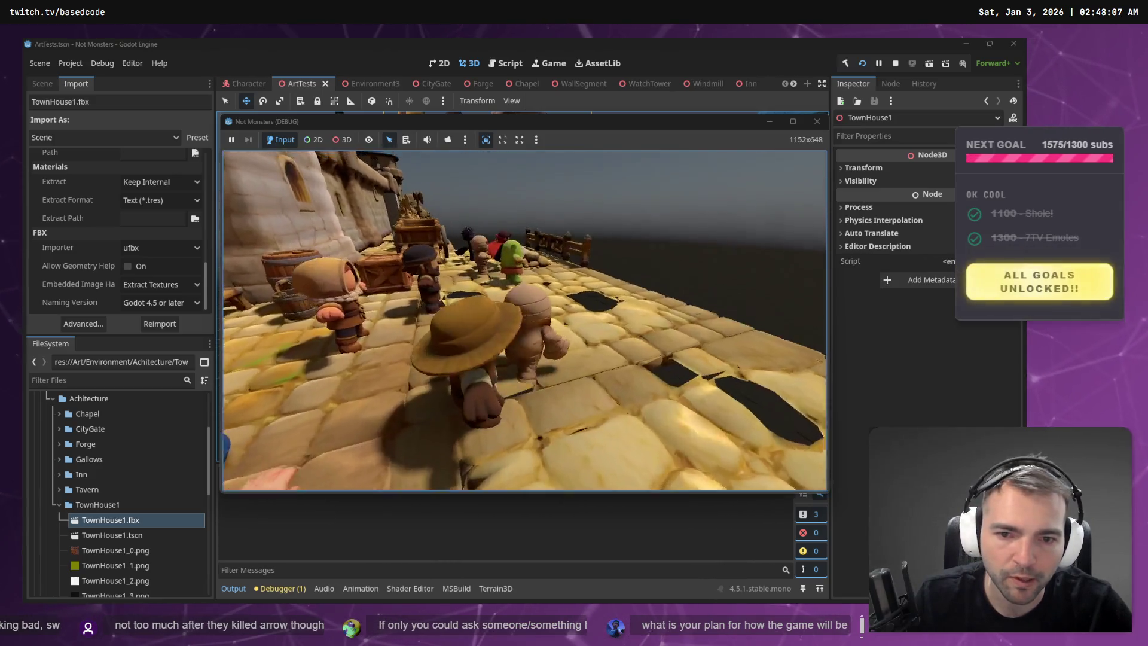
{"action": "key", "text": "F8"}
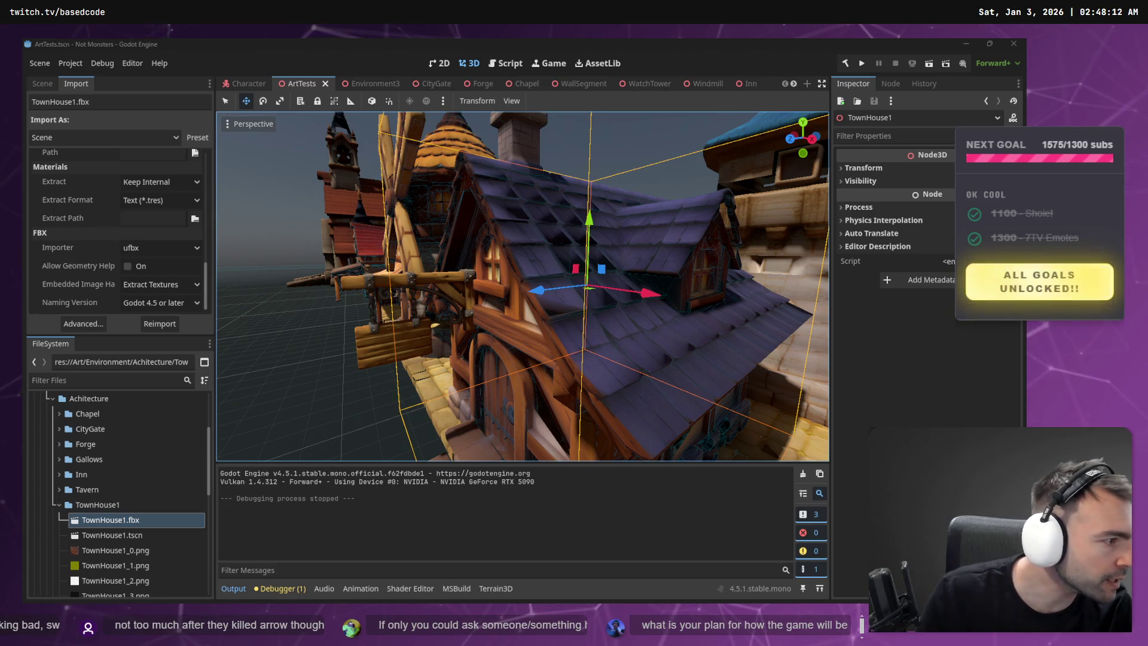
{"action": "key", "text": "alt+Tab"}
{"action": "scroll", "coordinate": [474, 289], "scroll_direction": "down", "scroll_amount": 5}
- Scroll around the Not Monster board to the pitch bullet list and select its text box
{"action": "scroll", "coordinate": [574, 313], "scroll_direction": "left", "scroll_amount": 10}
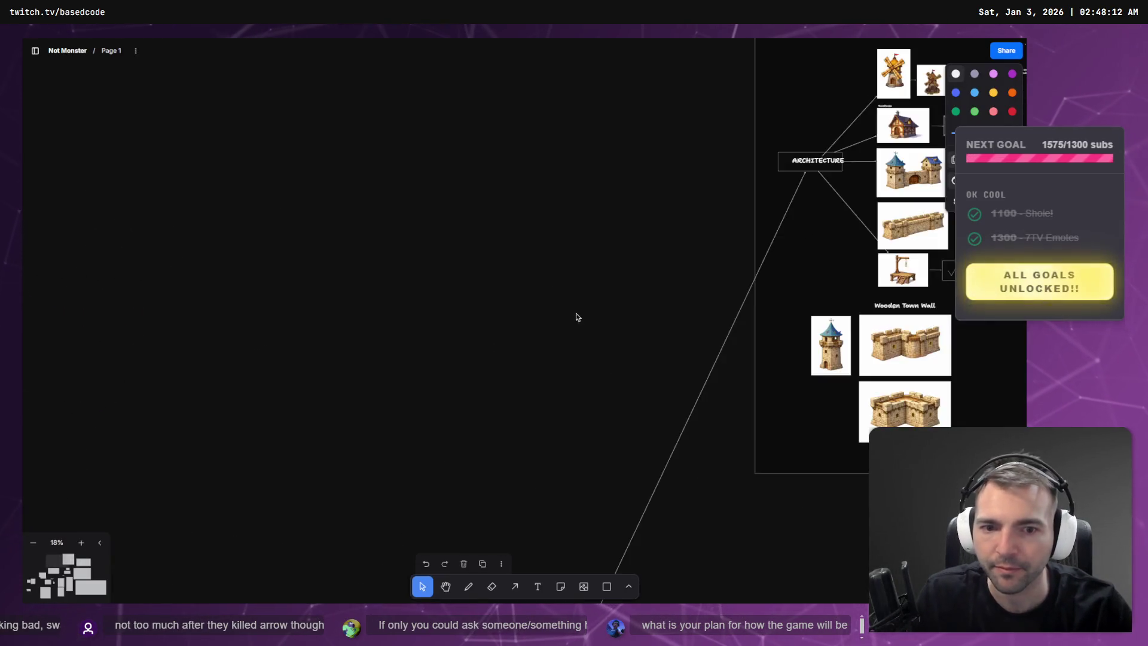
{"action": "scroll", "coordinate": [575, 313], "scroll_direction": "down", "scroll_amount": 5}
{"action": "scroll", "coordinate": [500, 282], "scroll_direction": "down", "scroll_amount": 10}
{"action": "scroll", "coordinate": [346, 274], "scroll_direction": "up", "scroll_amount": 5}
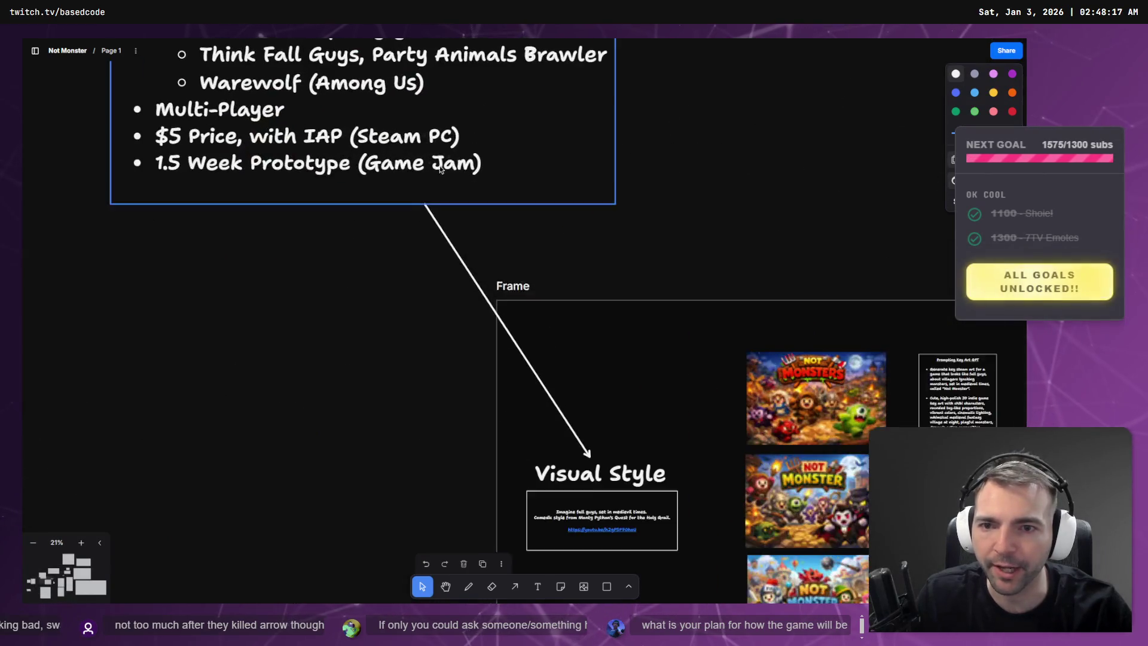
{"action": "scroll", "coordinate": [437, 170], "scroll_direction": "up", "scroll_amount": 3}
{"action": "scroll", "coordinate": [218, 230], "scroll_direction": "up", "scroll_amount": 5}
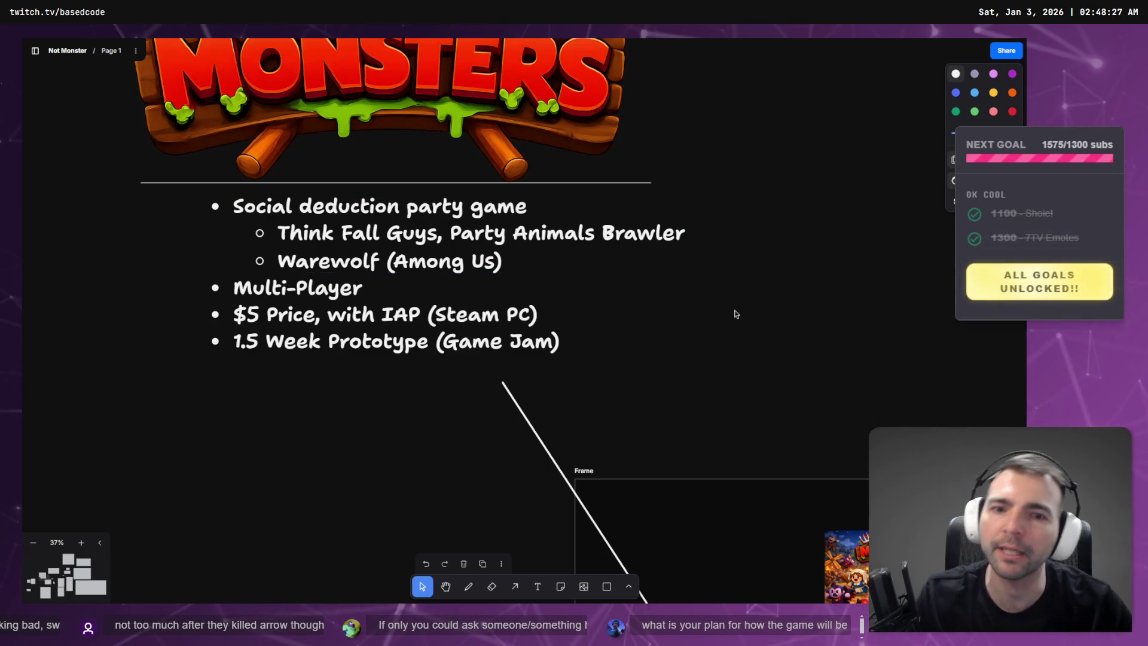
{"action": "scroll", "coordinate": [511, 246], "scroll_direction": "up", "scroll_amount": 5}
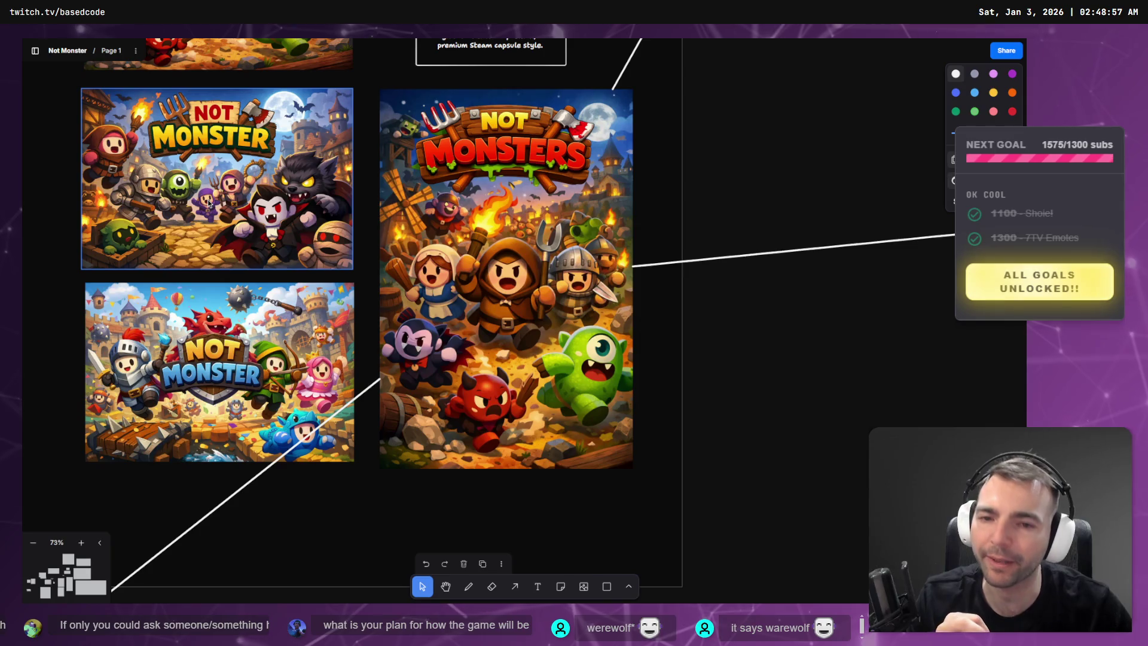
{"action": "scroll", "coordinate": [204, 177], "scroll_direction": "up", "scroll_amount": 15}
{"action": "scroll", "coordinate": [204, 177], "scroll_direction": "left", "scroll_amount": 10}
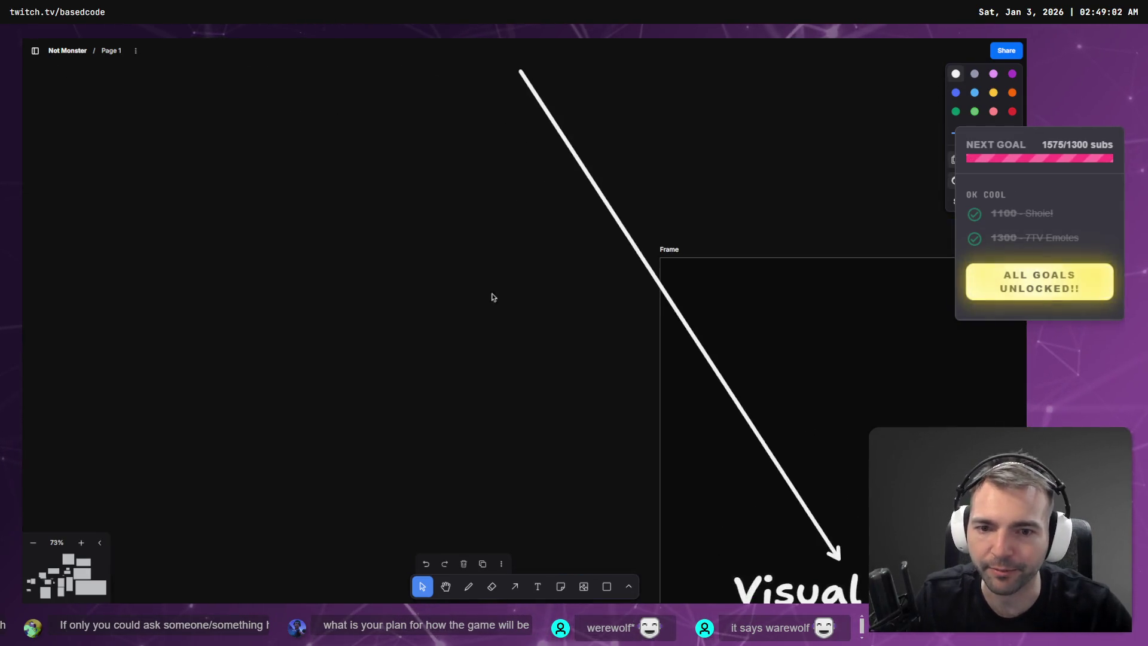
{"action": "left_click", "coordinate": [437, 198]}
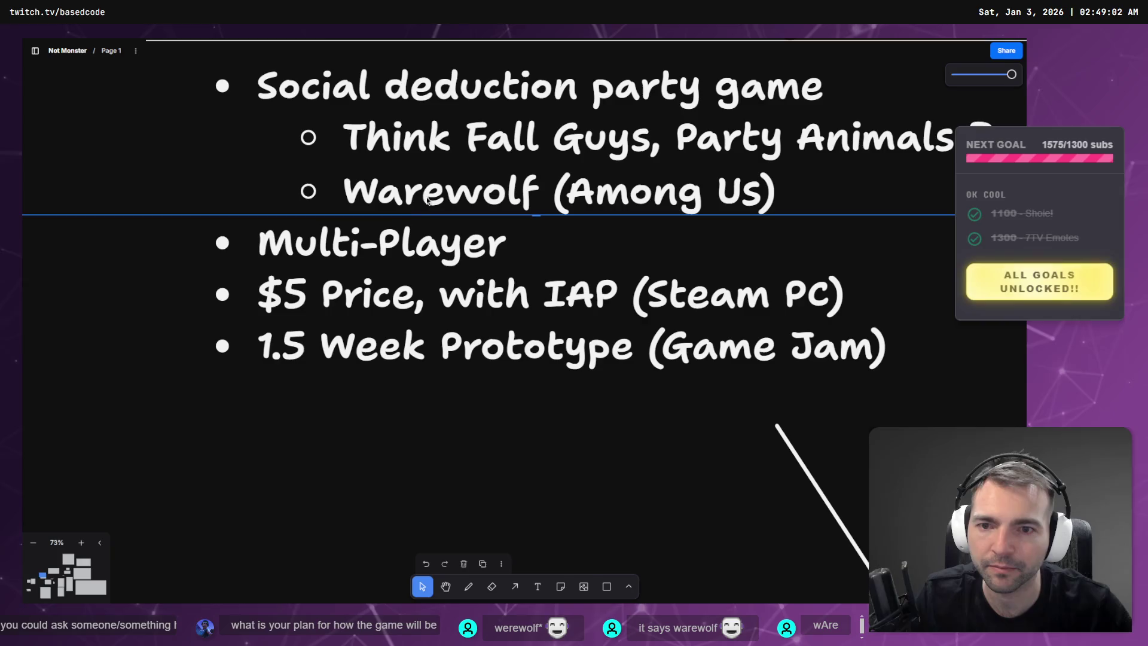
- Edit the pitch notes, replacing the 'a' in 'Warewolf' with 'e' to read 'Werewolf'
{"action": "double_click", "coordinate": [465, 242]}
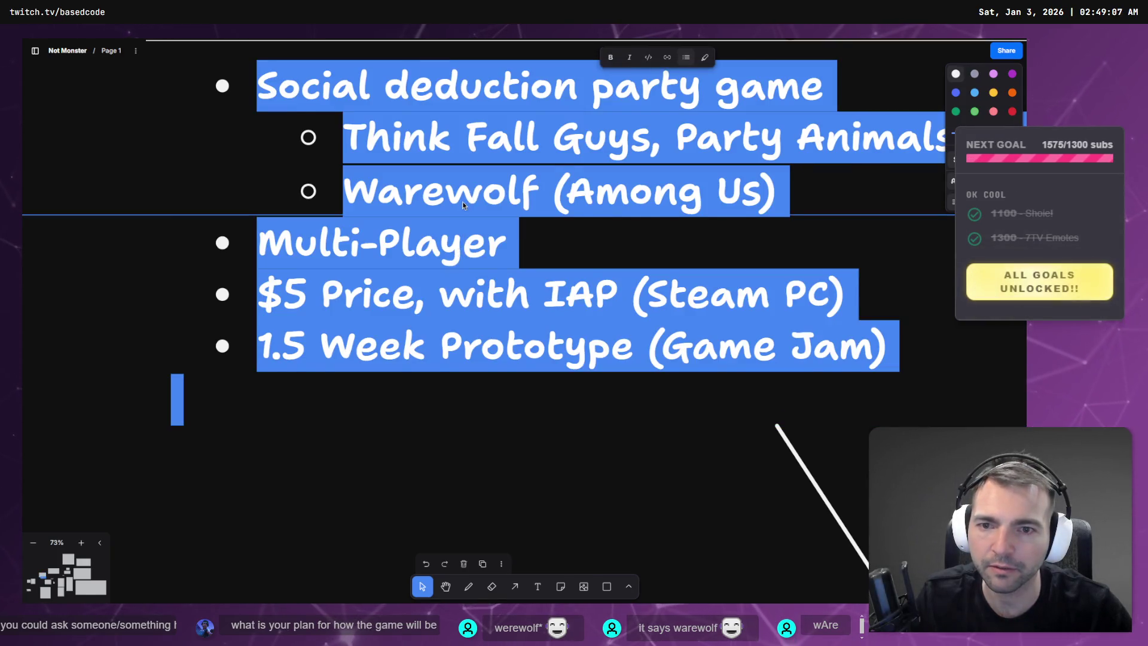
{"action": "key", "text": "Escape"}
{"action": "key", "text": "Return"}
{"action": "key", "text": "Left"}
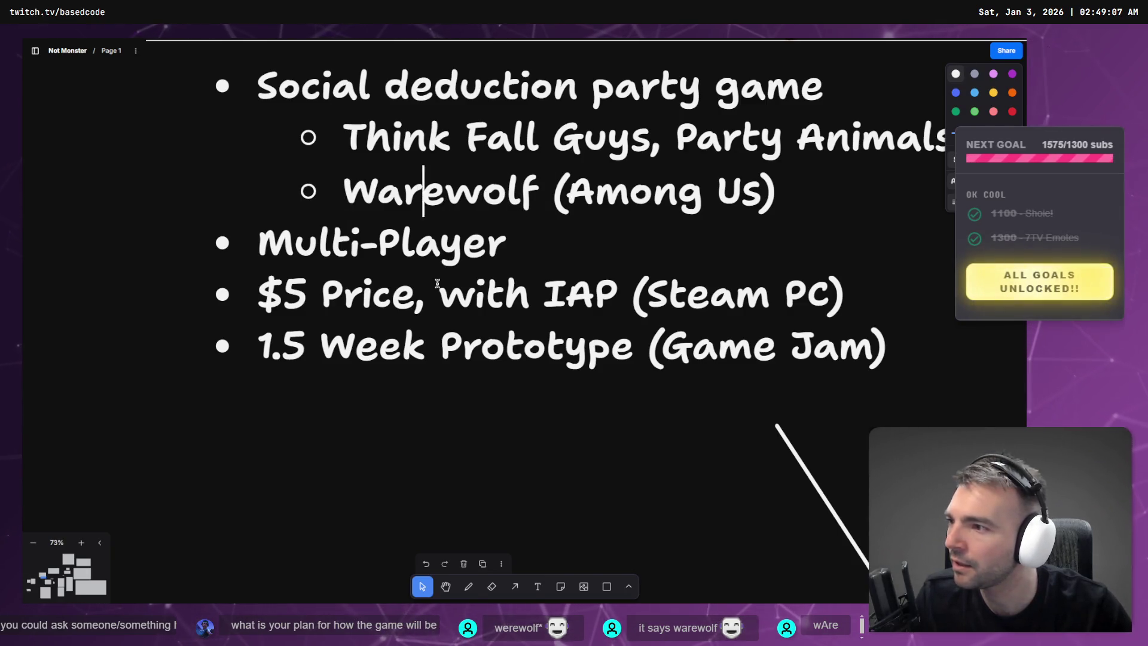
{"action": "key", "text": "Delete"}
{"action": "type", "text": "e"}
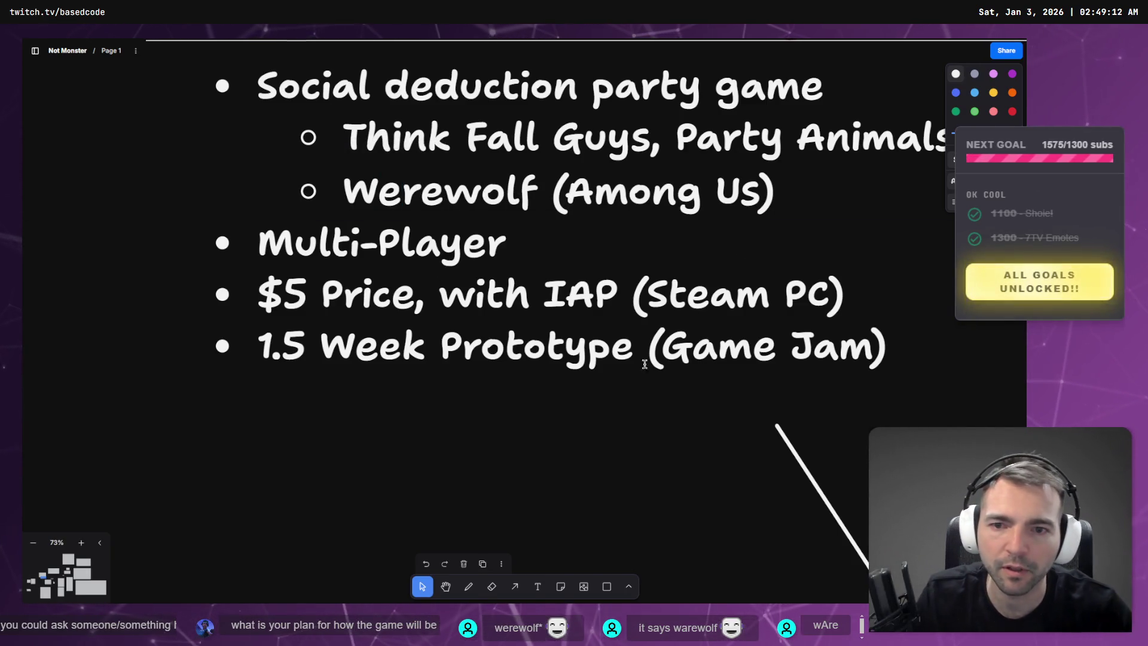
{"action": "scroll", "coordinate": [516, 462], "scroll_direction": "down", "scroll_amount": 10}
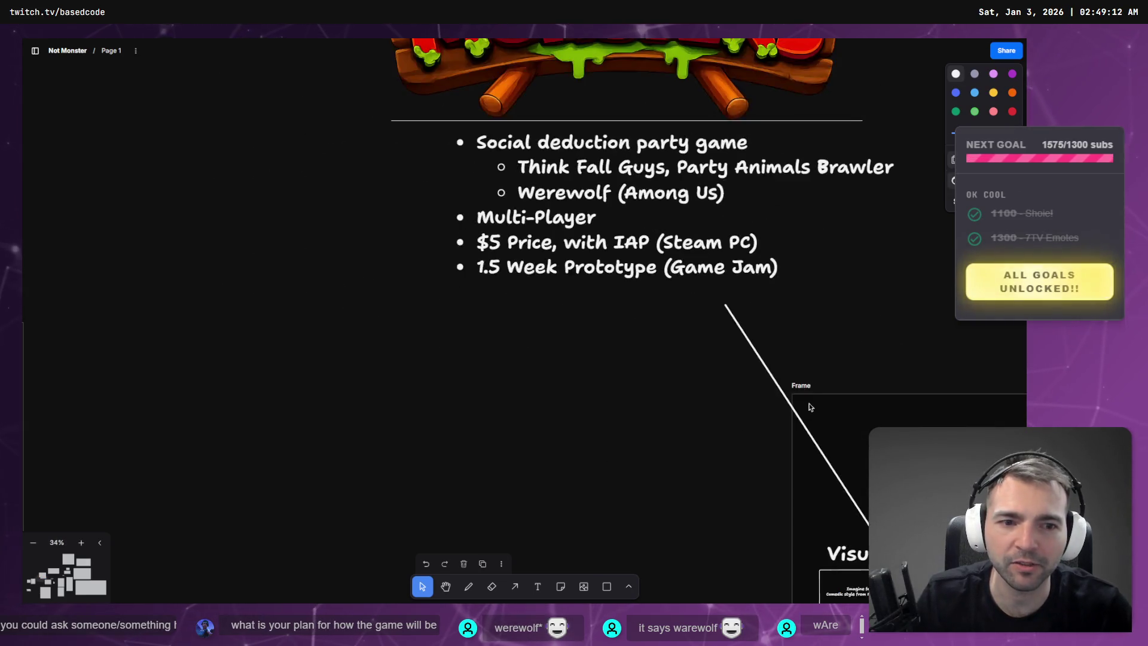
{"action": "scroll", "coordinate": [490, 277], "scroll_direction": "up", "scroll_amount": 8}
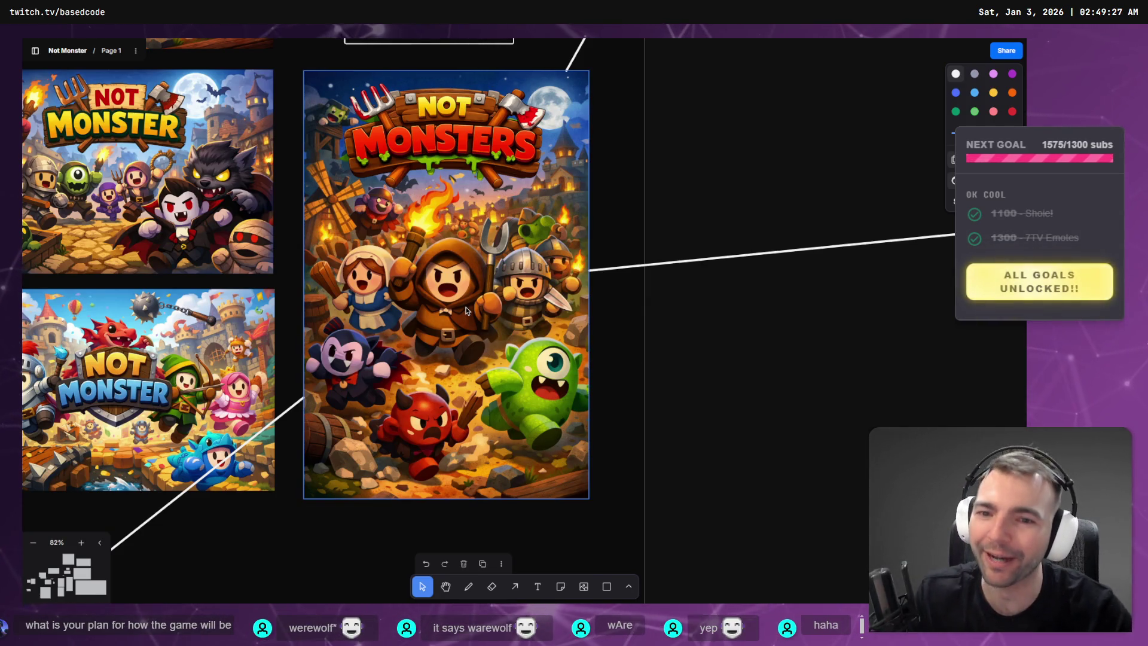
- Scroll down to the Game Loop frame's gameplay screenshot mockups, then return to the Godot editor
{"action": "scroll", "coordinate": [400, 323], "scroll_direction": "down", "scroll_amount": 5}
{"action": "scroll", "coordinate": [731, 249], "scroll_direction": "down", "scroll_amount": 10}
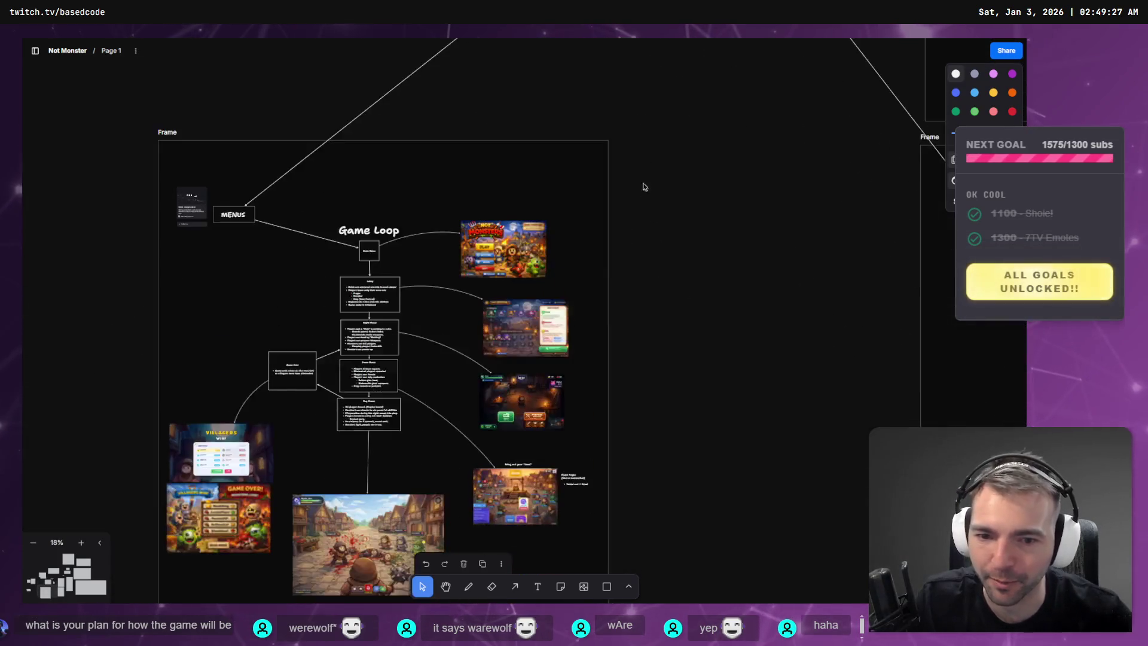
{"action": "scroll", "coordinate": [641, 159], "scroll_direction": "up", "scroll_amount": 3}
{"action": "scroll", "coordinate": [458, 406], "scroll_direction": "up", "scroll_amount": 2}
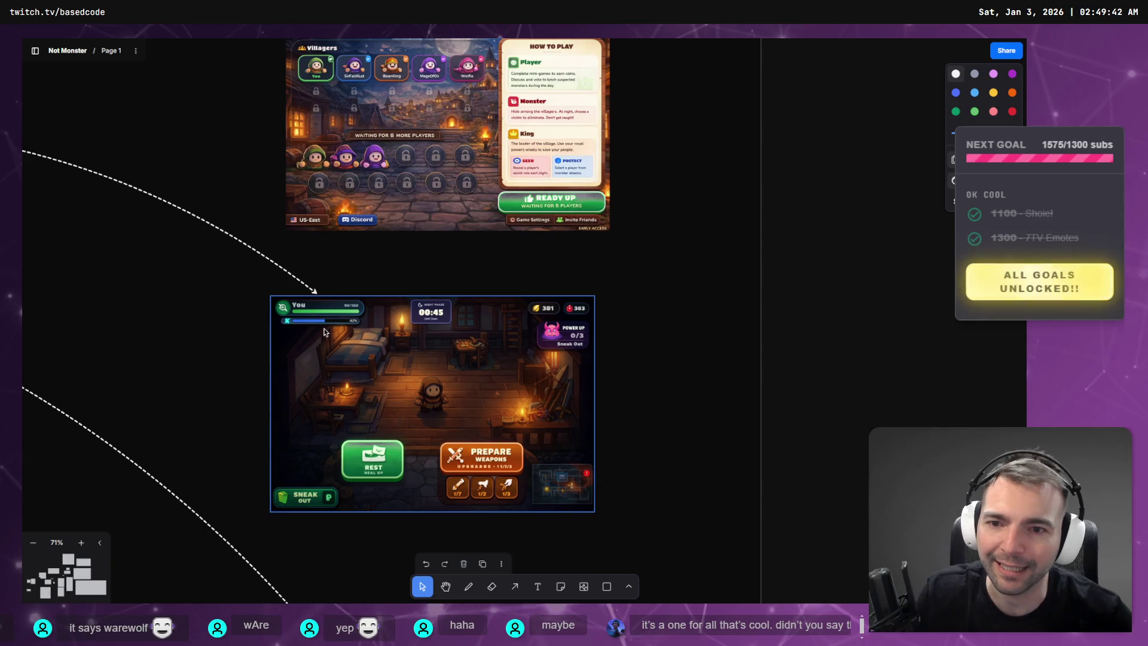
{"action": "scroll", "coordinate": [253, 306], "scroll_direction": "down", "scroll_amount": 8}
{"action": "scroll", "coordinate": [239, 317], "scroll_direction": "down", "scroll_amount": 5}
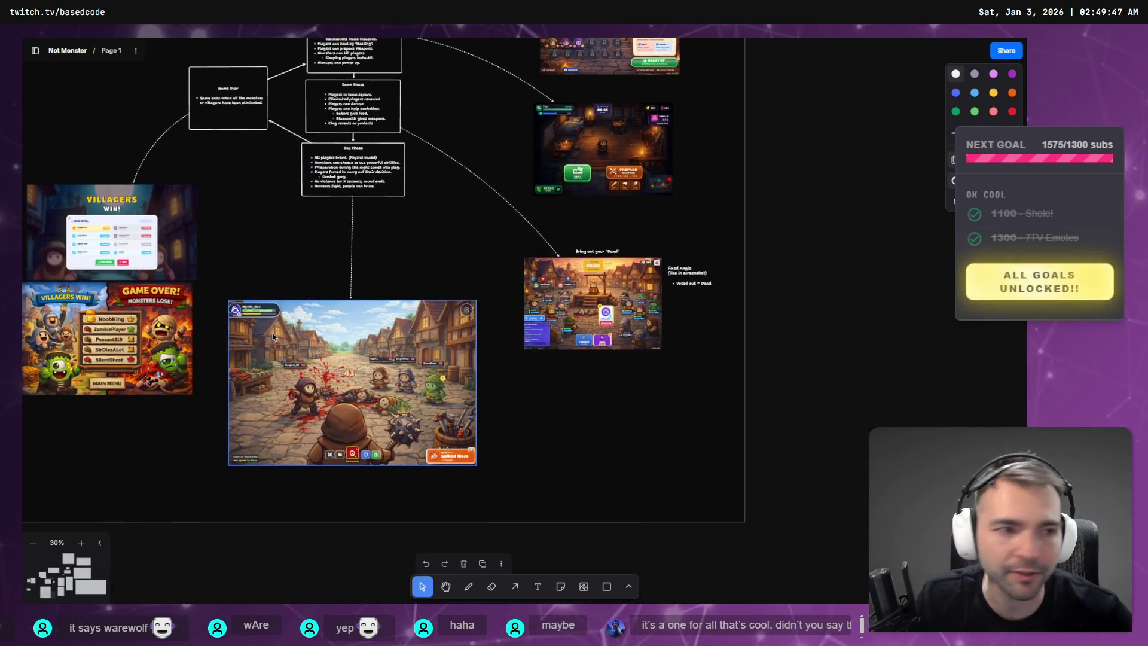
{"action": "key", "text": "alt+Tab"}
{"action": "key", "text": "w"}
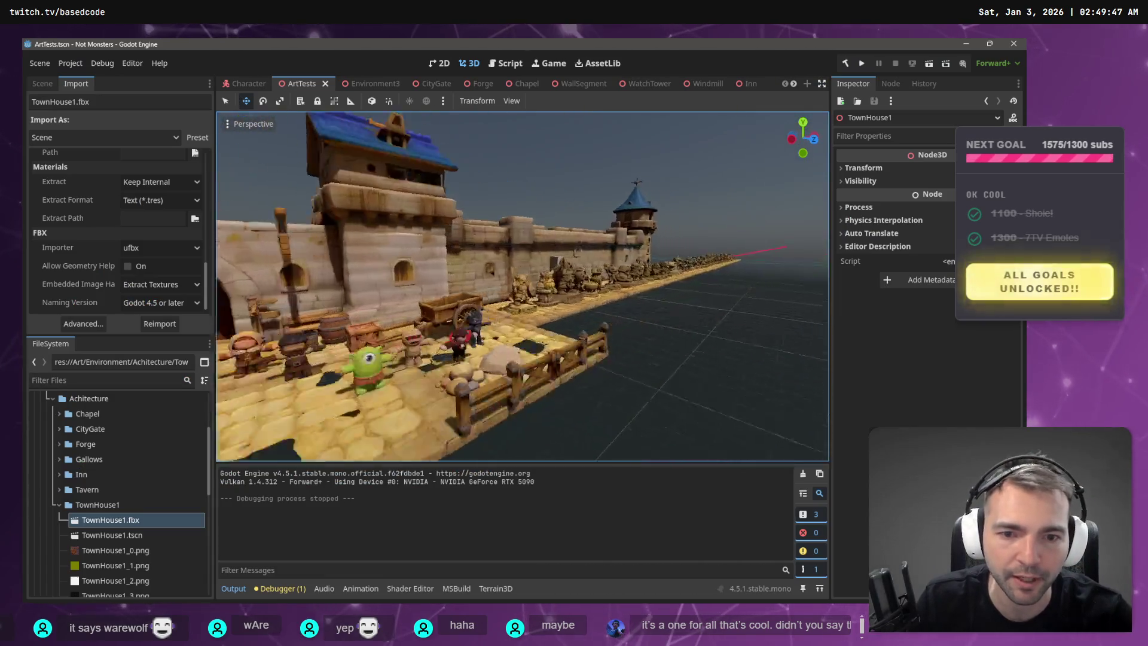
{"action": "key", "text": "w"}
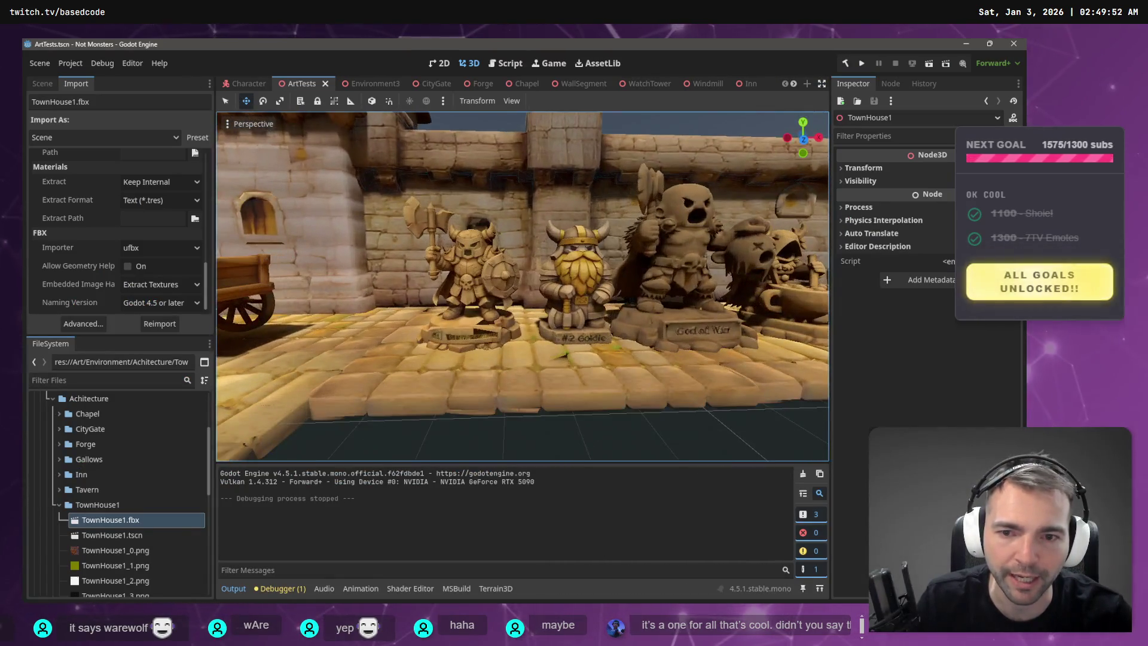
{"action": "right_click", "coordinate": [605, 256]}
{"action": "key", "text": "w"}
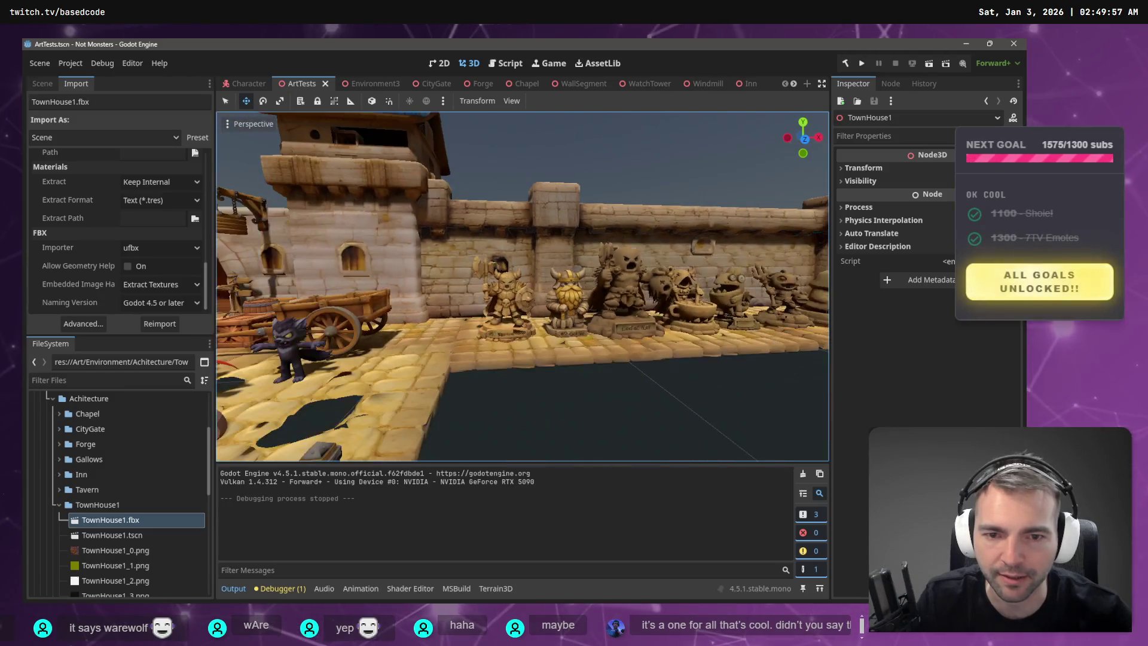
{"action": "key", "text": "w"}
{"action": "key", "text": "d"}
{"action": "key", "text": "w"}
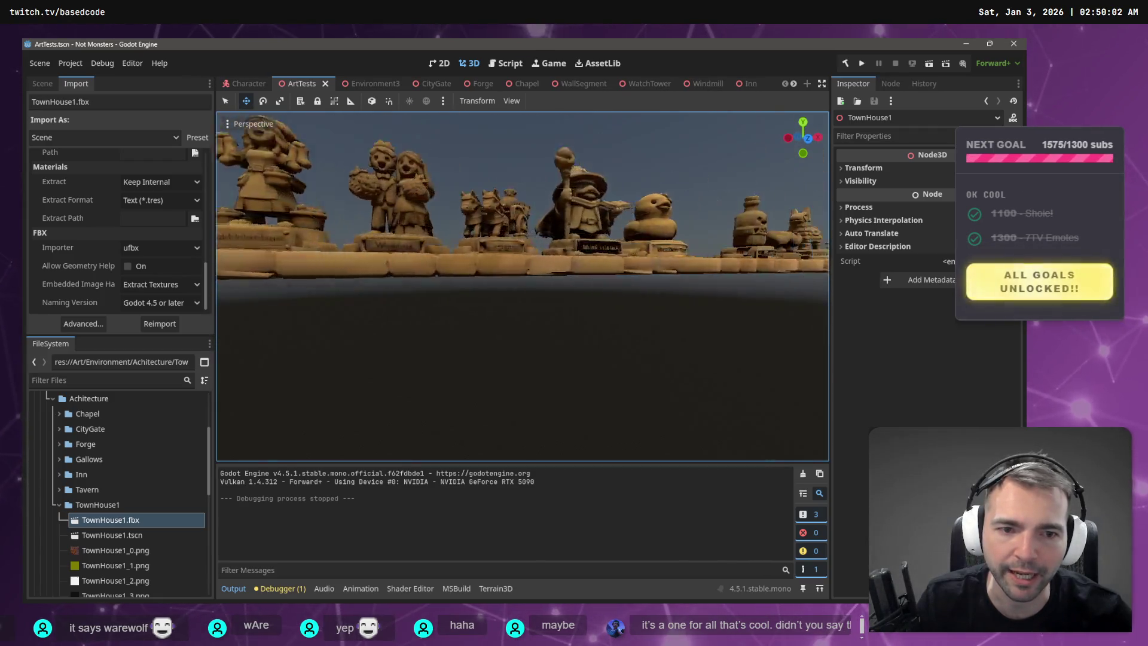
{"action": "key", "text": "s"}
{"action": "key", "text": "w"}
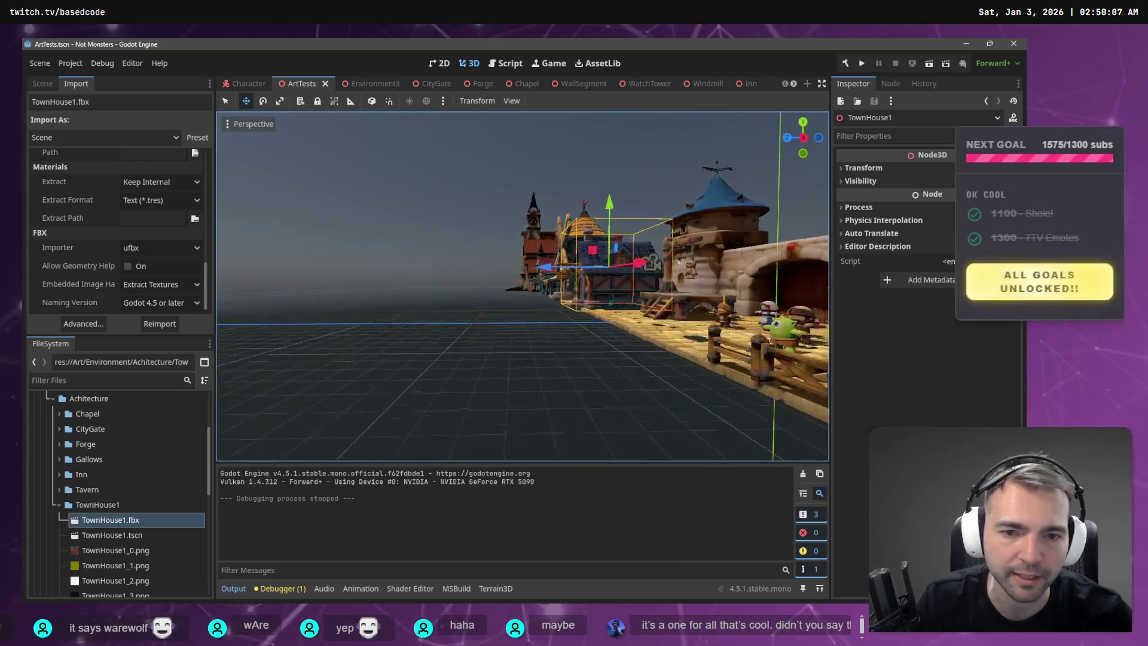
{"action": "key", "text": "w"}
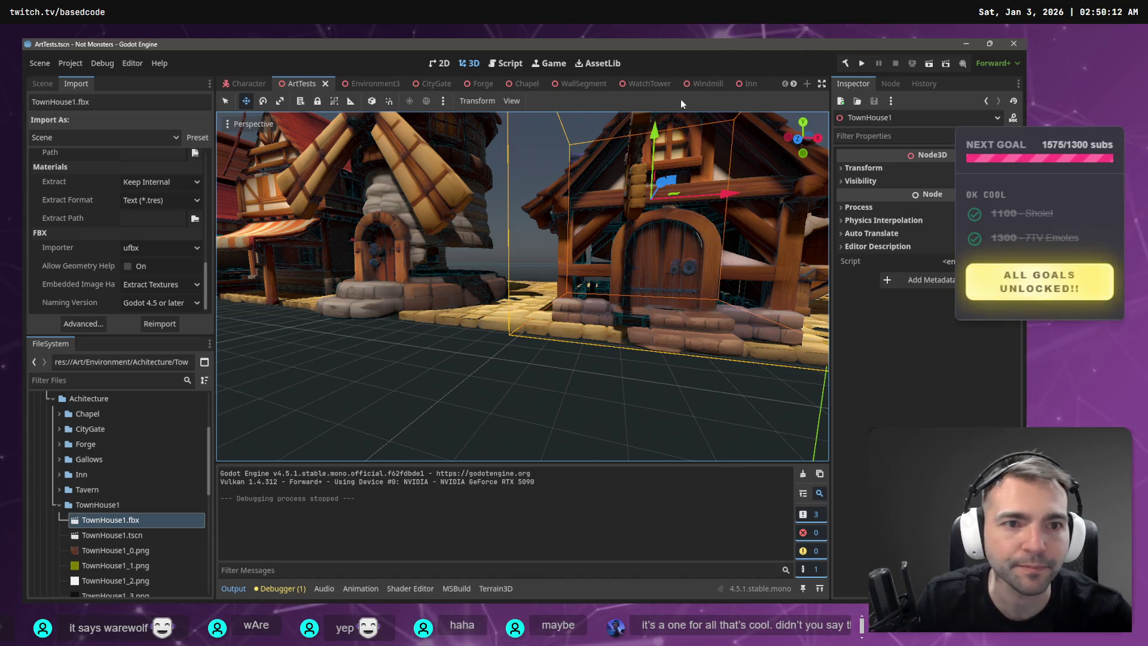
{"action": "left_click", "coordinate": [647, 84]}
- Close the Windmill, WatchTower, TownHouse1 and WallSegment scene tabs
{"action": "left_click", "coordinate": [702, 83]}
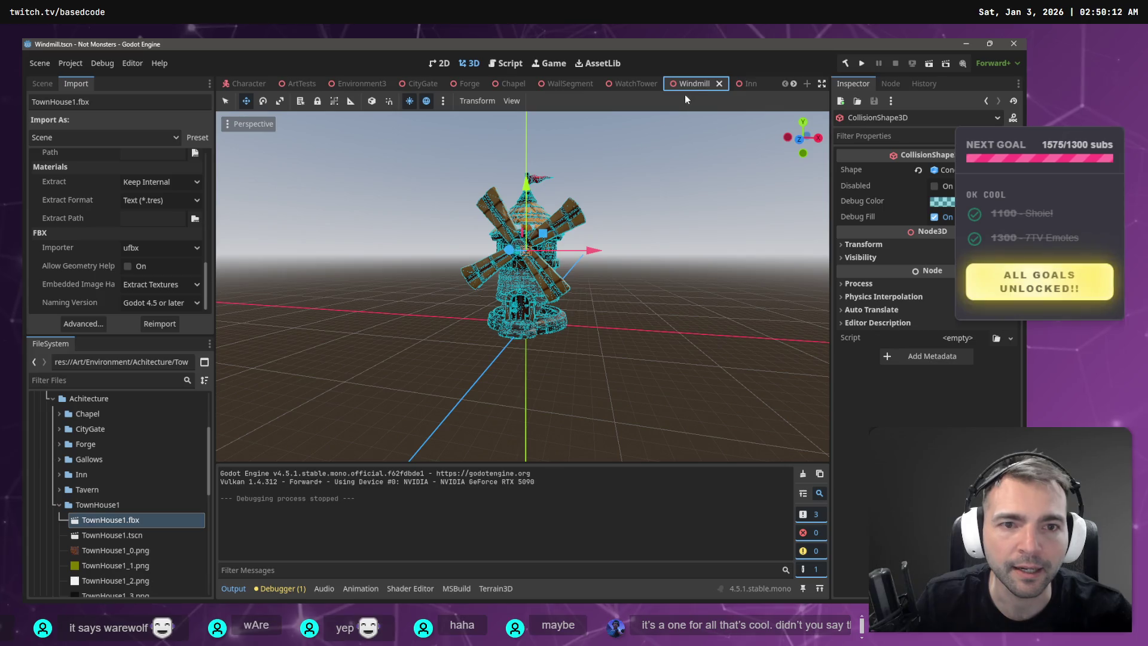
{"action": "middle_click", "coordinate": [698, 84]}
{"action": "middle_click", "coordinate": [629, 83]}
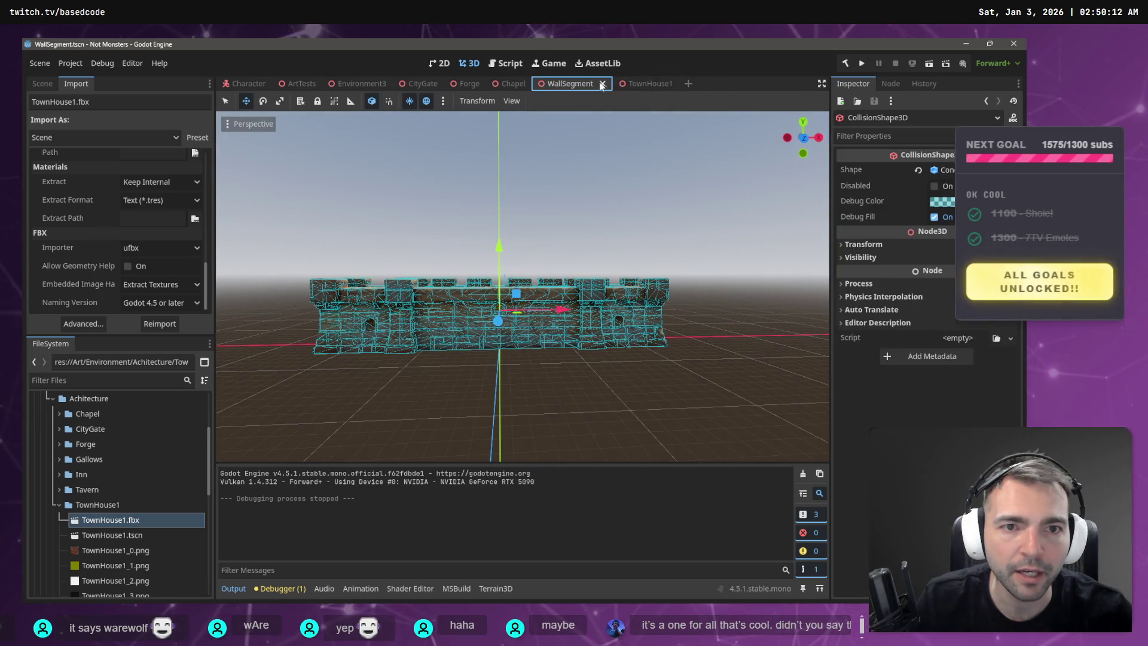
{"action": "left_click", "coordinate": [637, 84]}
{"action": "middle_click", "coordinate": [639, 84]}
{"action": "middle_click", "coordinate": [574, 85]}
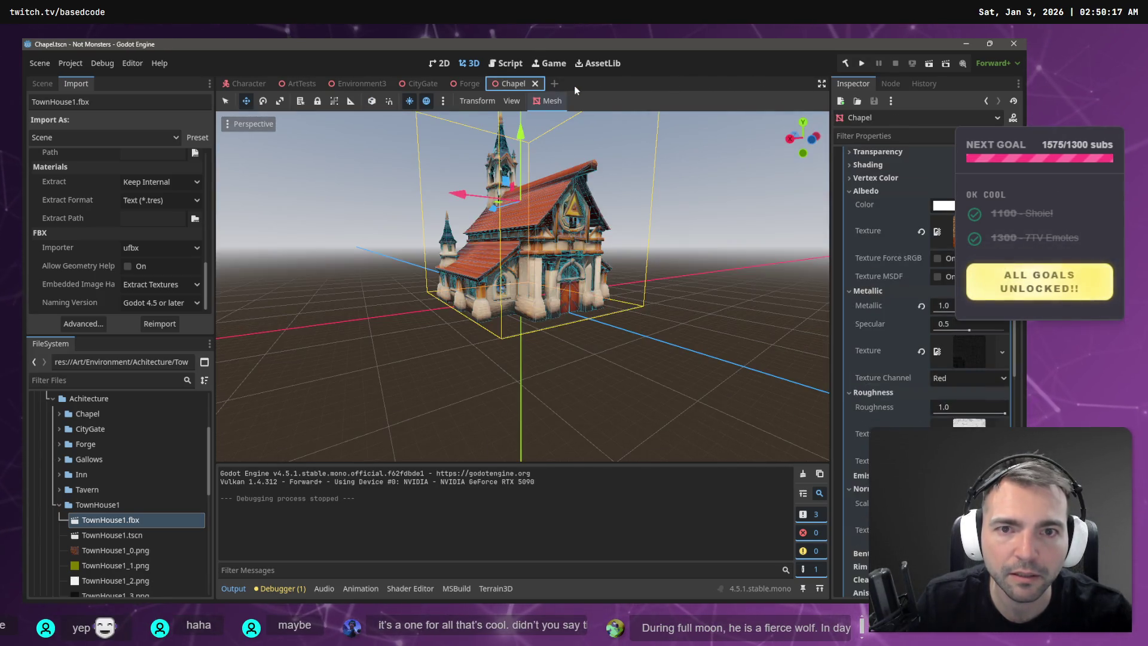
- Look over the Forge scene, glance at the Hunyuan 3D page, then bring up the Chapel scene
{"action": "left_click", "coordinate": [462, 83]}
{"action": "left_click", "coordinate": [559, 203]}
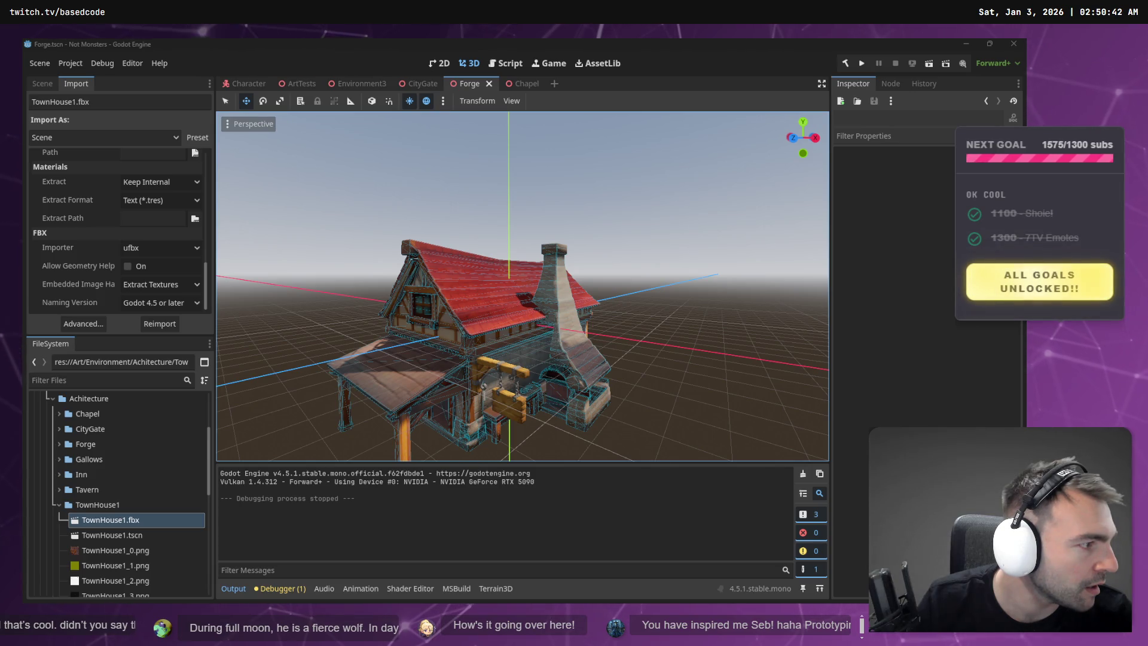
{"action": "key", "text": "alt+Tab"}
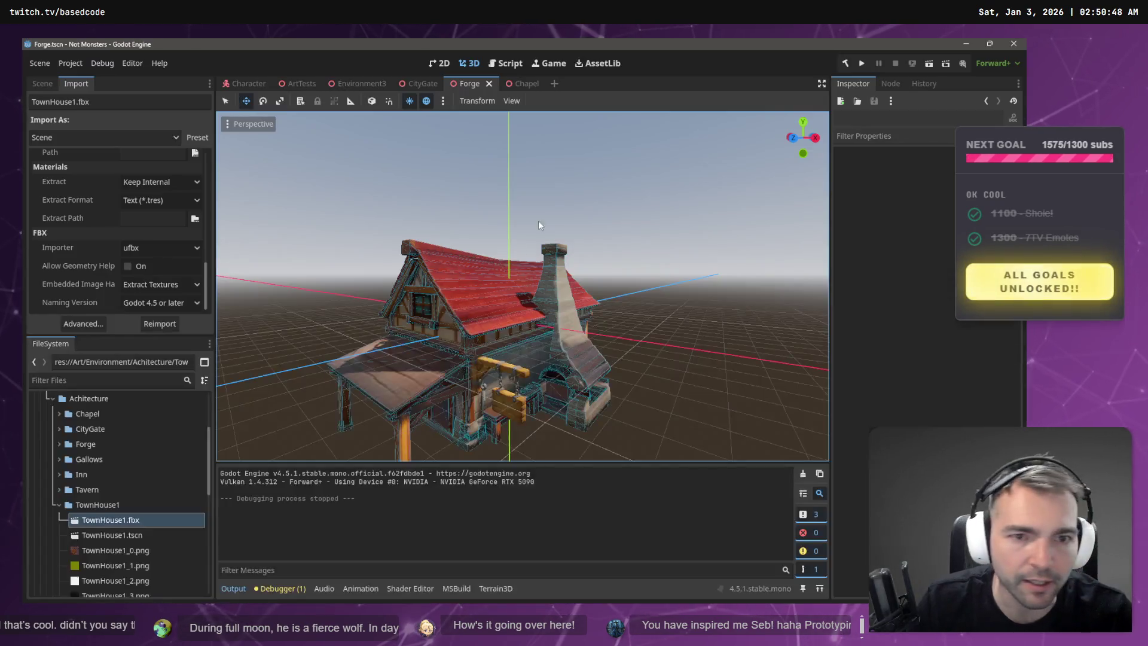
{"action": "key", "text": "alt+Tab"}
{"action": "left_click", "coordinate": [529, 83]}
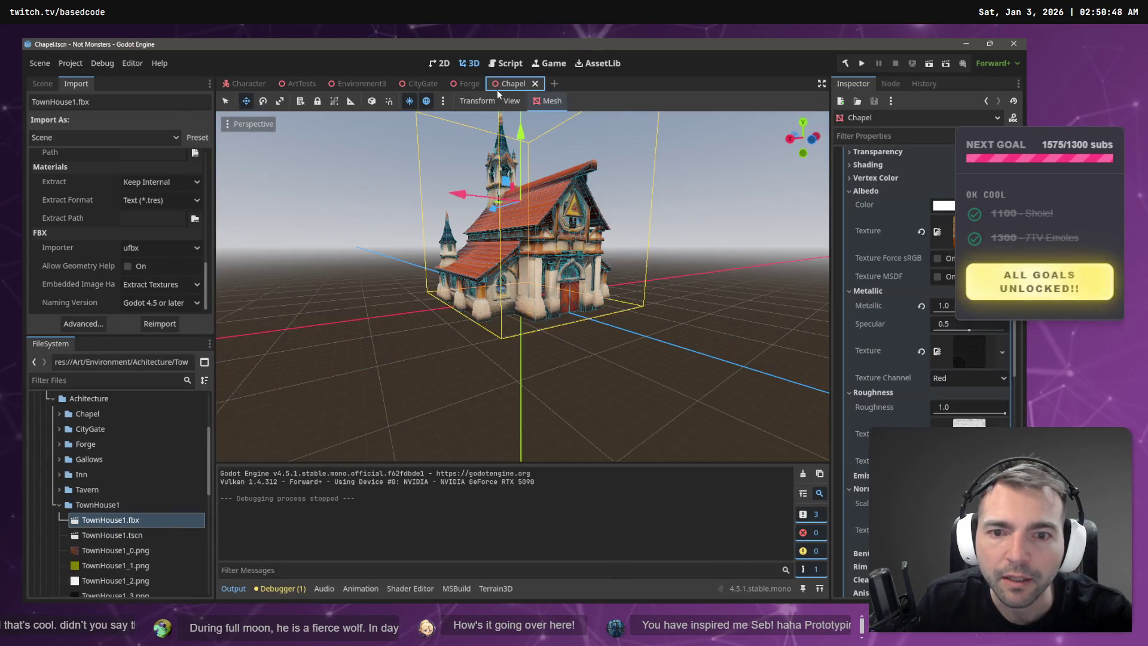
- Open the Environment3 scene, select Inn.obj in FileSystem, and select the inn in the viewport
{"action": "left_click", "coordinate": [394, 84]}
{"action": "left_click", "coordinate": [362, 84]}
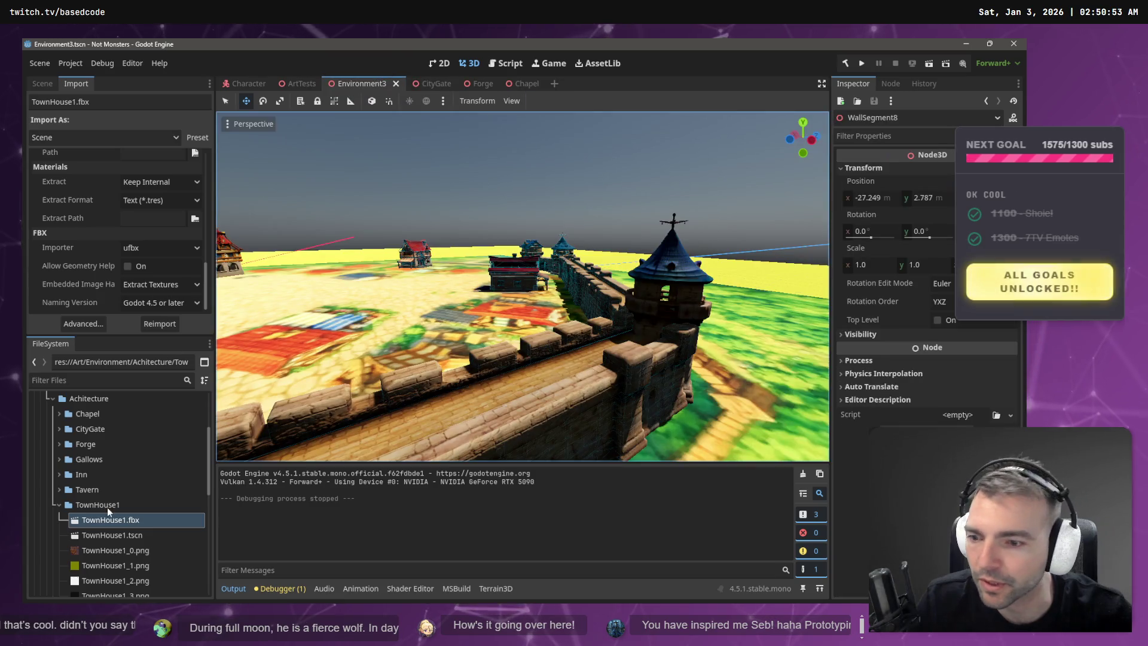
{"action": "scroll", "coordinate": [65, 458], "scroll_direction": "down", "scroll_amount": 1}
{"action": "left_click", "coordinate": [59, 449]}
{"action": "left_click", "coordinate": [90, 465]}
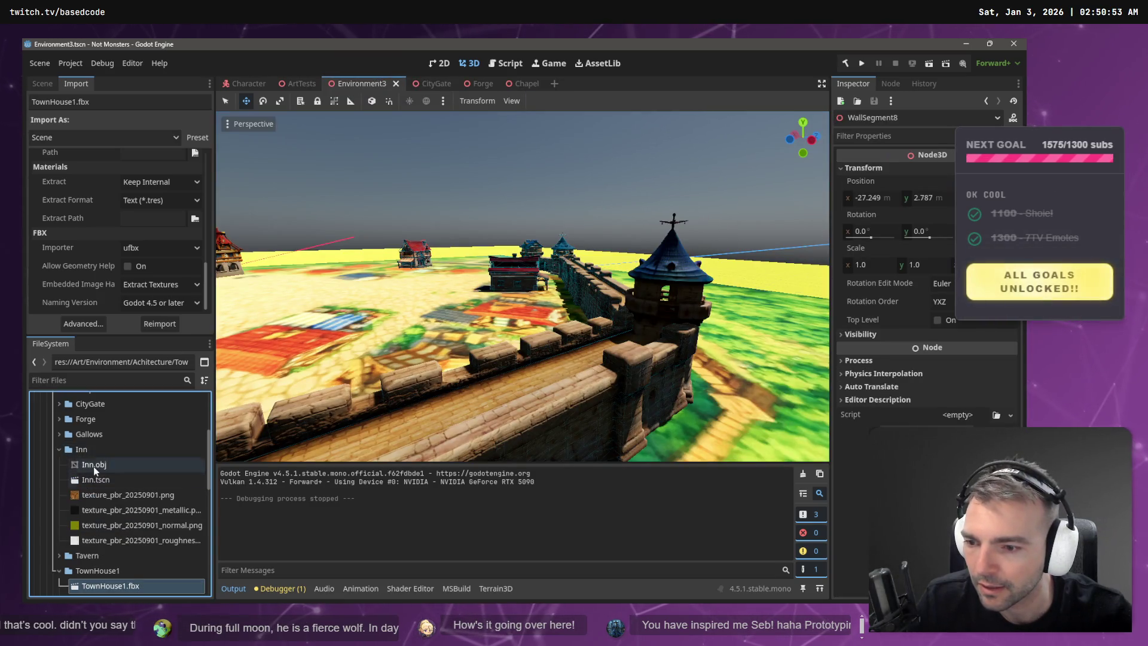
{"action": "key", "text": "w"}
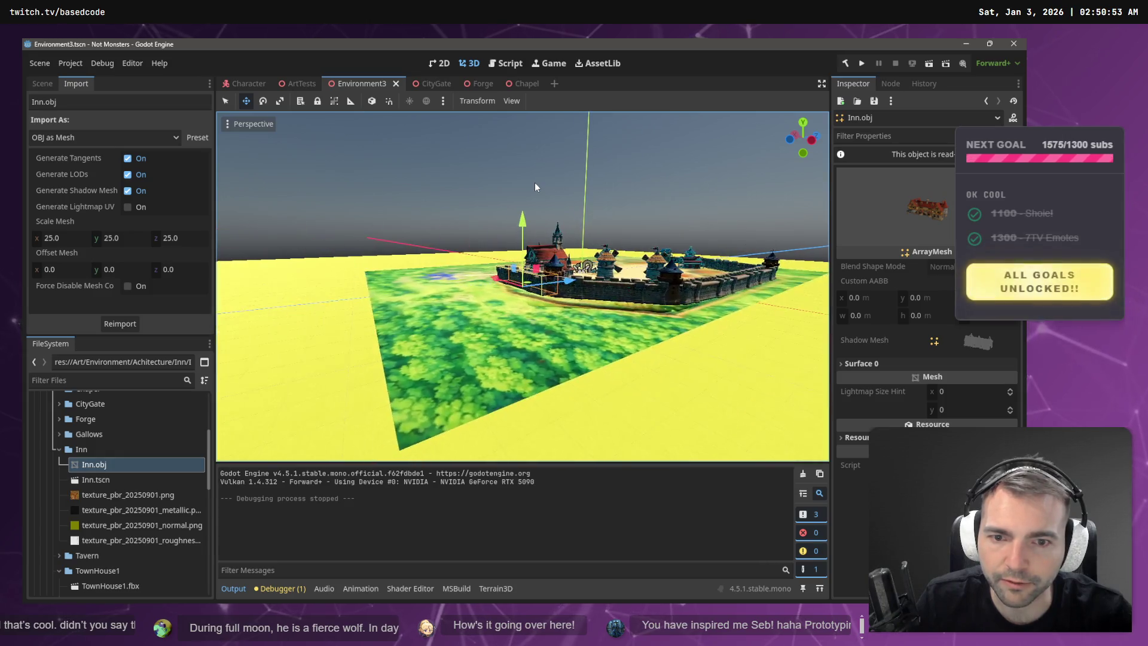
{"action": "key", "text": "w"}
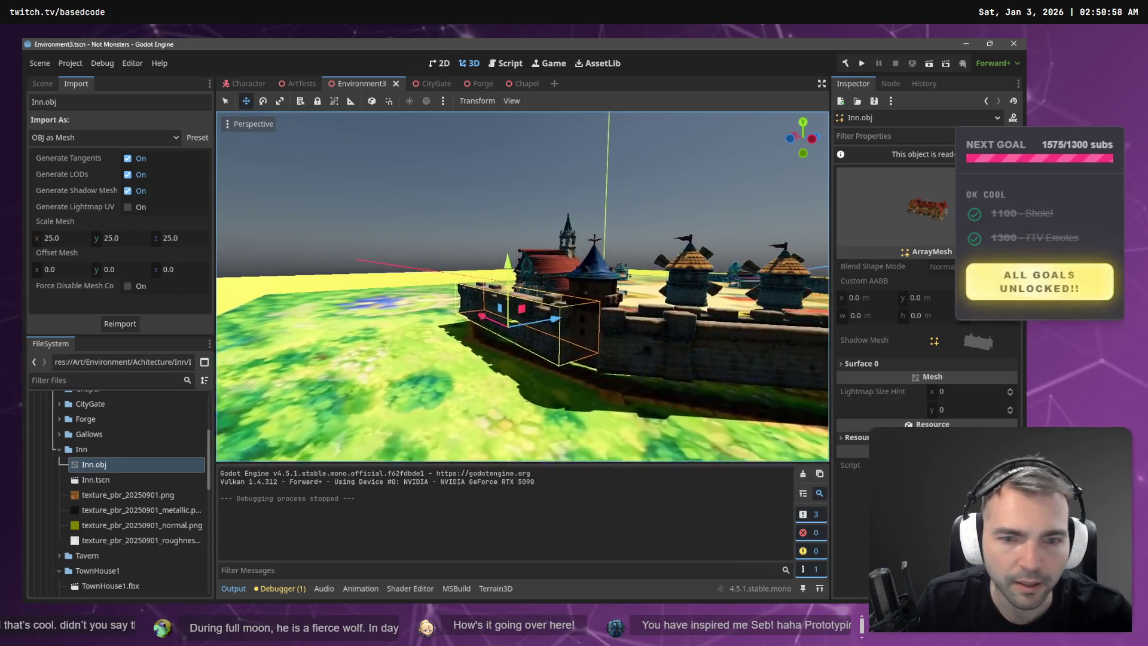
{"action": "key", "text": "w"}
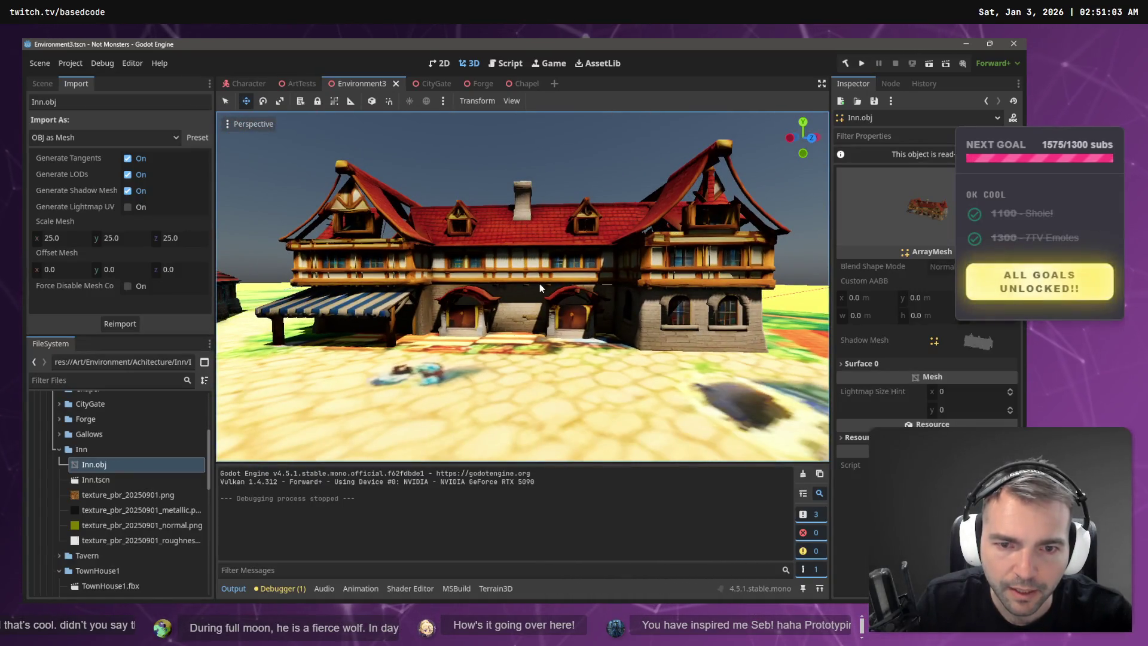
{"action": "left_click", "coordinate": [539, 284]}
- In Hunyuan 3D, rotate the generated inn model and view it as wireframe
{"action": "key", "text": "alt+Tab"}
{"action": "mouse_move", "coordinate": [834, 325]}
{"action": "left_mouse_down"}
{"action": "mouse_move", "coordinate": [725, 315]}
{"action": "mouse_move", "coordinate": [533, 338]}
{"action": "mouse_move", "coordinate": [620, 341]}
{"action": "left_mouse_up"}
{"action": "left_click", "coordinate": [154, 204]}
{"action": "key", "text": "alt+Tab"}
{"action": "key", "text": "alt+Tab"}
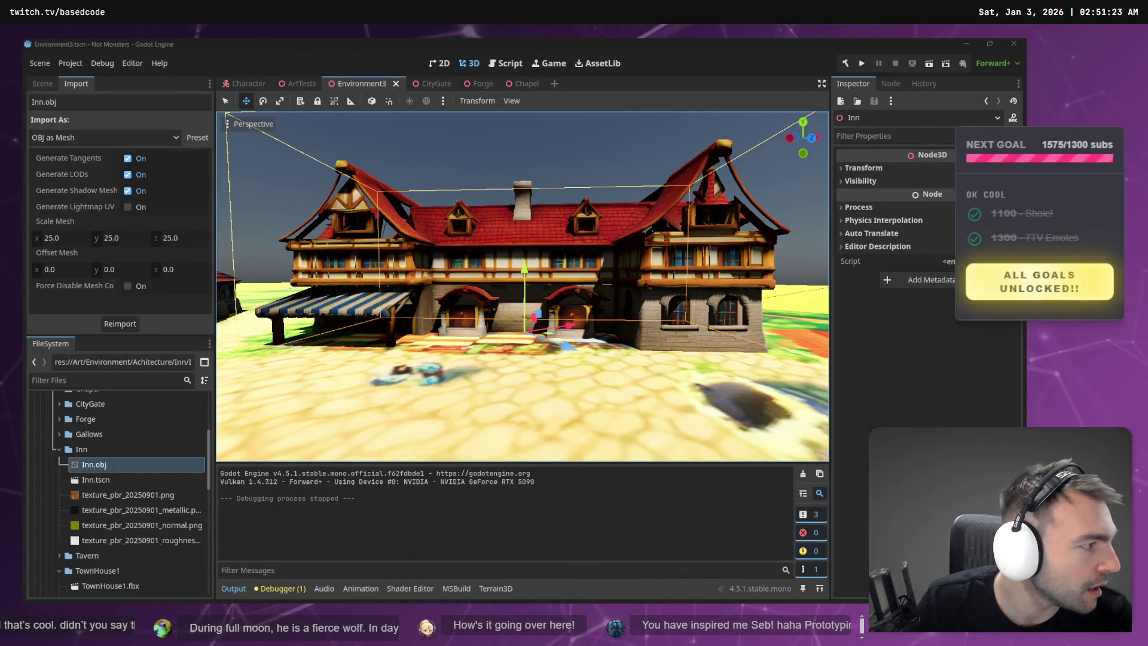
- Deselect the inn and fly around the town, its wall and windmill to survey it
{"action": "left_click", "coordinate": [574, 189]}
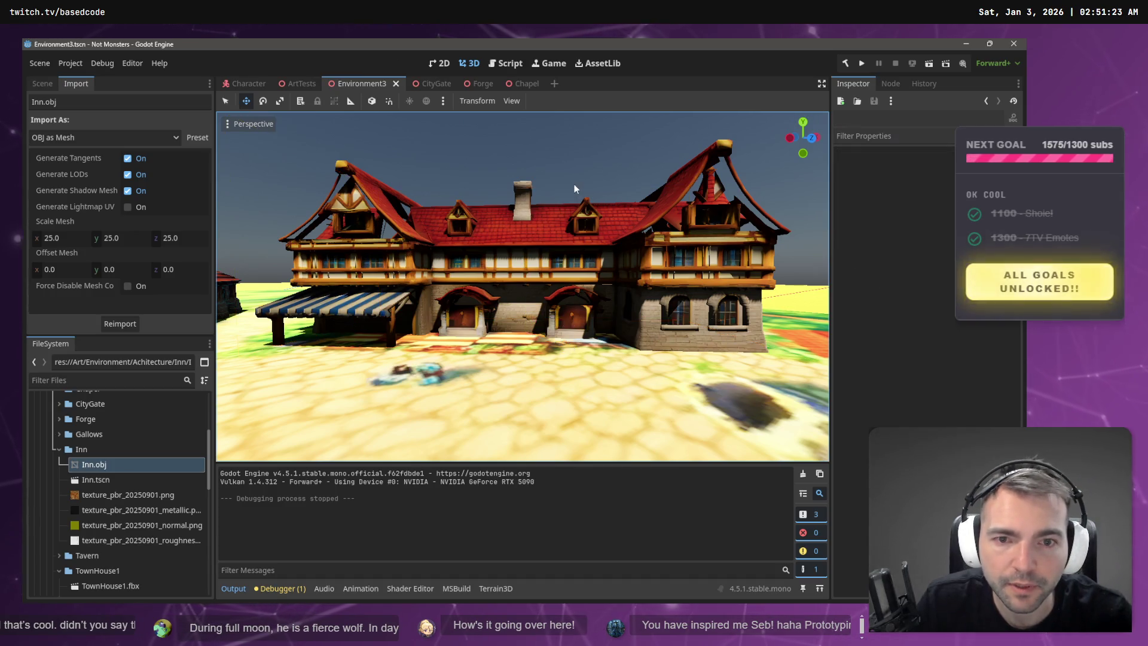
{"action": "key", "text": "s"}
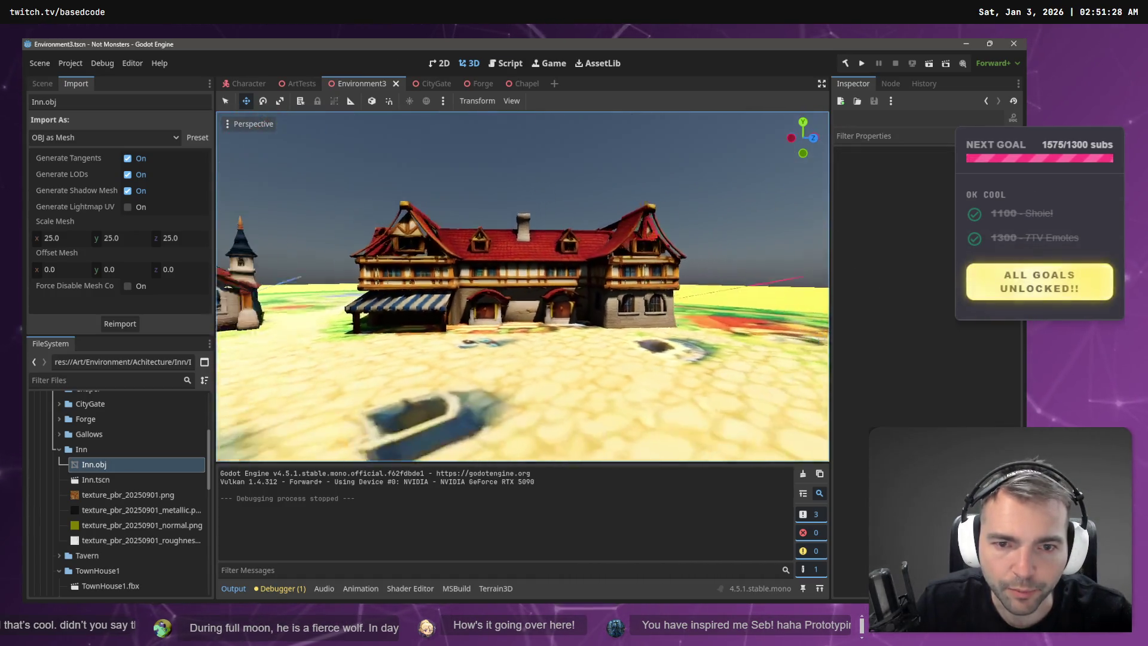
{"action": "key", "text": "s"}
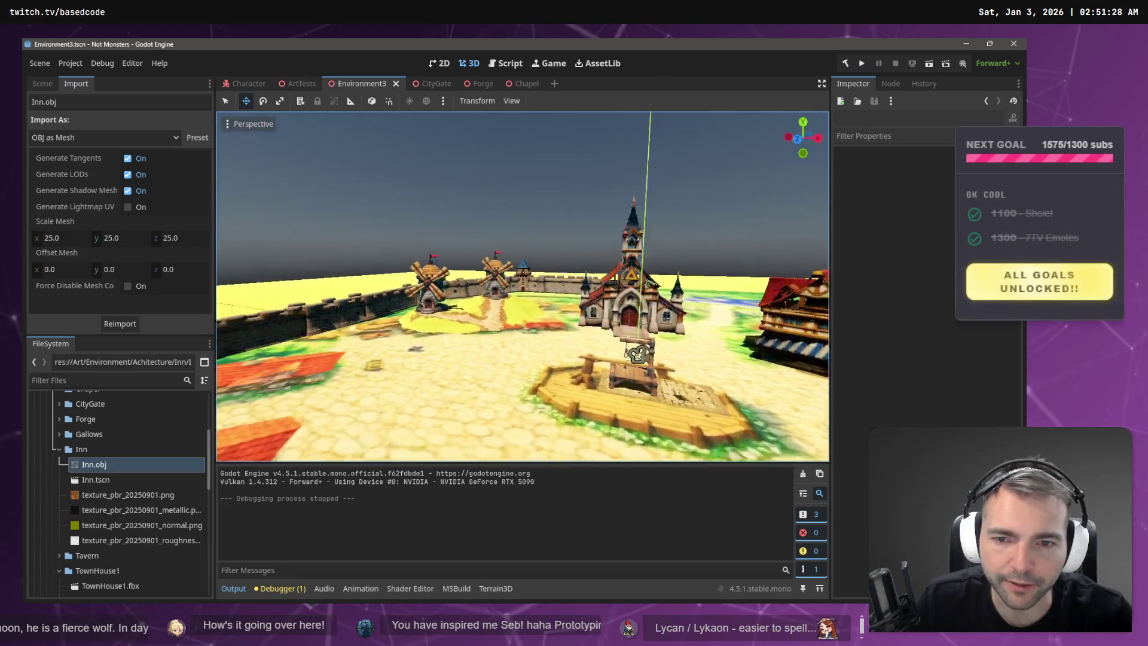
{"action": "key", "text": "s"}
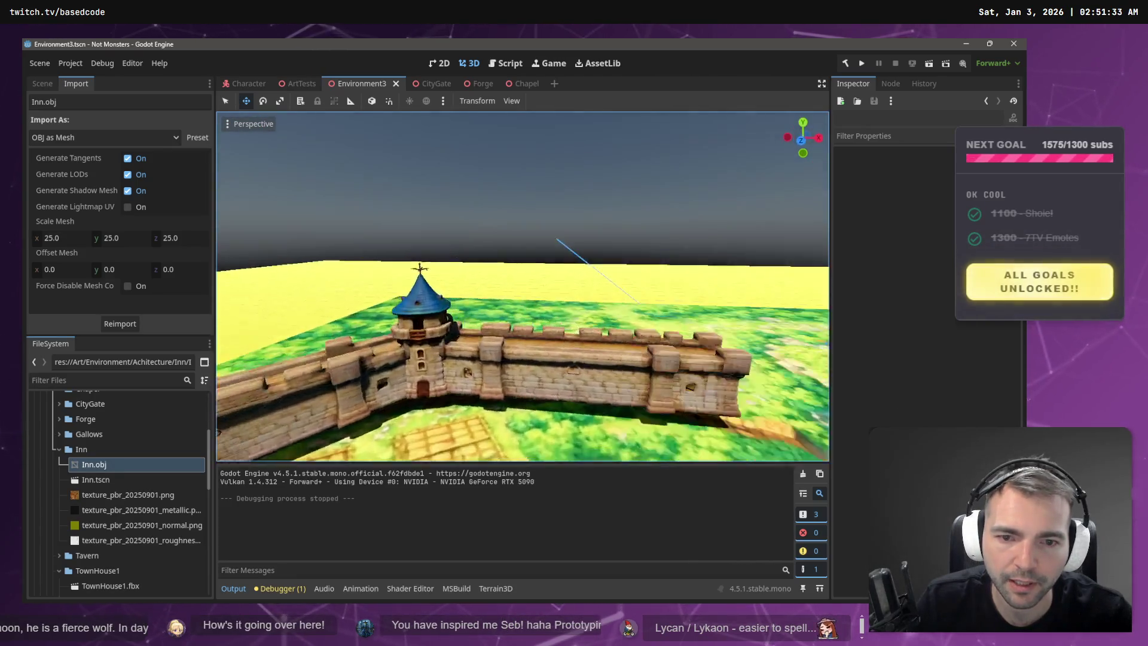
{"action": "key", "text": "s"}
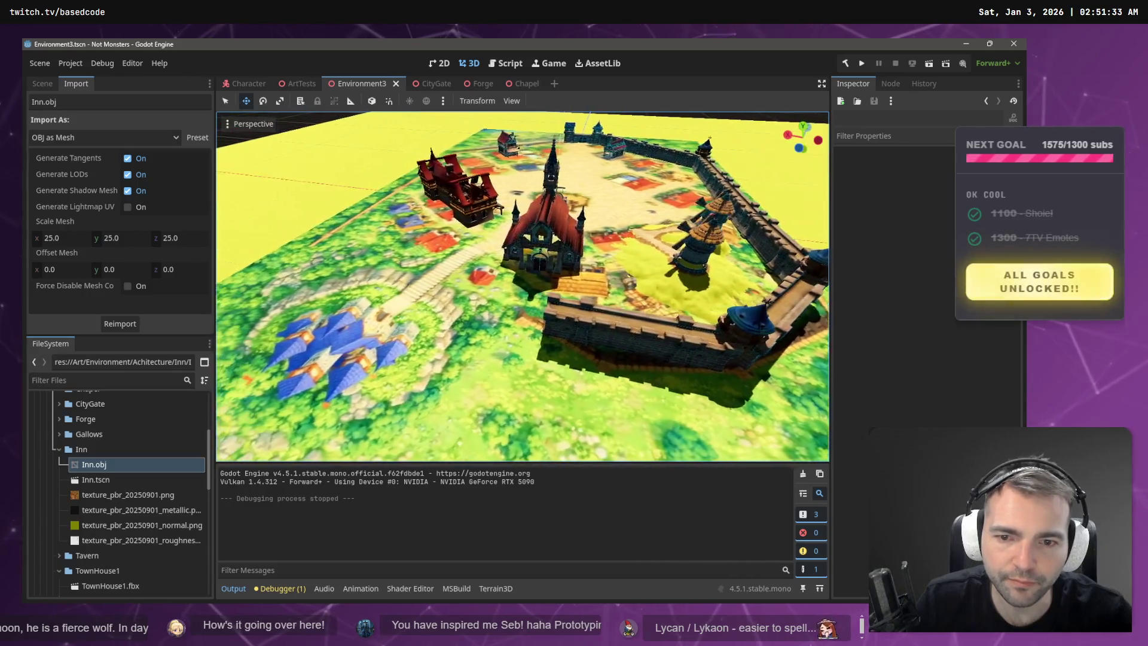
{"action": "key", "text": "w"}
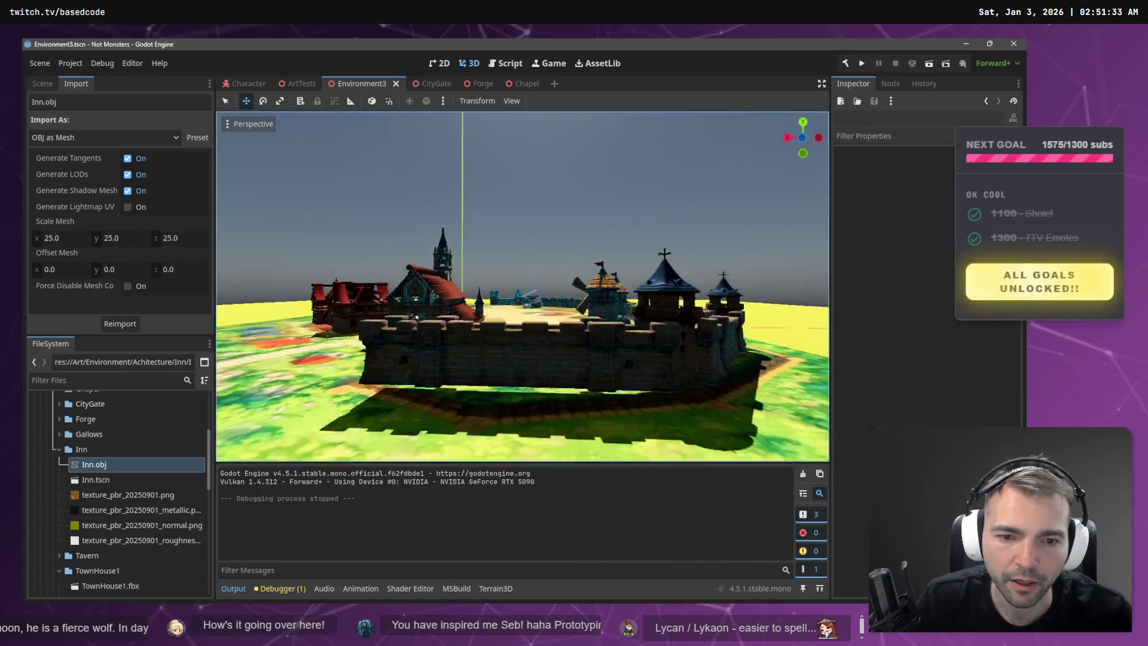
{"action": "key", "text": "s"}
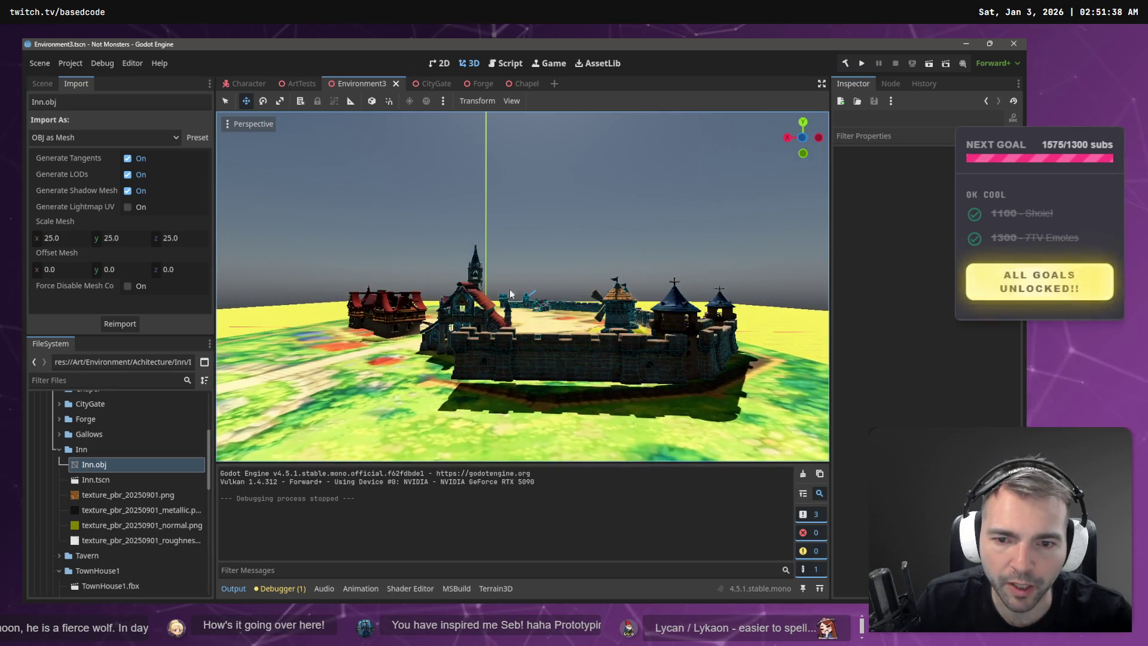
- Select a wall segment, fly over the wall toward the inn and chapel, and show the Scene tree
{"action": "left_click", "coordinate": [527, 371]}
{"action": "key", "text": "w"}
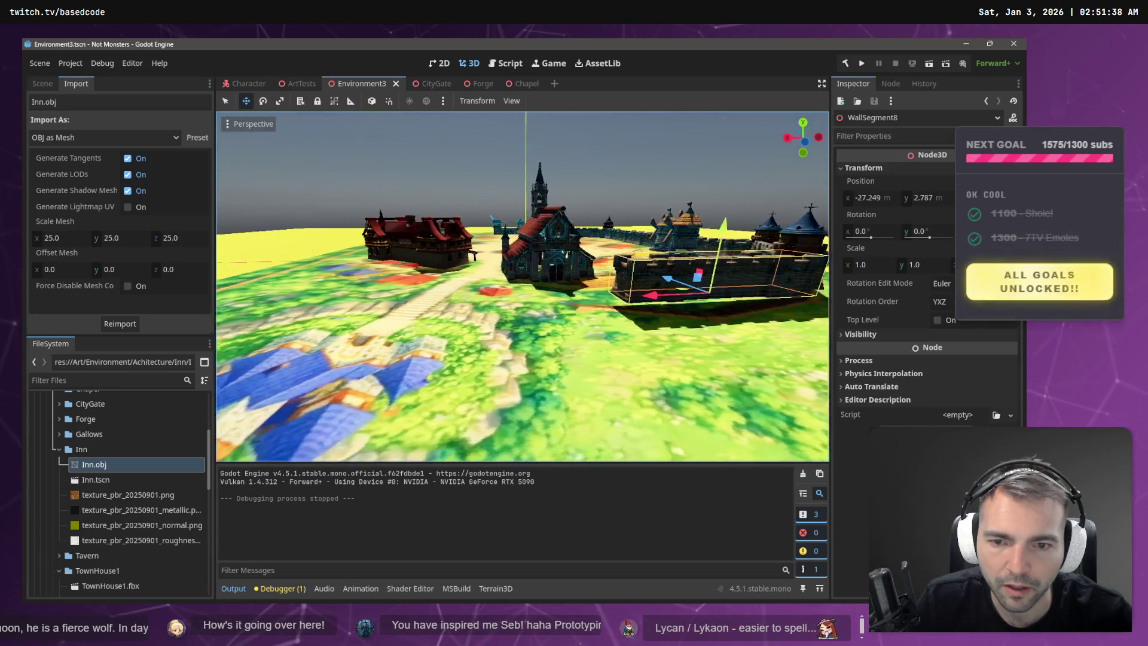
{"action": "key", "text": "w"}
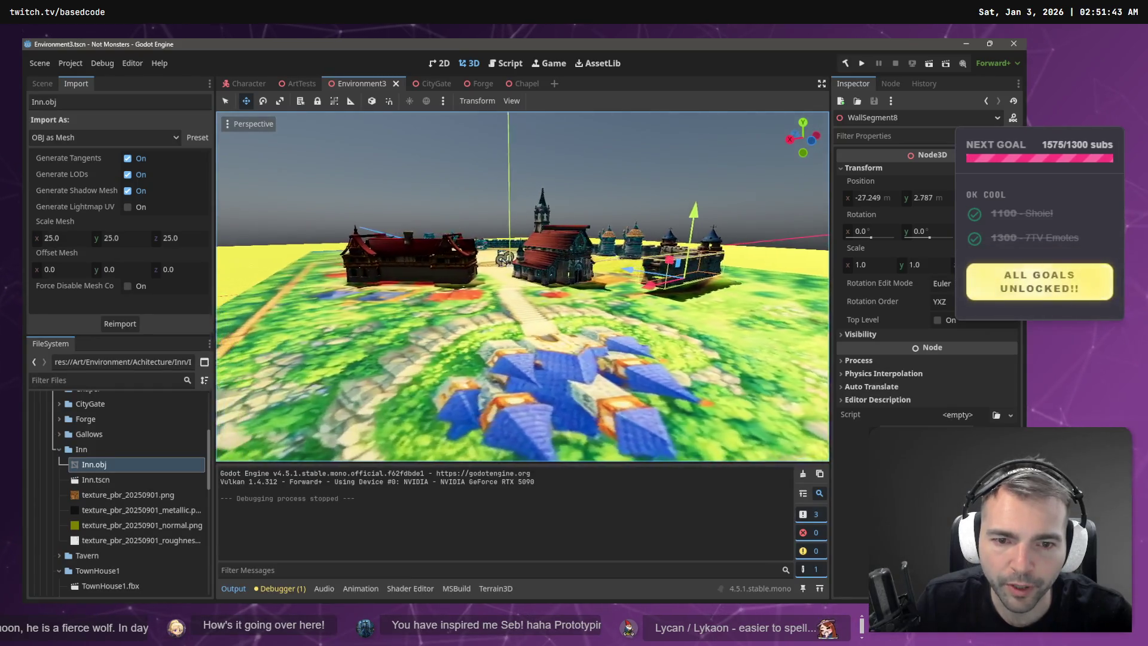
{"action": "key", "text": "w"}
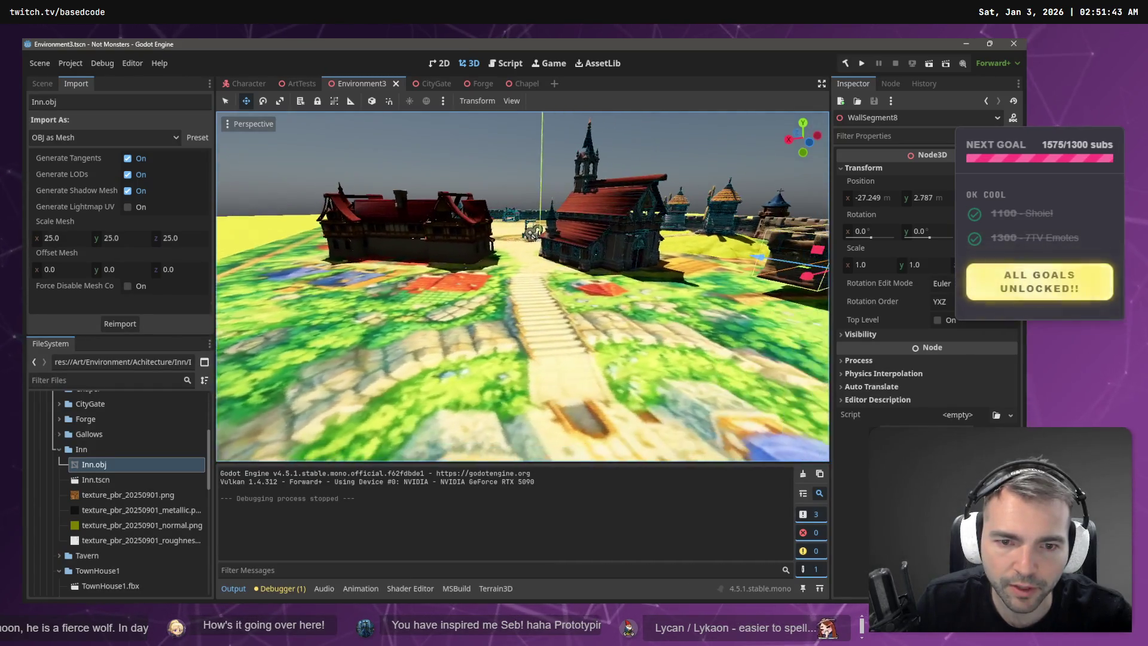
{"action": "key", "text": "w"}
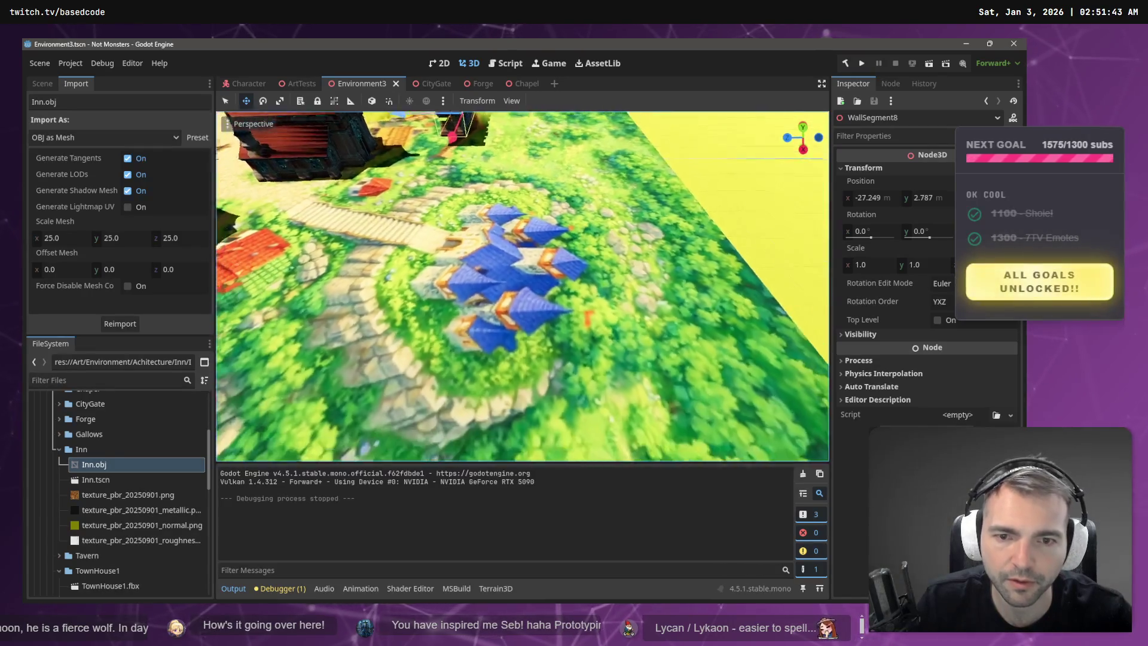
{"action": "scroll", "coordinate": [88, 464], "scroll_direction": "up", "scroll_amount": 5}
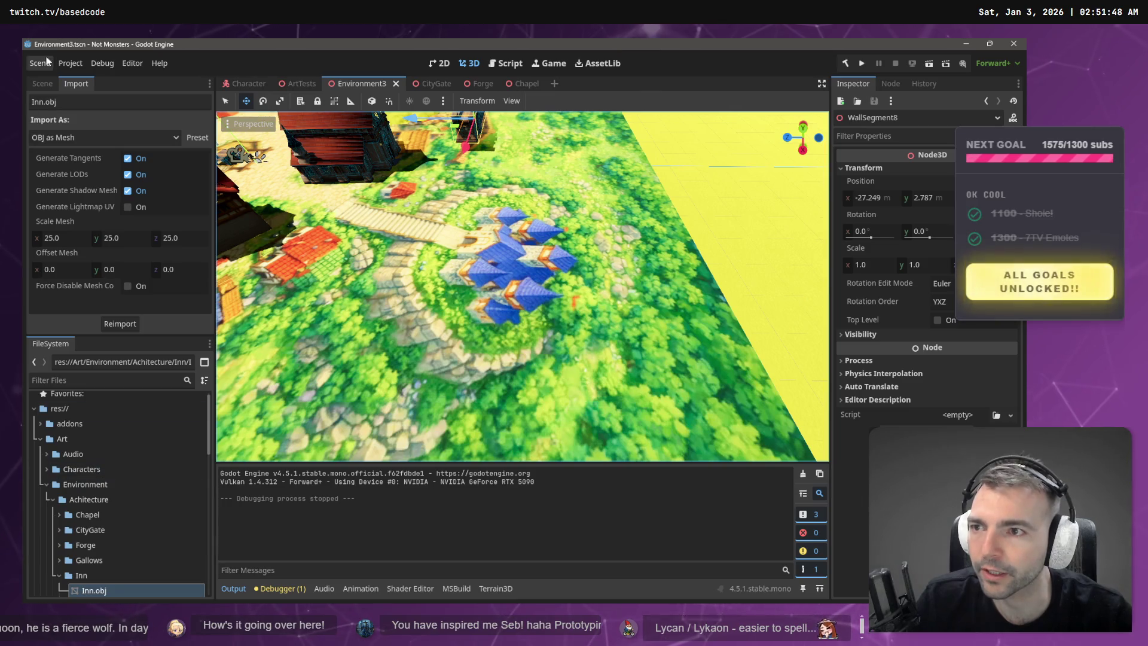
{"action": "left_click", "coordinate": [38, 84]}
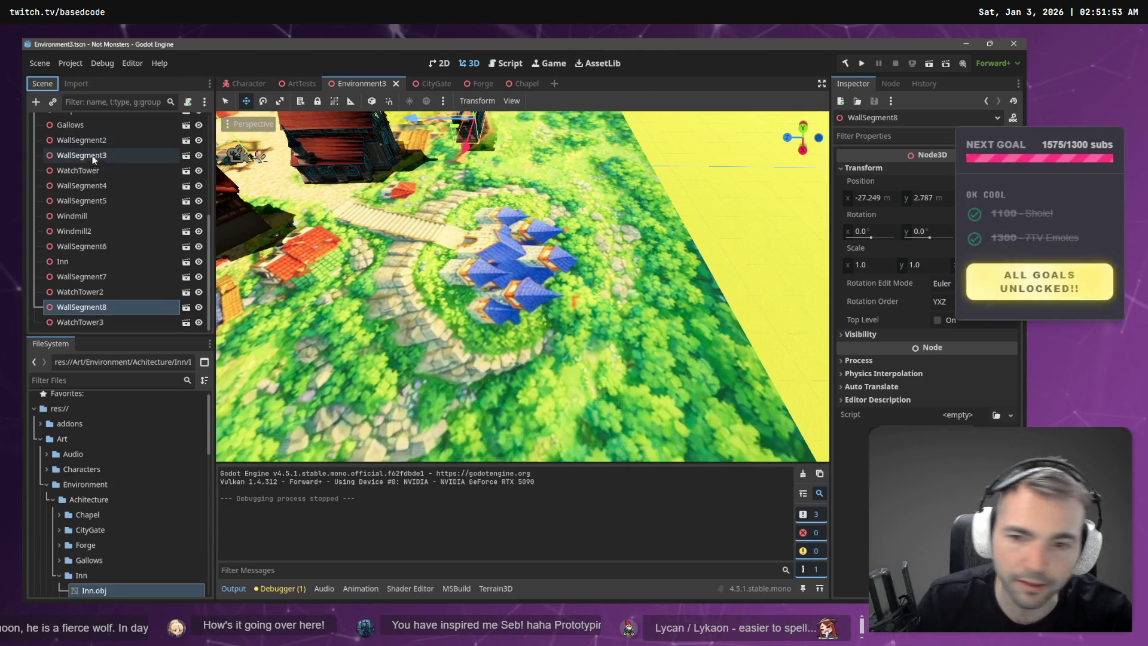
- Select the Terrain3D node and switch to the height sculpting tool
{"action": "scroll", "coordinate": [83, 191], "scroll_direction": "up", "scroll_amount": 5}
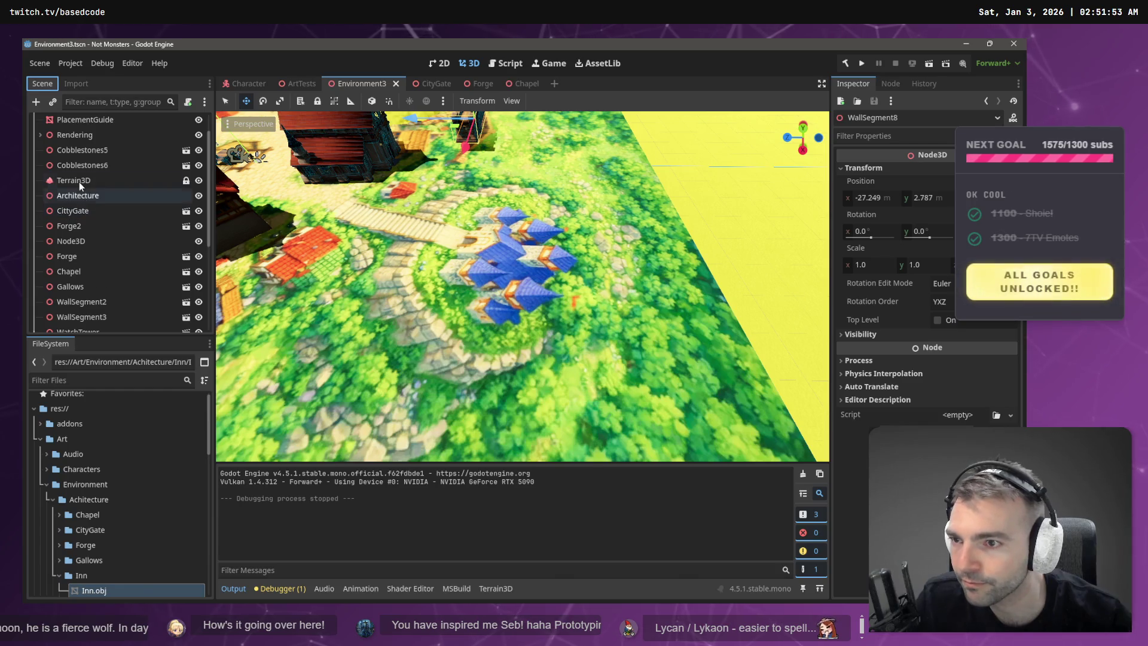
{"action": "left_click", "coordinate": [78, 182]}
{"action": "scroll", "coordinate": [531, 273], "scroll_direction": "down", "scroll_amount": 5}
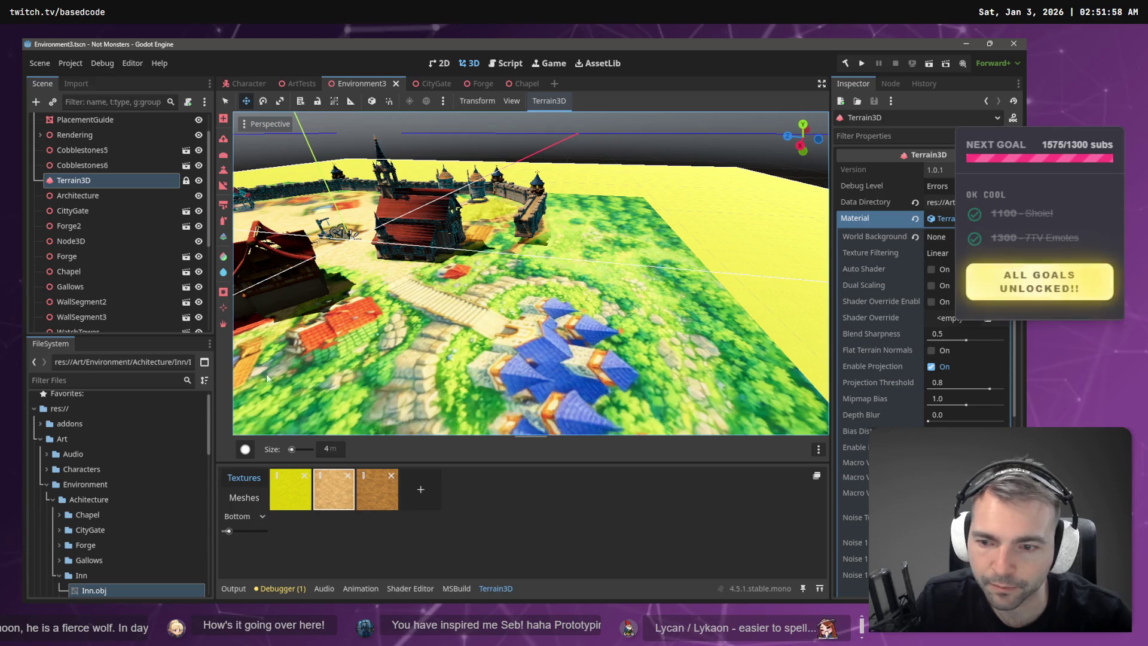
{"action": "left_click", "coordinate": [222, 171]}
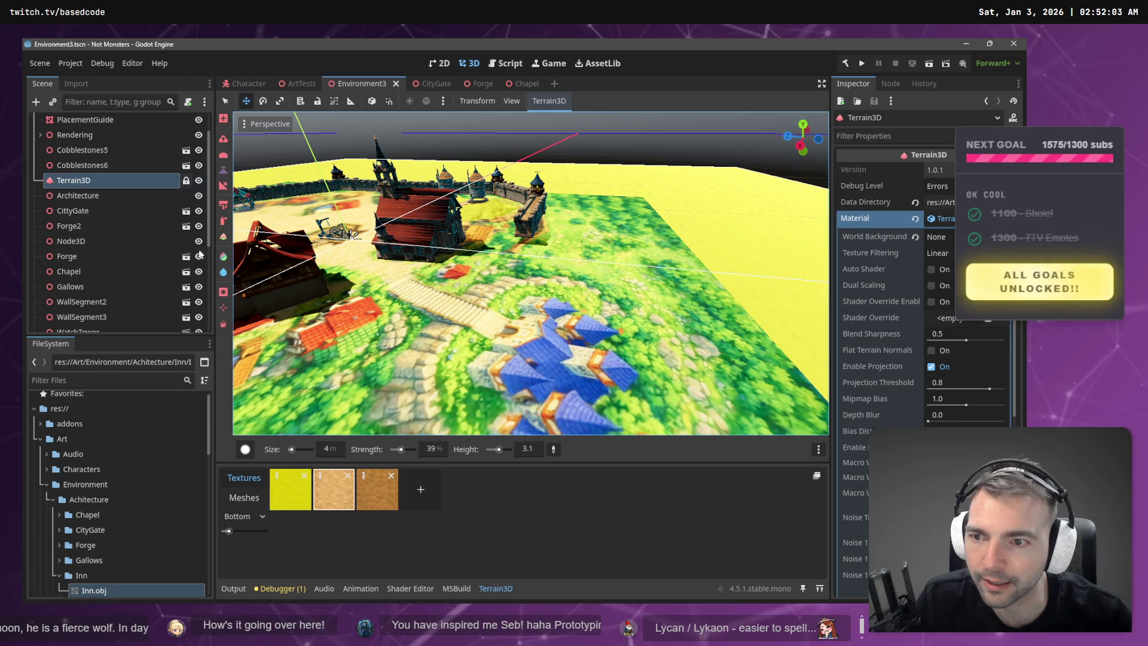
- Set the brush height to 30.0 and choose the Circle1 brush shape
{"action": "left_click_drag", "start_coordinate": [527, 448], "coordinate": [224, 471]}
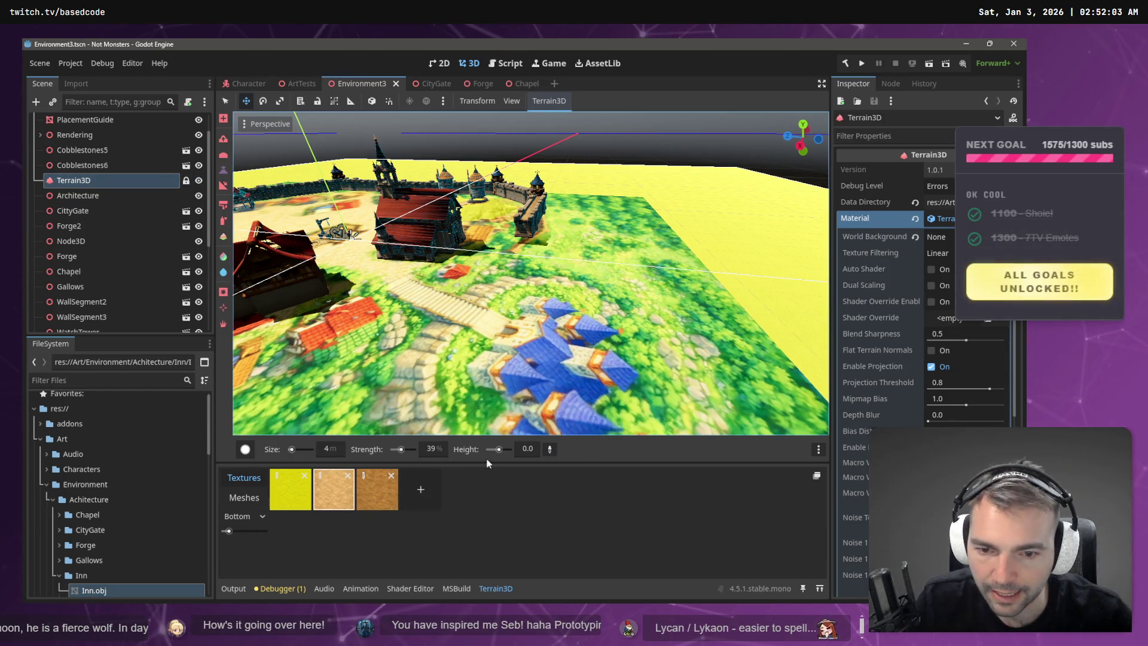
{"action": "left_click", "coordinate": [528, 449]}
{"action": "type", "text": "300"}
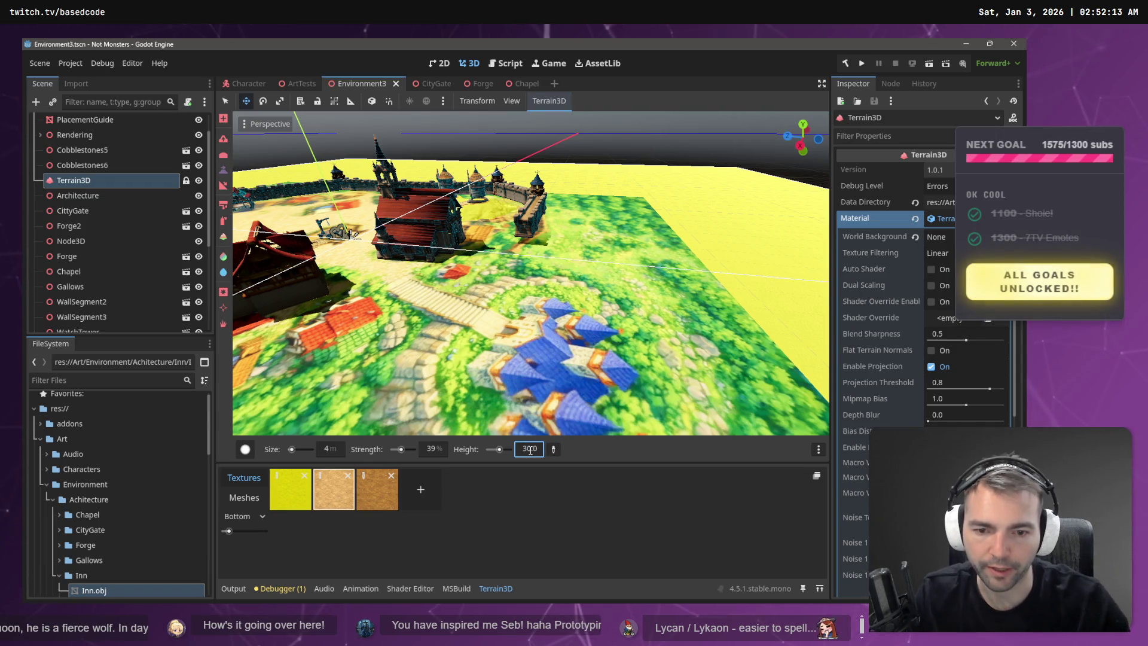
{"action": "key", "text": "Return"}
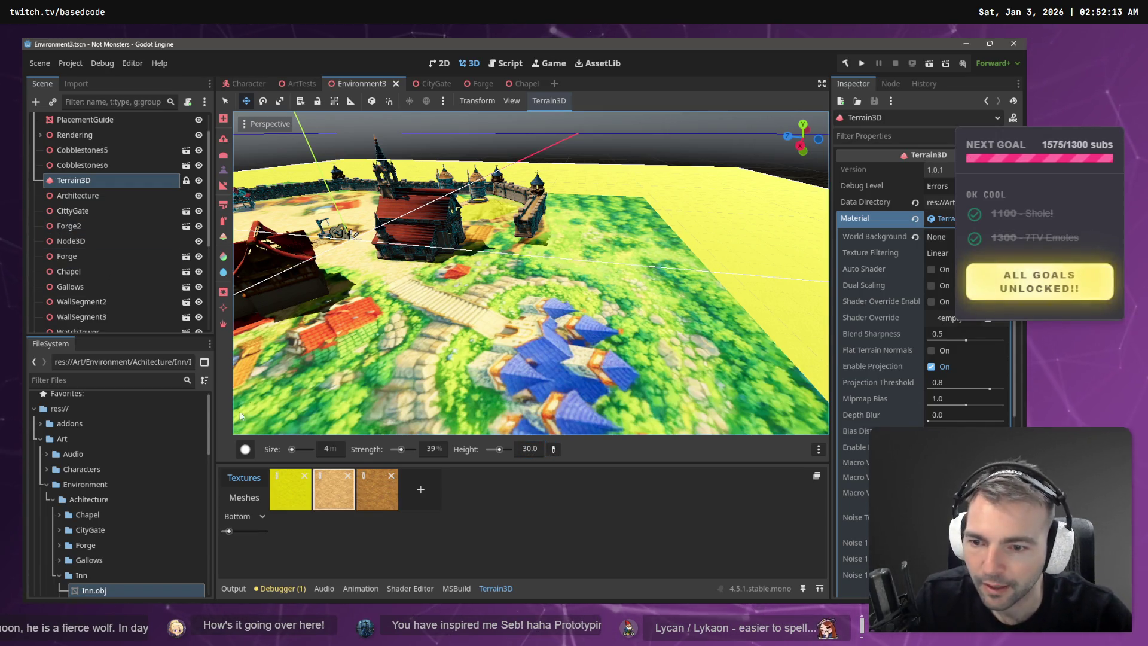
{"action": "mouse_move", "coordinate": [245, 449]}
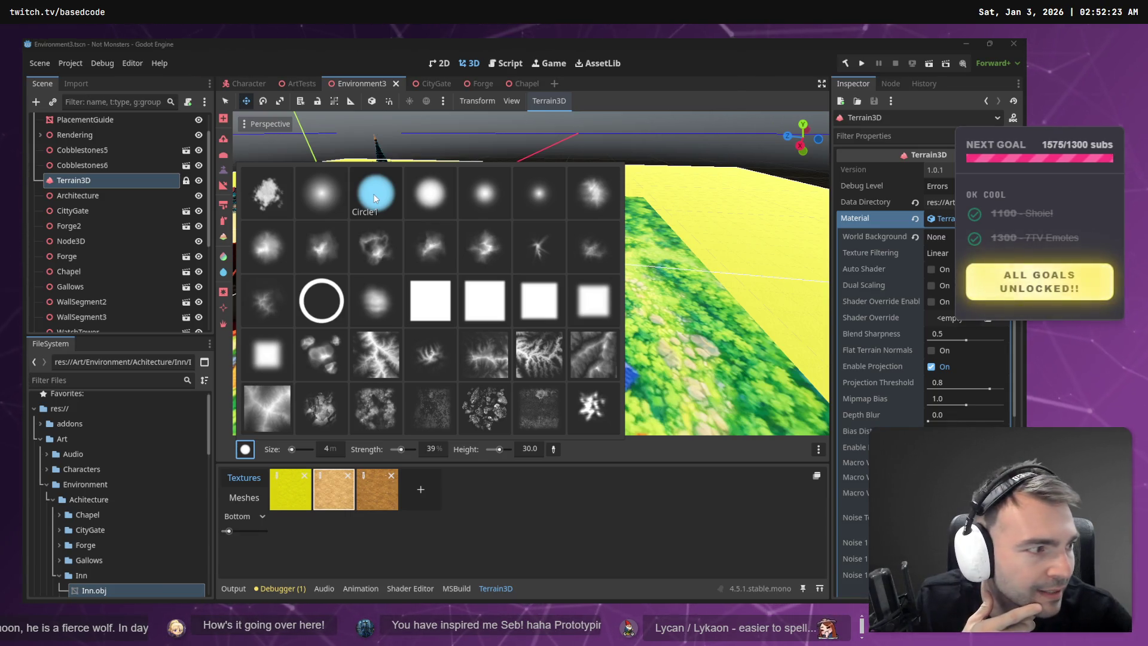
{"action": "left_click", "coordinate": [374, 198]}
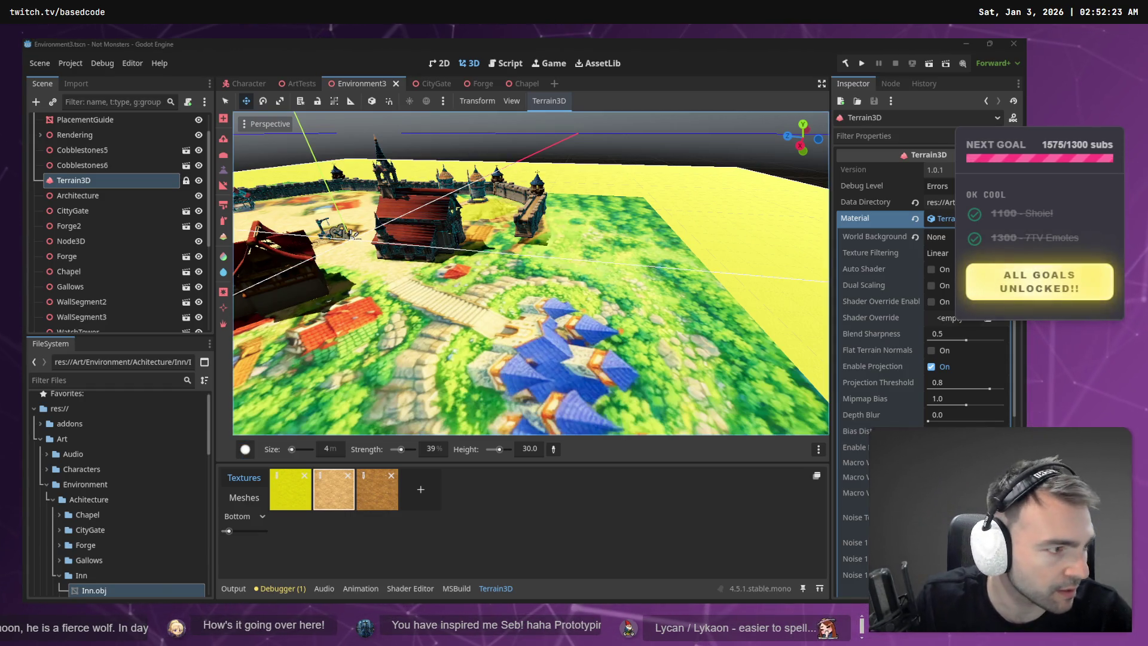
{"action": "key", "text": "alt+Tab"}
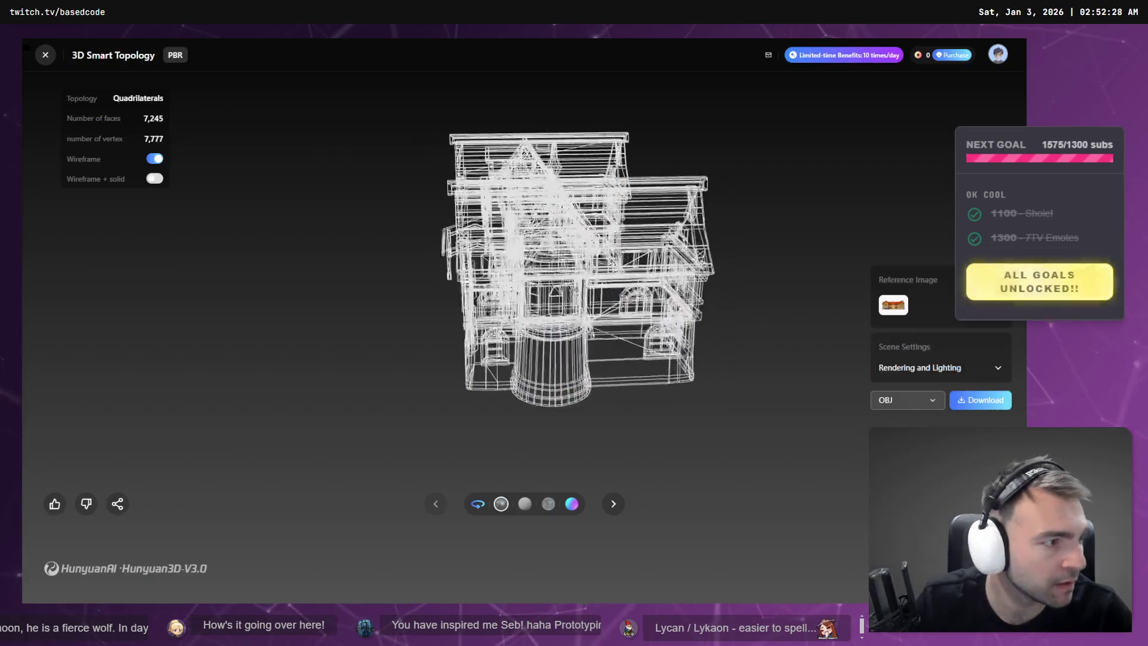
- Turn off wireframe, stop auto-rotate and orbit the textured house model in Hunyuan3D
{"action": "left_click", "coordinate": [155, 159]}
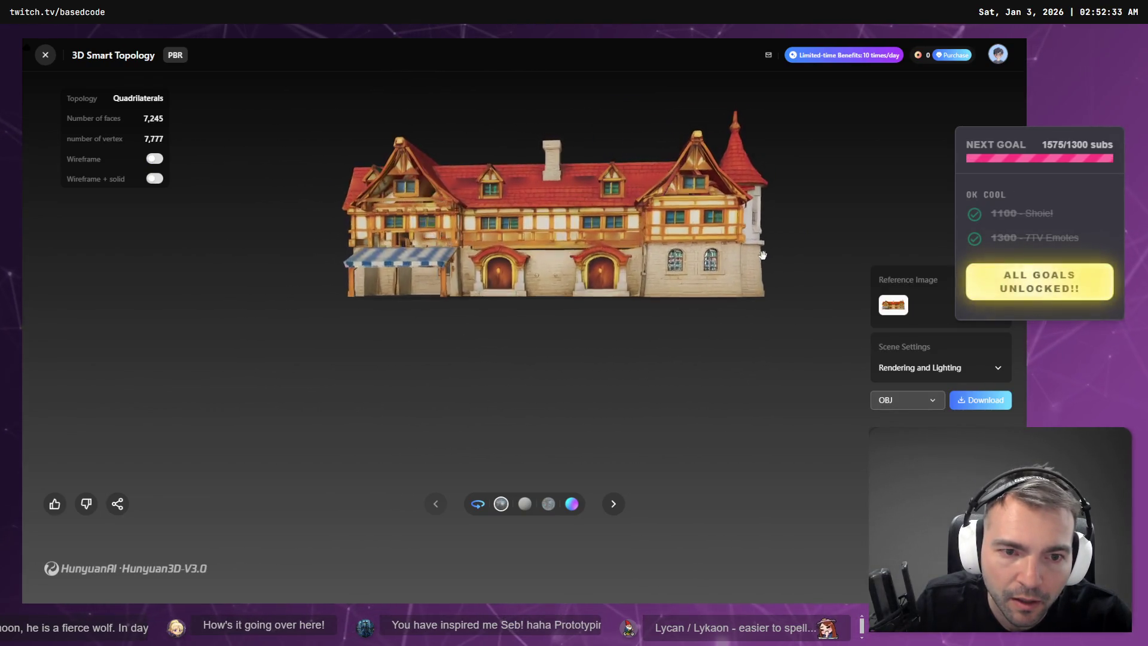
{"action": "scroll", "coordinate": [588, 231], "scroll_direction": "up", "scroll_amount": 5}
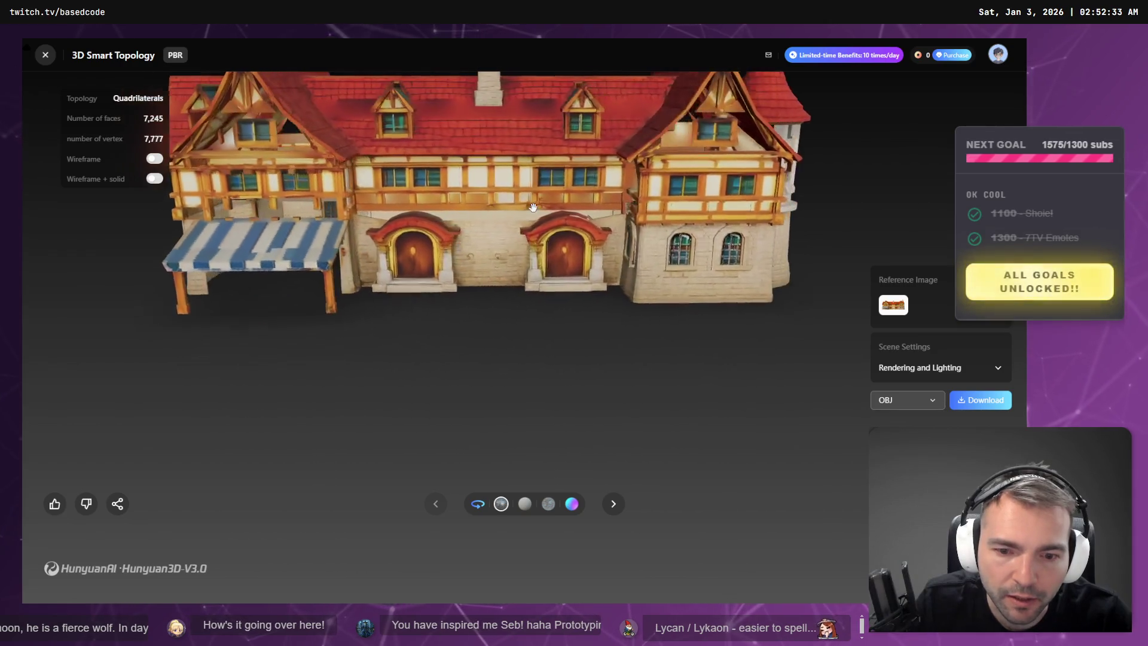
{"action": "left_click", "coordinate": [478, 503]}
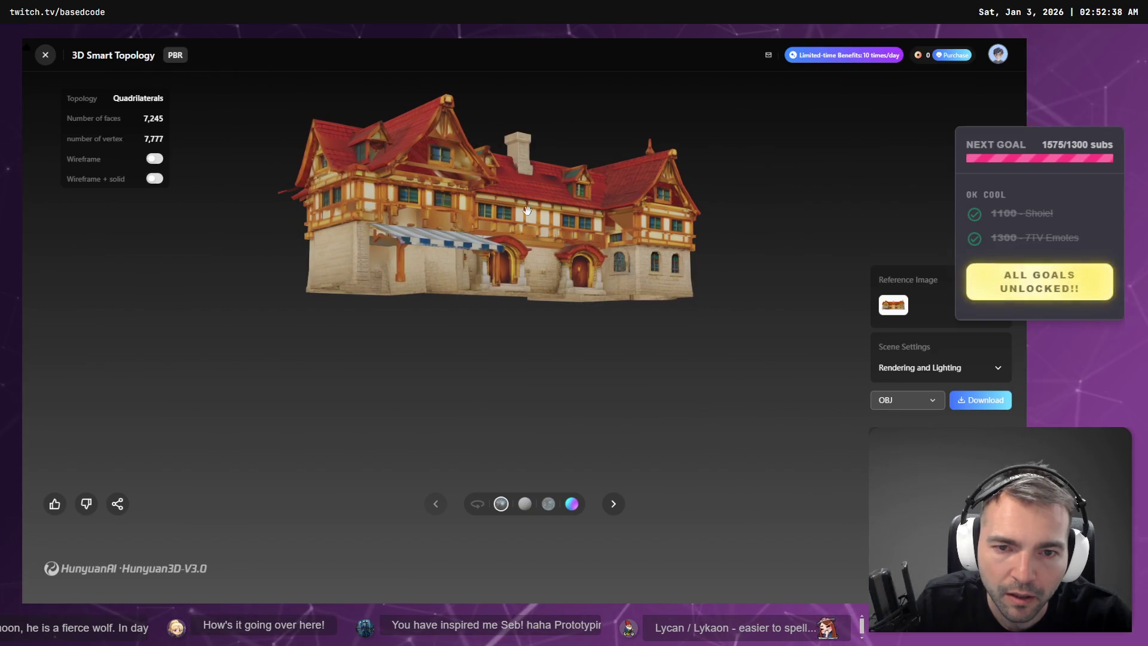
{"action": "left_click_drag", "start_coordinate": [528, 209], "coordinate": [508, 364]}
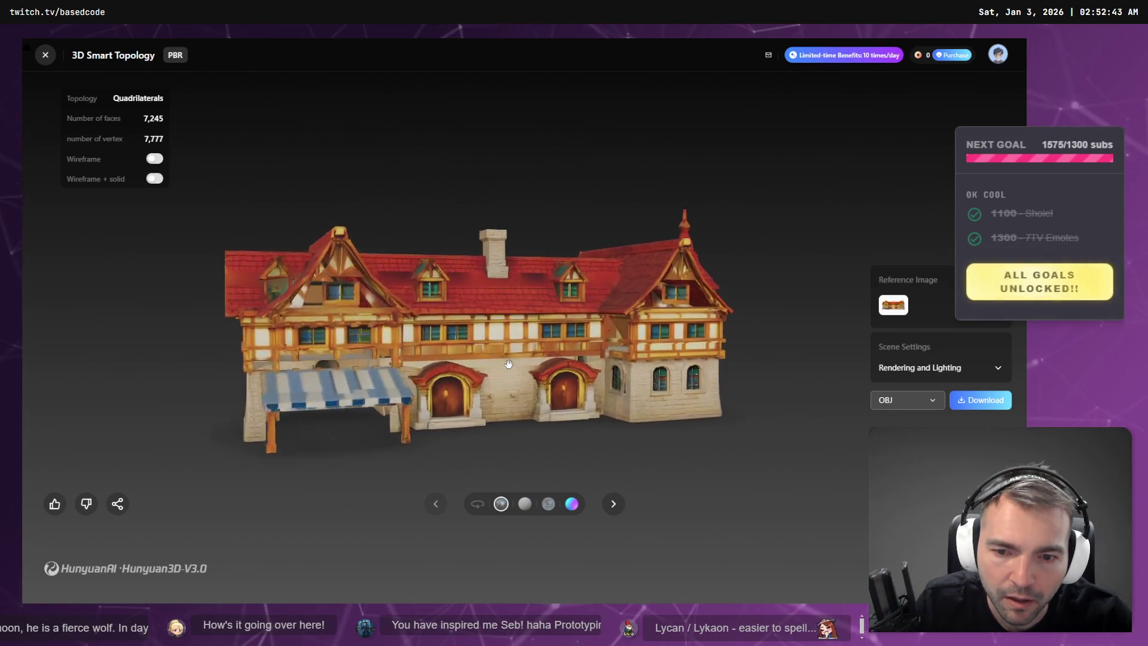
{"action": "scroll", "coordinate": [505, 358], "scroll_direction": "up", "scroll_amount": 5}
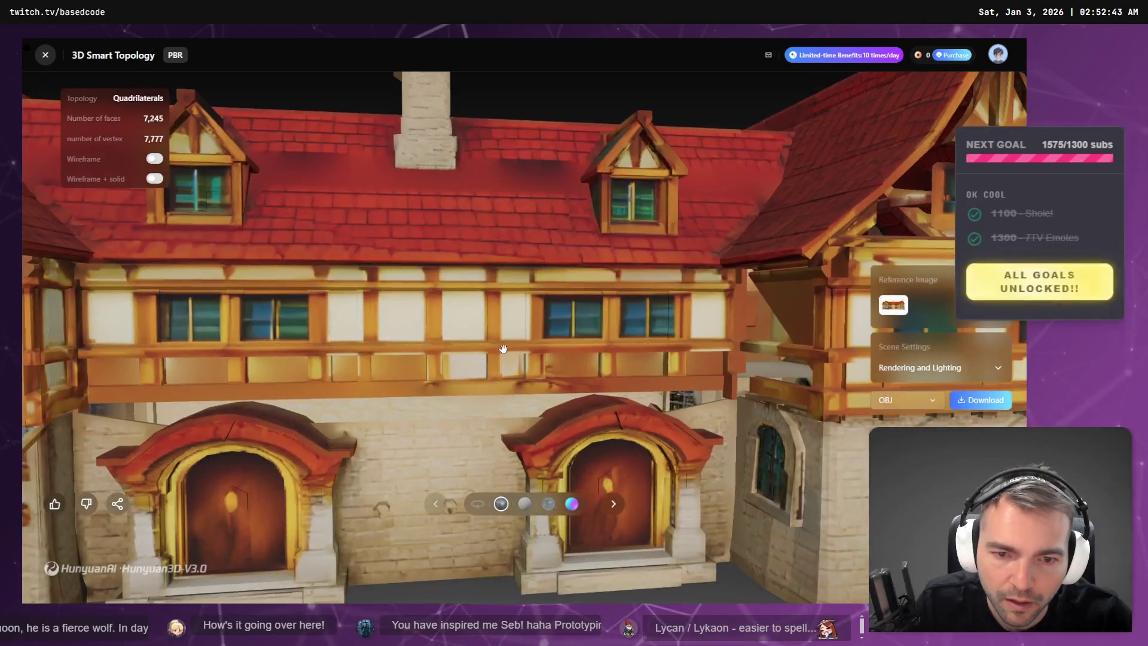
{"action": "scroll", "coordinate": [502, 351], "scroll_direction": "down", "scroll_amount": 5}
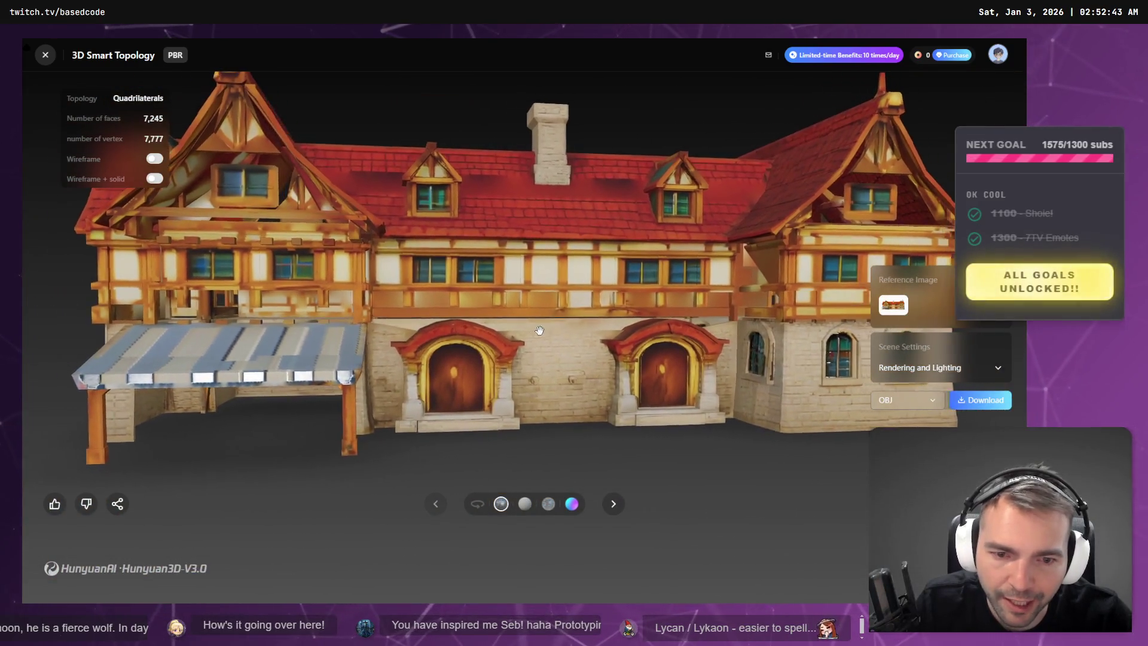
{"action": "mouse_move", "coordinate": [539, 329]}
{"action": "left_mouse_down"}
{"action": "mouse_move", "coordinate": [529, 328]}
{"action": "mouse_move", "coordinate": [568, 327]}
{"action": "mouse_move", "coordinate": [555, 327]}
{"action": "left_mouse_up"}
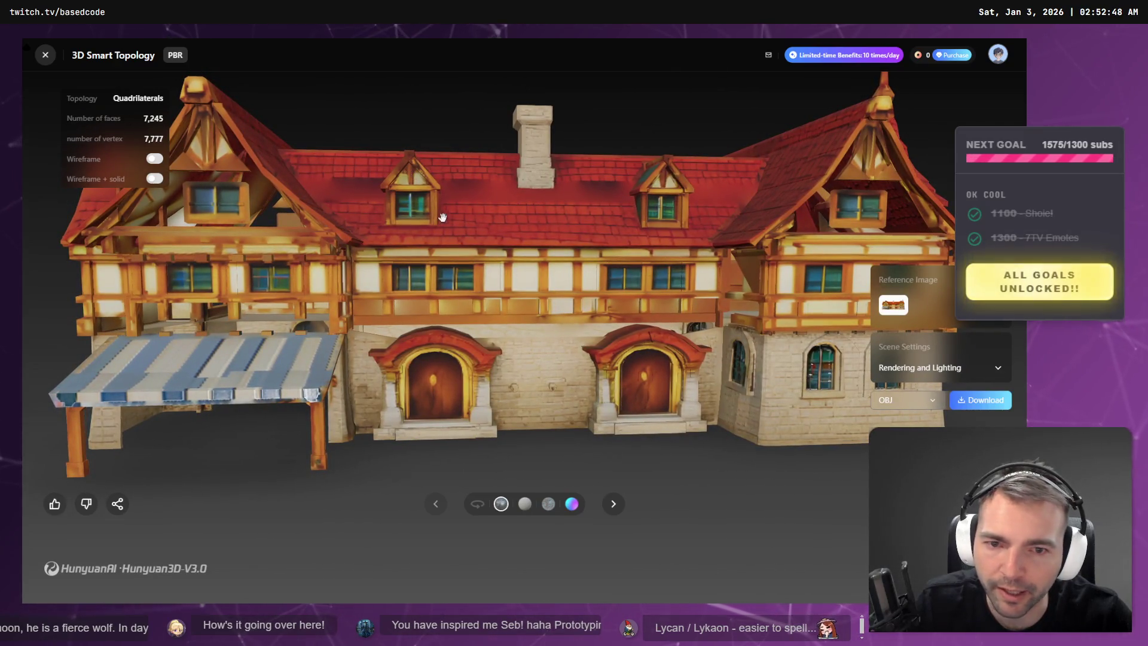
{"action": "key", "text": "alt+Tab"}
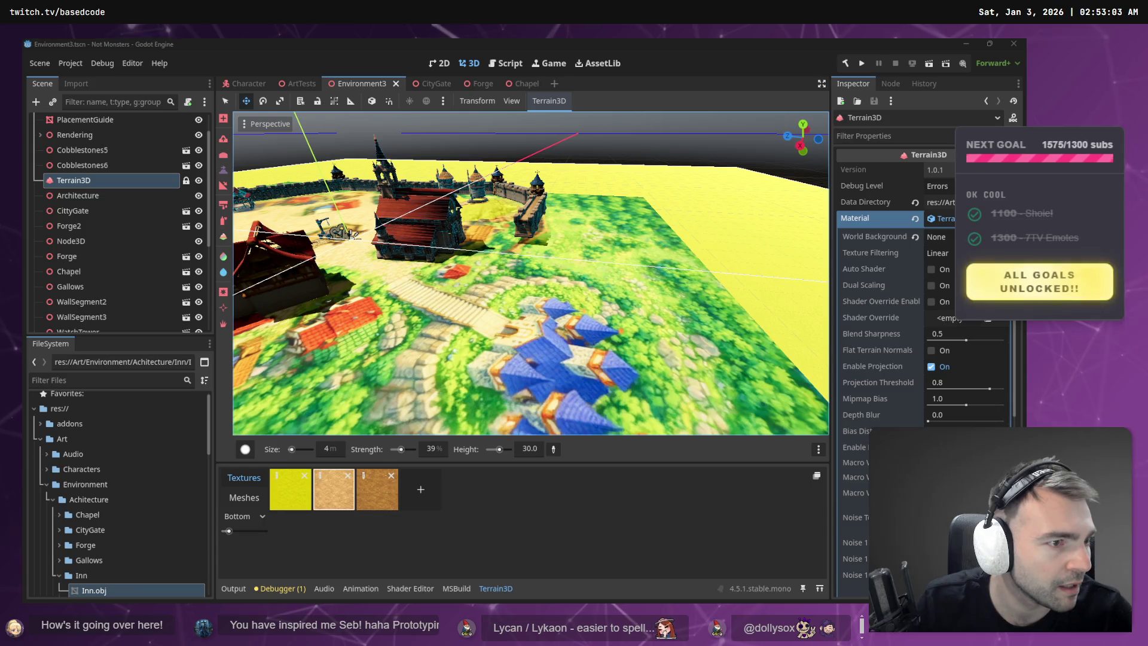
- Fly through the walled town at ground level and from above, then dab the height brush on the terrain
{"action": "mouse_move", "coordinate": [631, 268]}
{"action": "left_mouse_down"}
{"action": "mouse_move", "coordinate": [632, 203]}
{"action": "mouse_move", "coordinate": [718, 203]}
{"action": "left_mouse_up"}
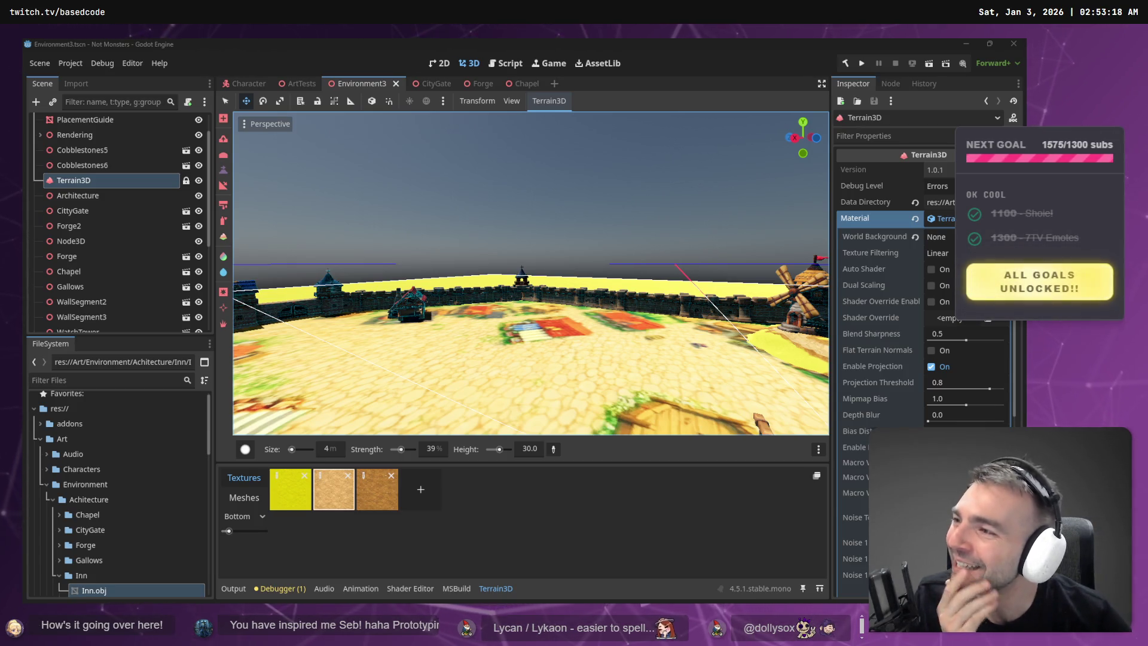
{"action": "key", "text": "a"}
{"action": "key", "text": "w"}
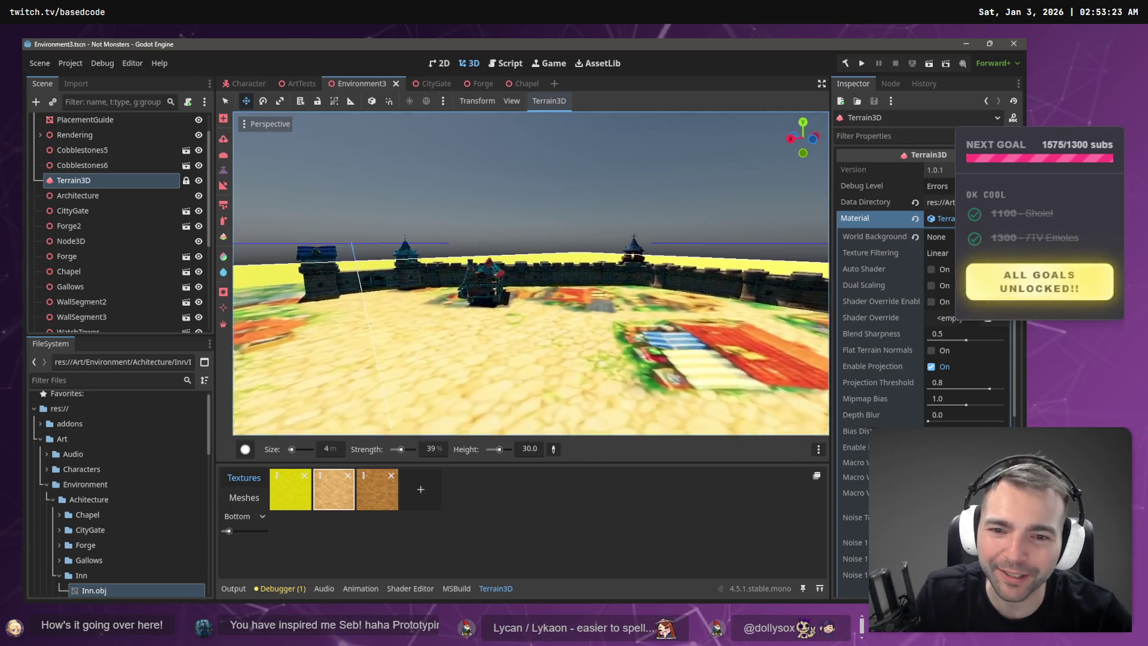
{"action": "key", "text": "w"}
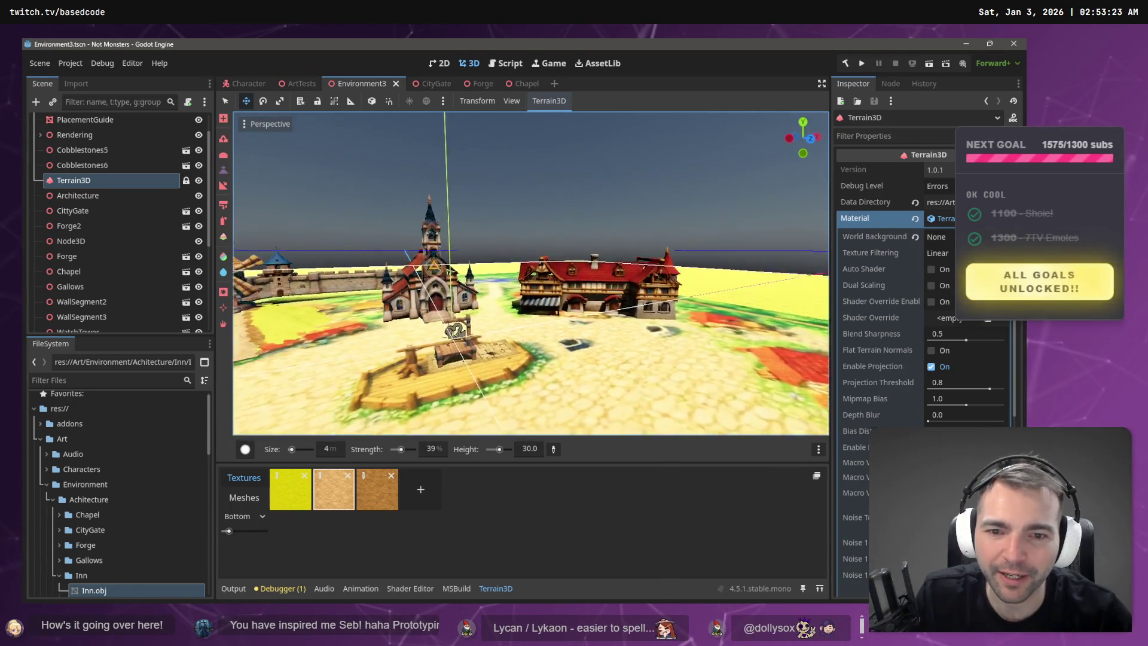
{"action": "key", "text": "e"}
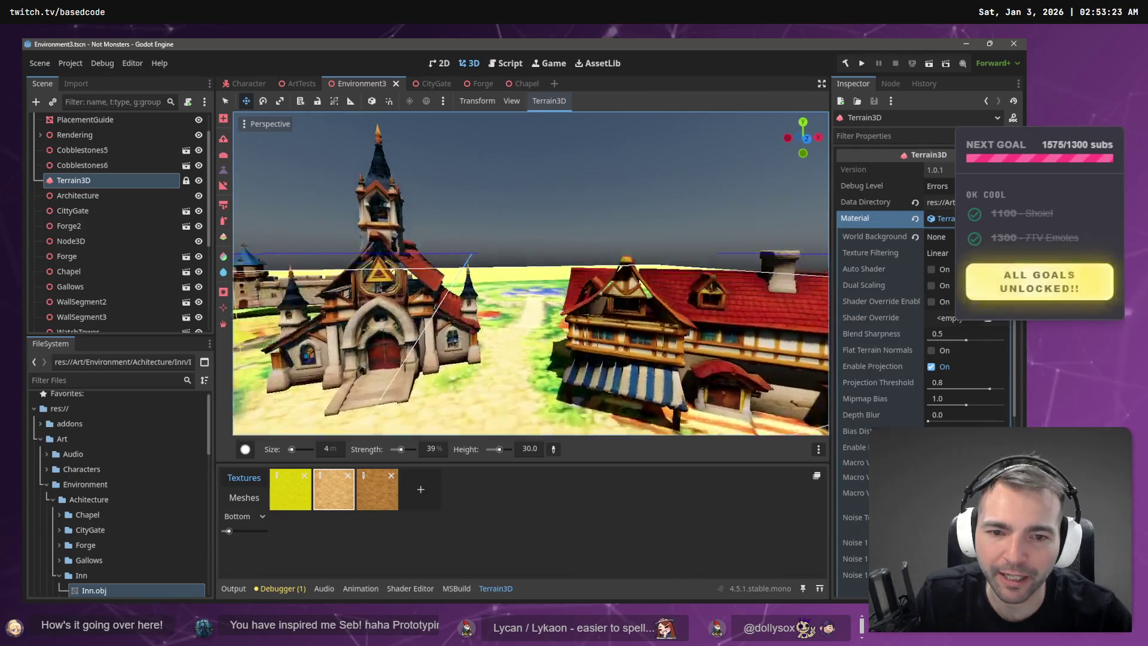
{"action": "key", "text": "q"}
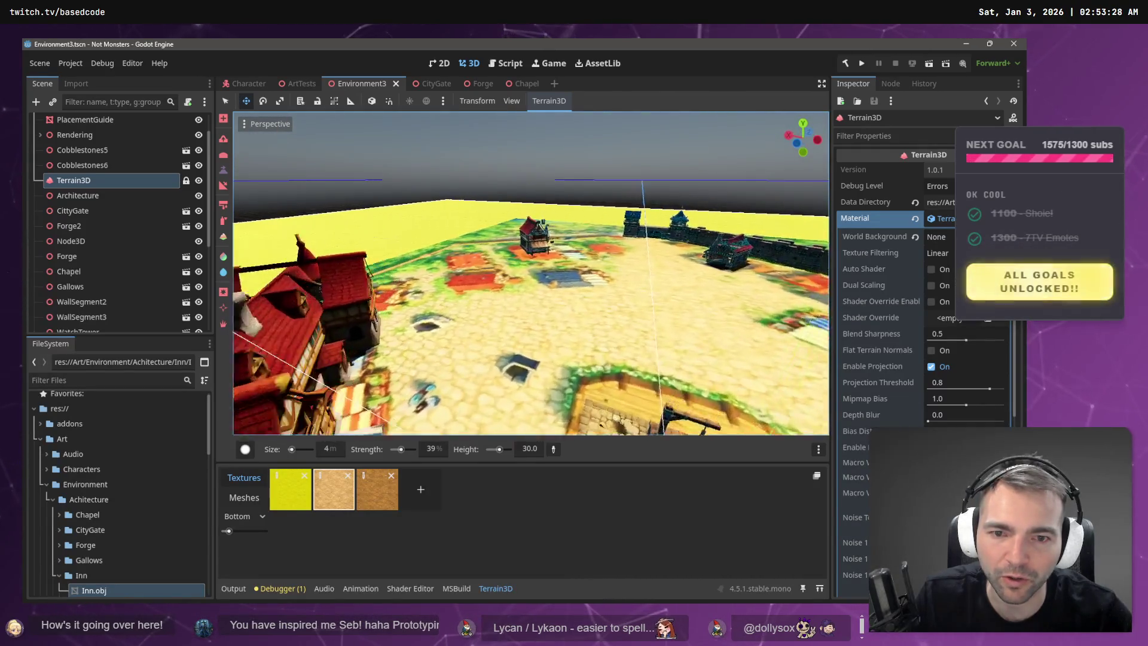
{"action": "key", "text": "e"}
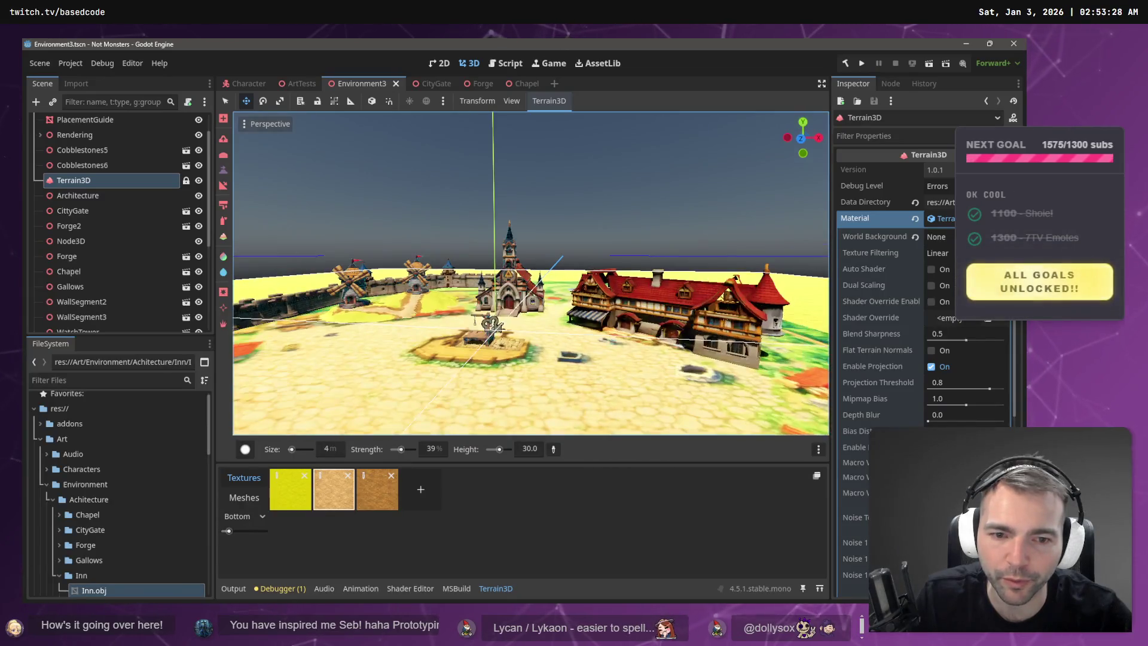
{"action": "key", "text": "s"}
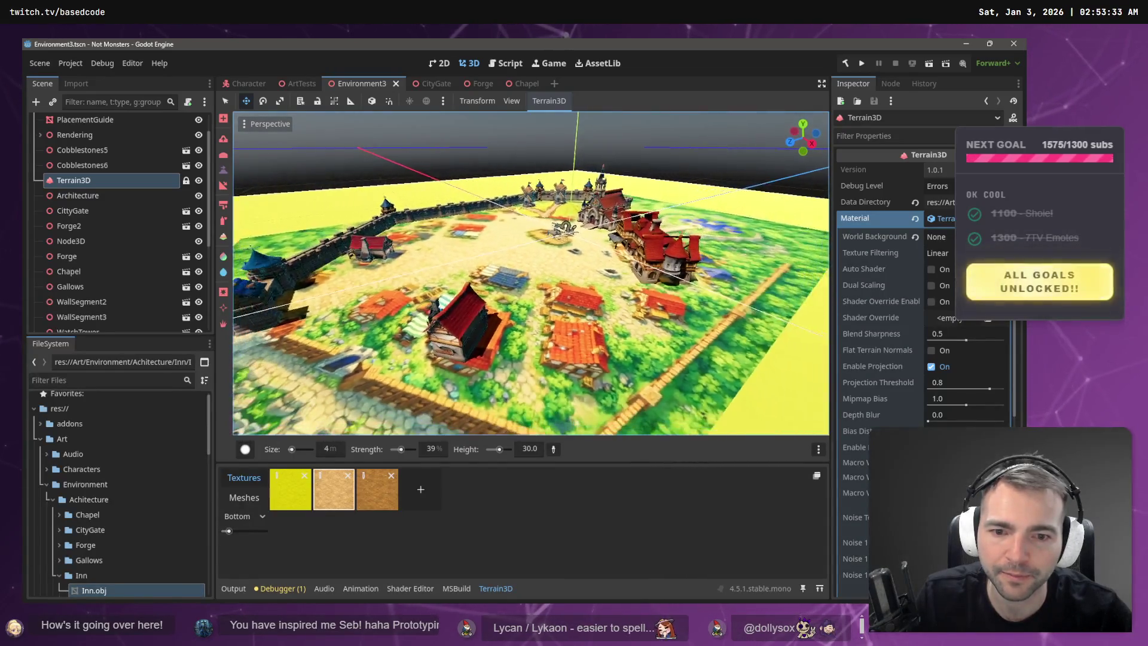
{"action": "left_click", "coordinate": [568, 269]}
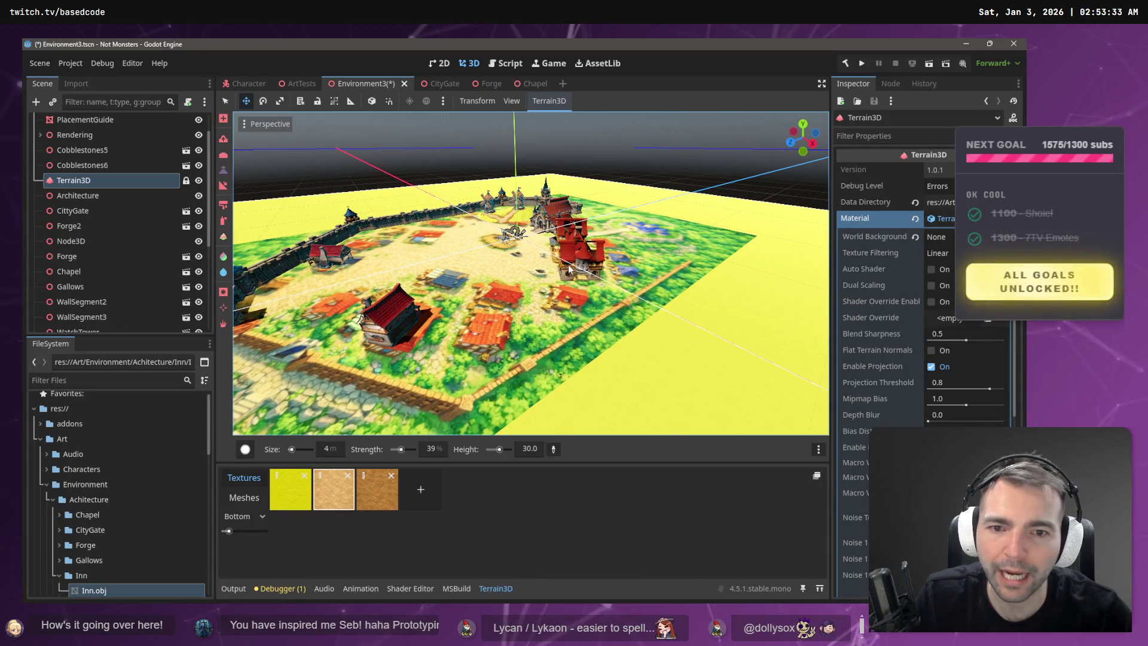
- Select WallSegment8, switch to Select mode, and select the Inn building
{"action": "left_click", "coordinate": [91, 162]}
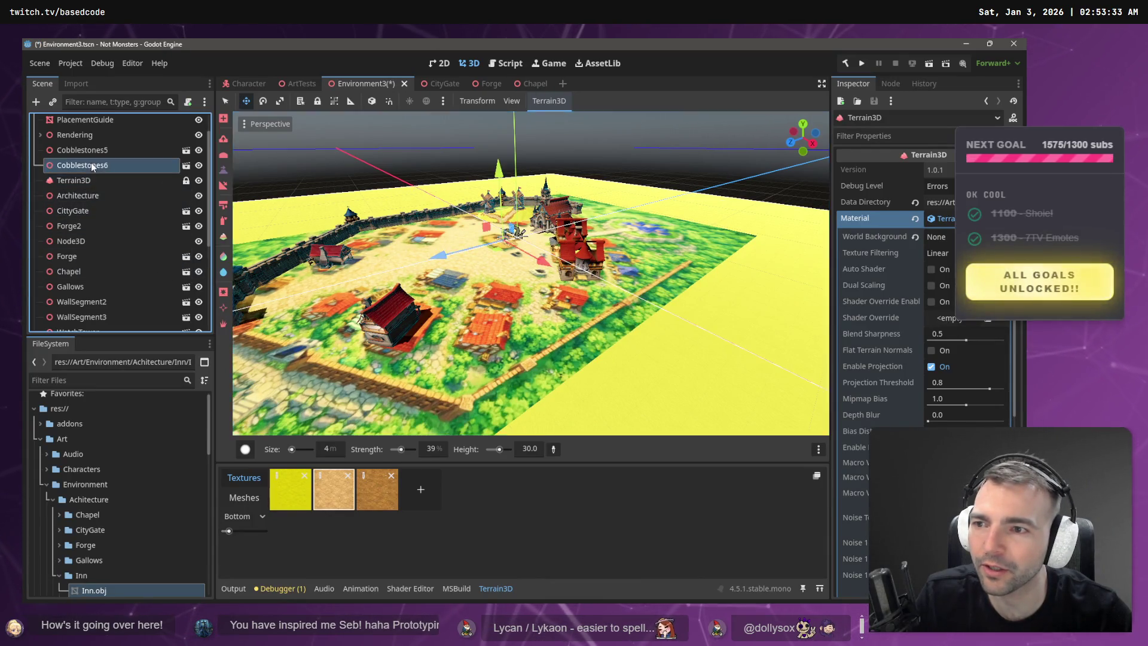
{"action": "scroll", "coordinate": [102, 239], "scroll_direction": "down", "scroll_amount": 4}
{"action": "left_click", "coordinate": [114, 293]}
{"action": "left_click", "coordinate": [112, 306]}
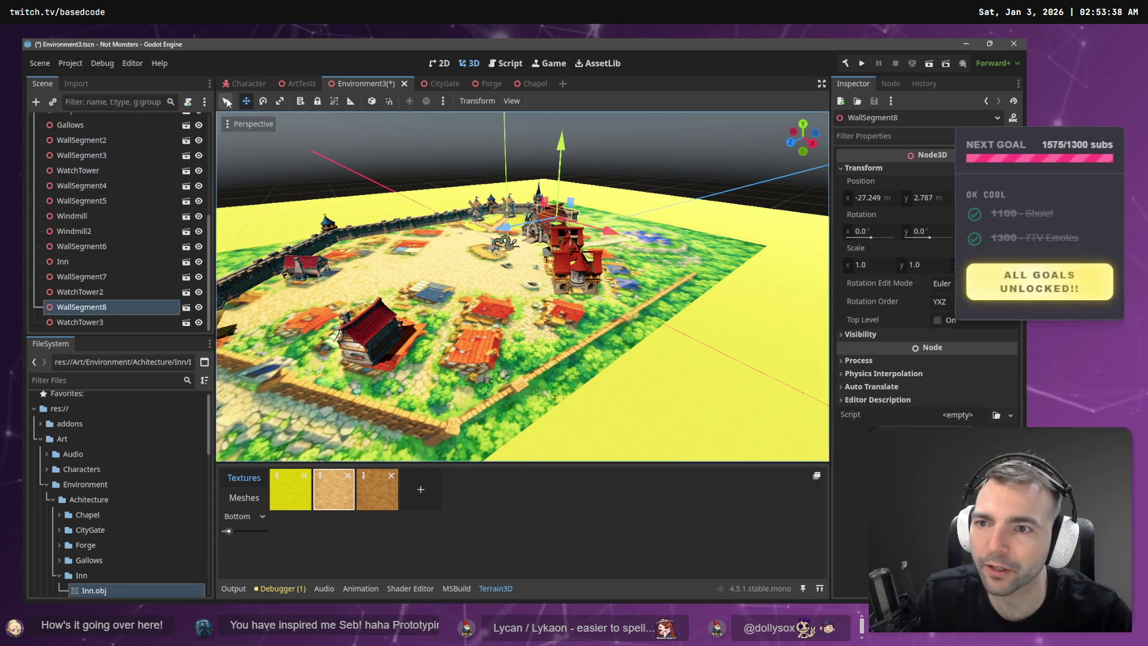
{"action": "key", "text": "q"}
{"action": "left_click", "coordinate": [576, 291]}
{"action": "left_click", "coordinate": [580, 263]}
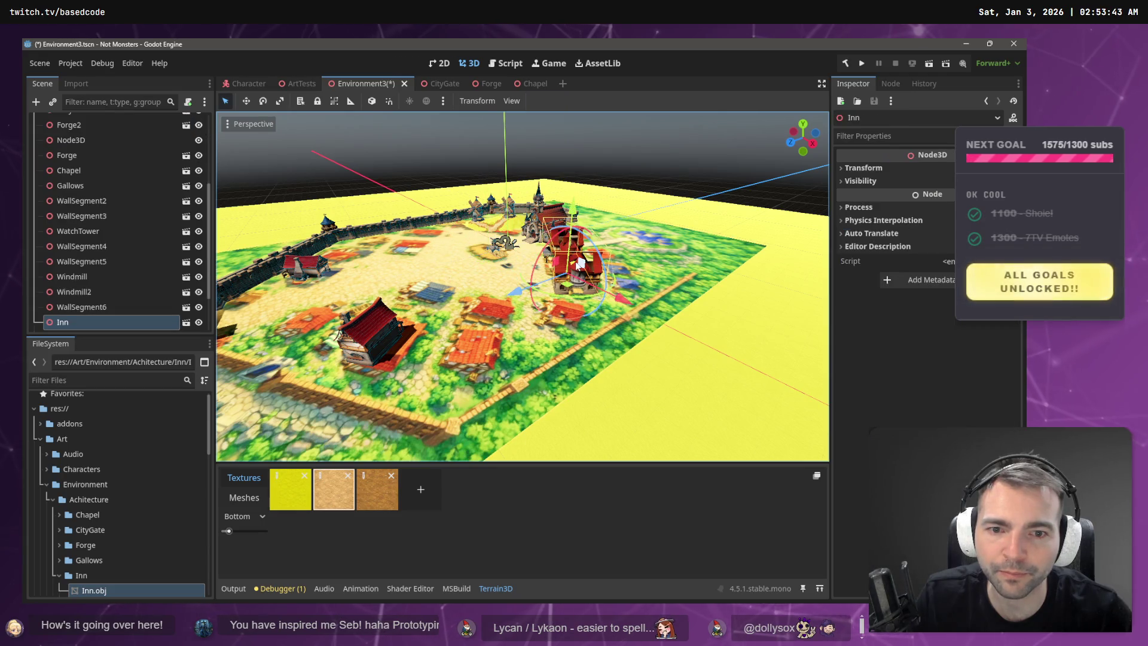
{"action": "scroll", "coordinate": [564, 304], "scroll_direction": "up", "scroll_amount": 3}
- Drag the Inn to a new spot in town and reselect Terrain3D
{"action": "key", "text": "w"}
{"action": "mouse_move", "coordinate": [553, 281]}
{"action": "left_mouse_down"}
{"action": "mouse_move", "coordinate": [447, 342]}
{"action": "mouse_move", "coordinate": [371, 442]}
{"action": "mouse_move", "coordinate": [383, 437]}
{"action": "mouse_move", "coordinate": [390, 370]}
{"action": "left_mouse_up"}
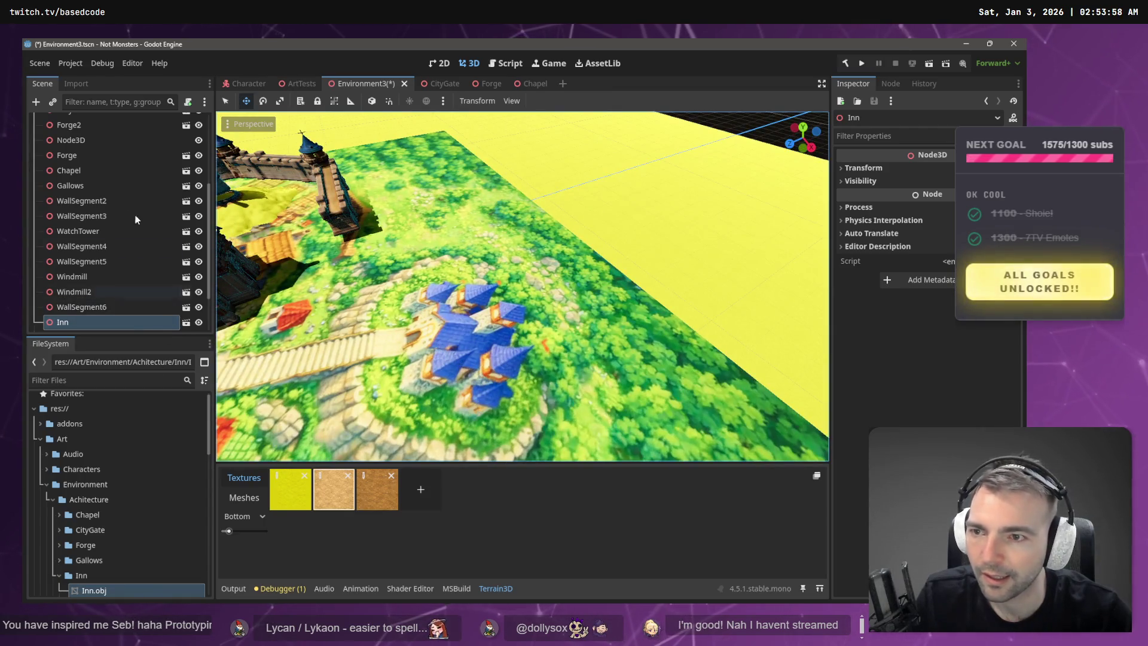
{"action": "scroll", "coordinate": [101, 185], "scroll_direction": "up", "scroll_amount": 5}
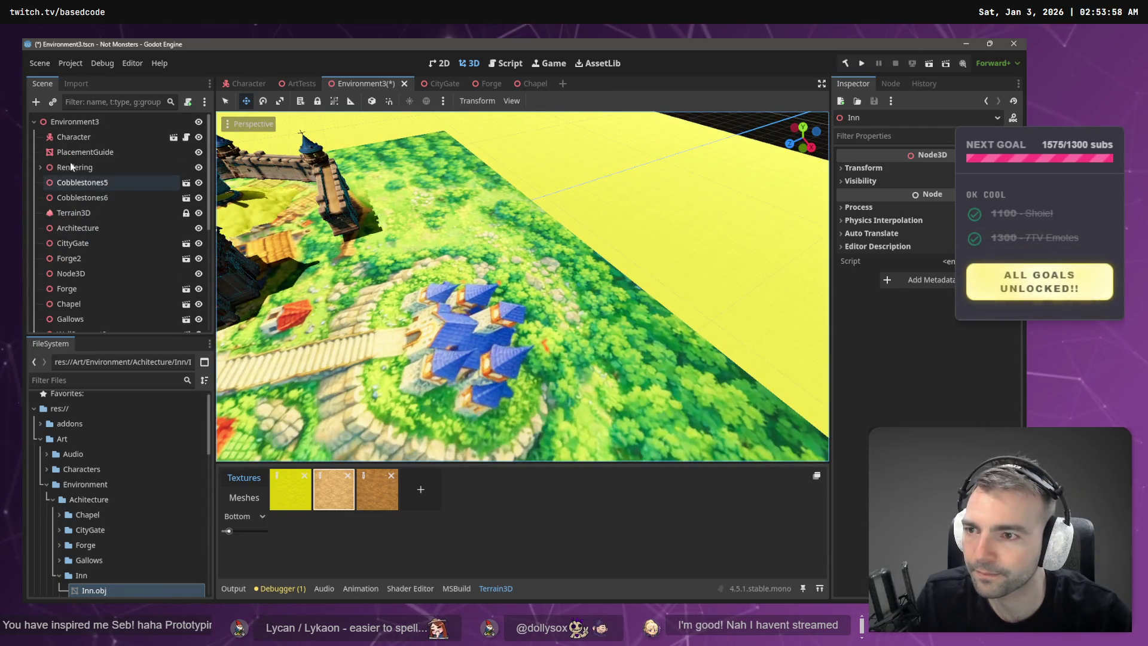
{"action": "left_click", "coordinate": [86, 213]}
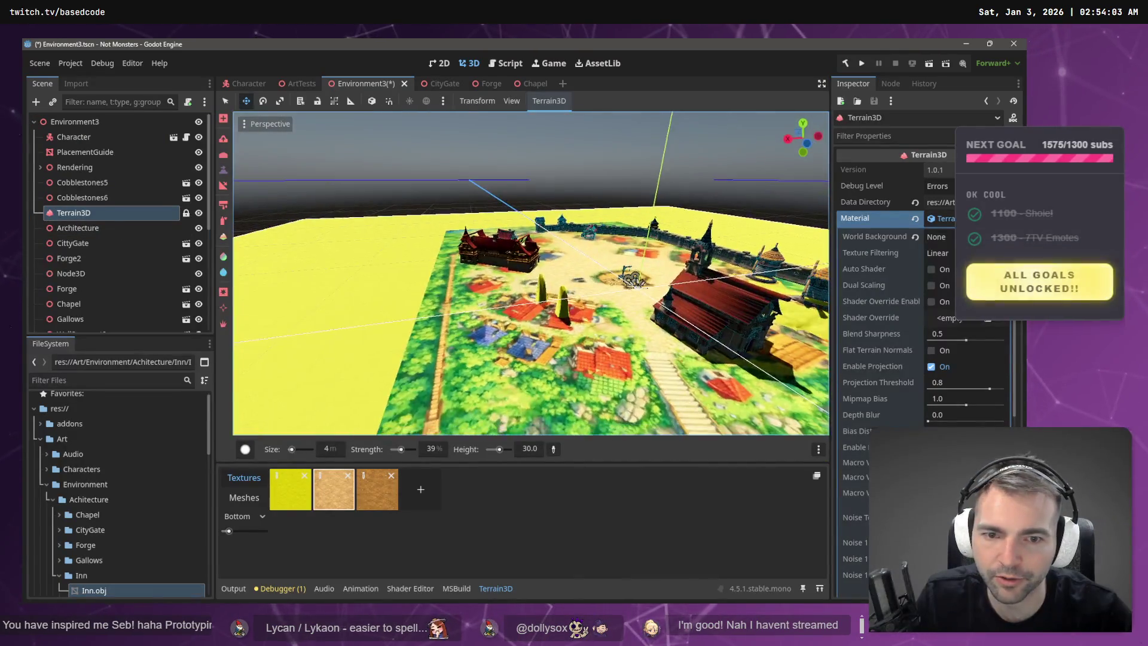
- Test-raise terrain beside the blue-roofed houses with a resized ~29 m brush, undoing the spike and dome
{"action": "left_click_drag", "start_coordinate": [520, 332], "coordinate": [510, 323]}
{"action": "key", "text": "ctrl+z"}
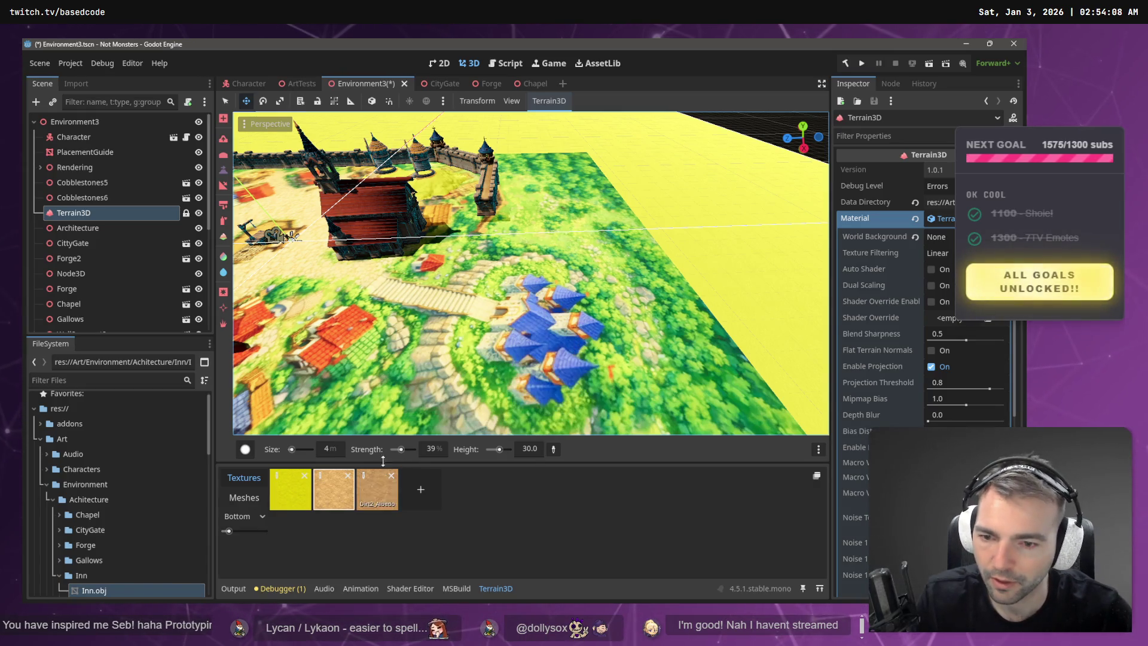
{"action": "left_click_drag", "start_coordinate": [292, 449], "coordinate": [297, 450]}
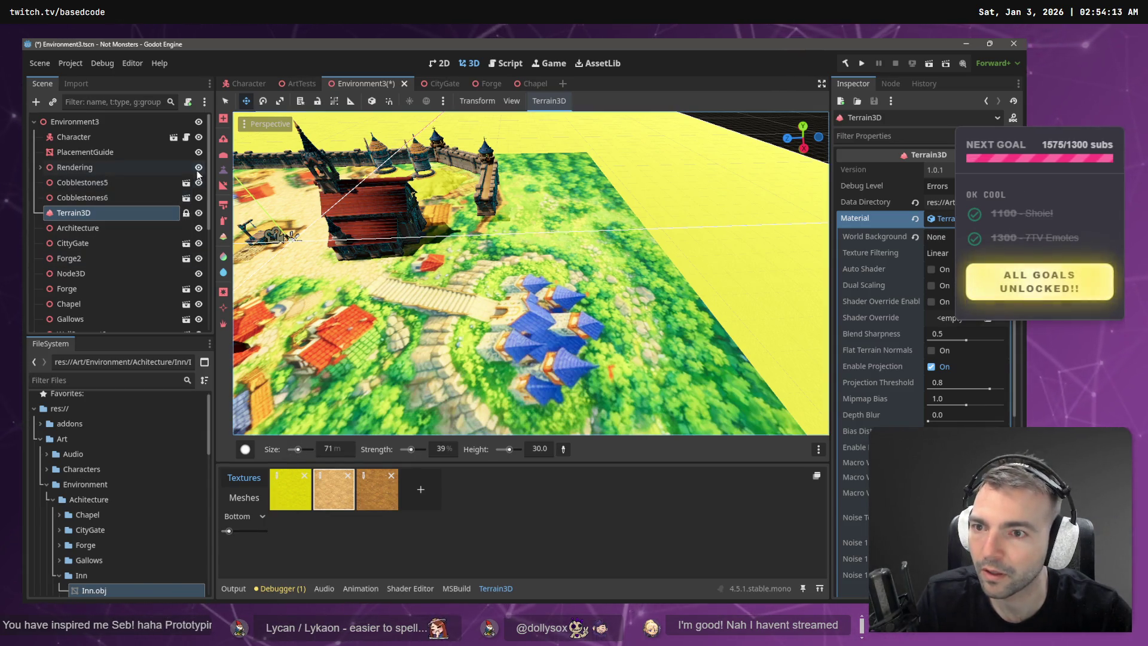
{"action": "left_click", "coordinate": [198, 152]}
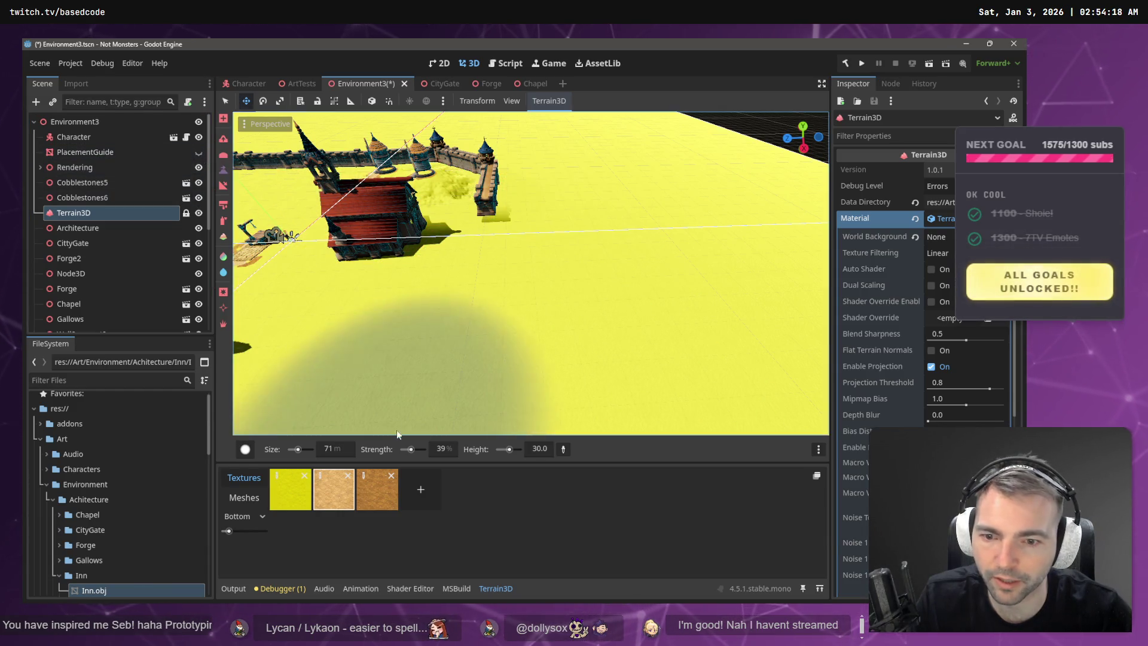
{"action": "left_click_drag", "start_coordinate": [297, 449], "coordinate": [297, 452]}
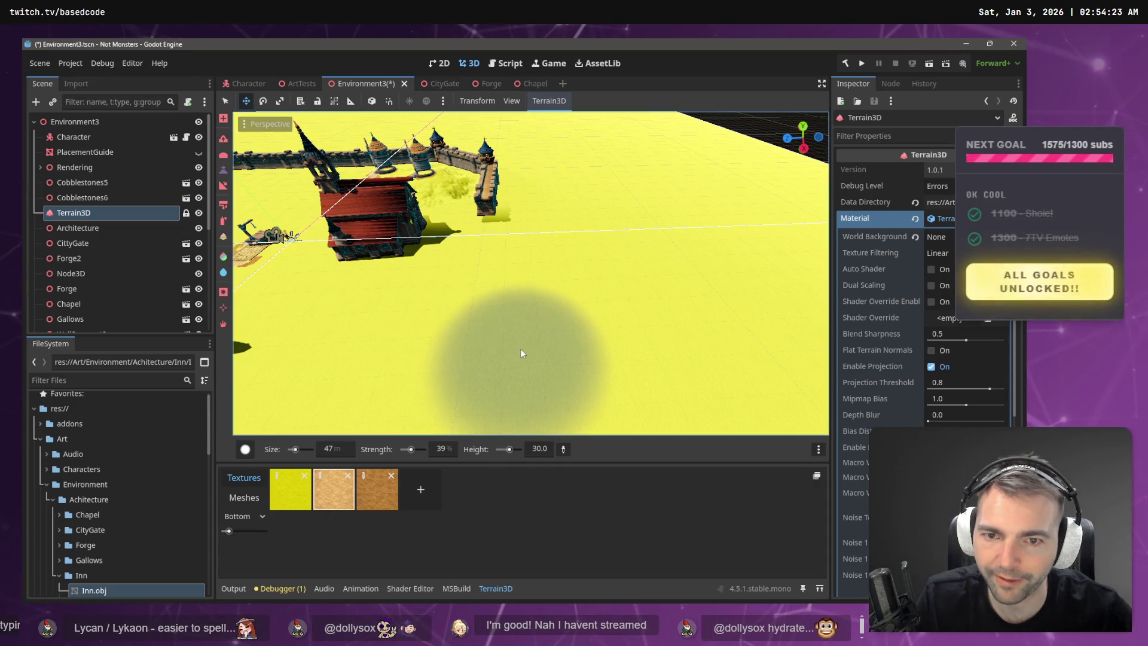
{"action": "left_click", "coordinate": [199, 153]}
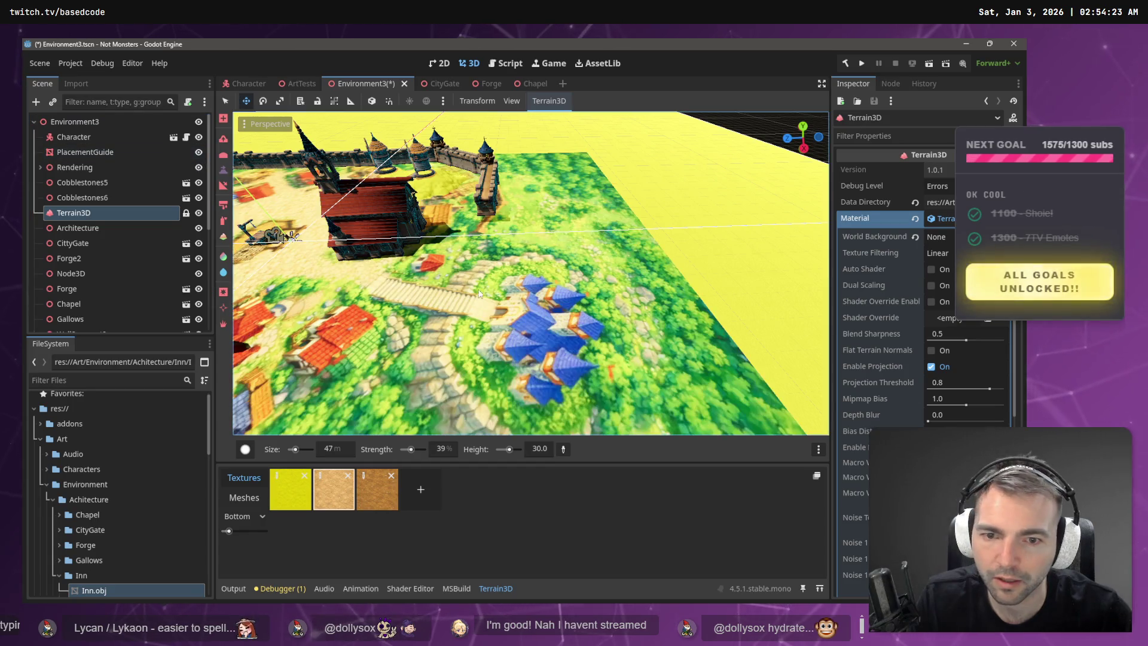
{"action": "left_click", "coordinate": [518, 336]}
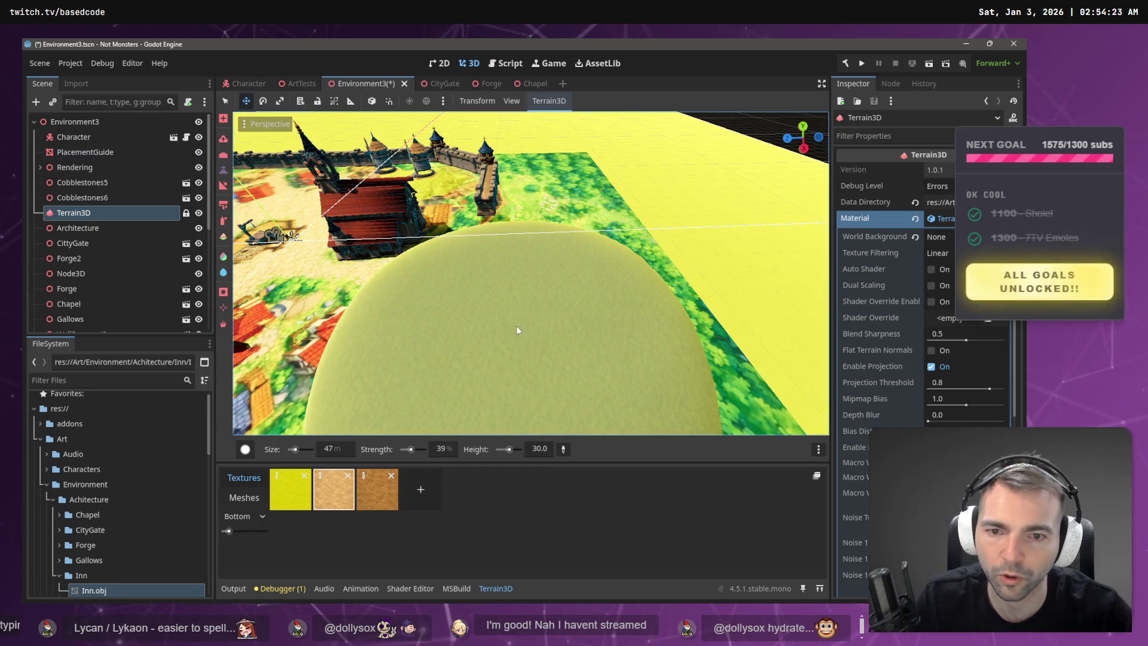
{"action": "mouse_move", "coordinate": [530, 273]}
{"action": "left_mouse_down"}
{"action": "mouse_move", "coordinate": [560, 233]}
{"action": "mouse_move", "coordinate": [515, 325]}
{"action": "left_mouse_up"}
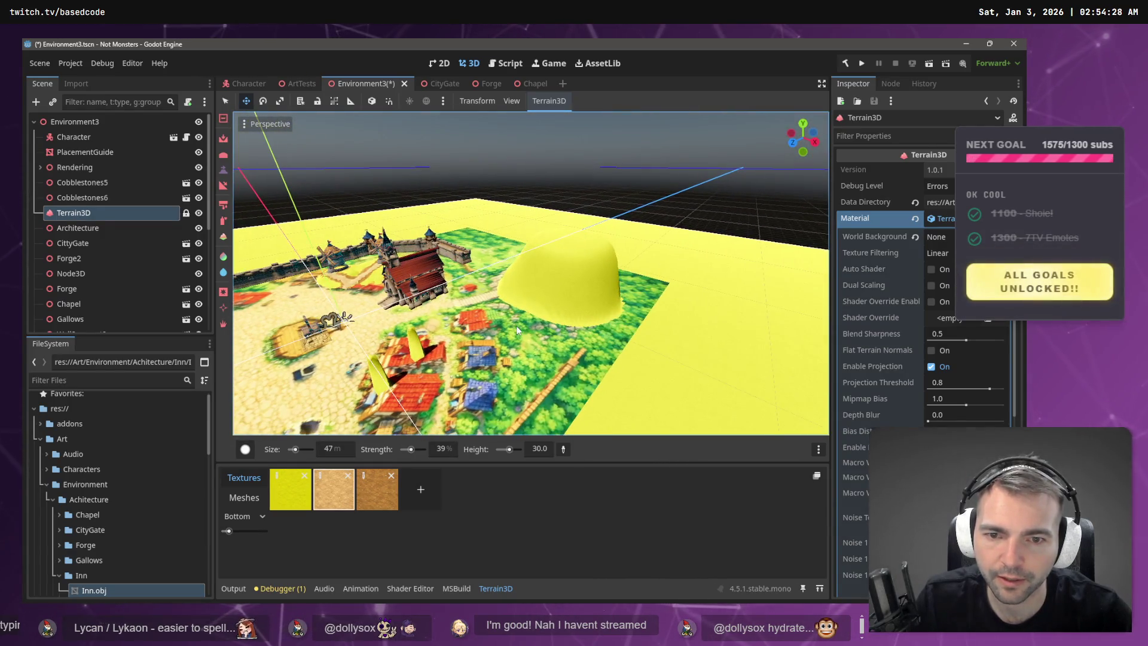
{"action": "key", "text": "ctrl+z"}
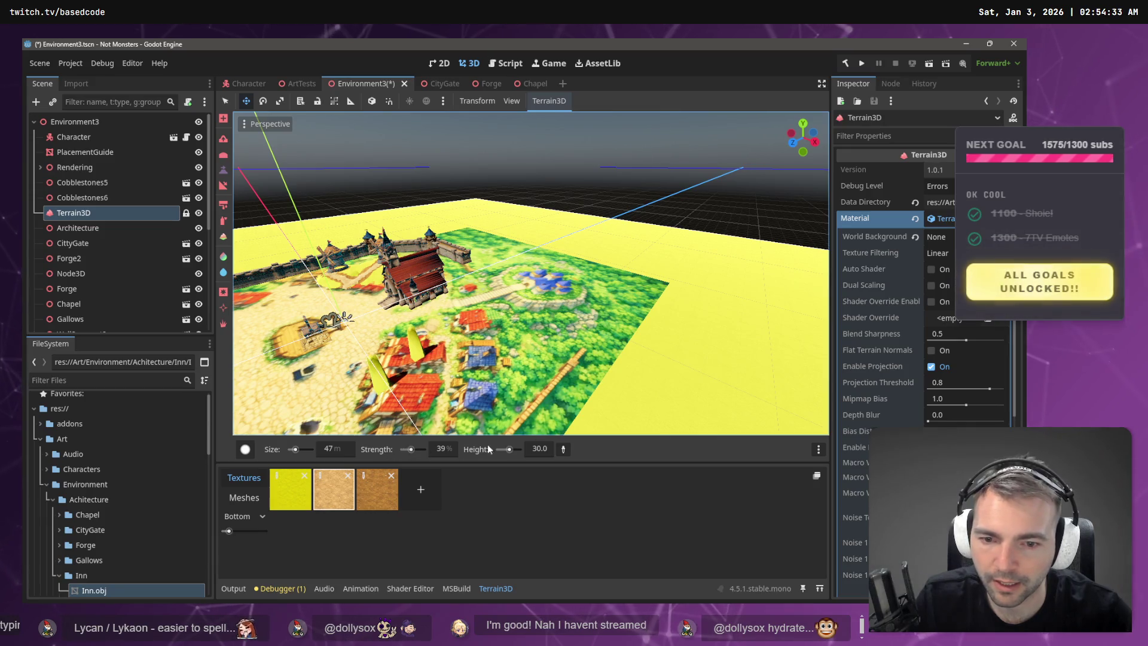
- Set brush height 20 and size 30 m, then raise a circular plateau beside the village
{"action": "left_click", "coordinate": [535, 449]}
{"action": "type", "text": "20"}
{"action": "key", "text": "Return"}
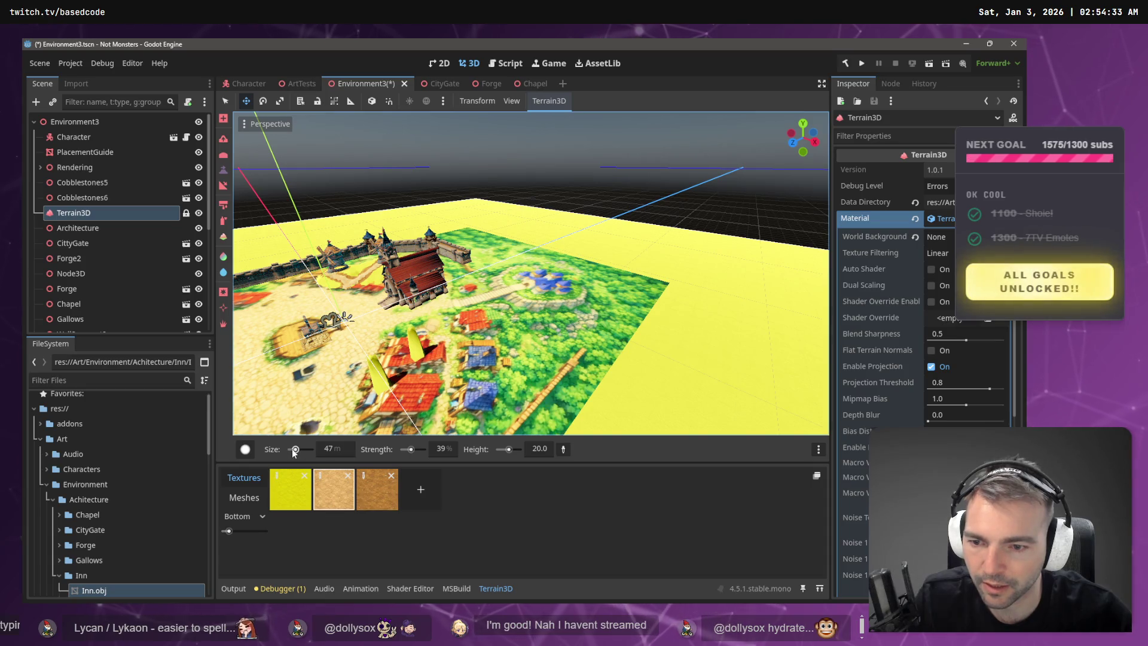
{"action": "left_click", "coordinate": [331, 449]}
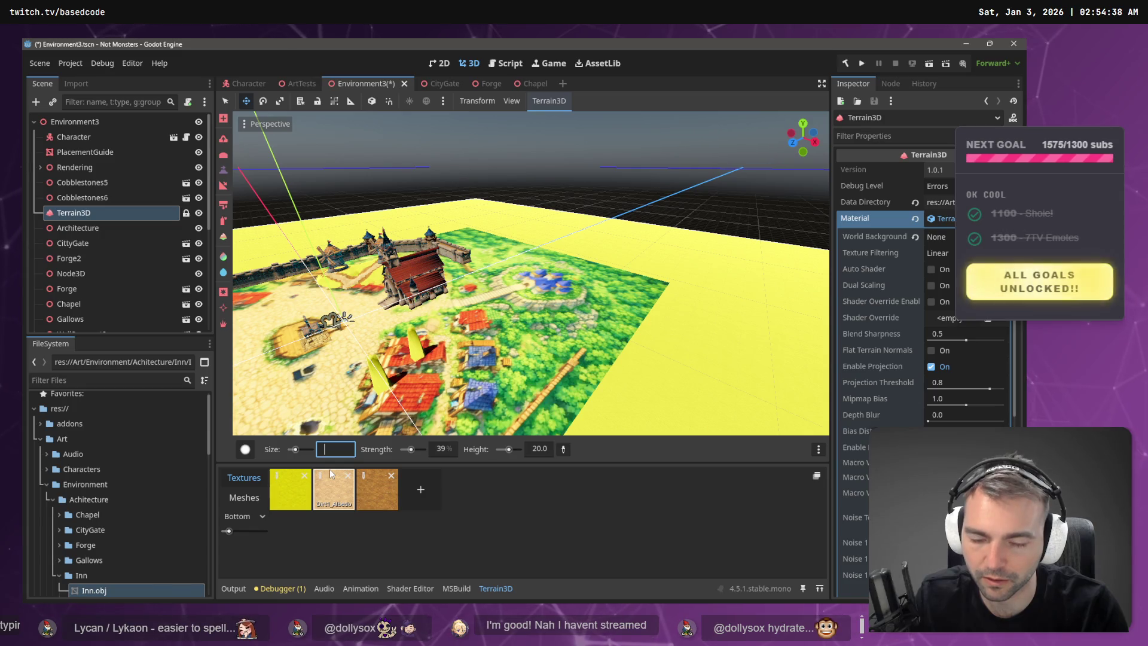
{"action": "type", "text": "30"}
{"action": "left_click", "coordinate": [330, 474]}
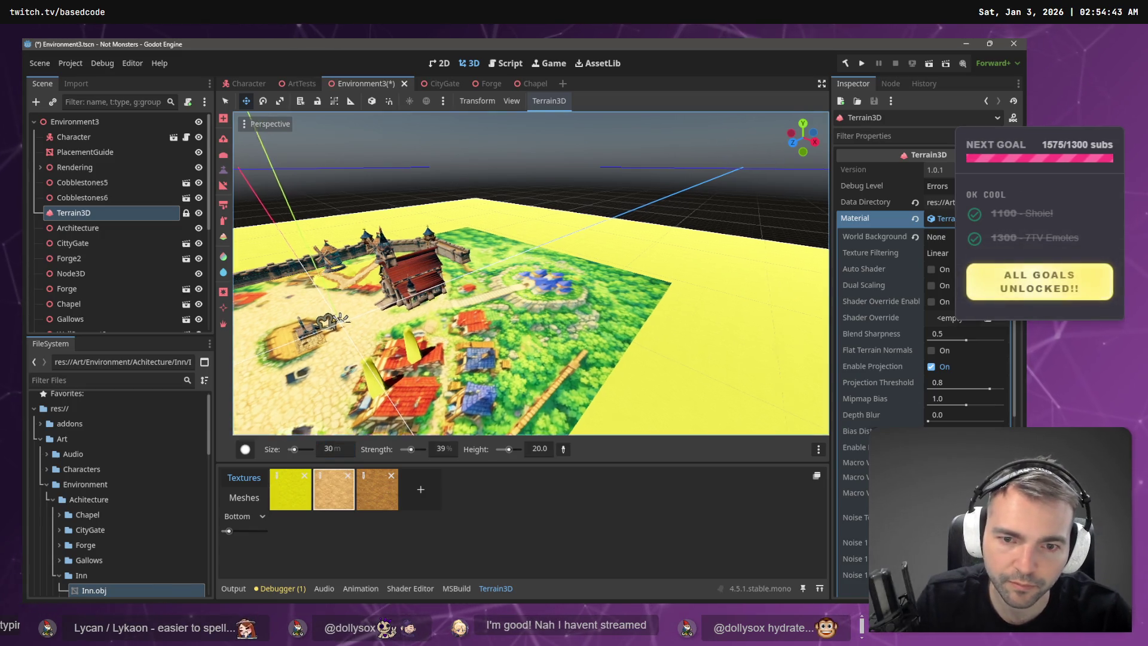
{"action": "scroll", "coordinate": [405, 372], "scroll_direction": "up", "scroll_amount": 8}
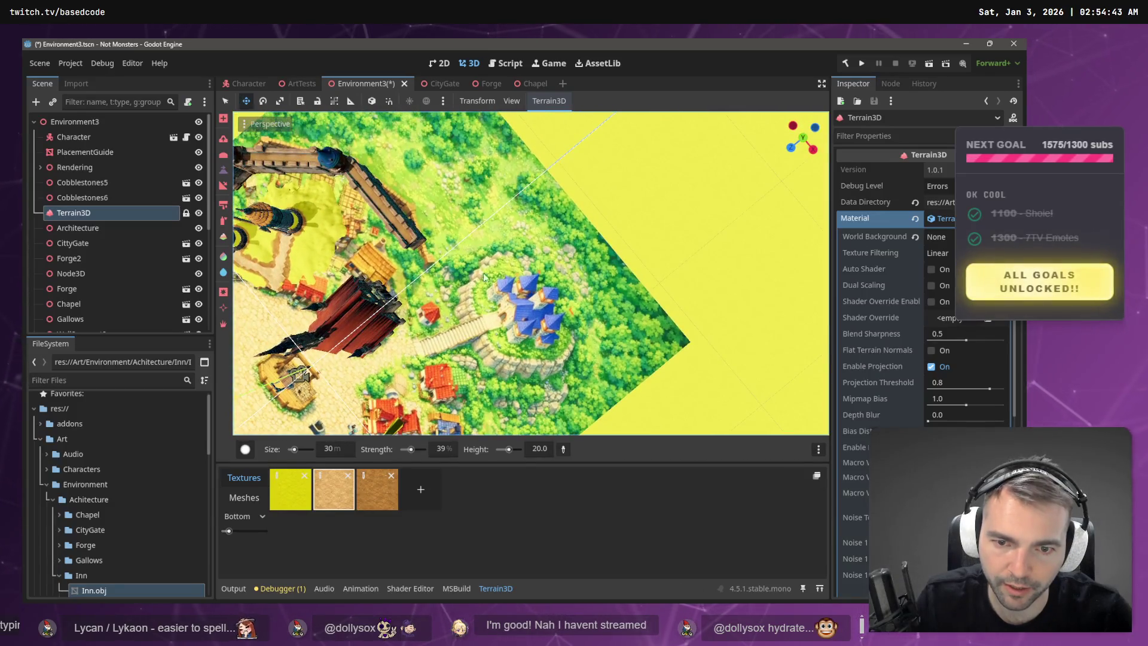
{"action": "mouse_move", "coordinate": [519, 317]}
{"action": "left_mouse_down"}
{"action": "mouse_move", "coordinate": [511, 297]}
{"action": "mouse_move", "coordinate": [533, 332]}
{"action": "mouse_move", "coordinate": [543, 325]}
{"action": "mouse_move", "coordinate": [523, 306]}
{"action": "left_mouse_up"}
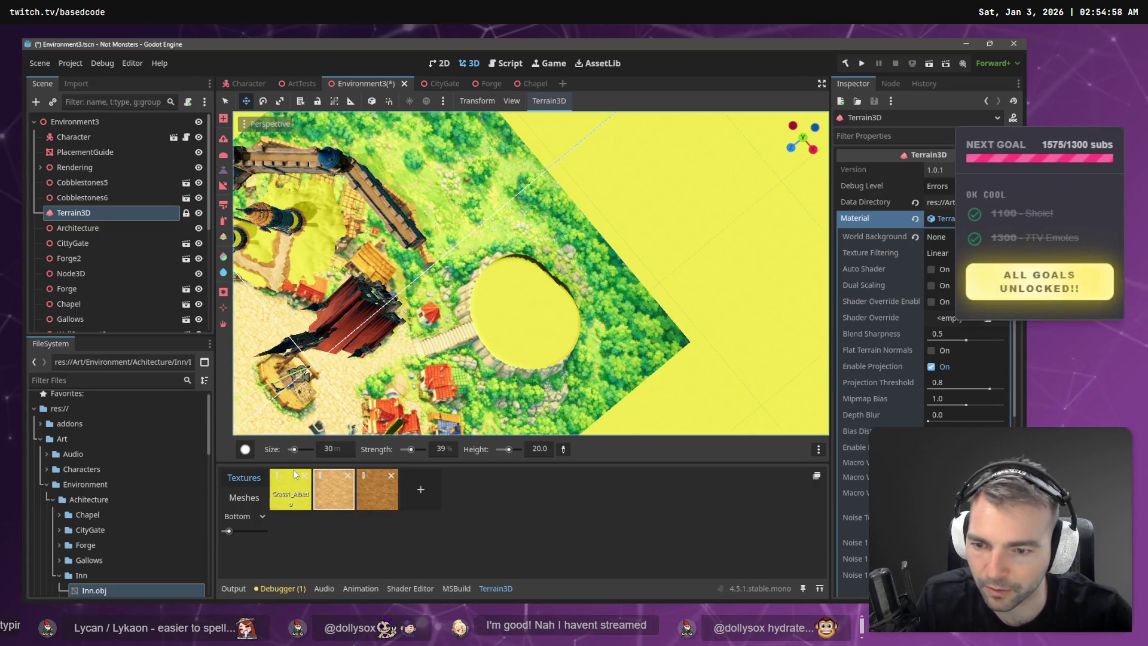
- Hide the PlacementGuide to inspect the raised circle and resize the brush
{"action": "scroll", "coordinate": [380, 407], "scroll_direction": "down", "scroll_amount": 10}
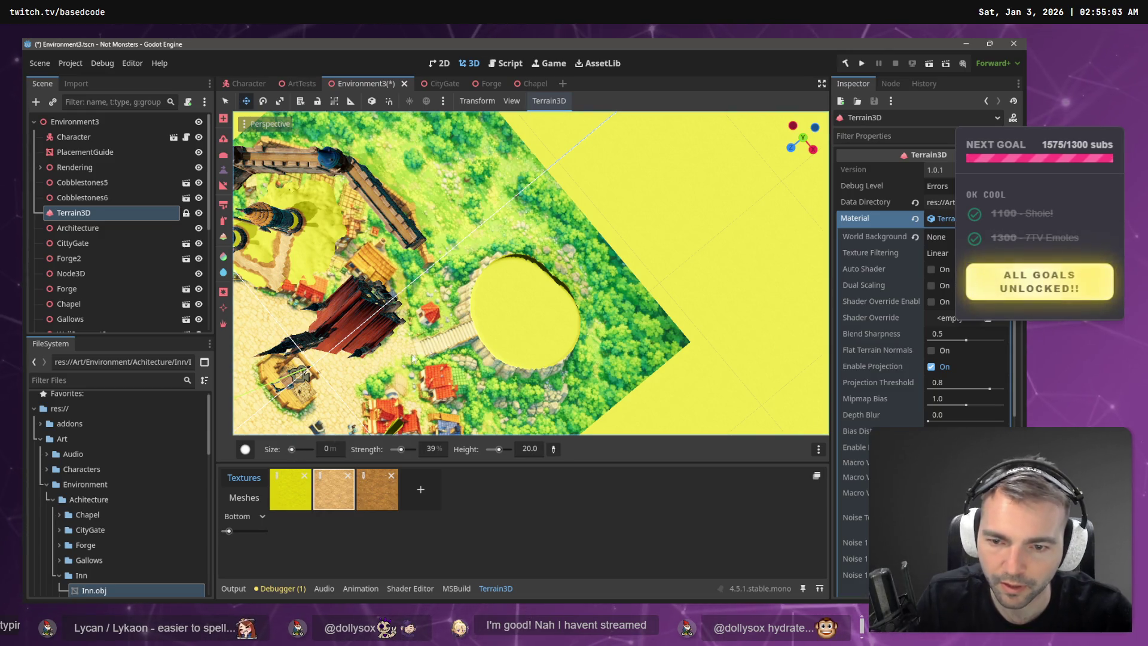
{"action": "left_click", "coordinate": [199, 152]}
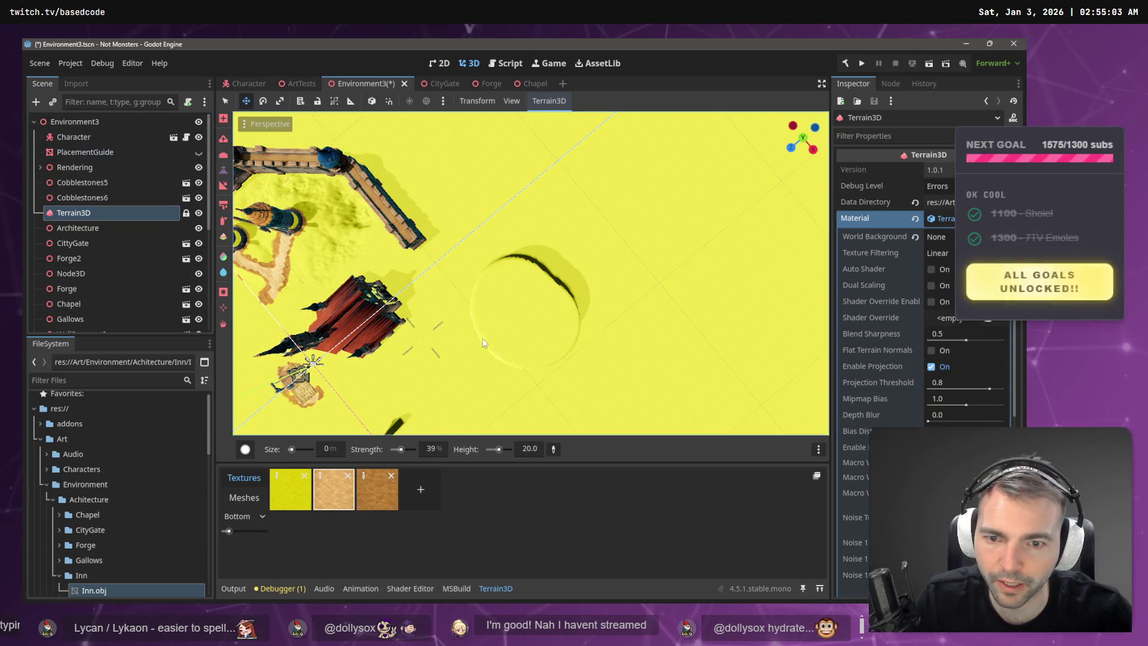
{"action": "scroll", "coordinate": [470, 345], "scroll_direction": "up", "scroll_amount": 5}
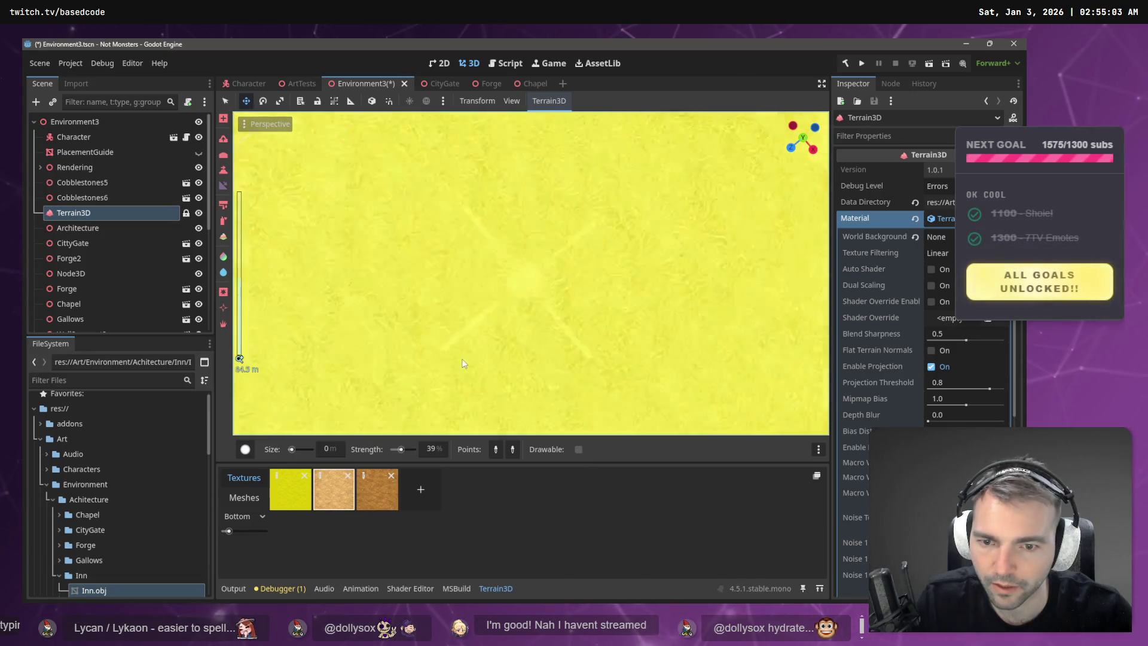
{"action": "mouse_move", "coordinate": [468, 360]}
{"action": "left_mouse_down"}
{"action": "mouse_move", "coordinate": [447, 385]}
{"action": "mouse_move", "coordinate": [533, 333]}
{"action": "mouse_move", "coordinate": [545, 312]}
{"action": "left_mouse_up"}
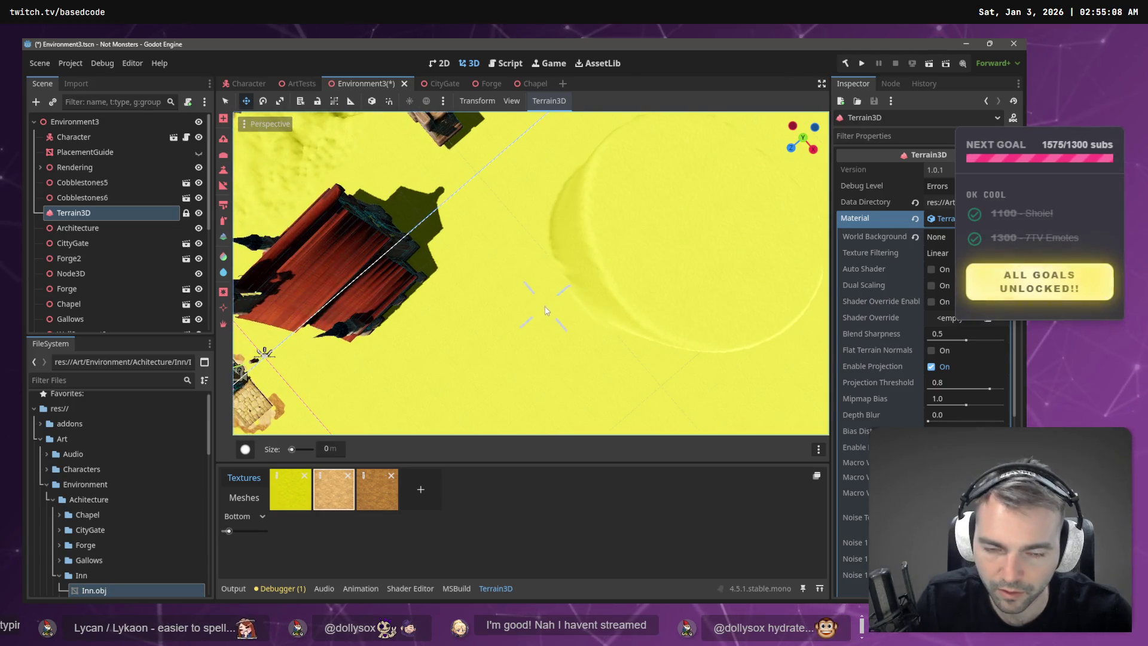
{"action": "left_click_drag", "start_coordinate": [291, 449], "coordinate": [292, 449]}
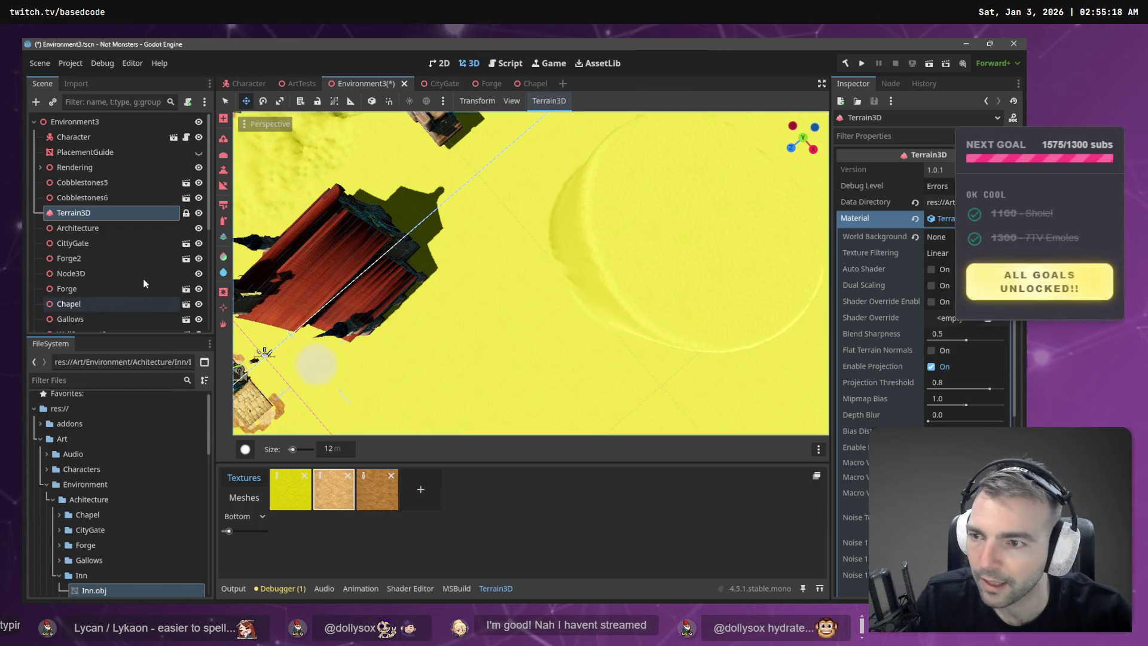
- Show the PlacementGuide and paint a Slope stroke from the plateau toward the stairs
{"action": "left_click", "coordinate": [199, 153]}
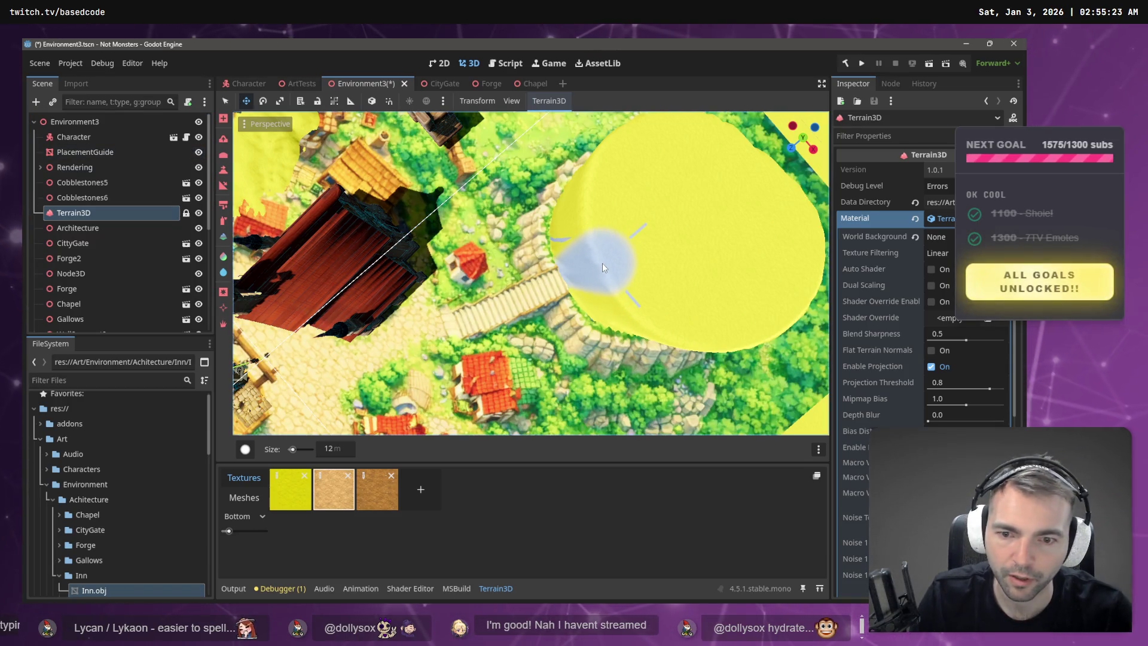
{"action": "left_click", "coordinate": [223, 187]}
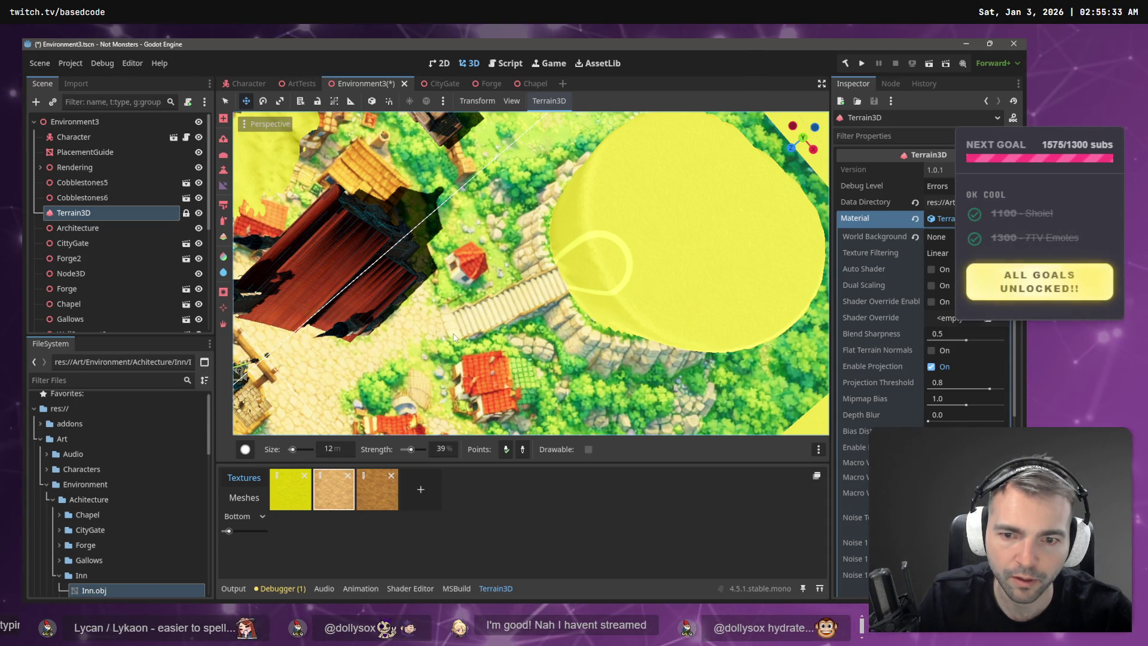
{"action": "left_click_drag", "start_coordinate": [574, 269], "coordinate": [450, 332]}
{"action": "mouse_move", "coordinate": [536, 328]}
{"action": "left_mouse_down"}
{"action": "mouse_move", "coordinate": [518, 377]}
{"action": "mouse_move", "coordinate": [517, 305]}
{"action": "mouse_move", "coordinate": [601, 279]}
{"action": "mouse_move", "coordinate": [550, 338]}
{"action": "mouse_move", "coordinate": [592, 314]}
{"action": "mouse_move", "coordinate": [627, 311]}
{"action": "left_mouse_up"}
{"action": "key", "text": "e"}
{"action": "key", "text": "r"}
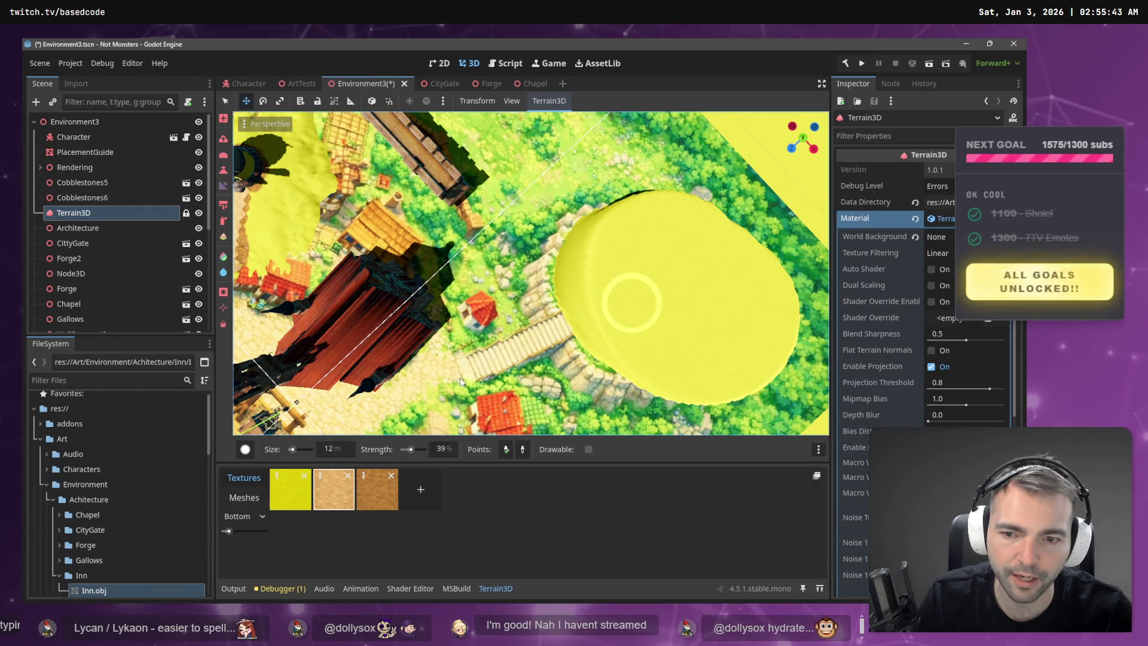
{"action": "left_click_drag", "start_coordinate": [458, 378], "coordinate": [458, 209]}
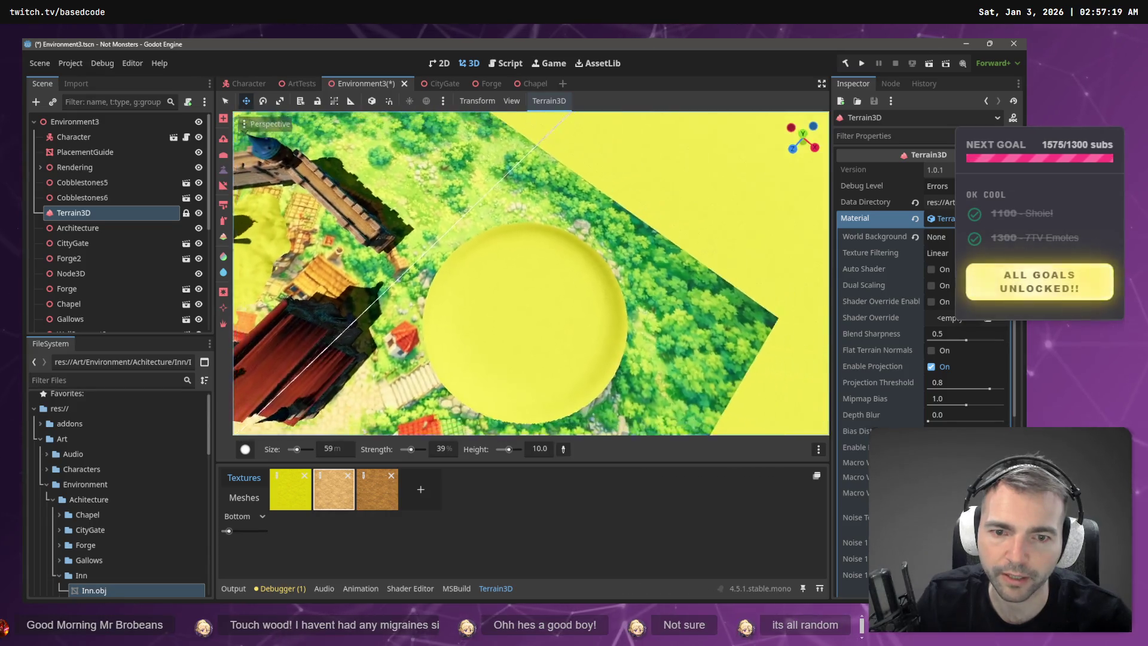
- Reshape the plateau into a broad rounded dome about 12 m high and inspect it
{"action": "left_click", "coordinate": [531, 288]}
{"action": "left_click", "coordinate": [529, 284]}
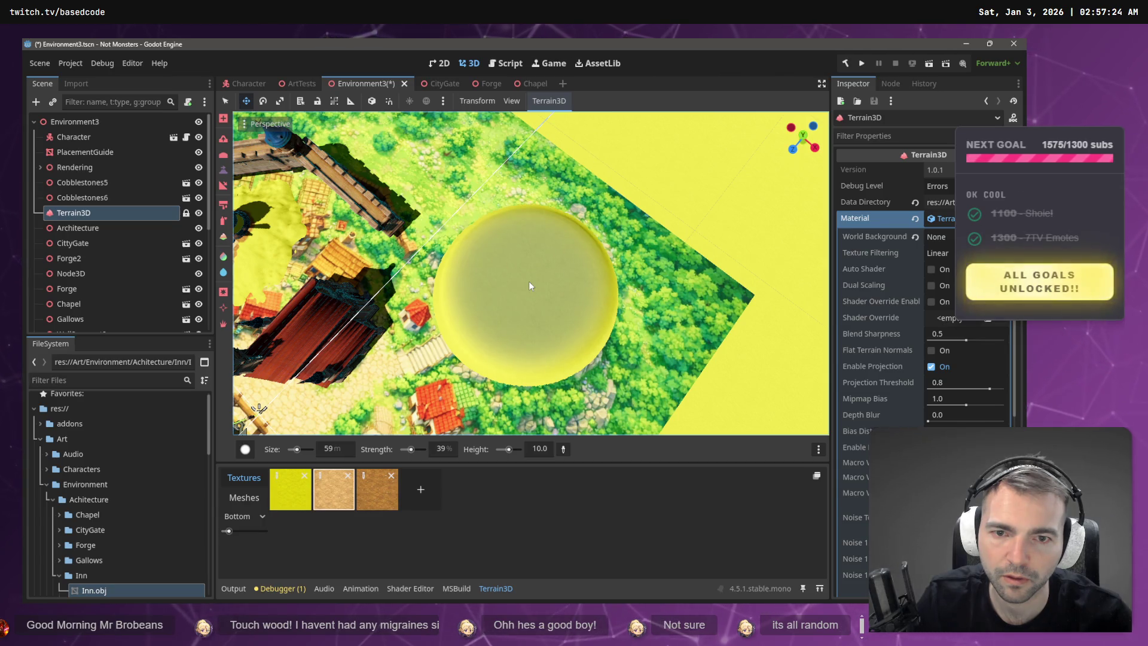
{"action": "mouse_move", "coordinate": [529, 281]}
{"action": "left_mouse_down"}
{"action": "mouse_move", "coordinate": [529, 209]}
{"action": "mouse_move", "coordinate": [529, 323]}
{"action": "left_mouse_up"}
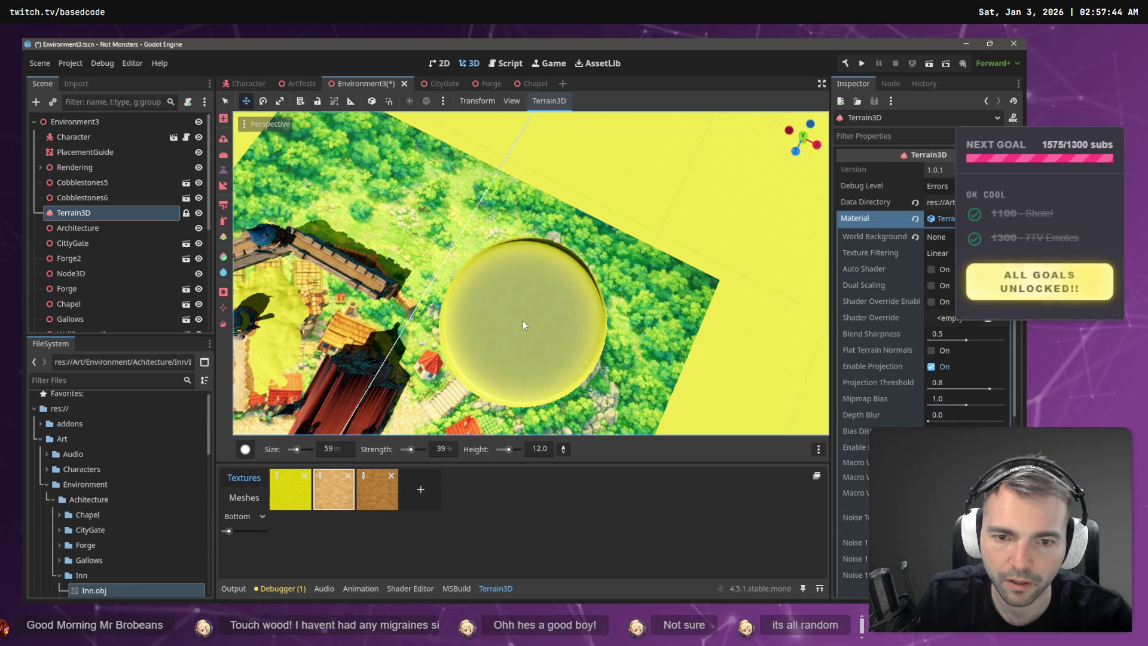
{"action": "left_click_drag", "start_coordinate": [523, 320], "coordinate": [523, 234]}
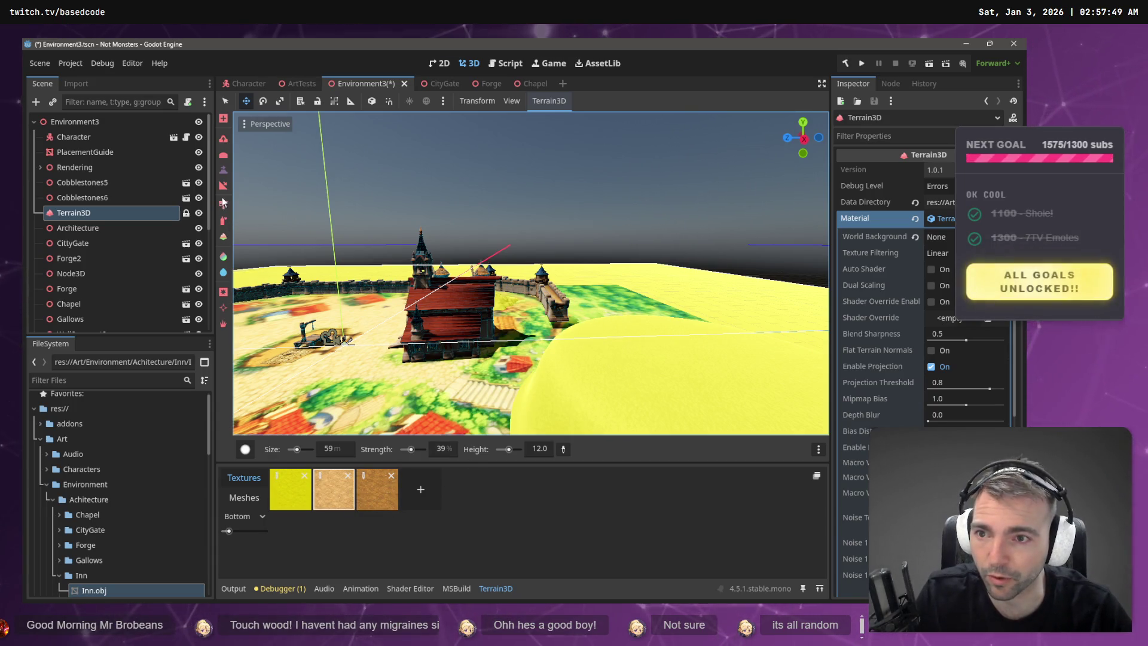
- Set the slope brush size to 9 and try a ridge off the disc, then undo it
{"action": "left_click", "coordinate": [223, 186]}
{"action": "left_click_drag", "start_coordinate": [388, 269], "coordinate": [553, 327]}
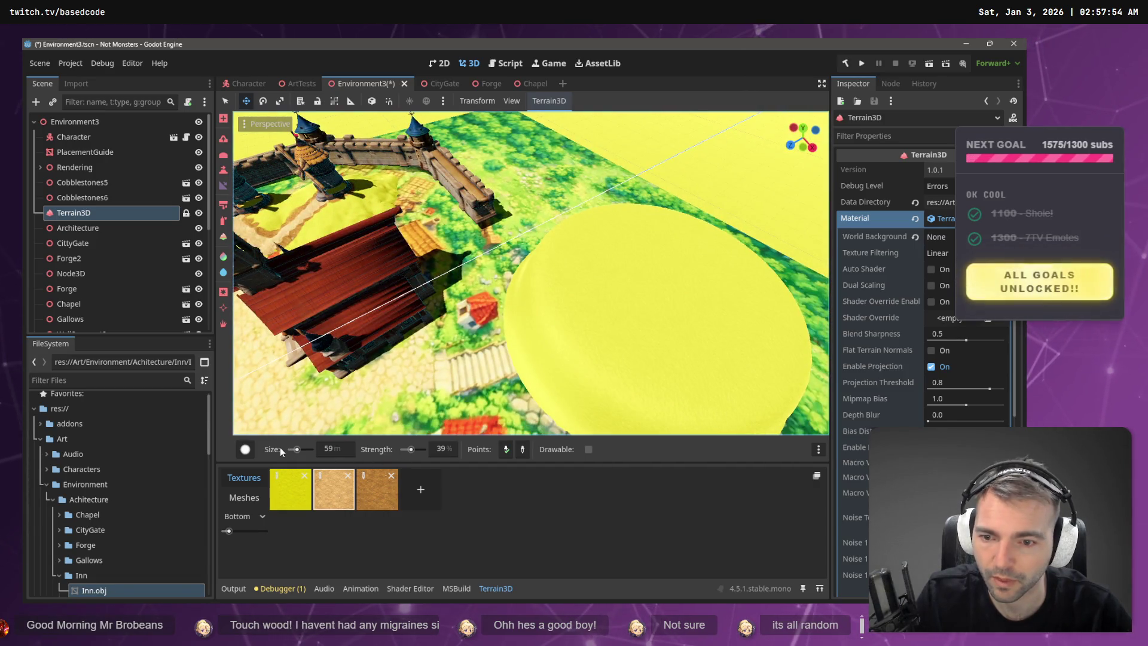
{"action": "left_click_drag", "start_coordinate": [296, 450], "coordinate": [287, 450]}
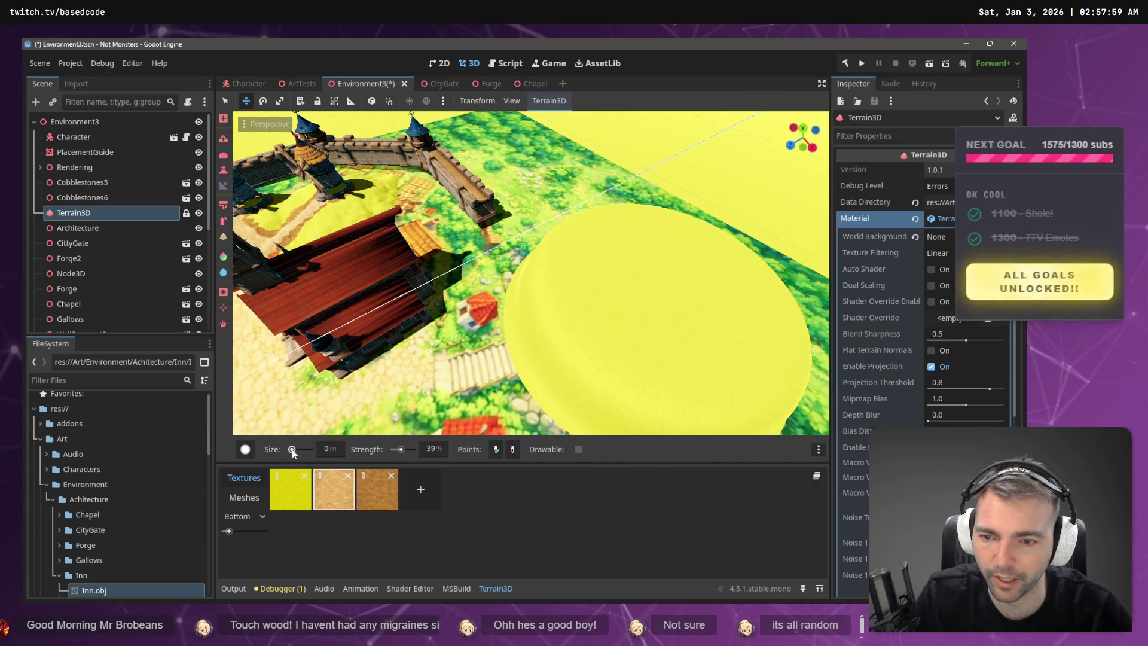
{"action": "left_click", "coordinate": [329, 450]}
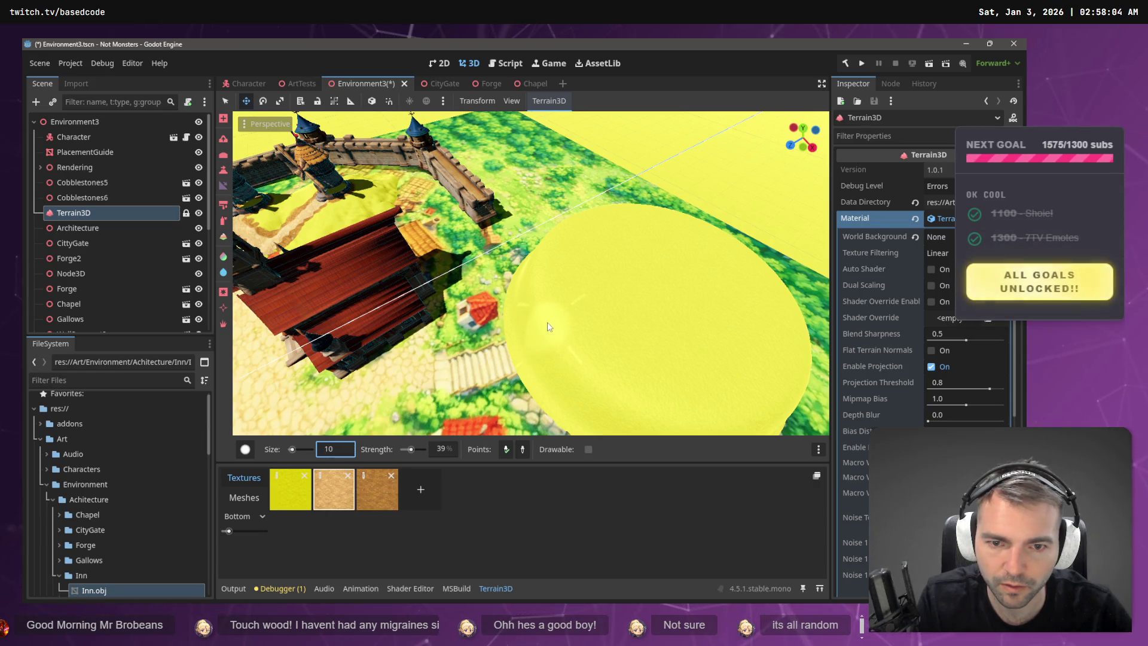
{"action": "key", "text": "BackSpace"}
{"action": "key", "text": "BackSpace"}
{"action": "type", "text": "9"}
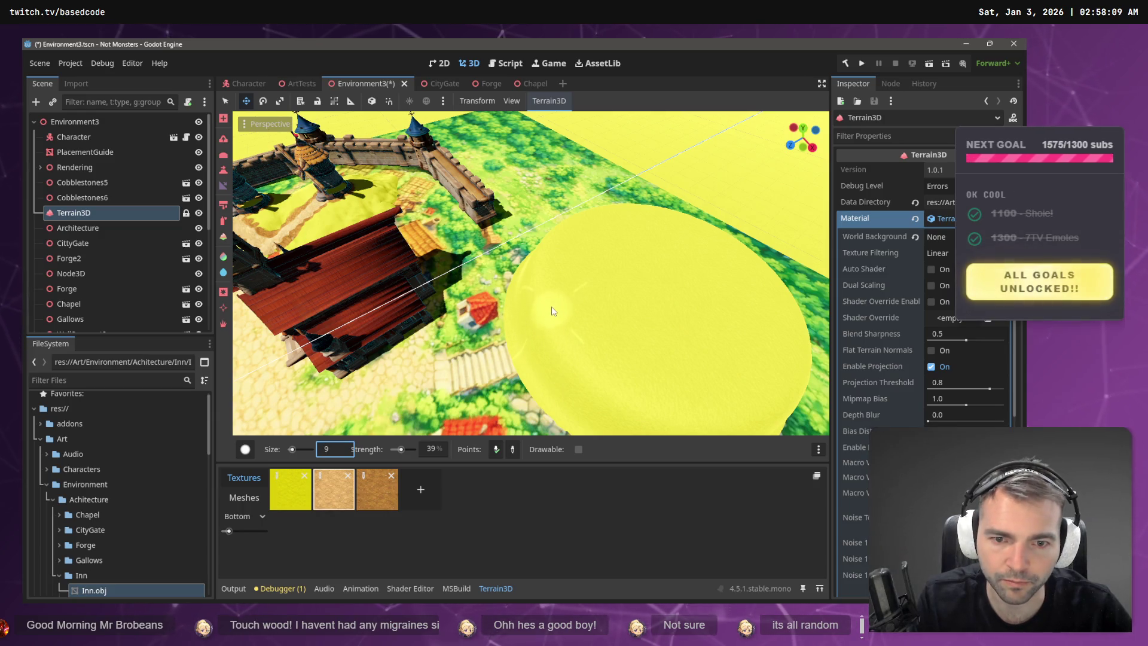
{"action": "mouse_move", "coordinate": [551, 315]}
{"action": "left_mouse_down"}
{"action": "mouse_move", "coordinate": [551, 263]}
{"action": "mouse_move", "coordinate": [579, 321]}
{"action": "left_mouse_up"}
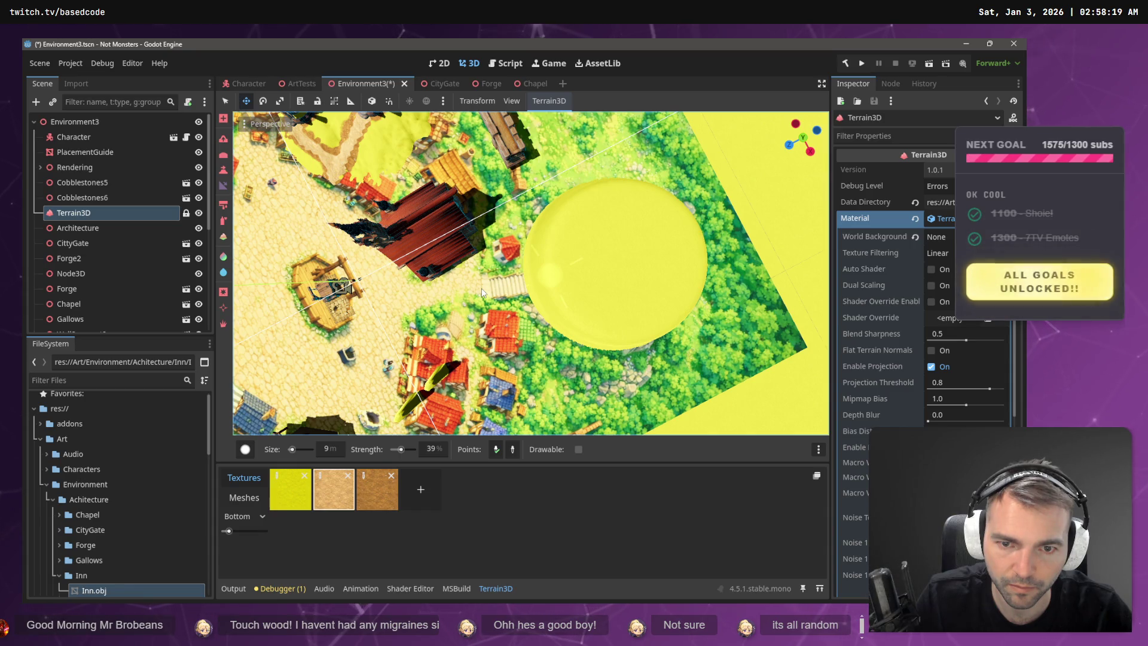
{"action": "left_click_drag", "start_coordinate": [481, 292], "coordinate": [542, 289]}
{"action": "key", "text": "ctrl+z"}
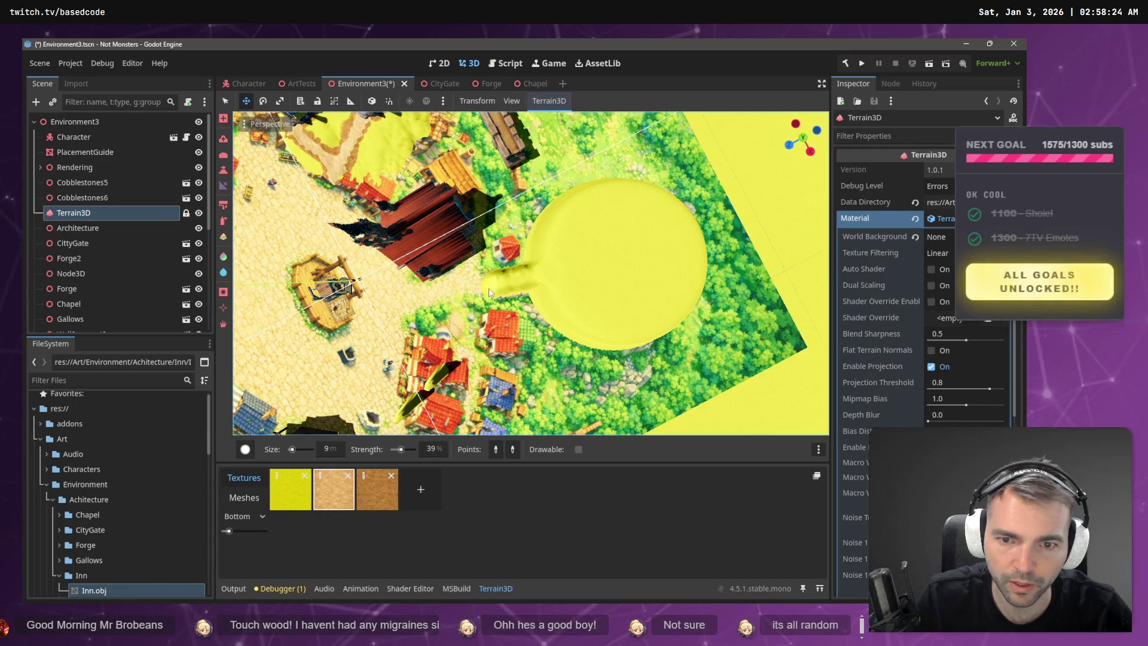
- Sculpt a ramp from the disc toward the village, save the scene and run the game
{"action": "mouse_move", "coordinate": [491, 346]}
{"action": "left_mouse_down"}
{"action": "mouse_move", "coordinate": [492, 304]}
{"action": "mouse_move", "coordinate": [533, 288]}
{"action": "left_mouse_up"}
{"action": "key", "text": "e"}
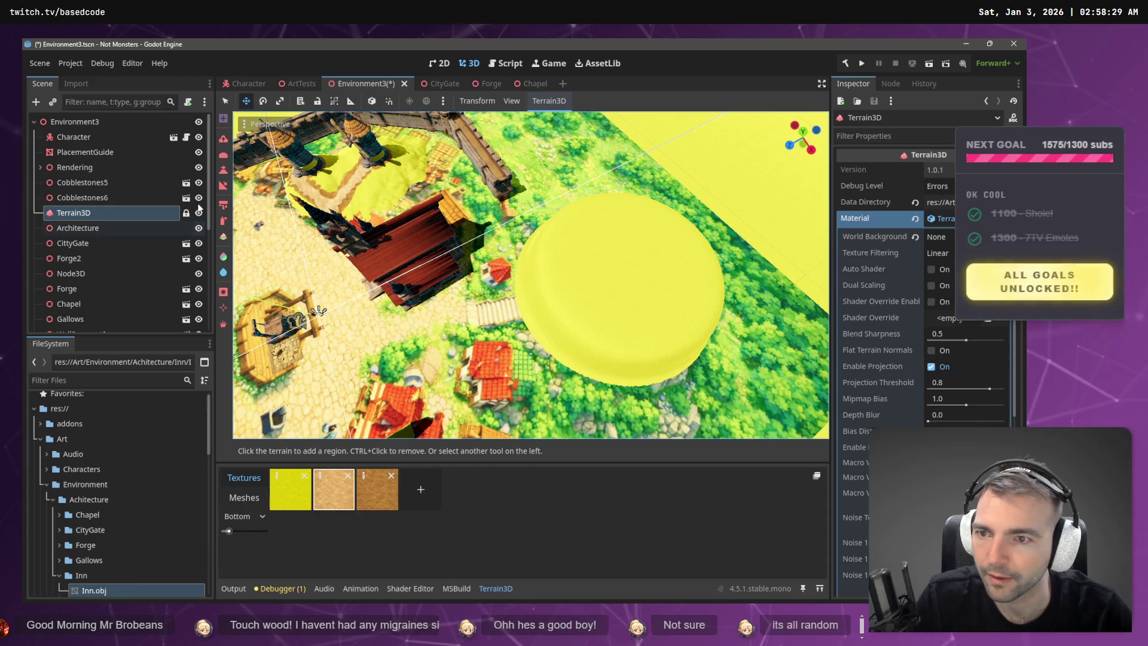
{"action": "left_click", "coordinate": [224, 186]}
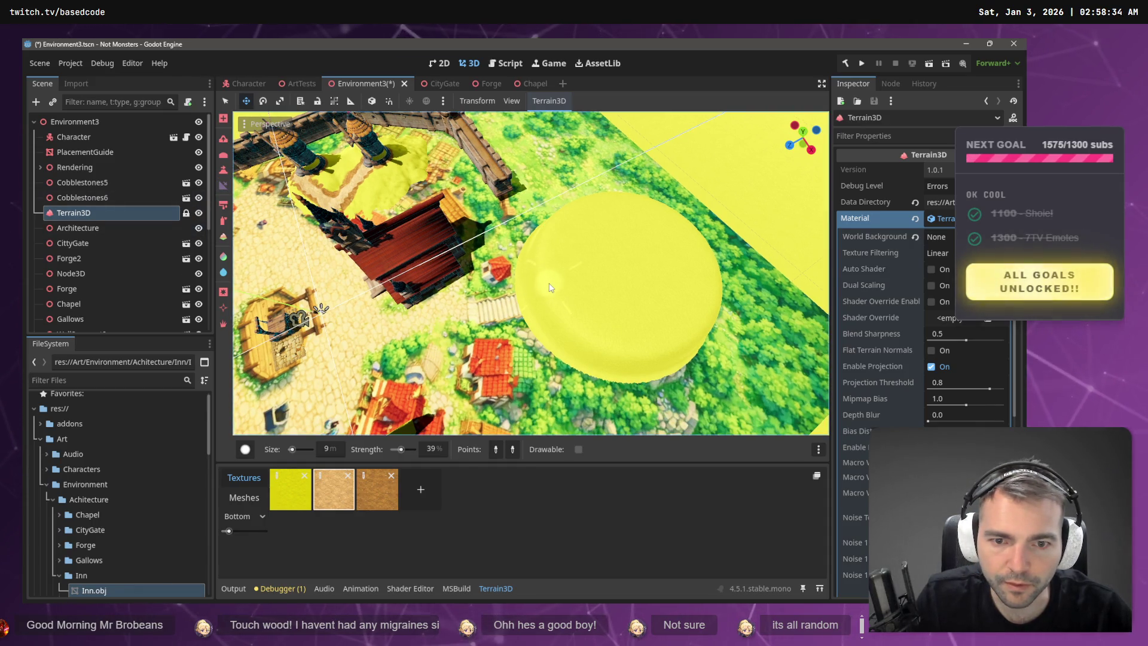
{"action": "left_click", "coordinate": [466, 315]}
{"action": "left_click_drag", "start_coordinate": [297, 333], "coordinate": [308, 275]}
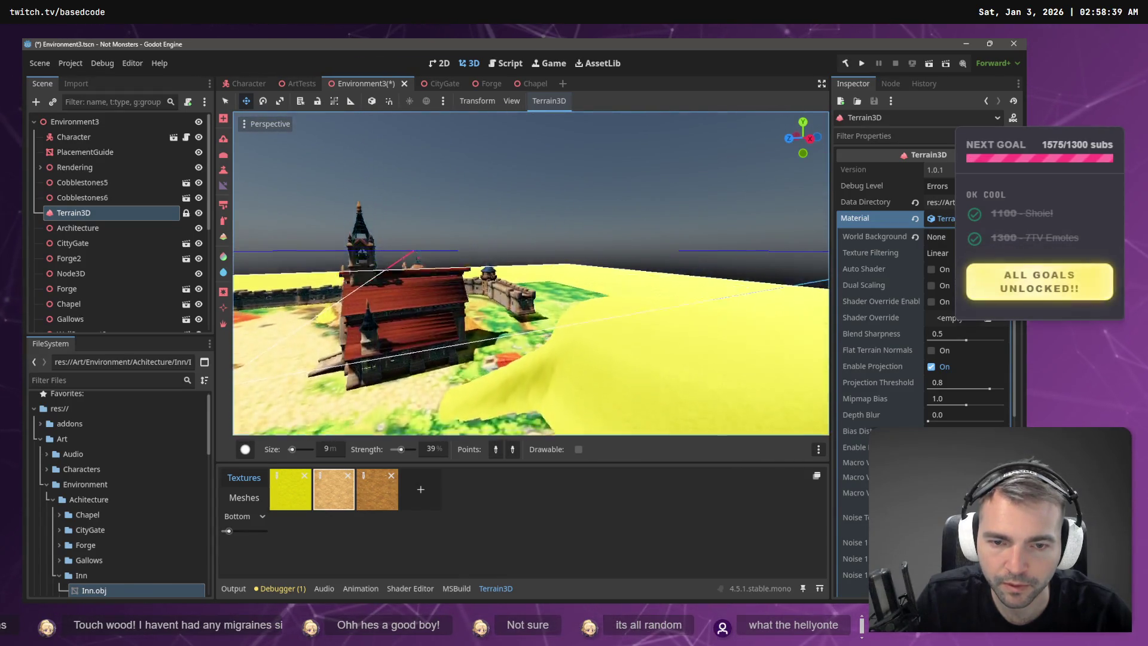
{"action": "left_click_drag", "start_coordinate": [508, 310], "coordinate": [515, 326]}
{"action": "key", "text": "ctrl+s"}
{"action": "key", "text": "F5"}
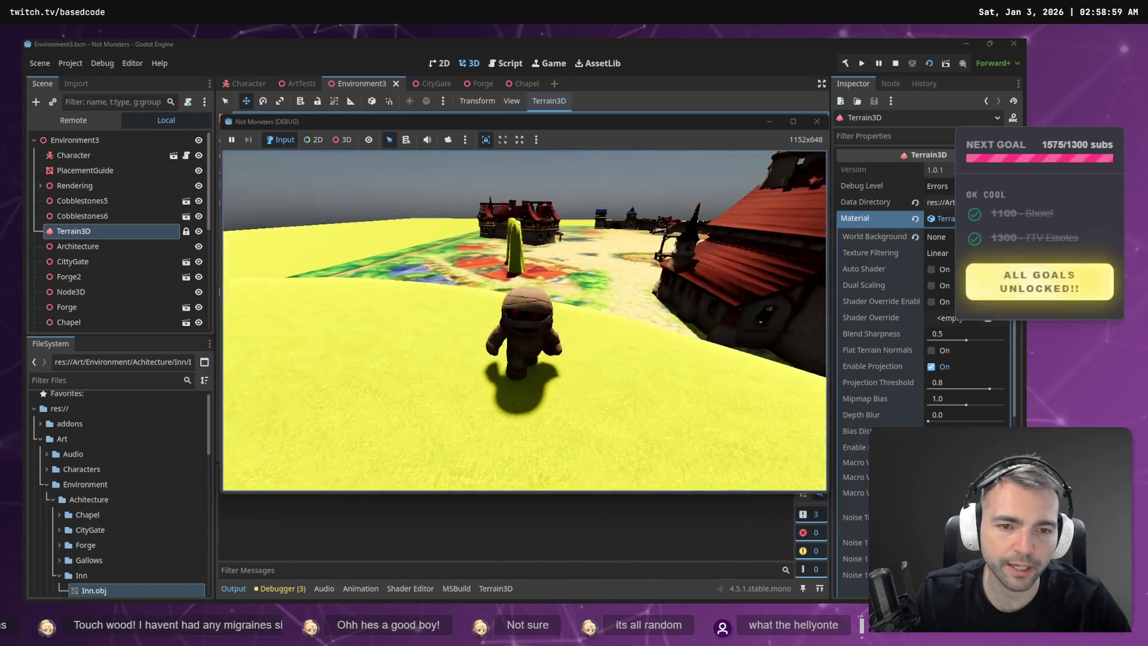
- Stop the running game and undo the ramp sculpt, viewing the plateau from above
{"action": "key", "text": "F8"}
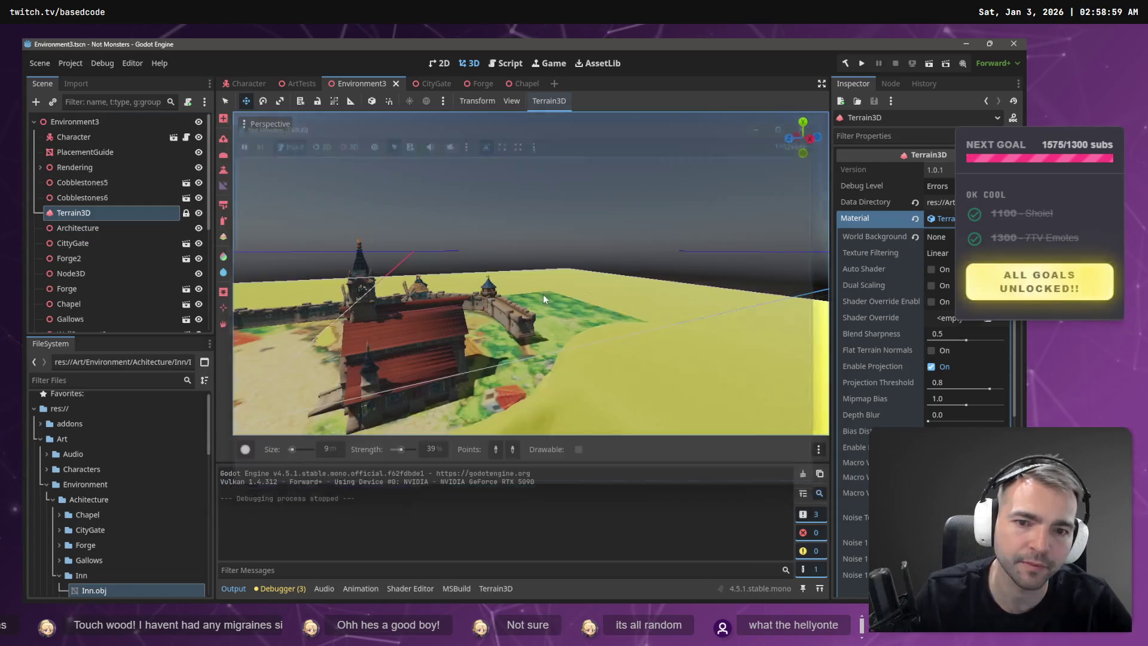
{"action": "key", "text": "ctrl+z"}
{"action": "left_click_drag", "start_coordinate": [568, 333], "coordinate": [579, 336]}
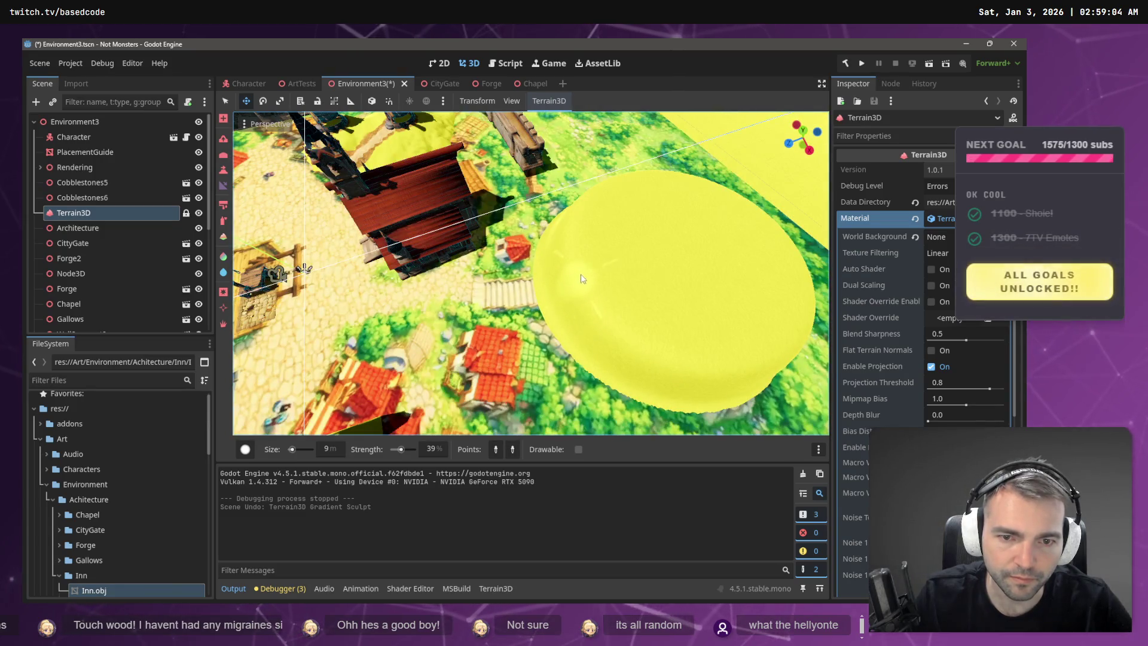
{"action": "left_click_drag", "start_coordinate": [584, 269], "coordinate": [543, 303]}
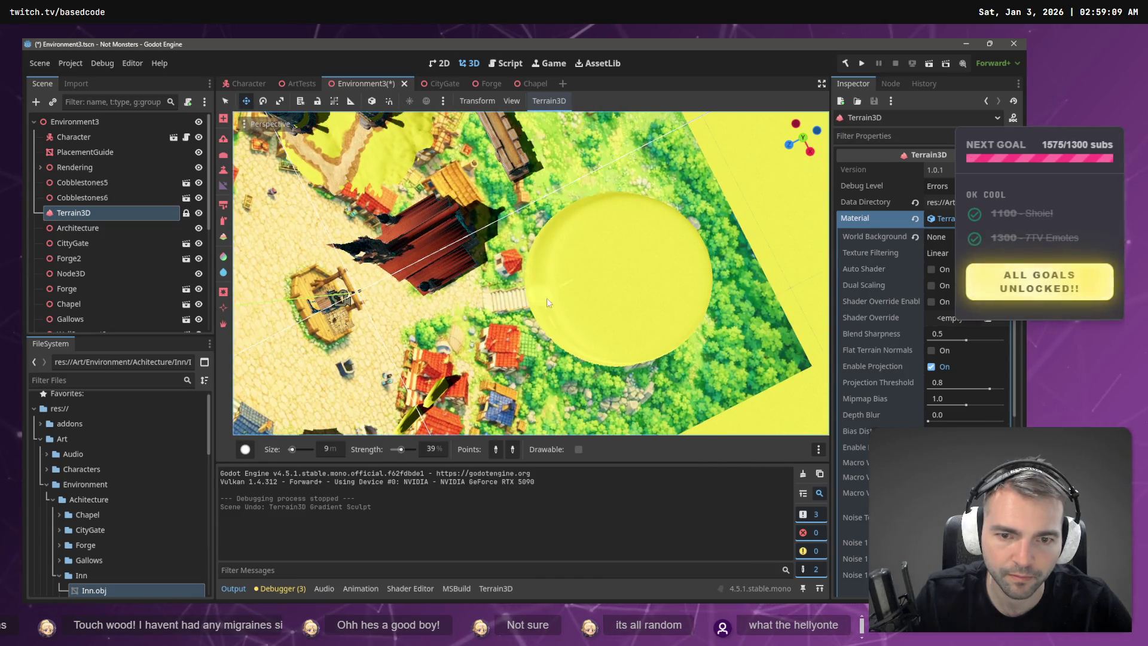
- Restore the ramp sculpt and run the game again with F5
{"action": "key", "text": "ctrl+shift+z"}
{"action": "mouse_move", "coordinate": [455, 310]}
{"action": "left_mouse_down"}
{"action": "mouse_move", "coordinate": [317, 401]}
{"action": "mouse_move", "coordinate": [560, 313]}
{"action": "left_mouse_up"}
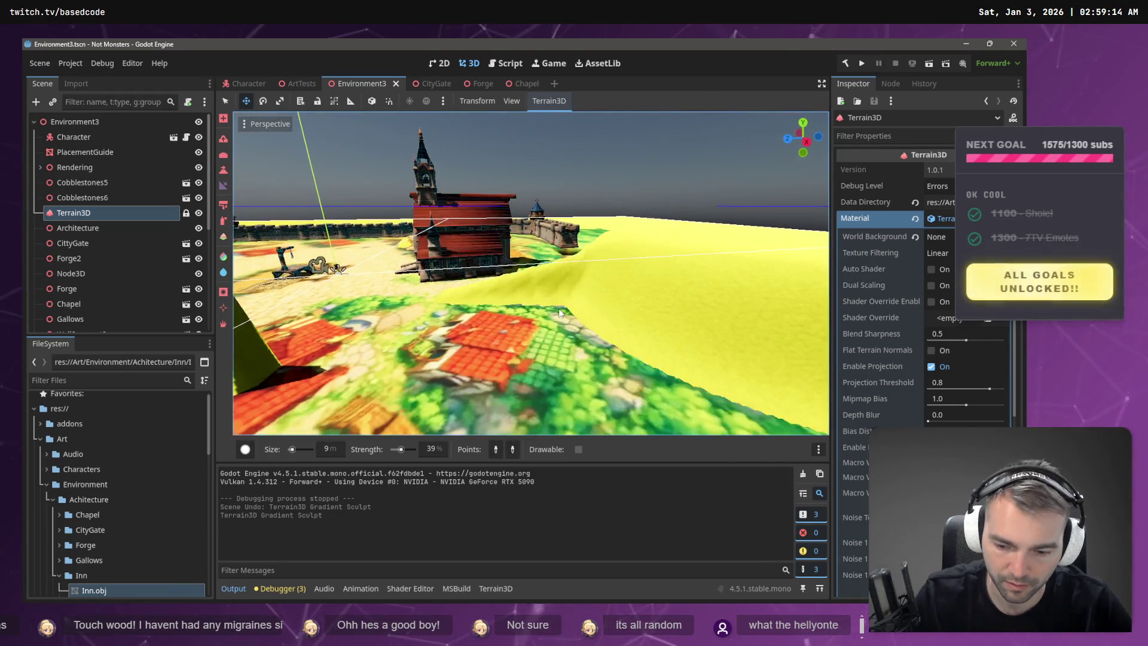
{"action": "key", "text": "F5"}
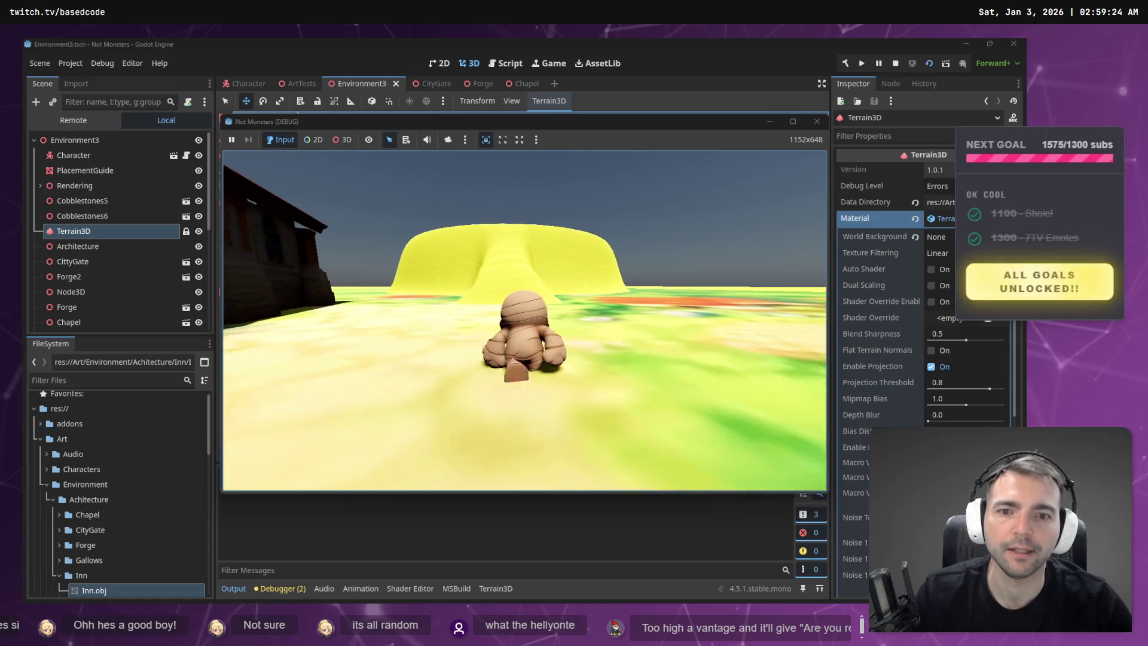
- Walk the mummy up the ramp and jump around on top of the yellow plateau
{"action": "key", "text": "w"}
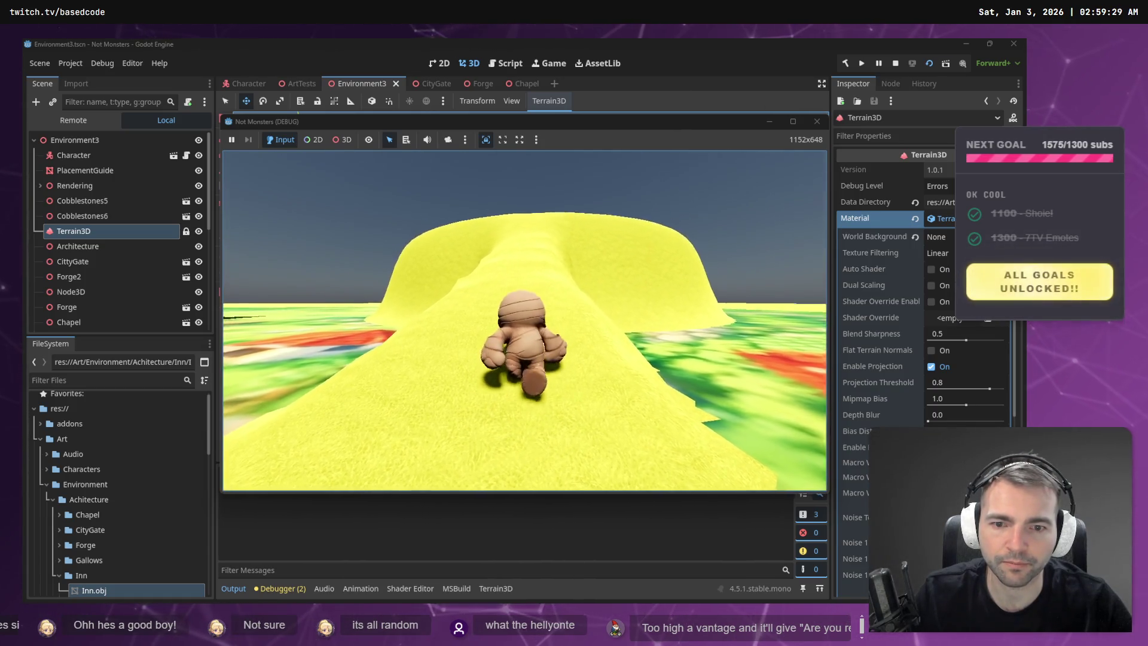
{"action": "key", "text": "space"}
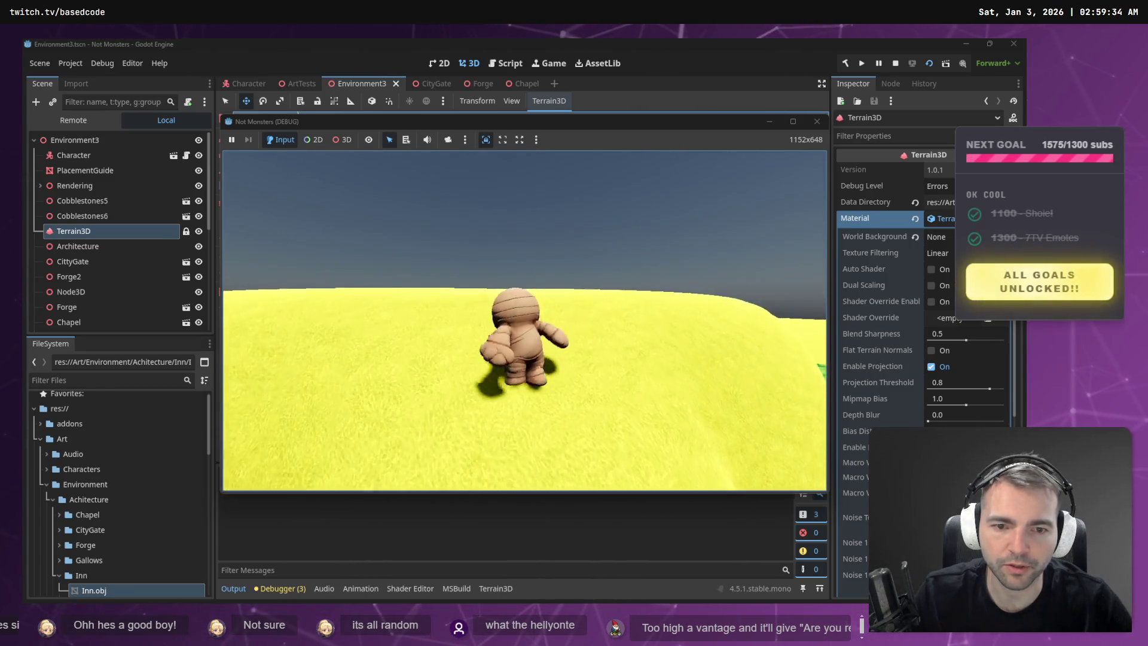
{"action": "key", "text": "w"}
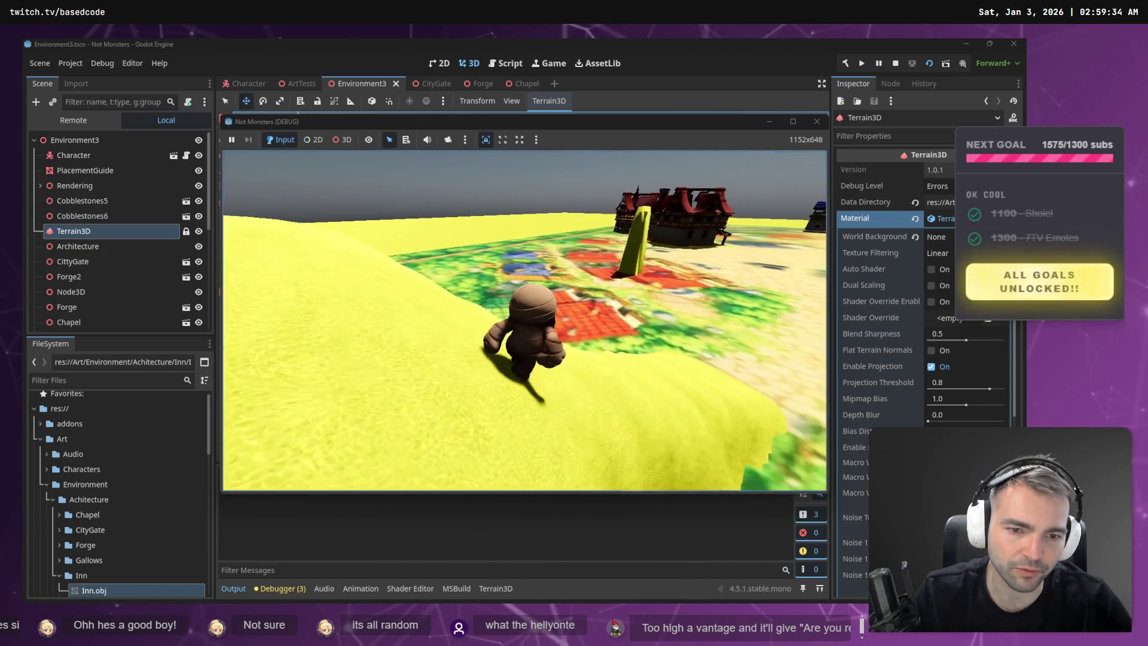
{"action": "key", "text": "a"}
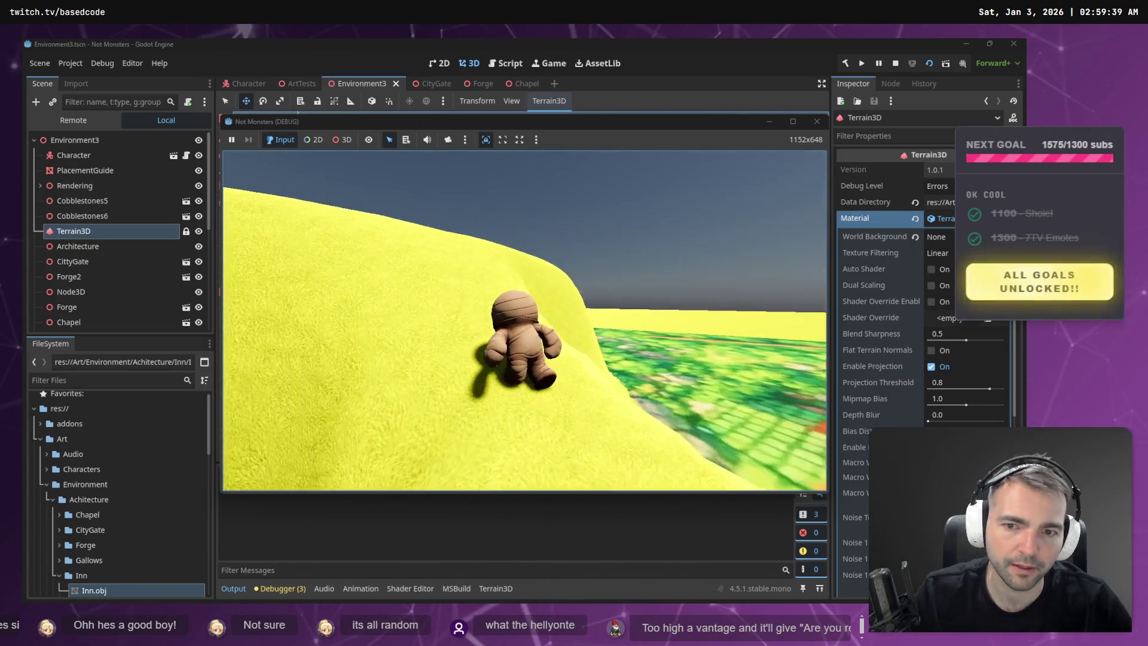
{"action": "key", "text": "space"}
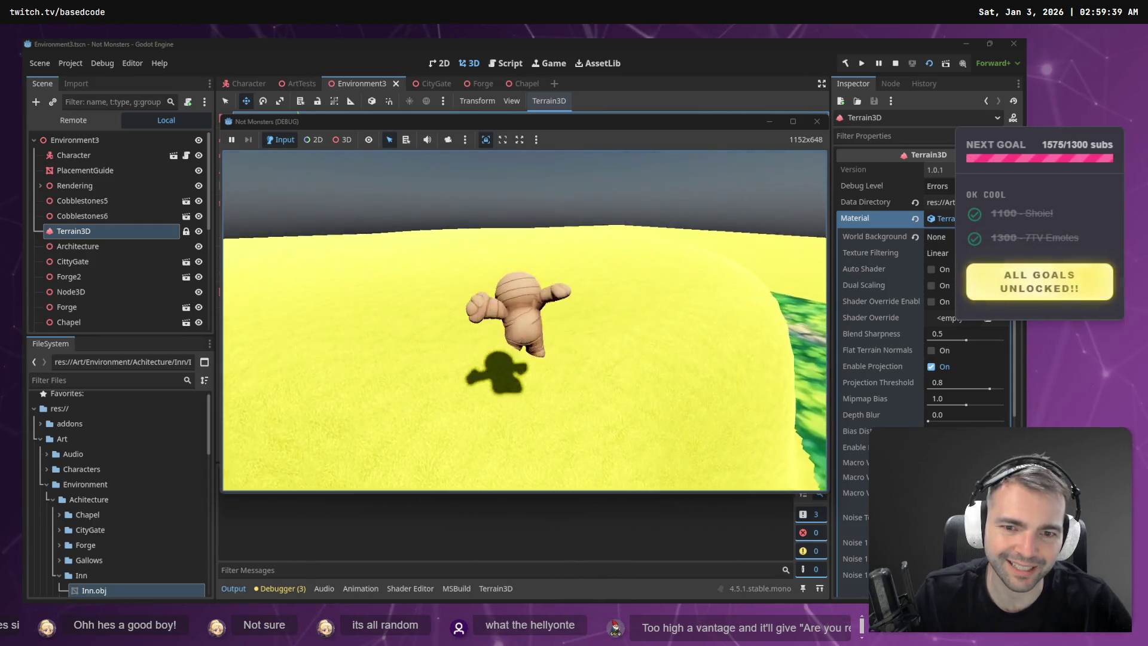
{"action": "key", "text": "d"}
{"action": "key", "text": "w"}
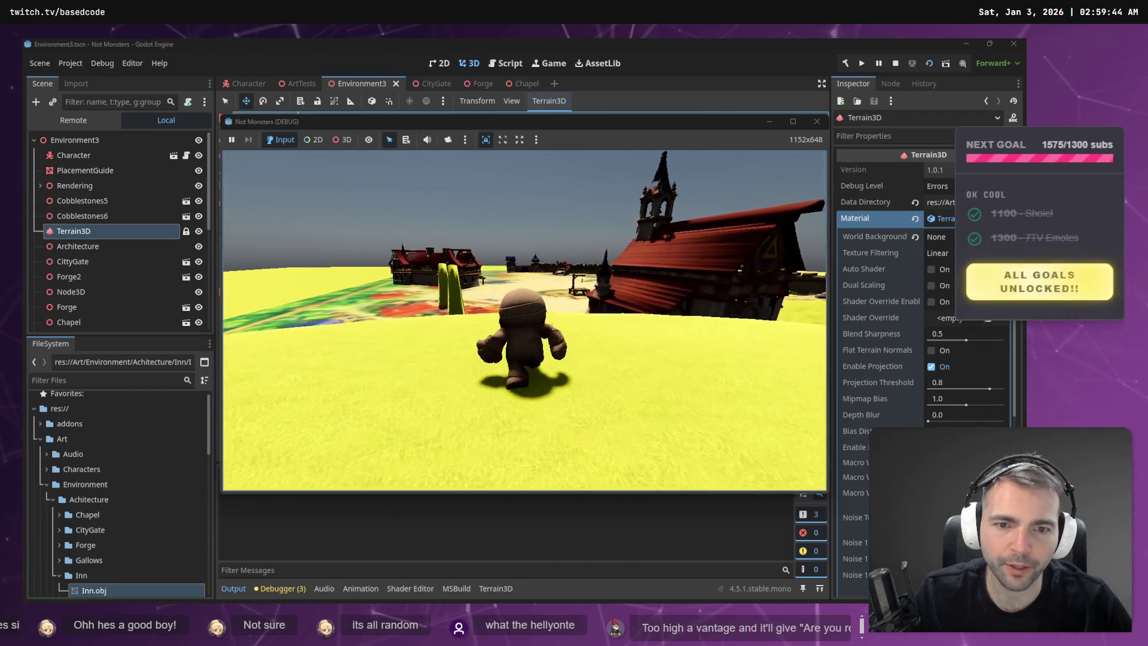
- Turn toward town, walk down the ramp, jump off its end and head back to town
{"action": "key", "text": "d"}
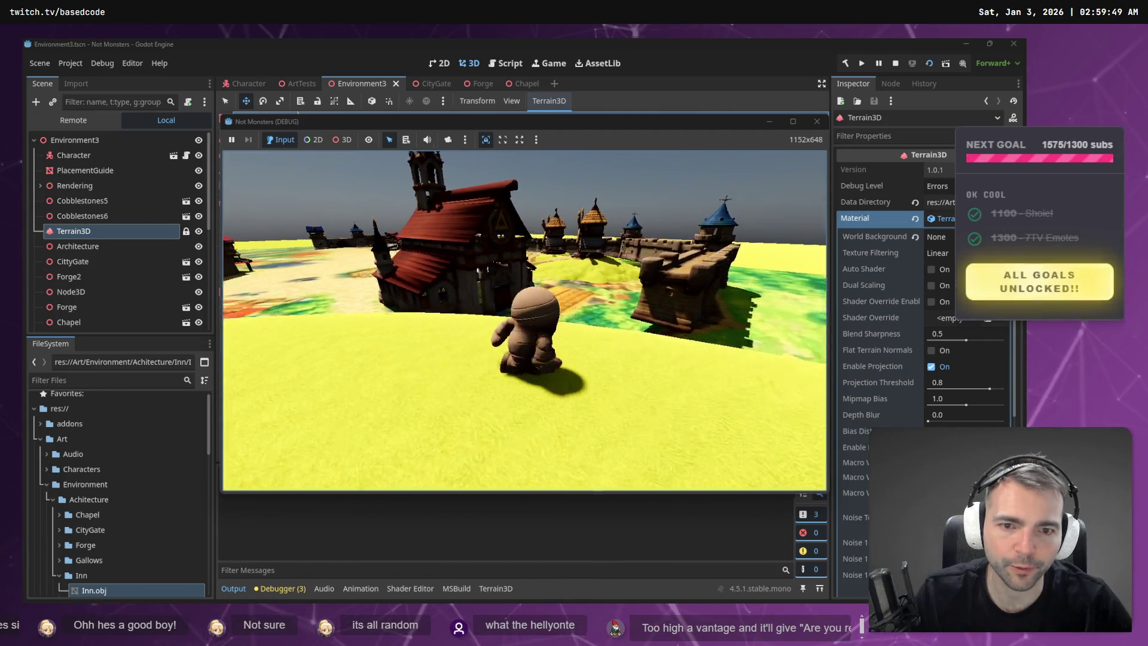
{"action": "key", "text": "d"}
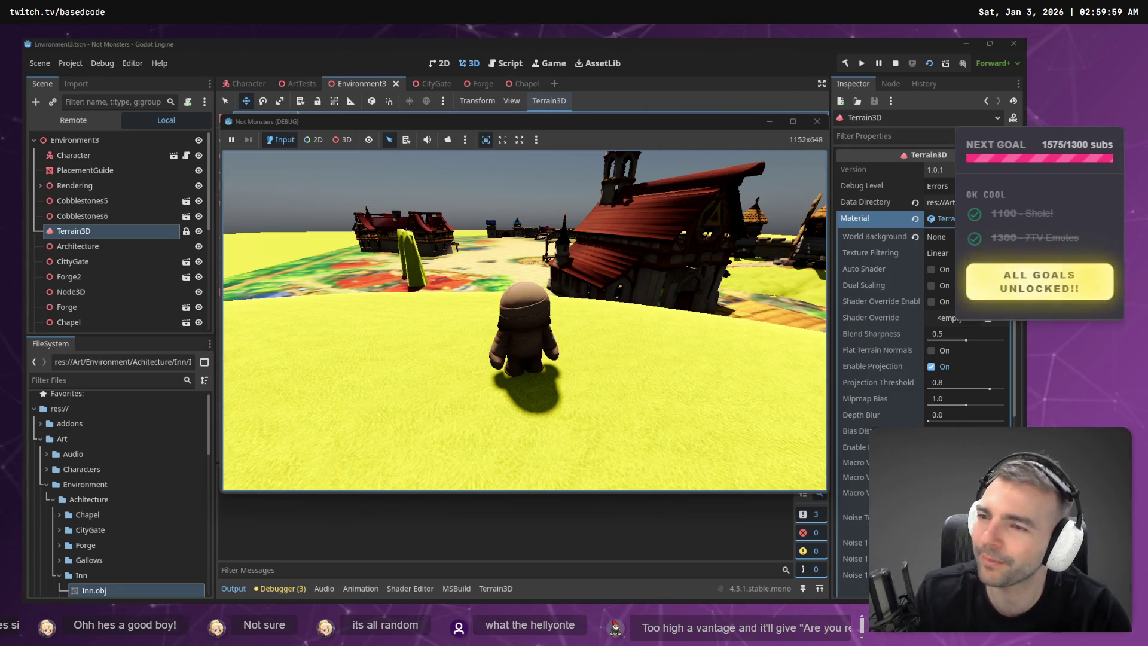
{"action": "key", "text": "w"}
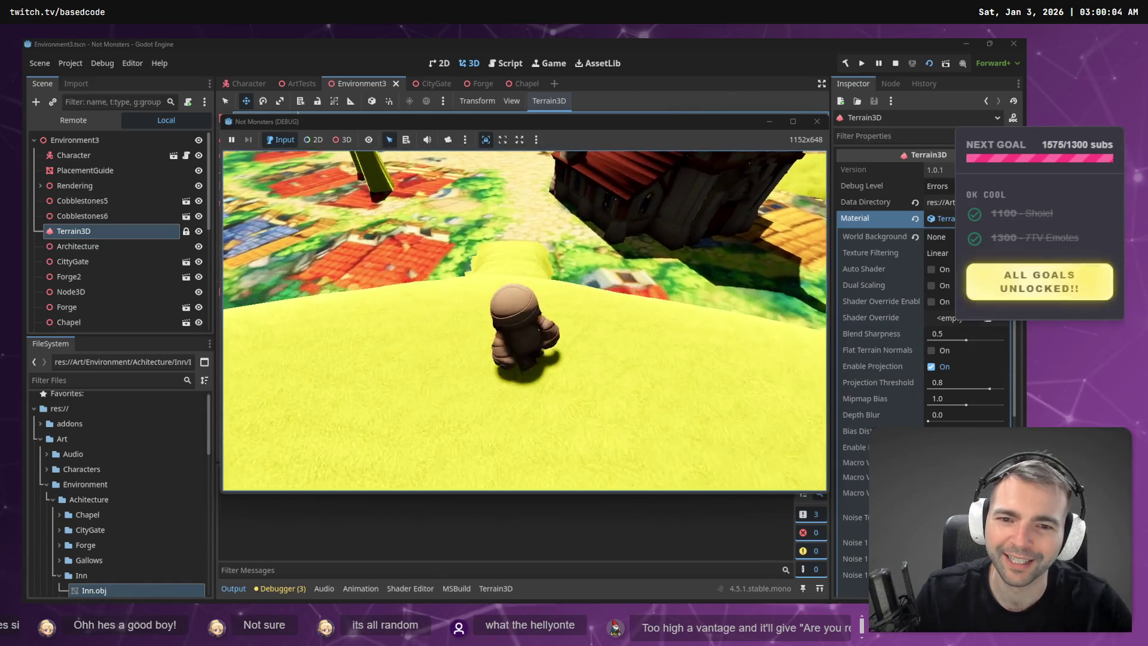
{"action": "key", "text": "w"}
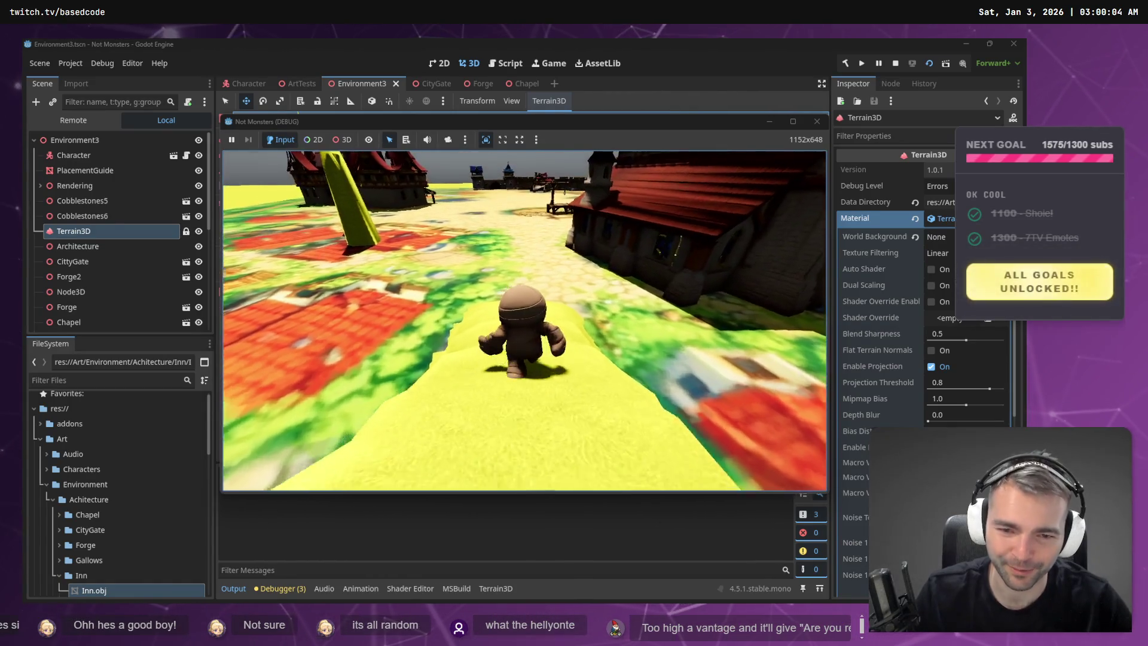
{"action": "key", "text": "w"}
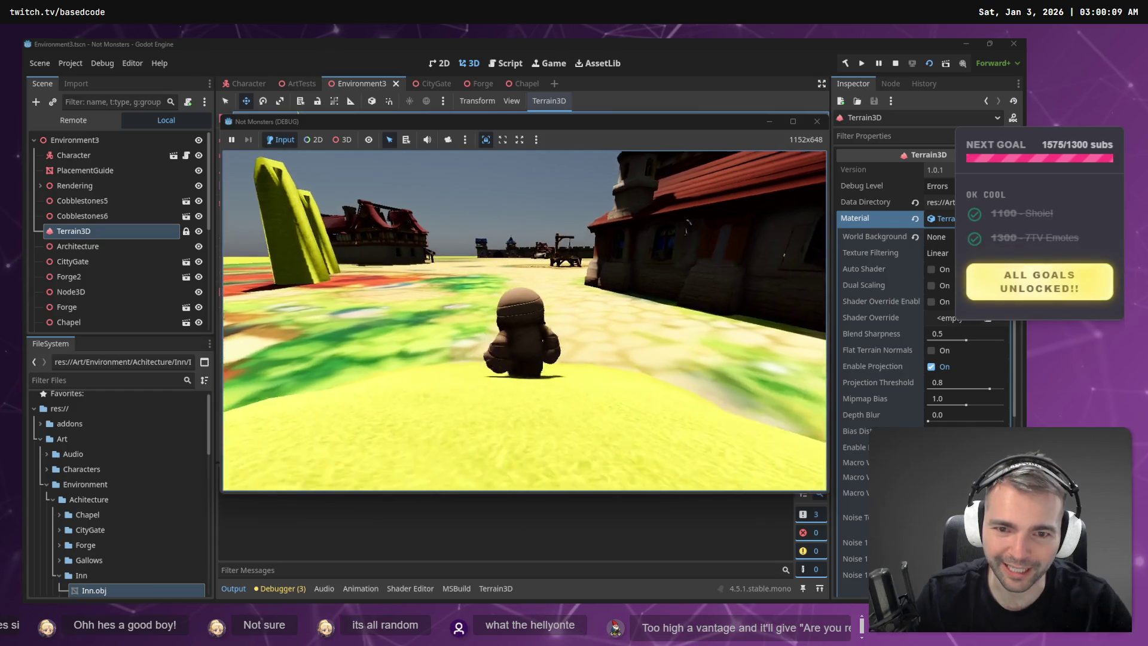
{"action": "key", "text": "w"}
{"action": "key", "text": "space"}
{"action": "key", "text": "s"}
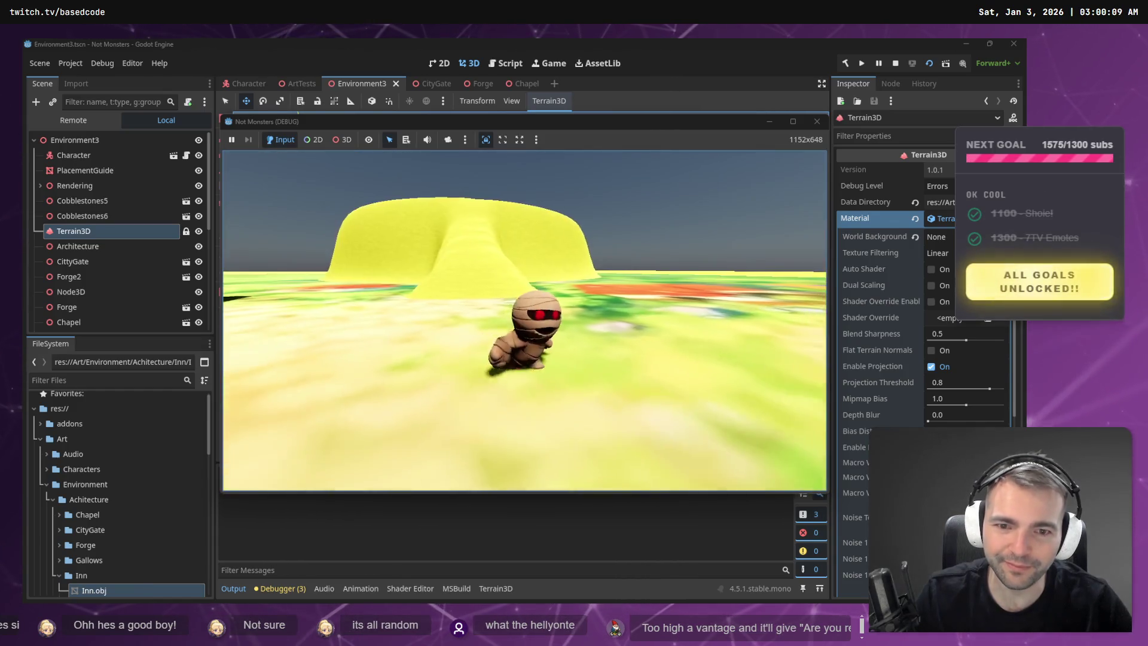
{"action": "key", "text": "w"}
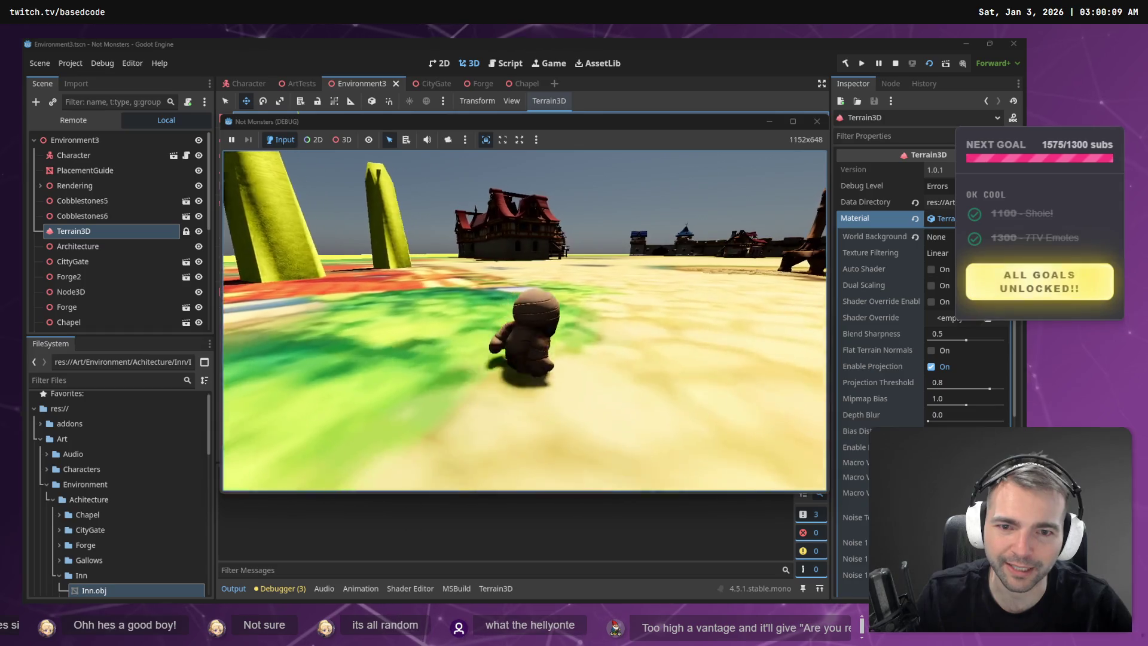
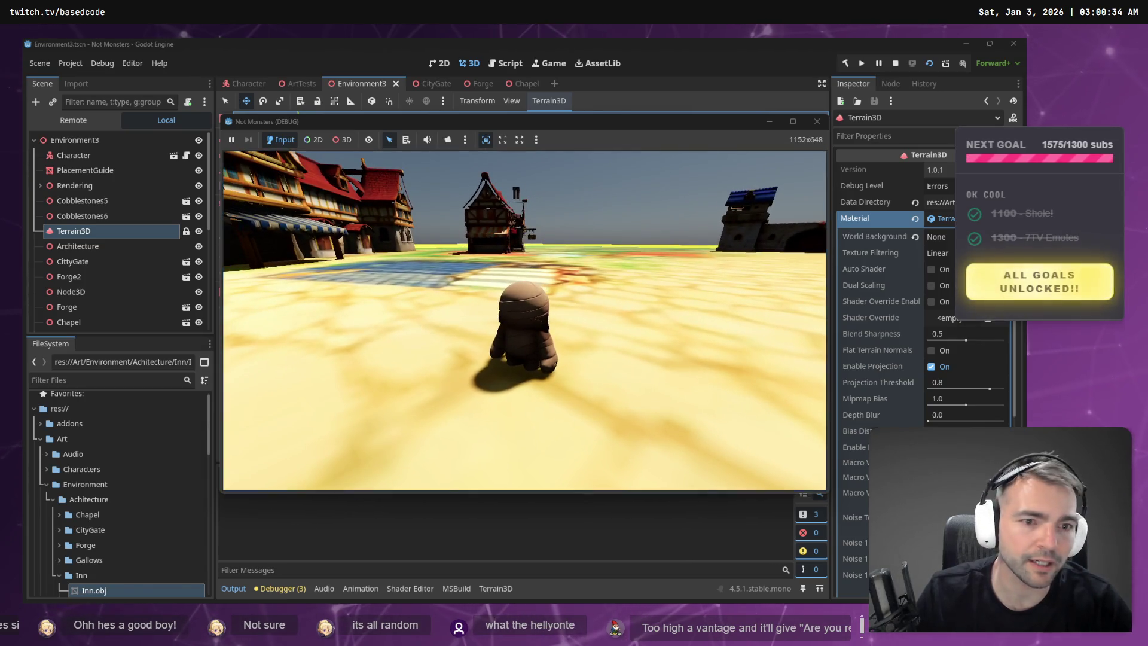
- Stop the running playtest with F8 and fly the view over the town toward the windmills
{"action": "key", "text": "F8"}
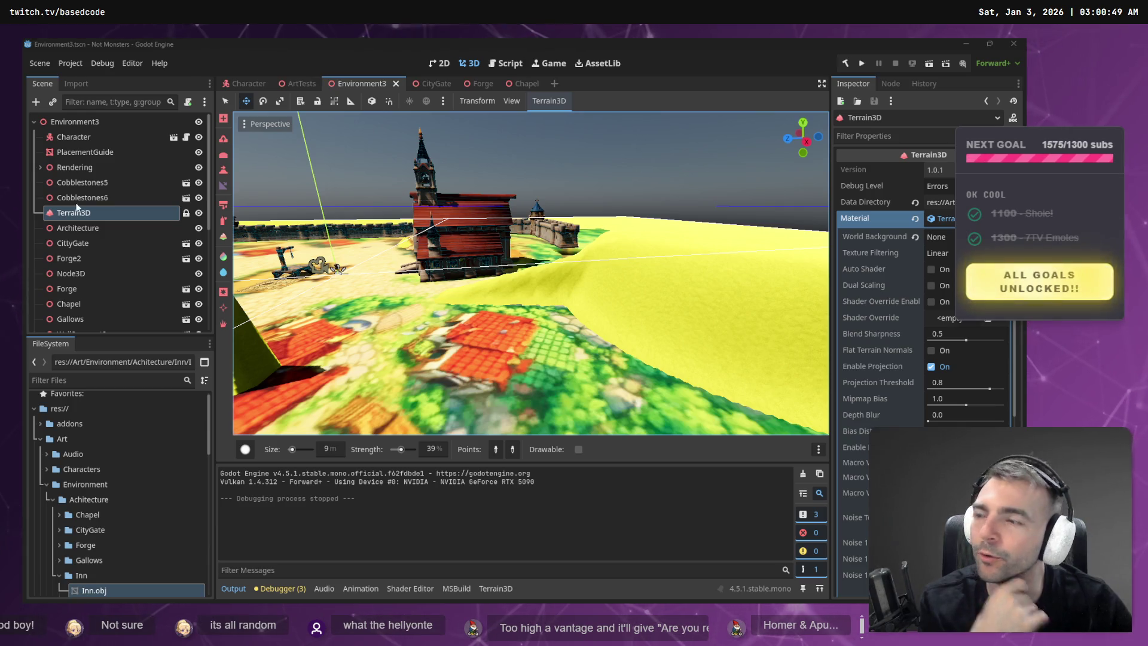
{"action": "left_click_drag", "start_coordinate": [676, 194], "coordinate": [677, 195]}
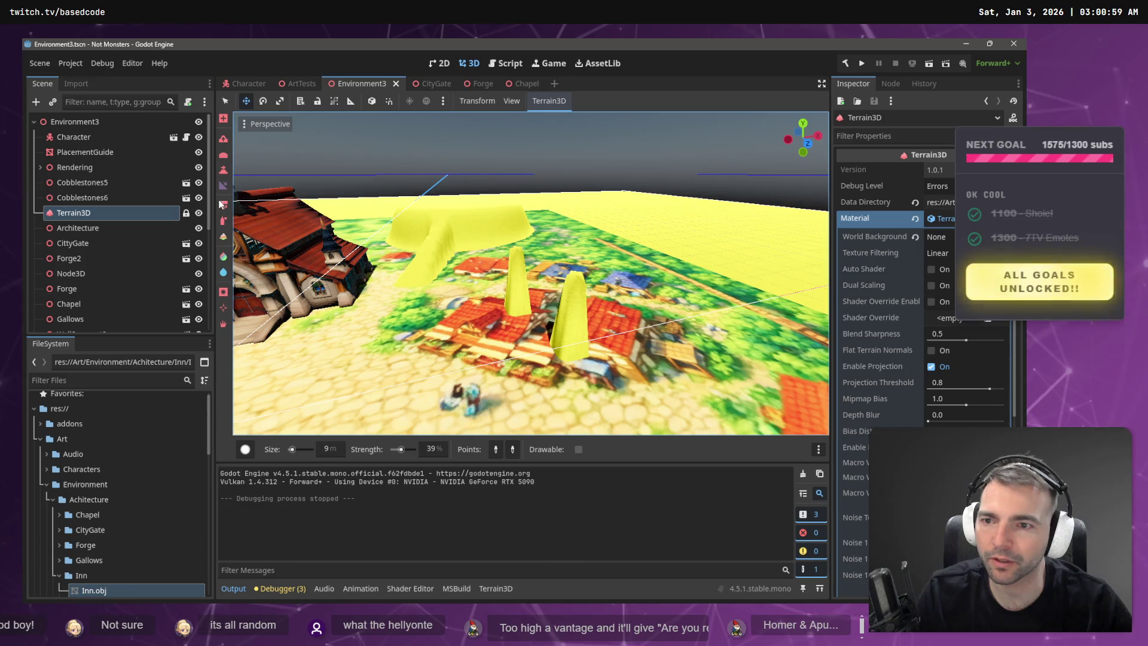
- Flatten the tall terrain spike among the buildings with the Terrain3D smooth tool
{"action": "left_click", "coordinate": [224, 156]}
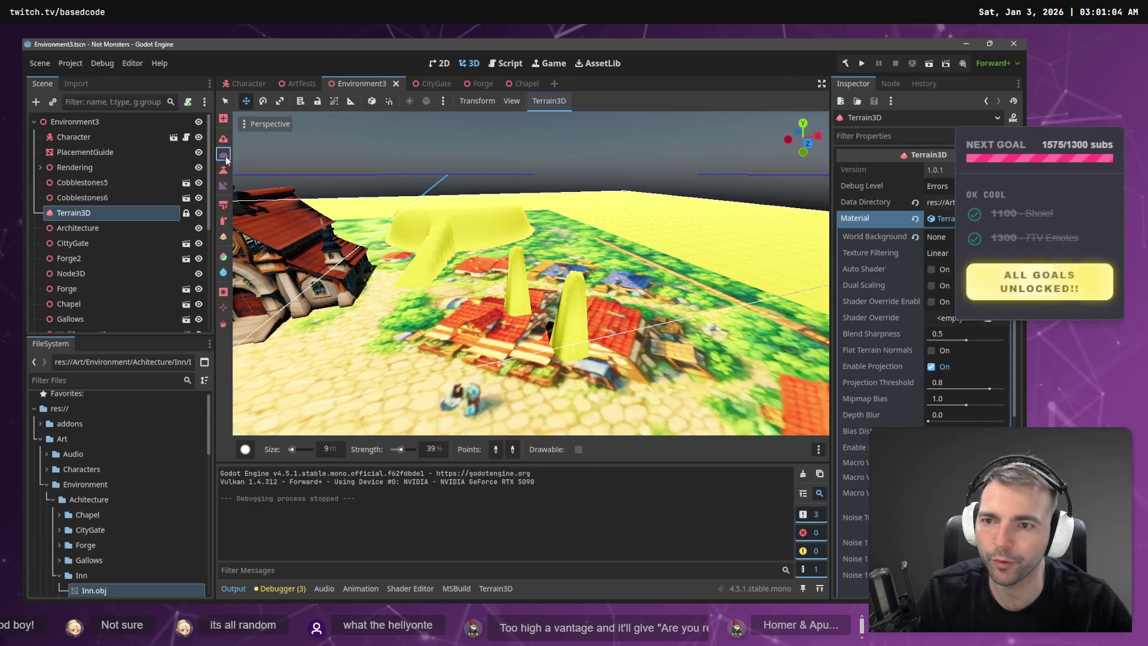
{"action": "mouse_move", "coordinate": [569, 342]}
{"action": "left_mouse_down"}
{"action": "mouse_move", "coordinate": [562, 364]}
{"action": "mouse_move", "coordinate": [499, 295]}
{"action": "mouse_move", "coordinate": [511, 324]}
{"action": "mouse_move", "coordinate": [521, 306]}
{"action": "left_mouse_up"}
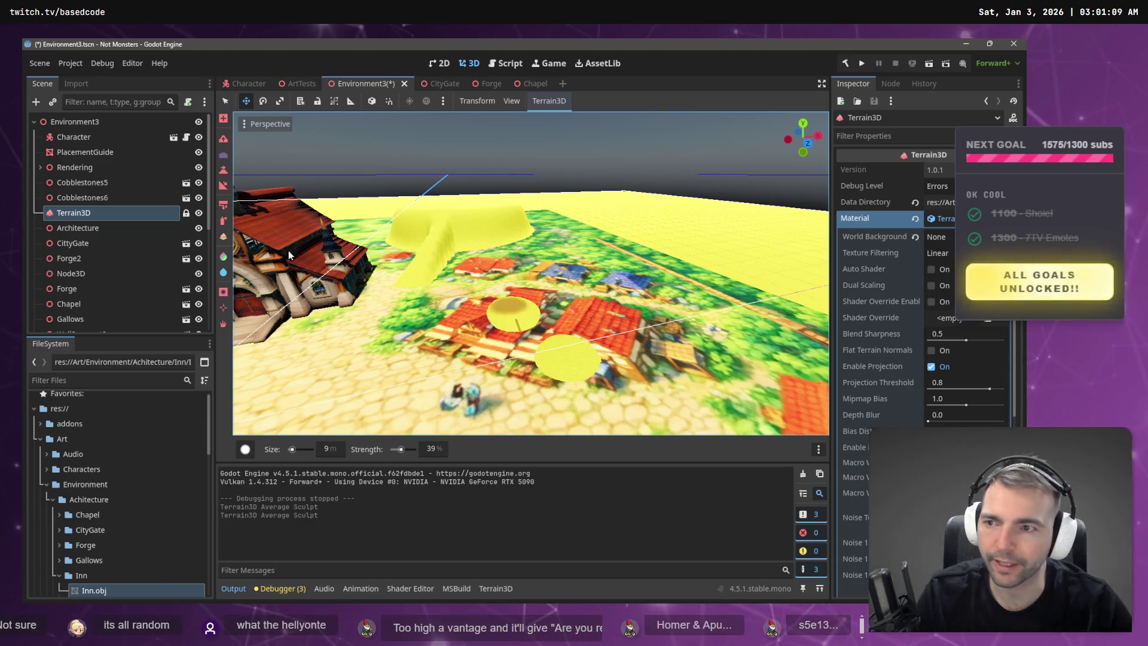
{"action": "left_click", "coordinate": [225, 168]}
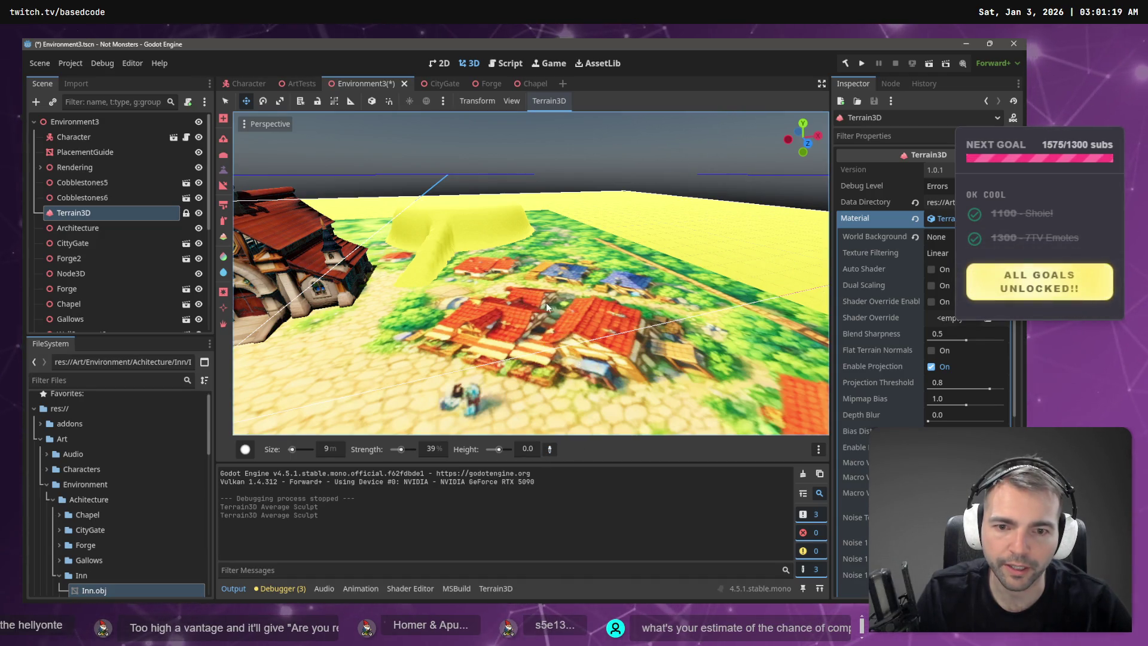
- Raise the PlacementGuide plane about 7.5 units on Y
{"action": "key", "text": "f"}
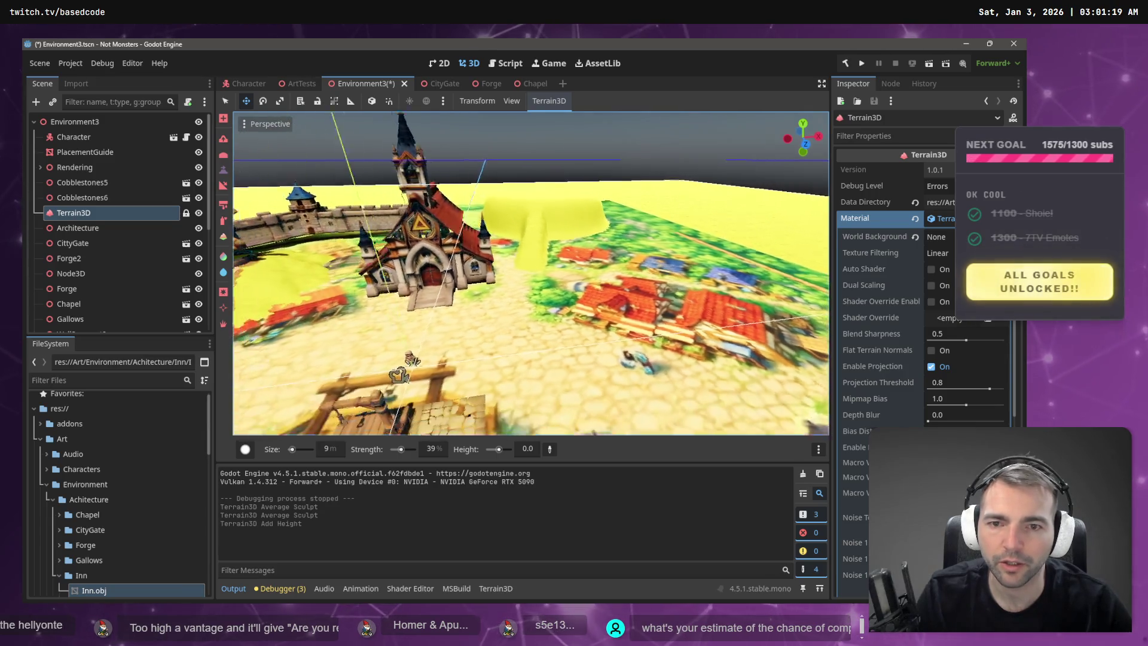
{"action": "scroll", "coordinate": [531, 273], "scroll_direction": "down", "scroll_amount": 3}
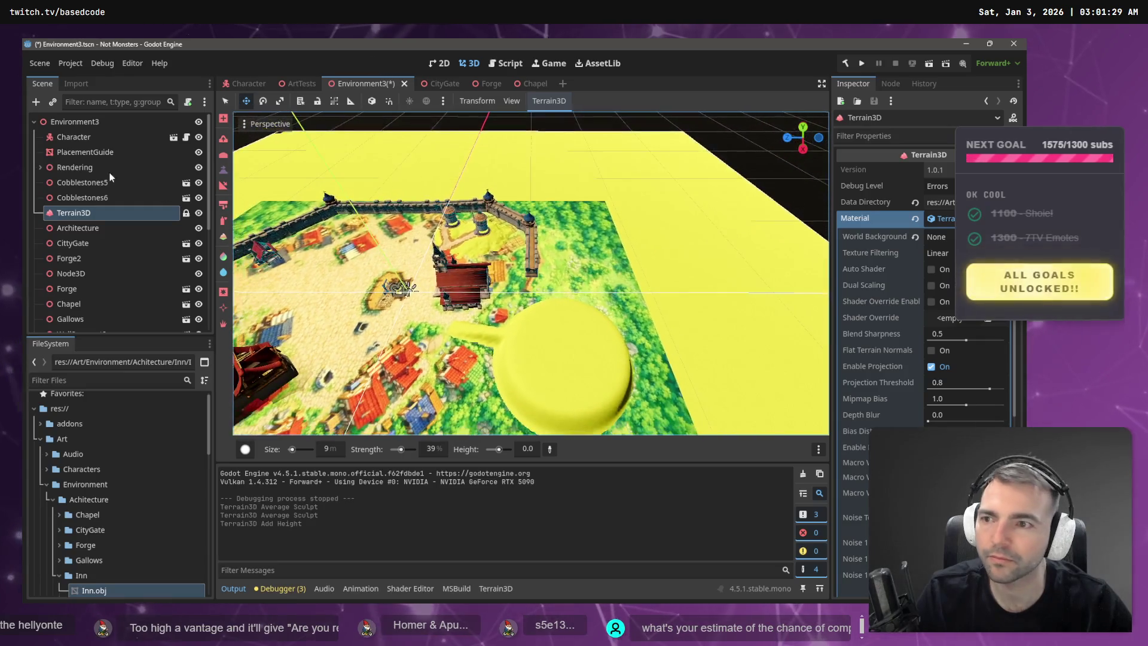
{"action": "left_click", "coordinate": [107, 152]}
{"action": "mouse_move", "coordinate": [341, 268]}
{"action": "left_mouse_down"}
{"action": "mouse_move", "coordinate": [325, 239]}
{"action": "mouse_move", "coordinate": [329, 266]}
{"action": "left_mouse_up"}
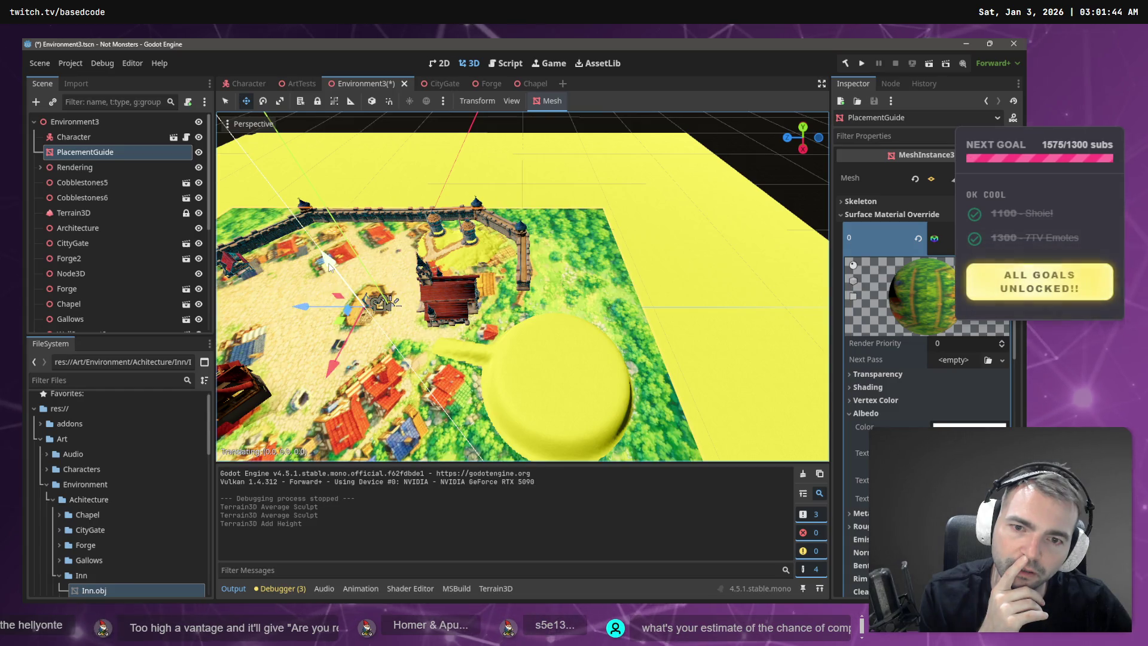
{"action": "mouse_move", "coordinate": [400, 258]}
{"action": "left_mouse_down"}
{"action": "mouse_move", "coordinate": [518, 225]}
{"action": "mouse_move", "coordinate": [522, 137]}
{"action": "mouse_move", "coordinate": [610, 372]}
{"action": "mouse_move", "coordinate": [754, 347]}
{"action": "mouse_move", "coordinate": [574, 362]}
{"action": "left_mouse_up"}
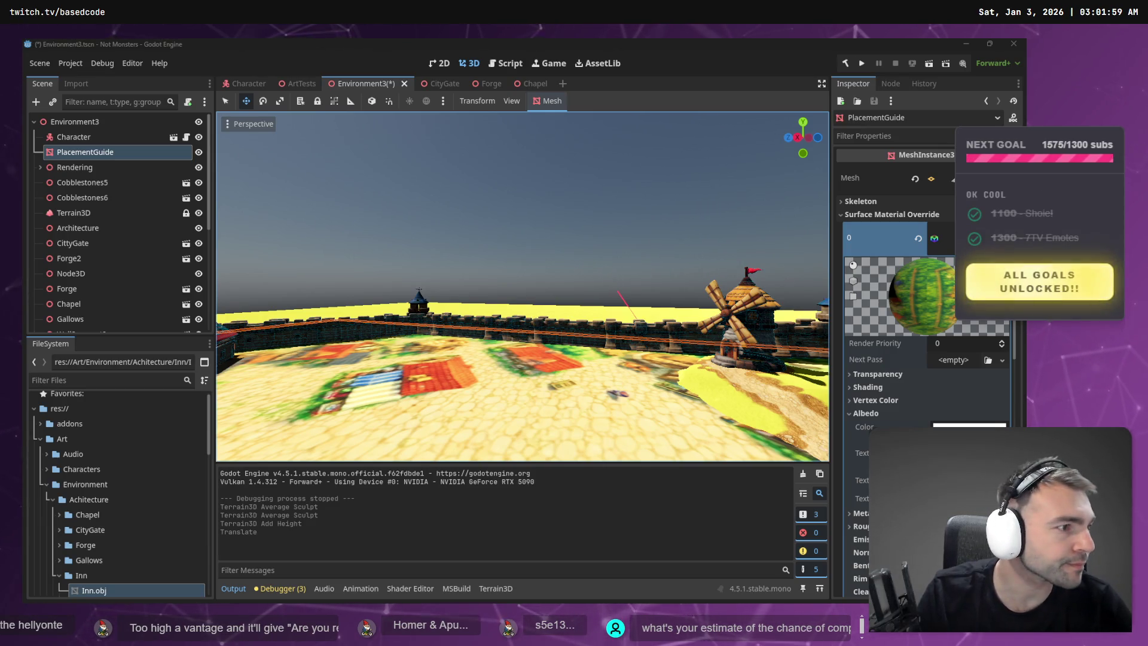
{"action": "left_click", "coordinate": [698, 197]}
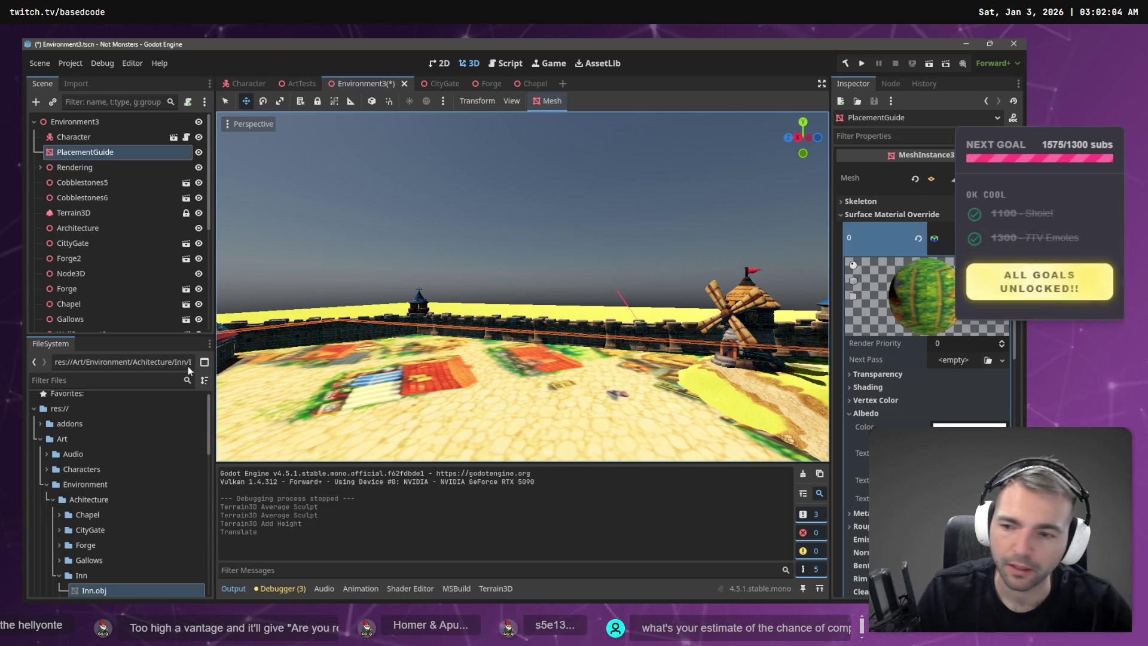
{"action": "scroll", "coordinate": [119, 490], "scroll_direction": "down", "scroll_amount": 3}
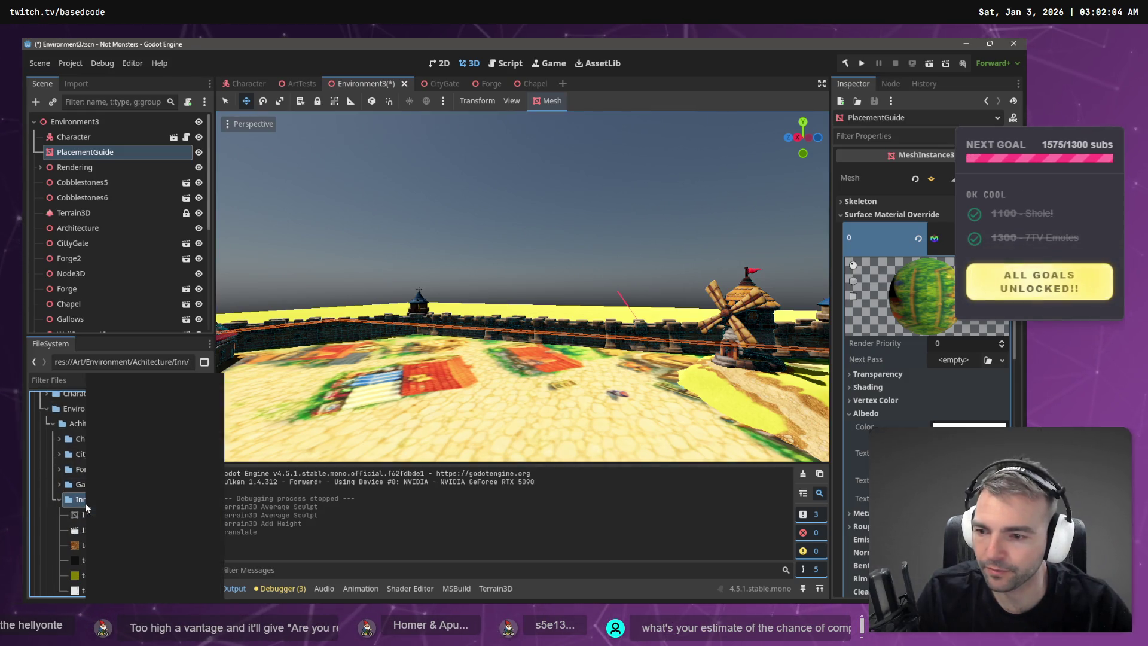
- Show the Inn folder in File Explorer
{"action": "left_click", "coordinate": [142, 401]}
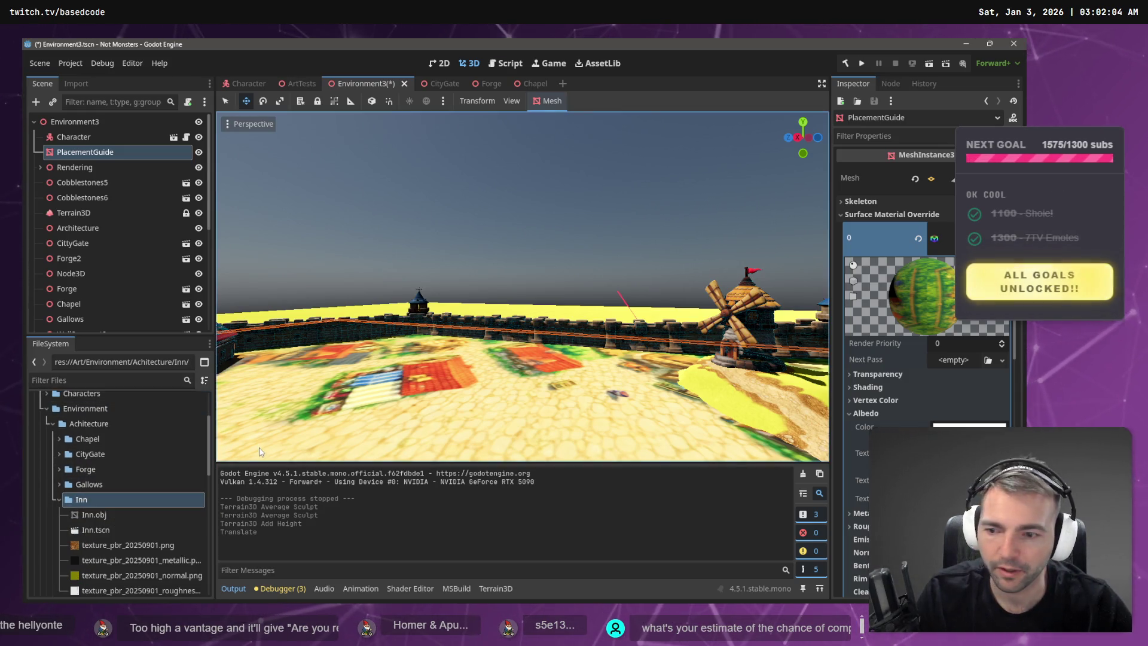
{"action": "right_click", "coordinate": [147, 508]}
{"action": "left_click", "coordinate": [158, 592]}
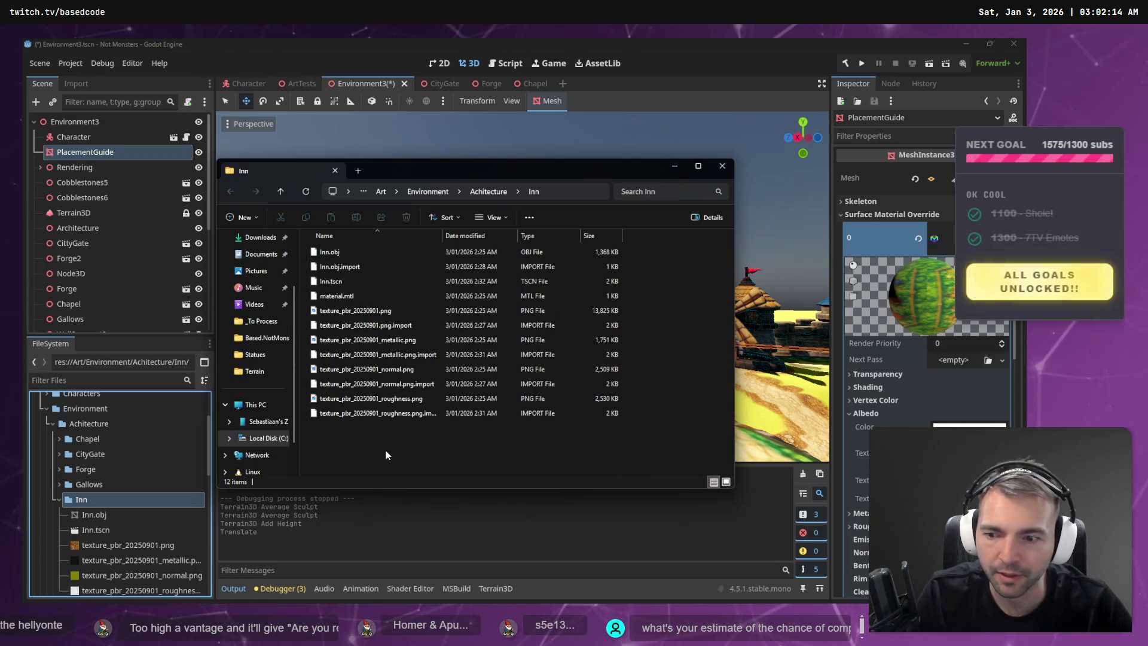
- Open Inn.tscn and delete its old Inn mesh node
{"action": "left_click", "coordinate": [103, 531]}
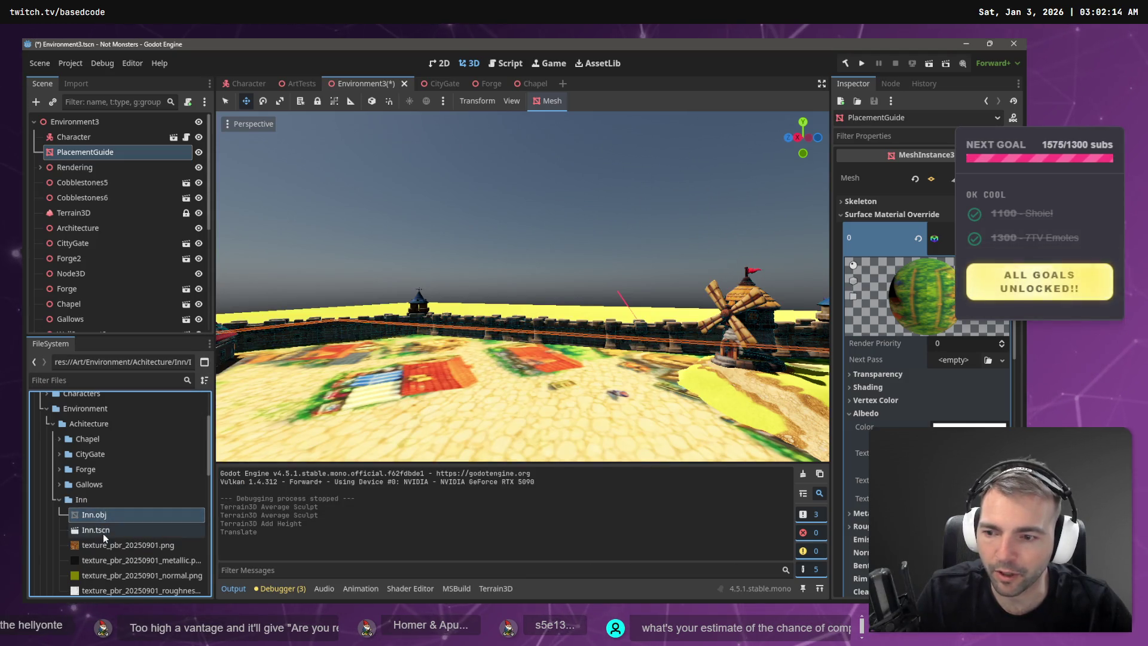
{"action": "double_click", "coordinate": [103, 531]}
{"action": "left_click", "coordinate": [96, 139]}
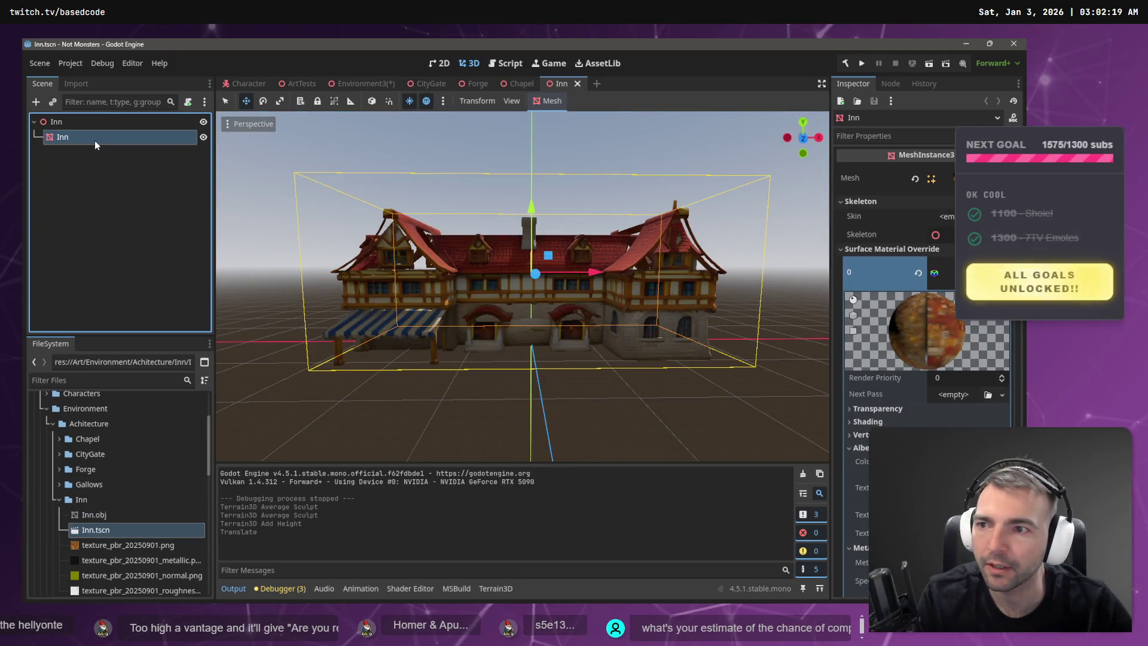
{"action": "key", "text": "Delete"}
{"action": "left_click", "coordinate": [495, 330]}
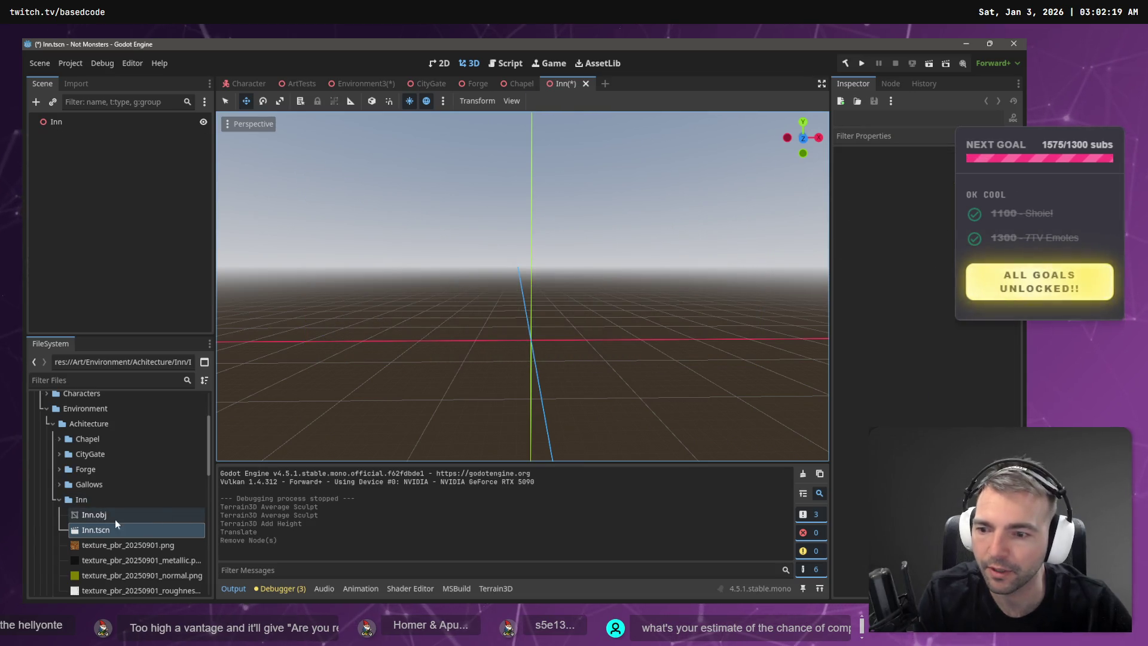
- Delete Inn.obj and its base, metallic, normal and roughness textures from the project
{"action": "left_click", "coordinate": [96, 518]}
{"action": "left_click", "coordinate": [109, 544], "text": "ctrl"}
{"action": "left_click", "coordinate": [112, 560], "text": "ctrl"}
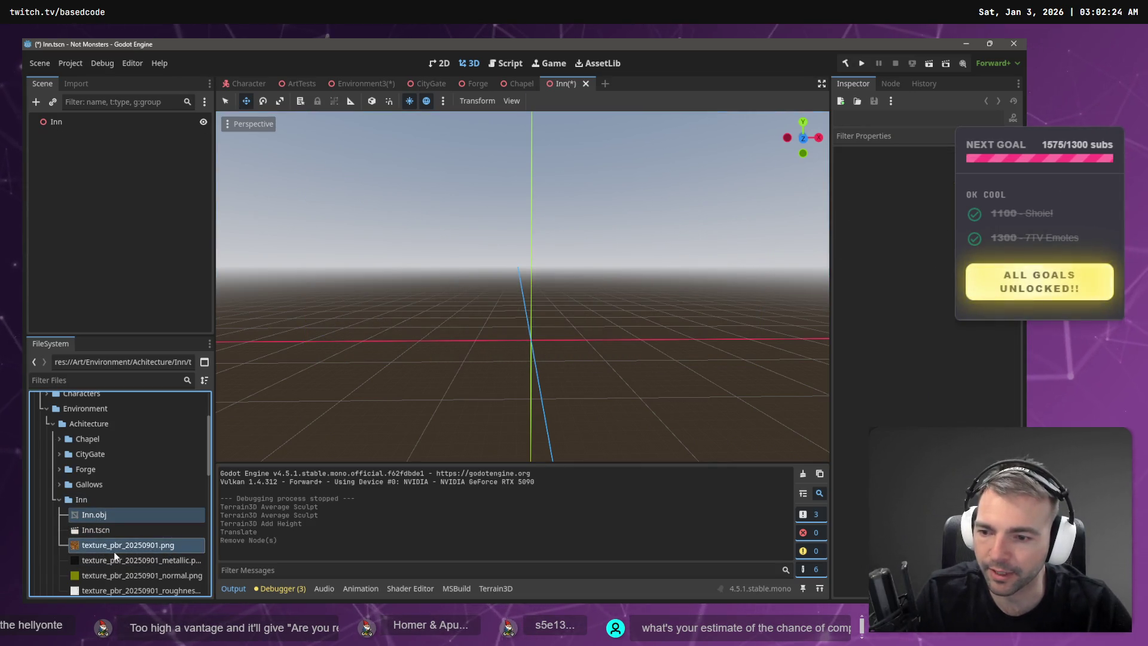
{"action": "scroll", "coordinate": [115, 564], "scroll_direction": "down", "scroll_amount": 1}
{"action": "left_click", "coordinate": [117, 563], "text": "shift"}
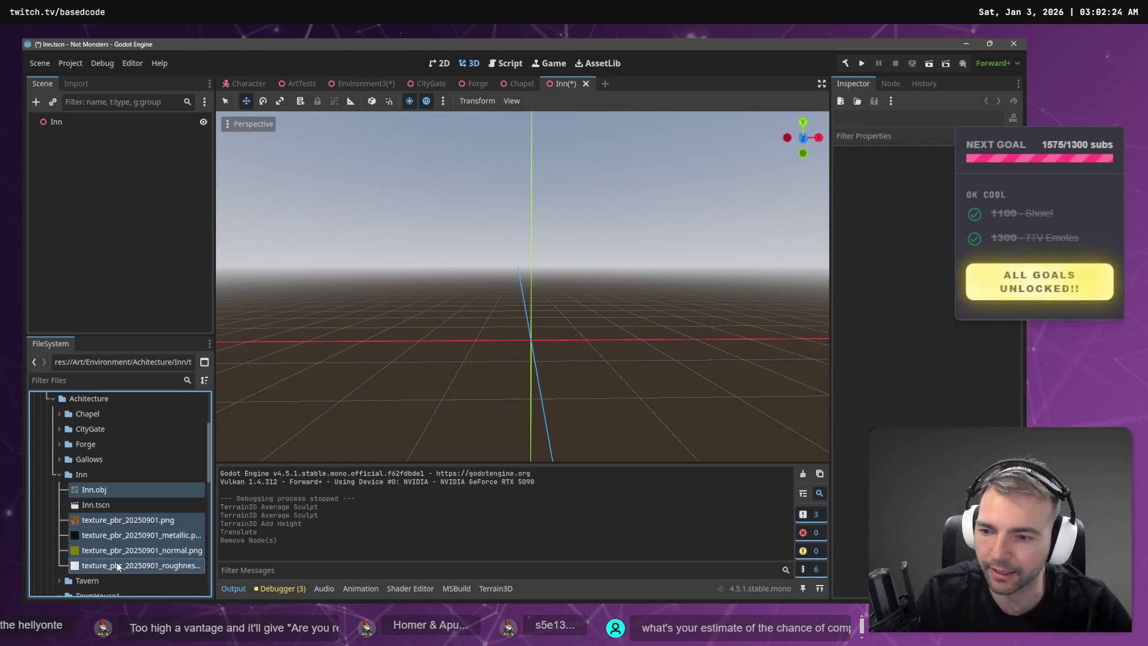
{"action": "key", "text": "Delete"}
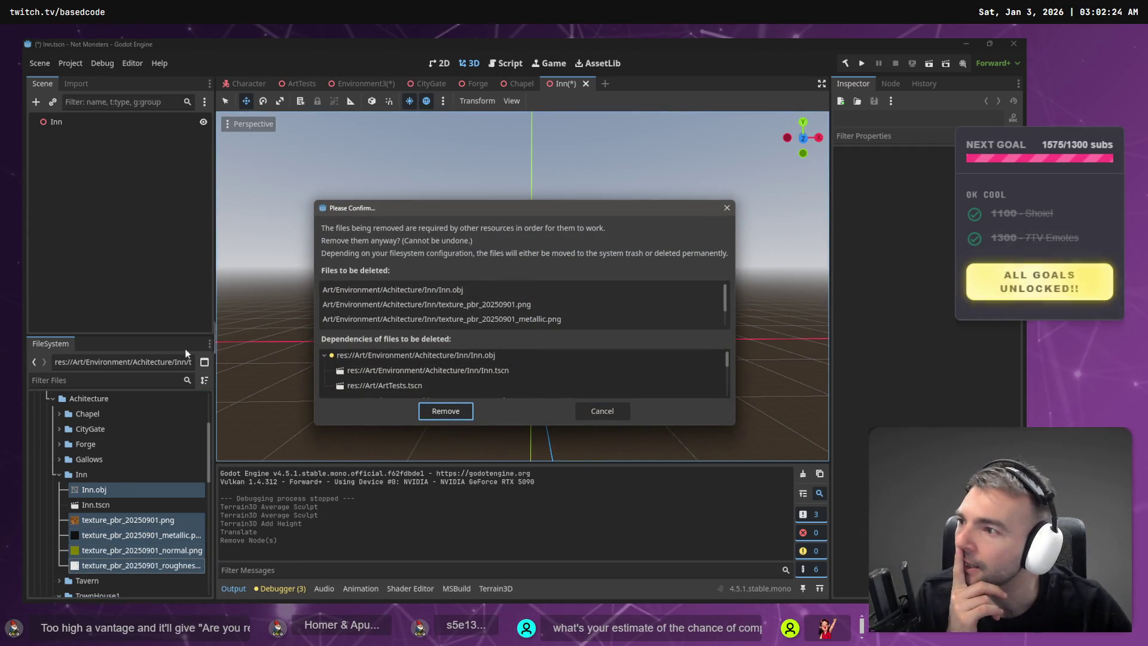
{"action": "left_click", "coordinate": [451, 411]}
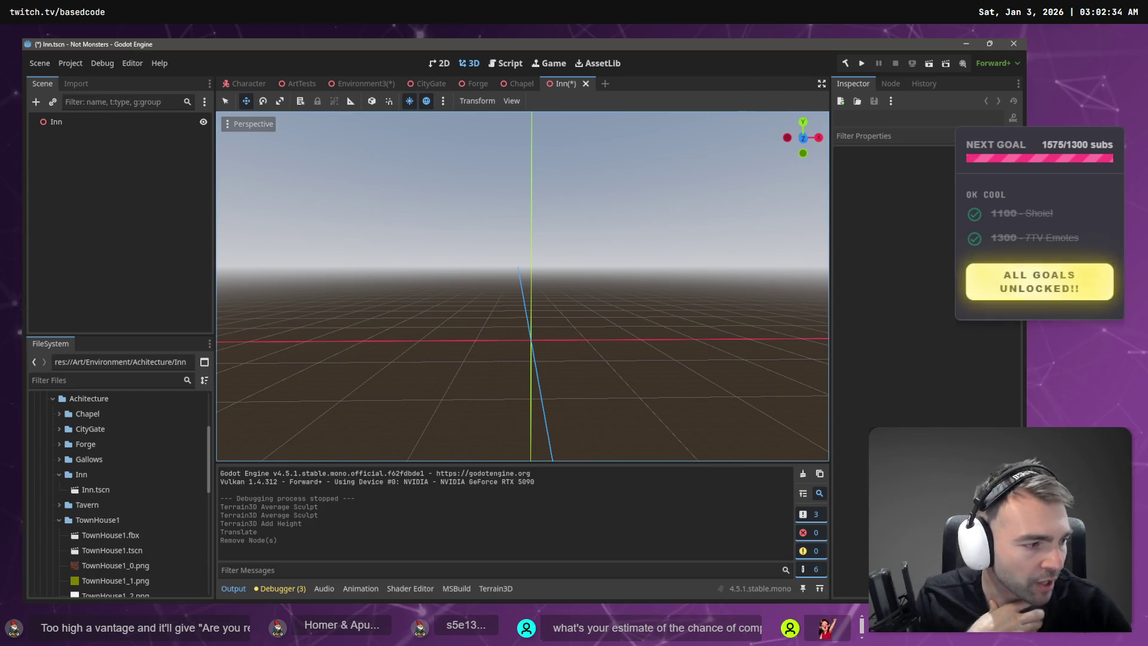
{"action": "key", "text": "alt+Tab"}
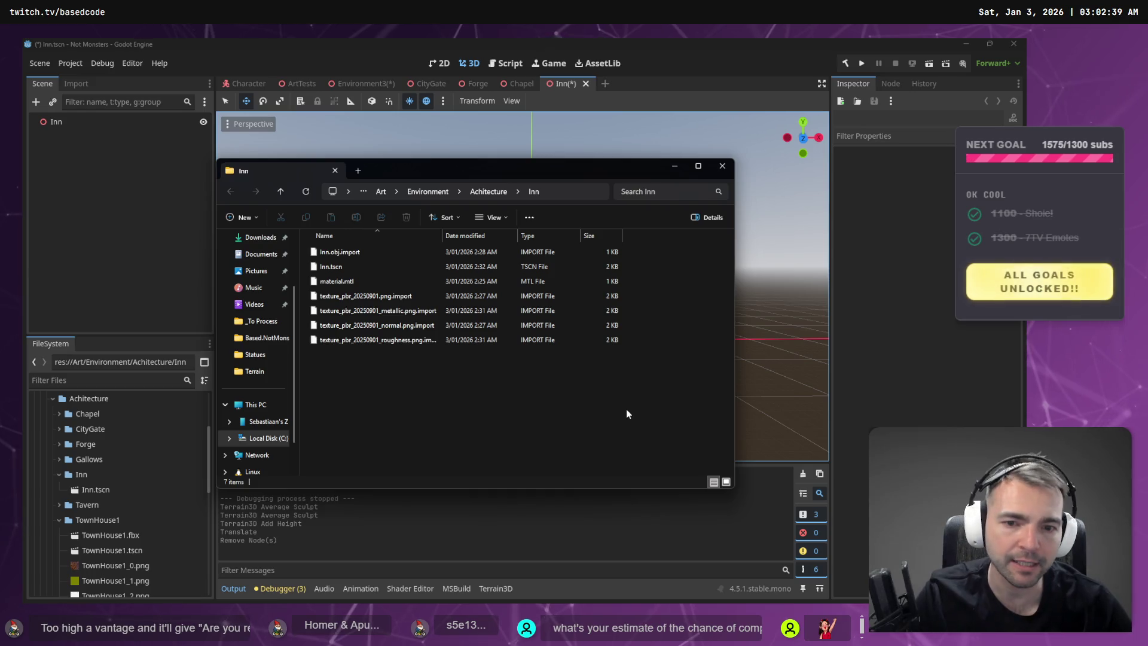
- Open File Explorer on the Home page, then dismiss it to return to the editor
{"action": "key", "text": "ctrl+w"}
{"action": "key", "text": "super+e"}
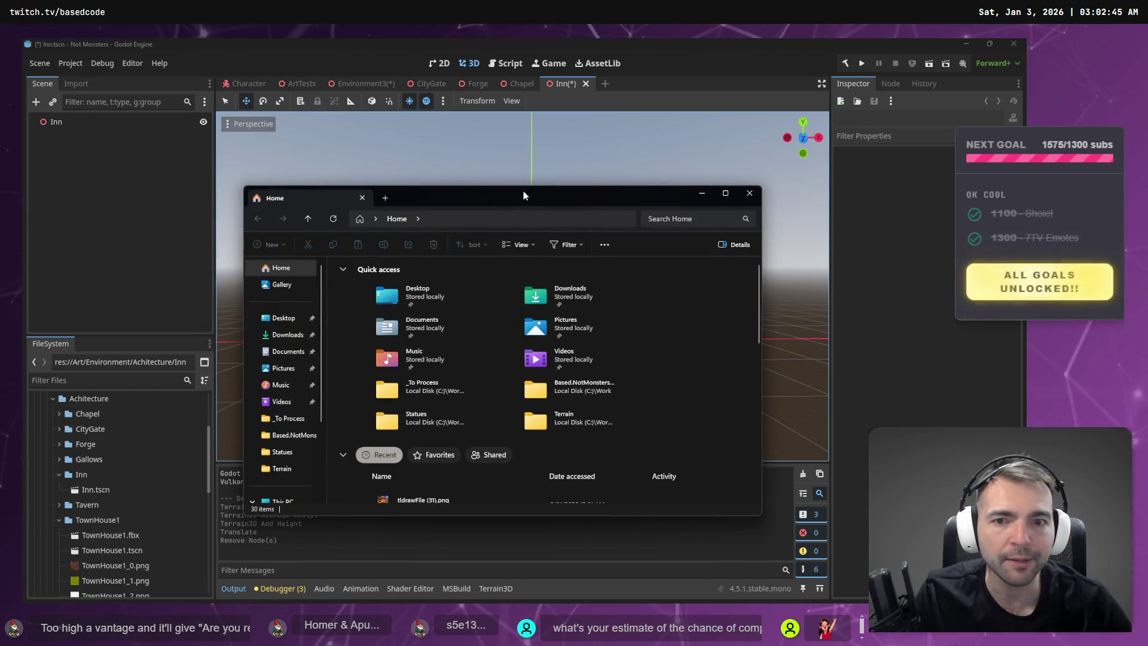
{"action": "key", "text": "ctrl+w"}
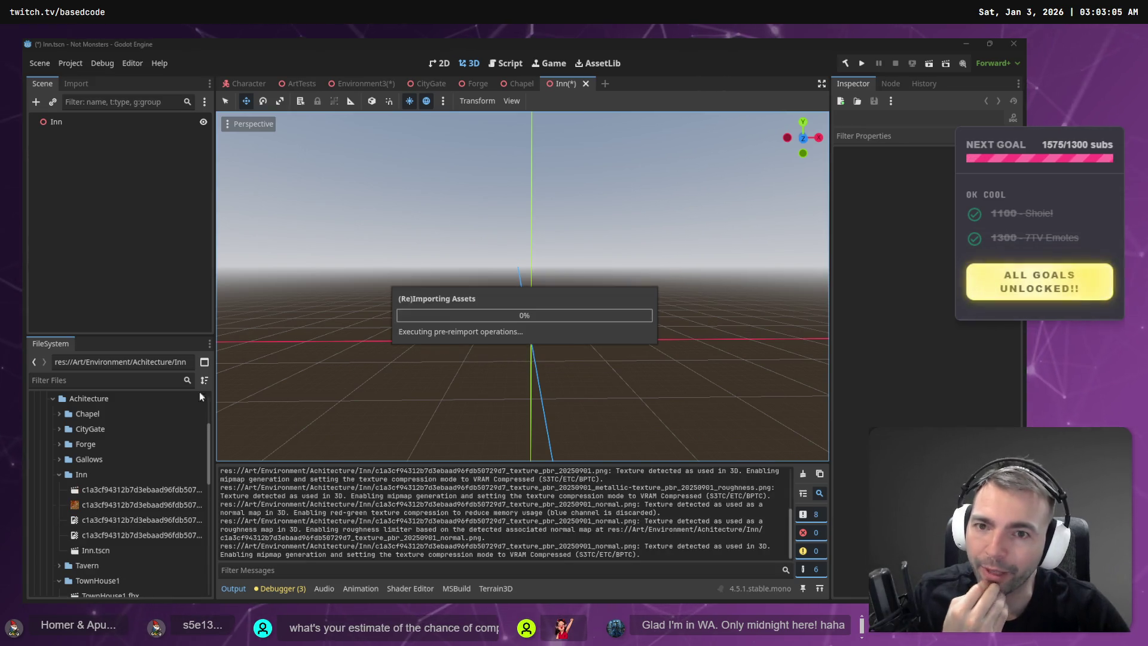
- Delete the four hash-named imported files and drag Inn.glb into the Inn scene
{"action": "left_click", "coordinate": [113, 491]}
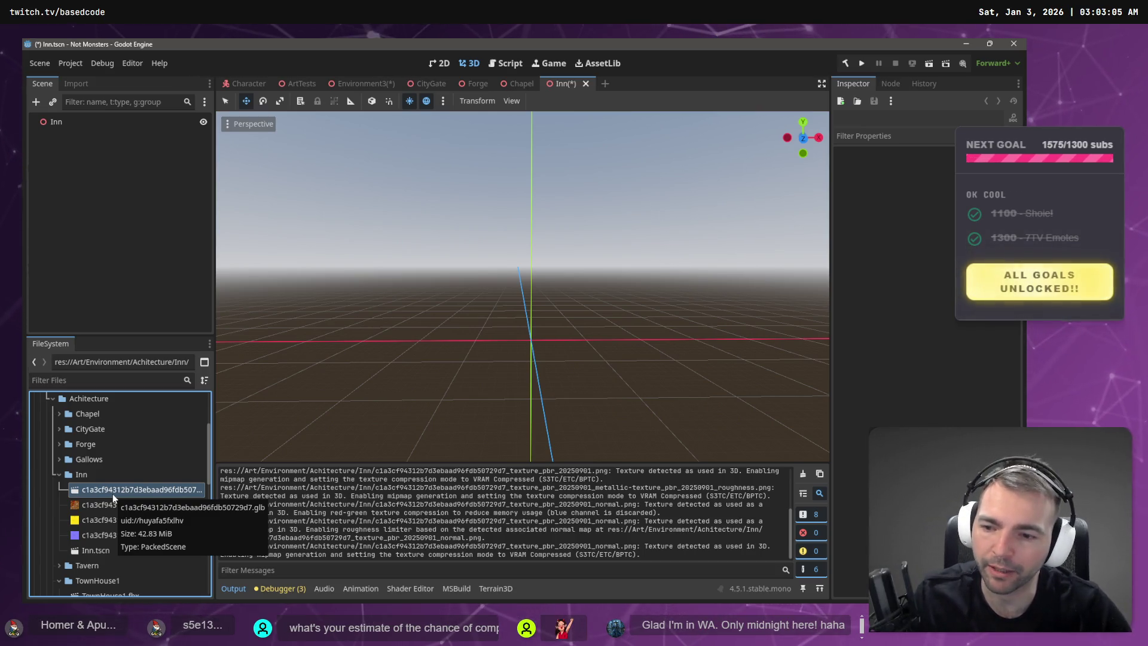
{"action": "left_click", "coordinate": [103, 533], "text": "shift"}
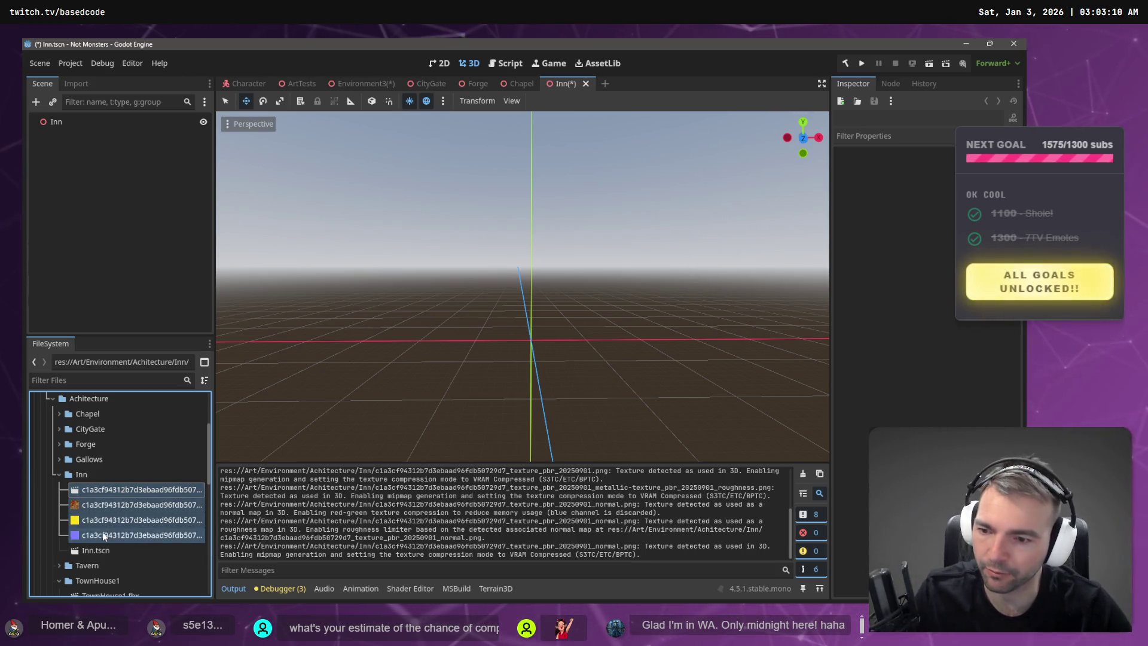
{"action": "key", "text": "Delete"}
{"action": "left_click", "coordinate": [449, 371]}
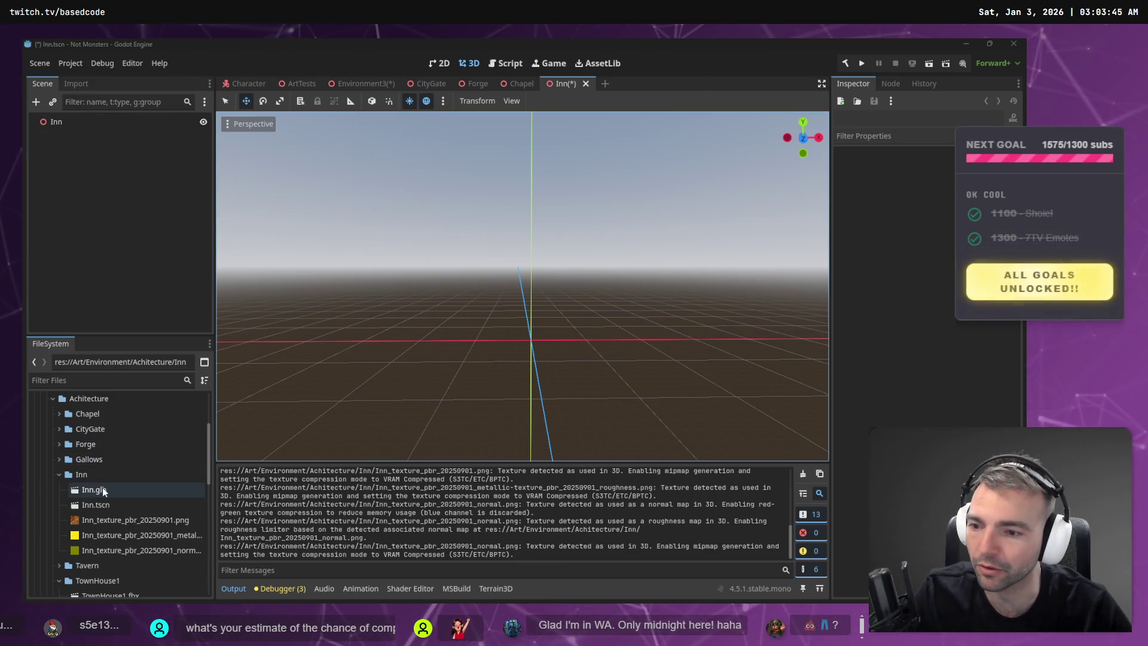
{"action": "mouse_move", "coordinate": [103, 492]}
{"action": "left_mouse_down"}
{"action": "mouse_move", "coordinate": [96, 191]}
{"action": "mouse_move", "coordinate": [66, 127]}
{"action": "left_mouse_up"}
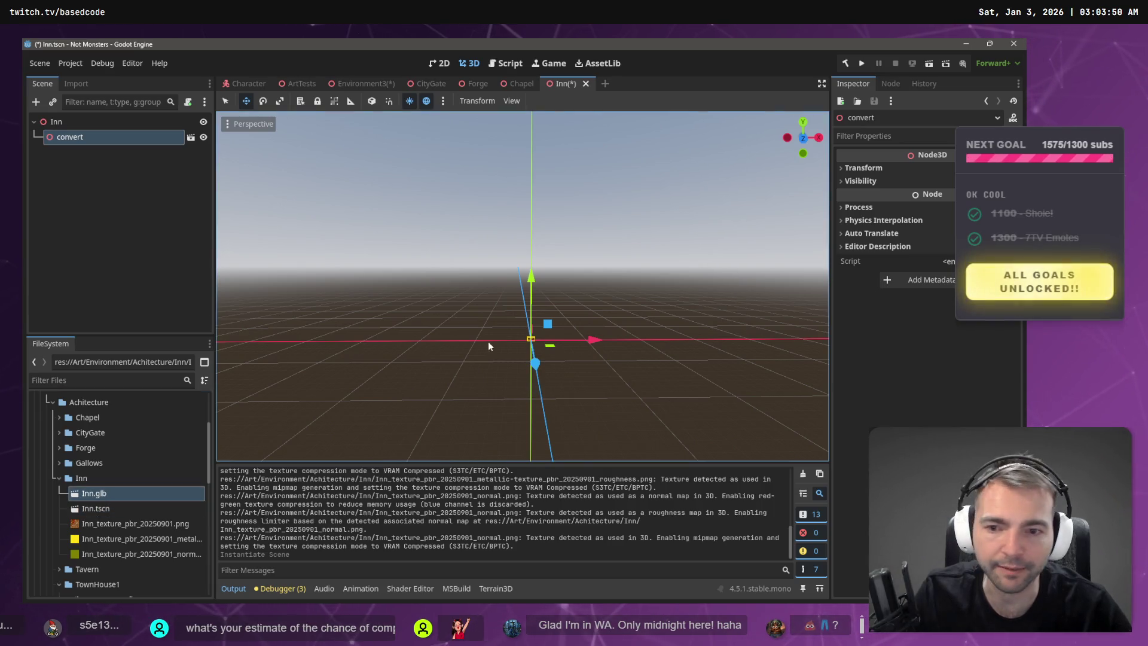
- Reimport Inn.glb with a root scale of 10
{"action": "left_click", "coordinate": [79, 85]}
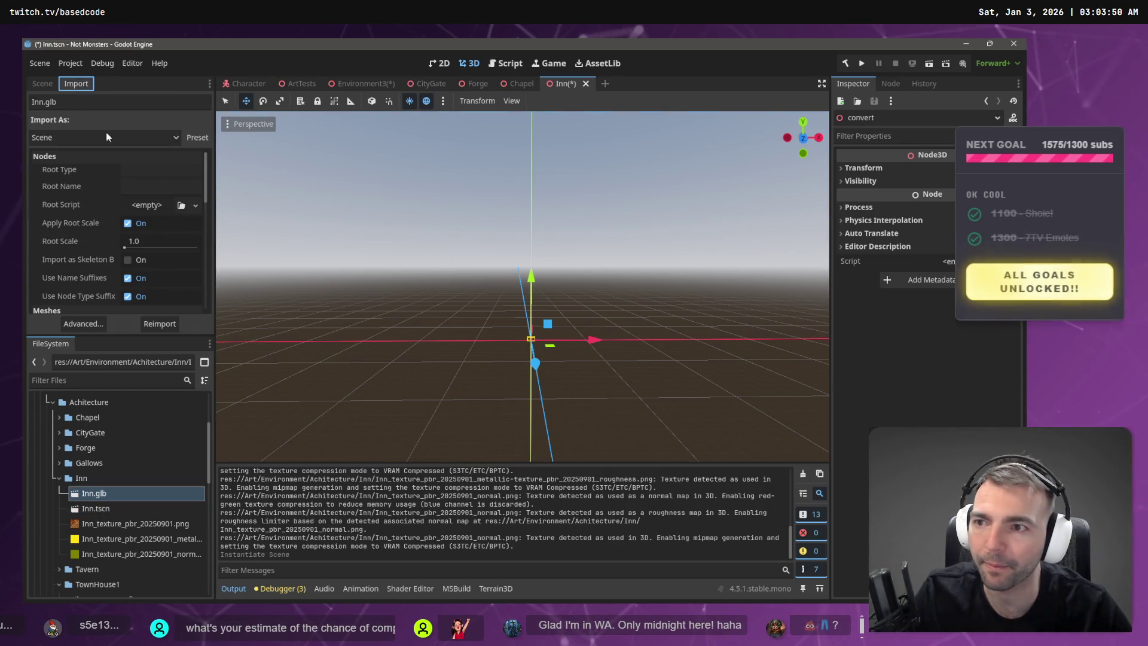
{"action": "left_click", "coordinate": [145, 242]}
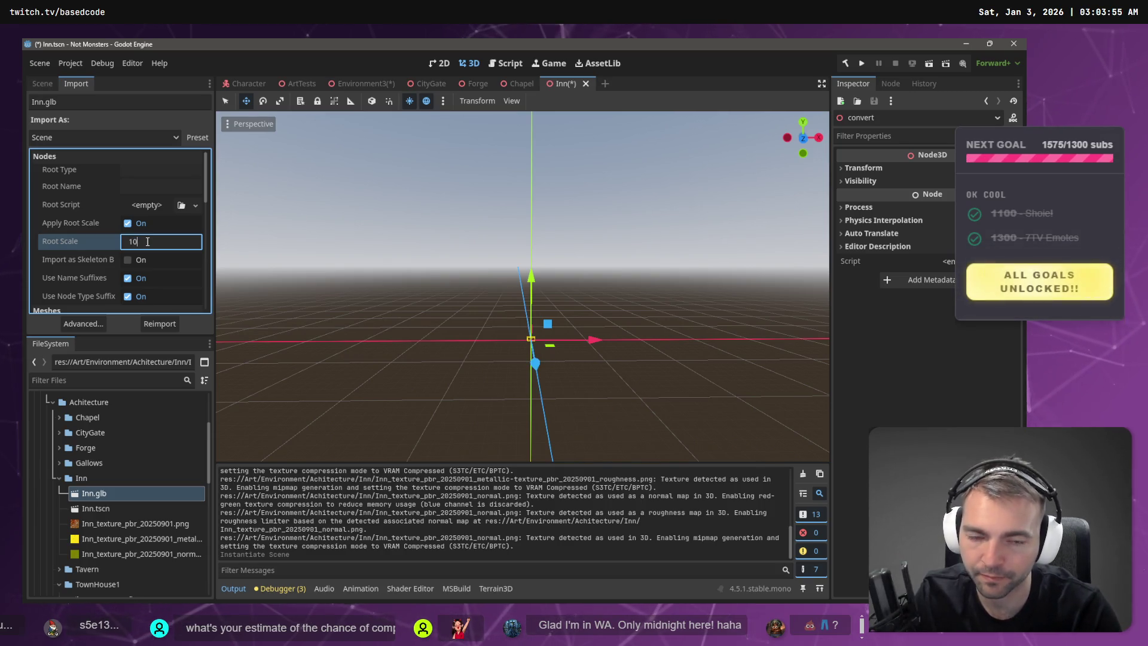
{"action": "key", "text": "Return"}
{"action": "left_click", "coordinate": [147, 324]}
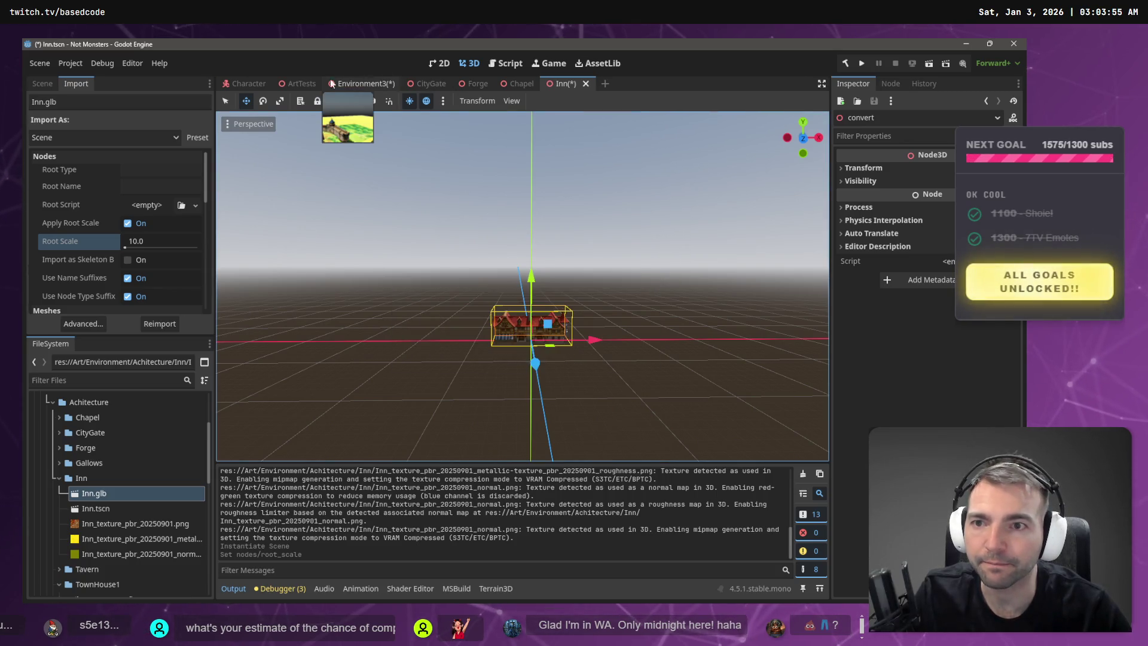
- In ArtTests, swap the old Inn node for a new Inn.tscn instance among the houses
{"action": "left_click", "coordinate": [300, 83]}
{"action": "key", "text": "s"}
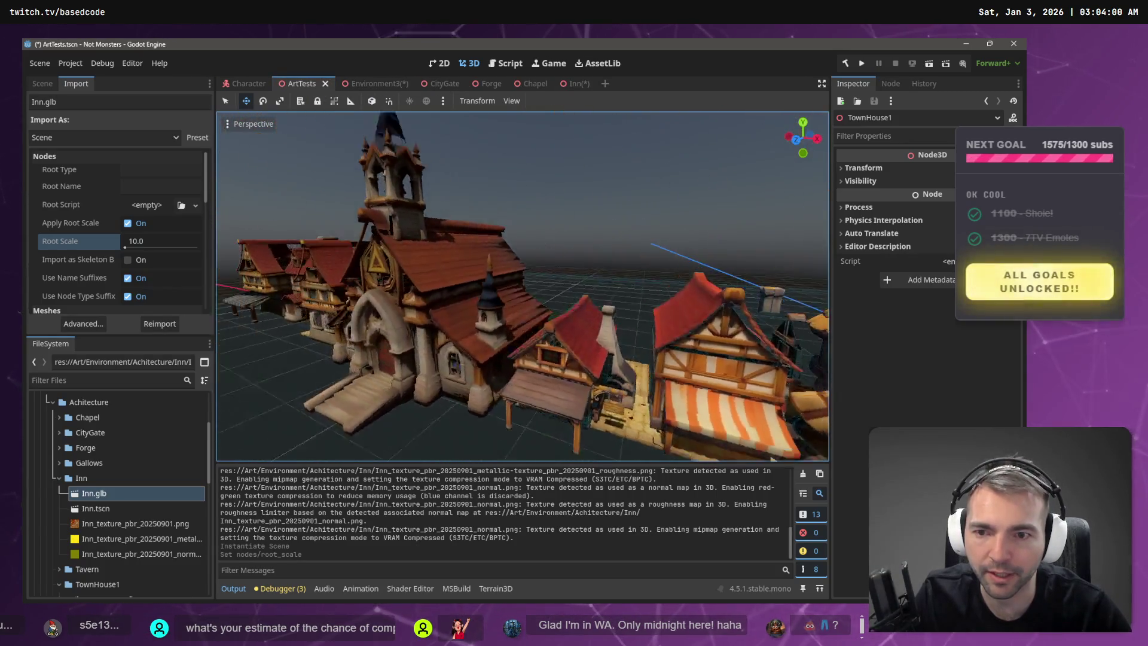
{"action": "key", "text": "w"}
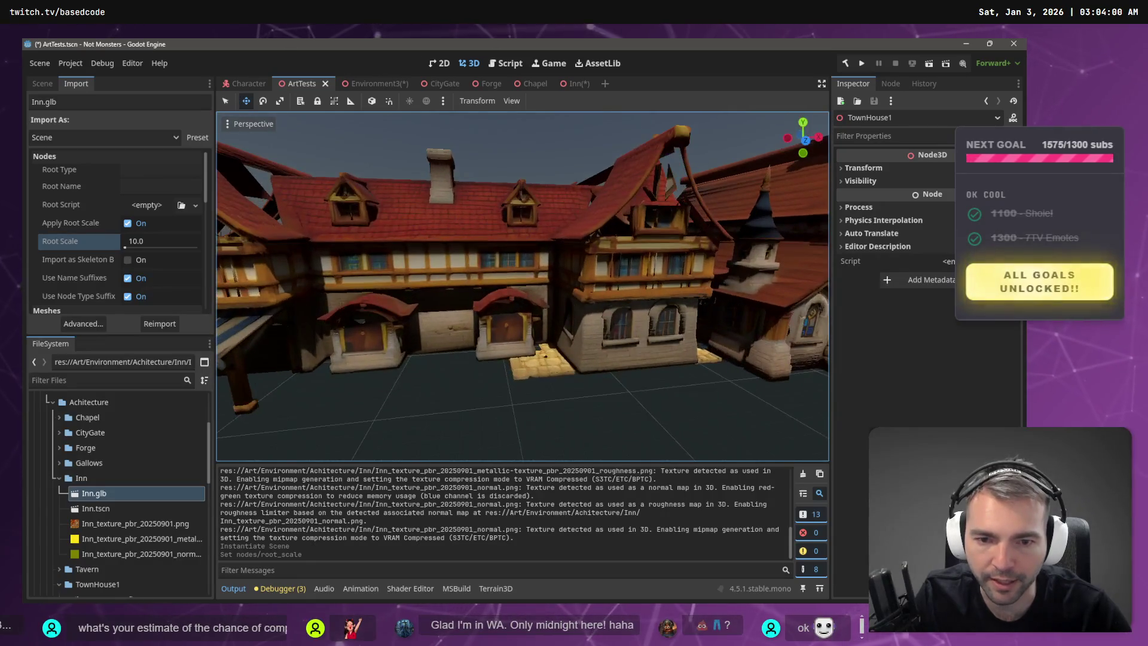
{"action": "left_click", "coordinate": [42, 84]}
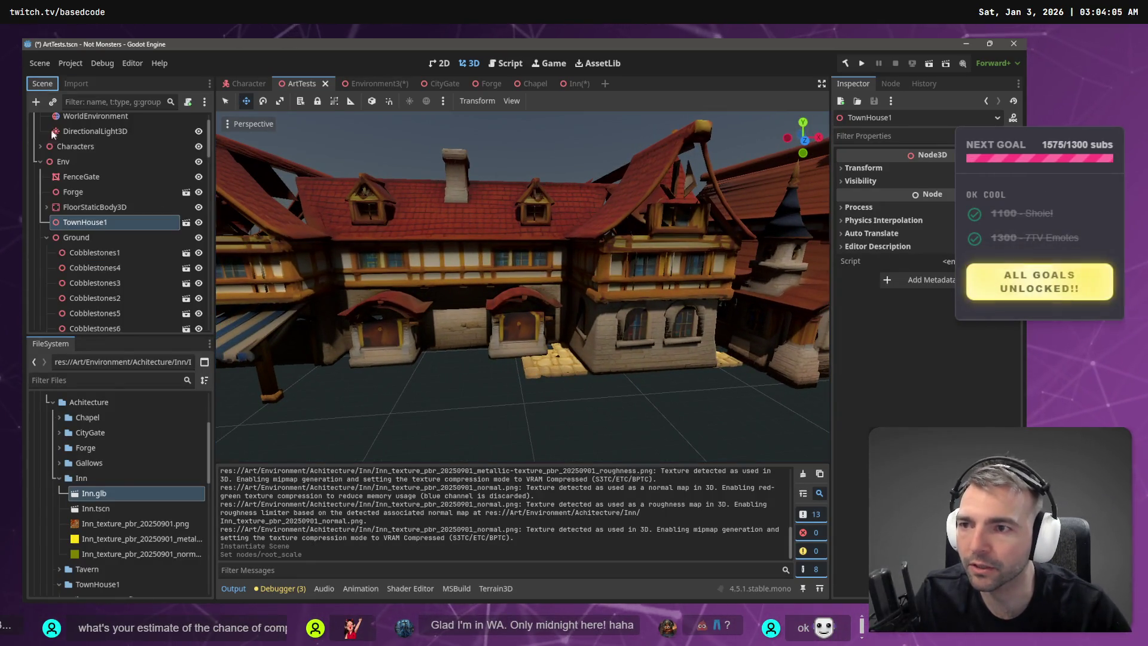
{"action": "scroll", "coordinate": [71, 233], "scroll_direction": "down", "scroll_amount": 10}
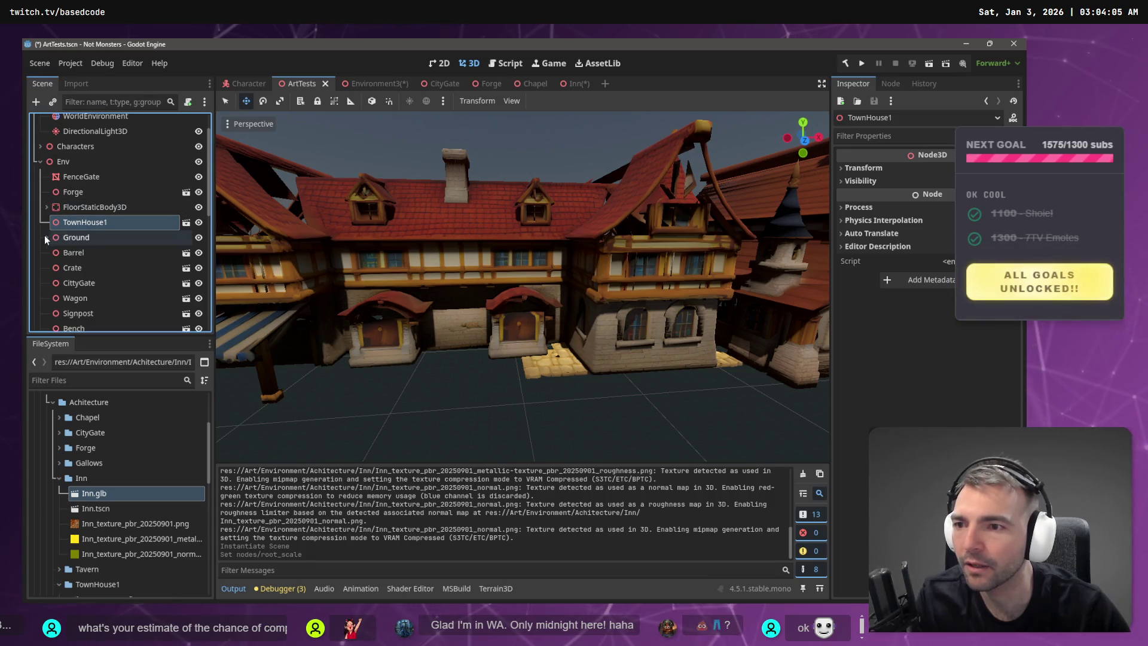
{"action": "scroll", "coordinate": [105, 287], "scroll_direction": "down", "scroll_amount": 3}
{"action": "left_click", "coordinate": [74, 321]}
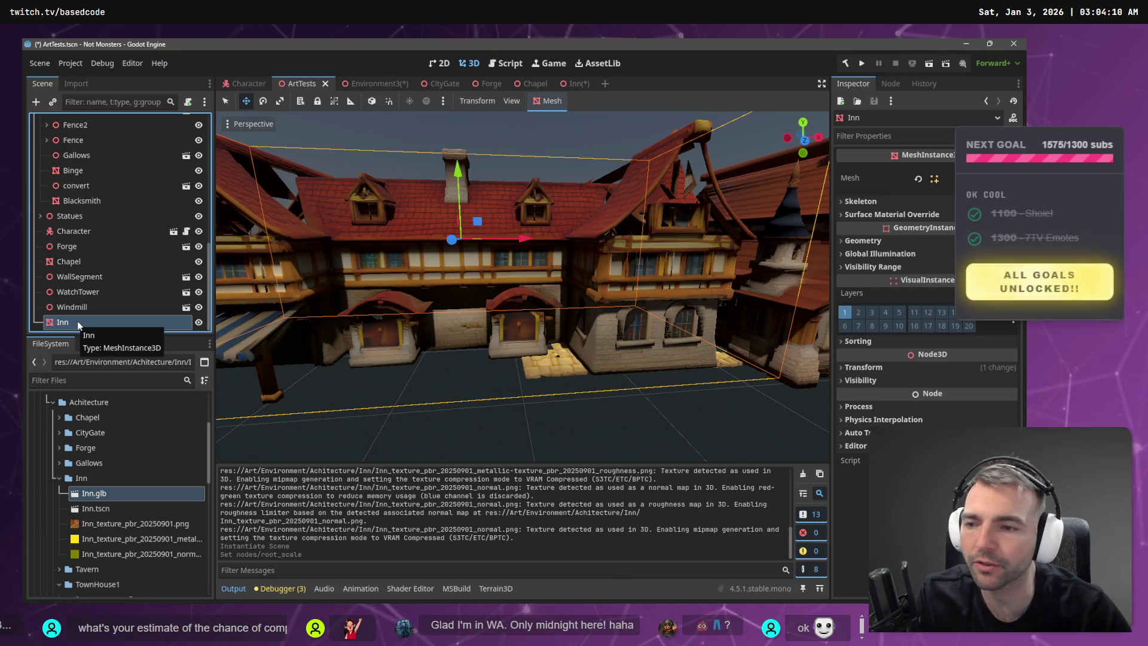
{"action": "key", "text": "Delete"}
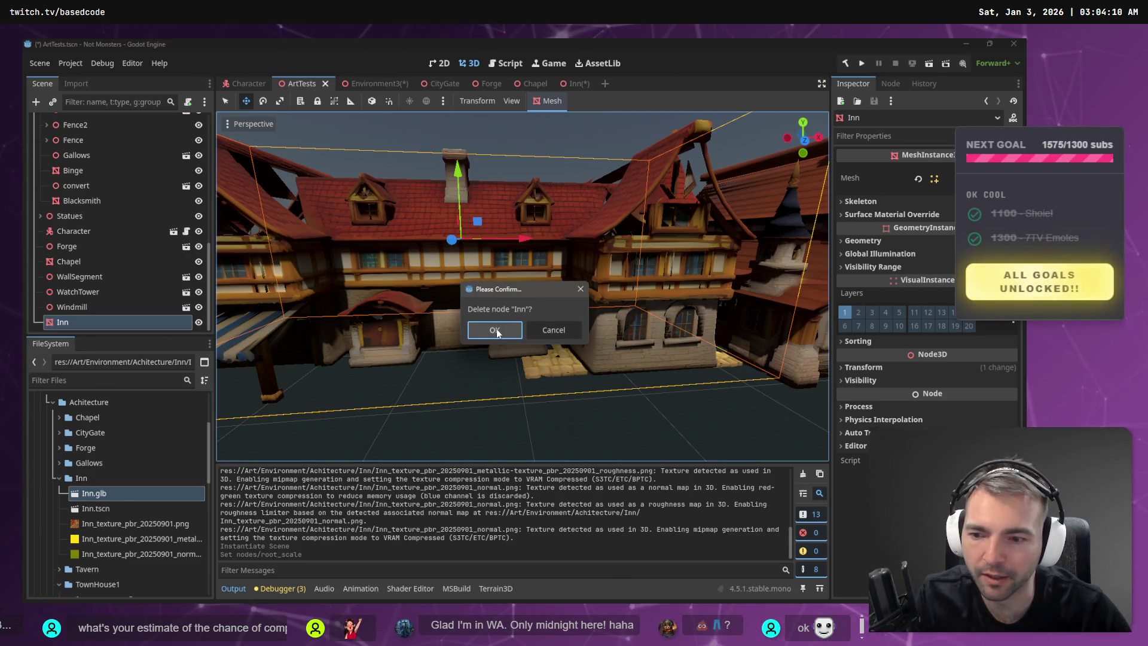
{"action": "left_click", "coordinate": [495, 329]}
{"action": "left_click_drag", "start_coordinate": [96, 508], "coordinate": [526, 380]}
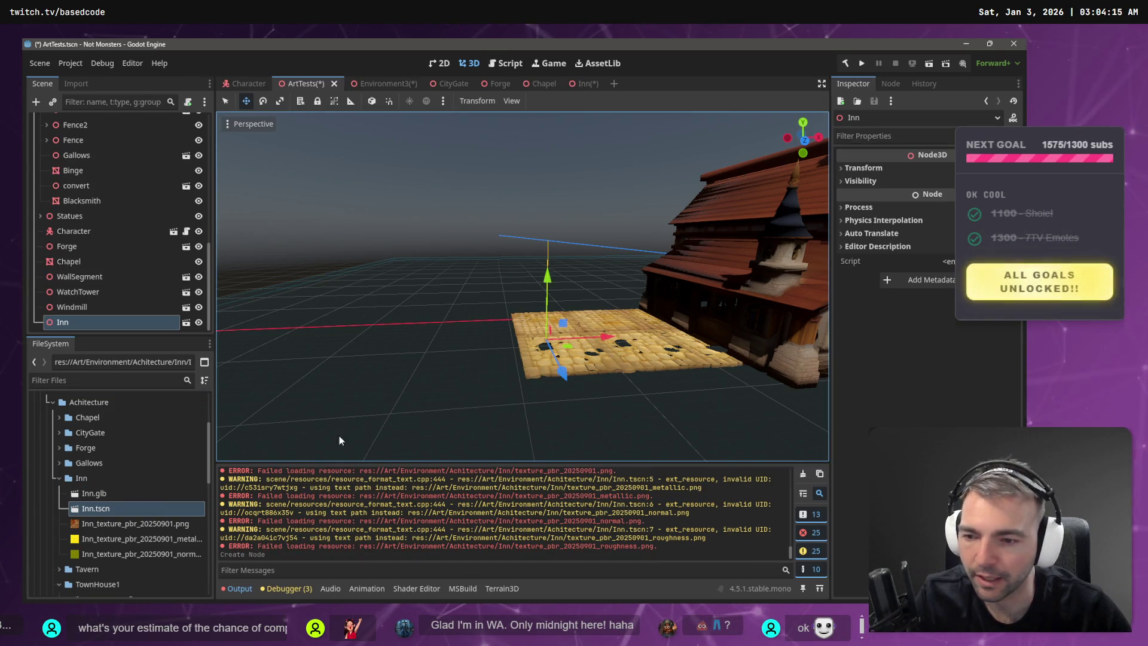
{"action": "left_click", "coordinate": [580, 83]}
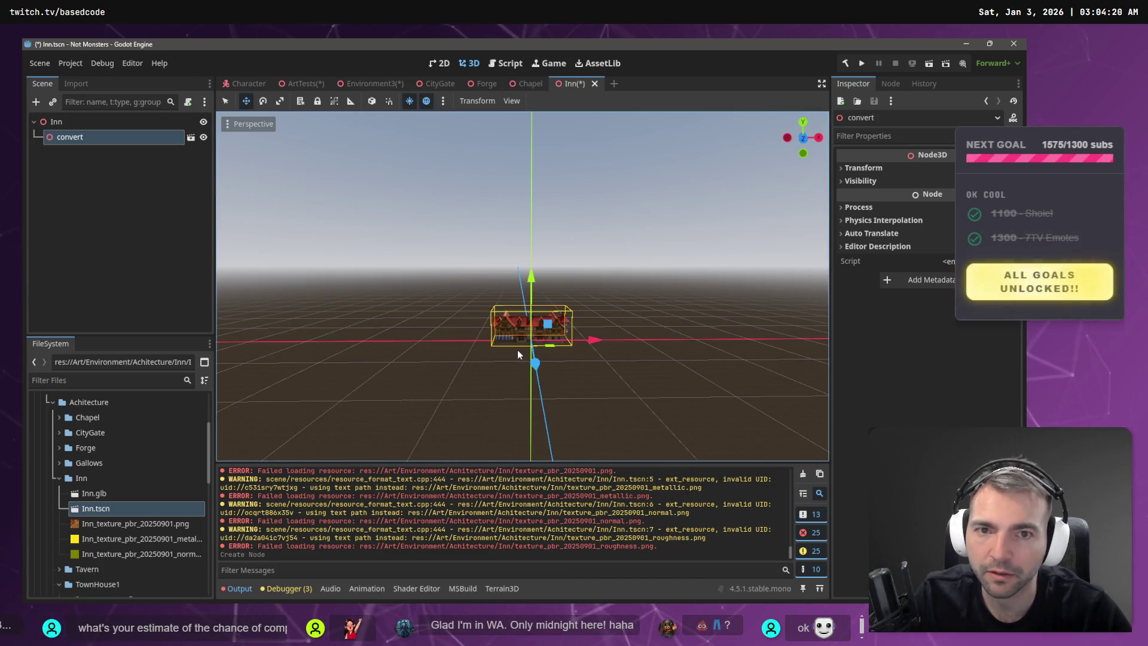
{"action": "left_click", "coordinate": [307, 87]}
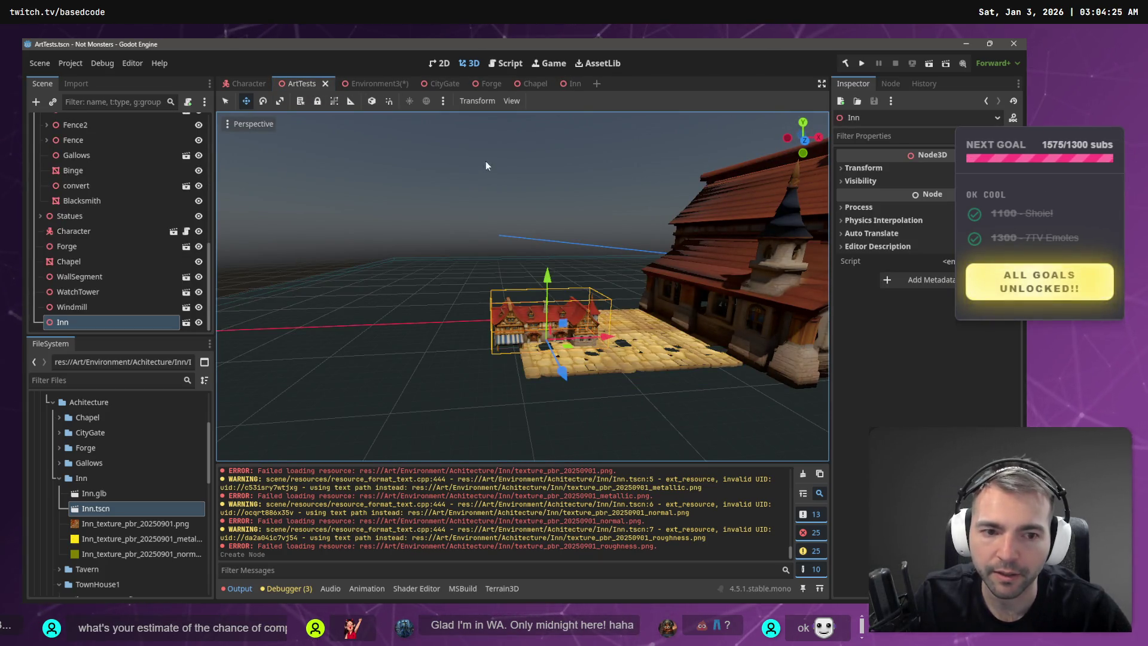
- Reimport Inn.glb with a Root Scale of 20
{"action": "left_click", "coordinate": [568, 82]}
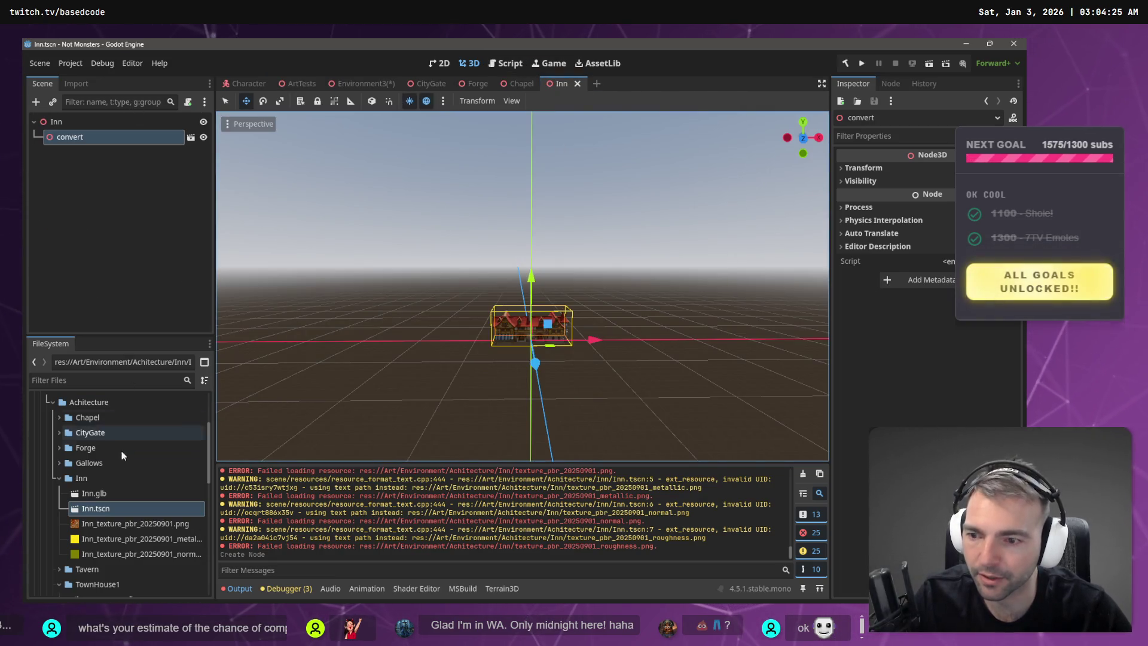
{"action": "left_click", "coordinate": [77, 83]}
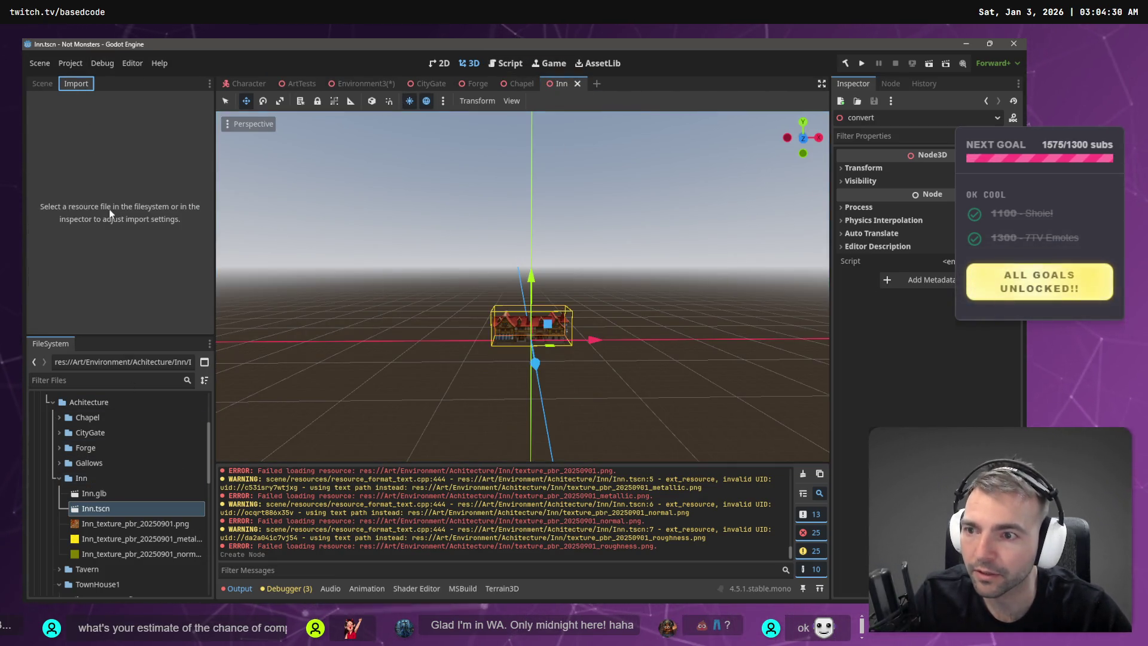
{"action": "left_click", "coordinate": [45, 86]}
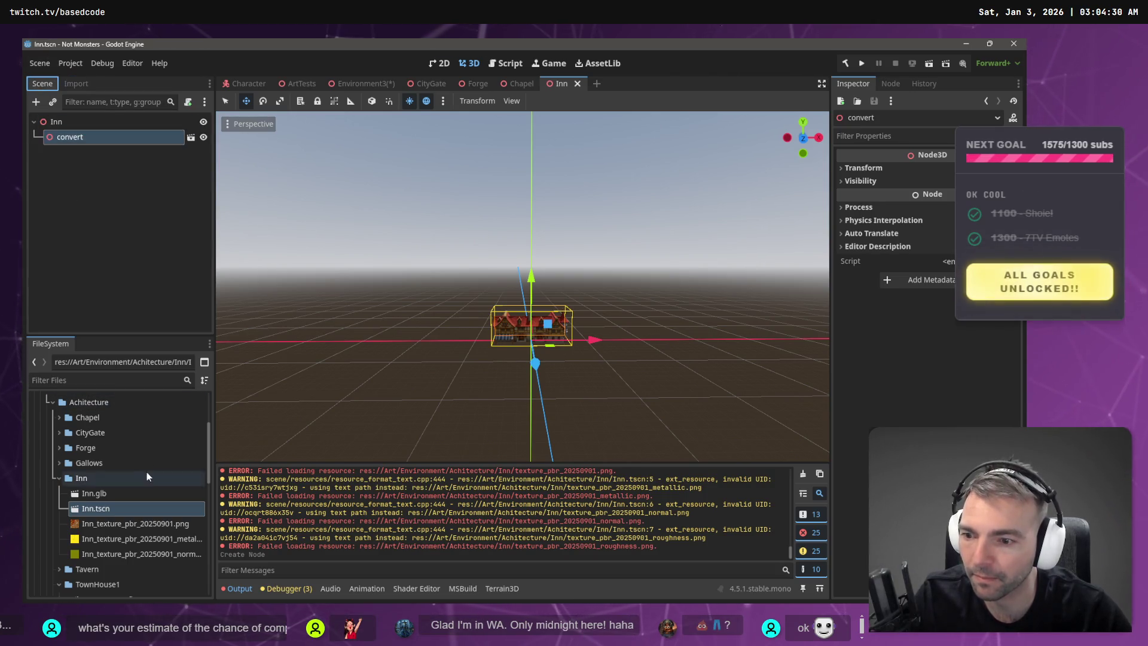
{"action": "left_click", "coordinate": [124, 492]}
{"action": "left_click", "coordinate": [75, 84]}
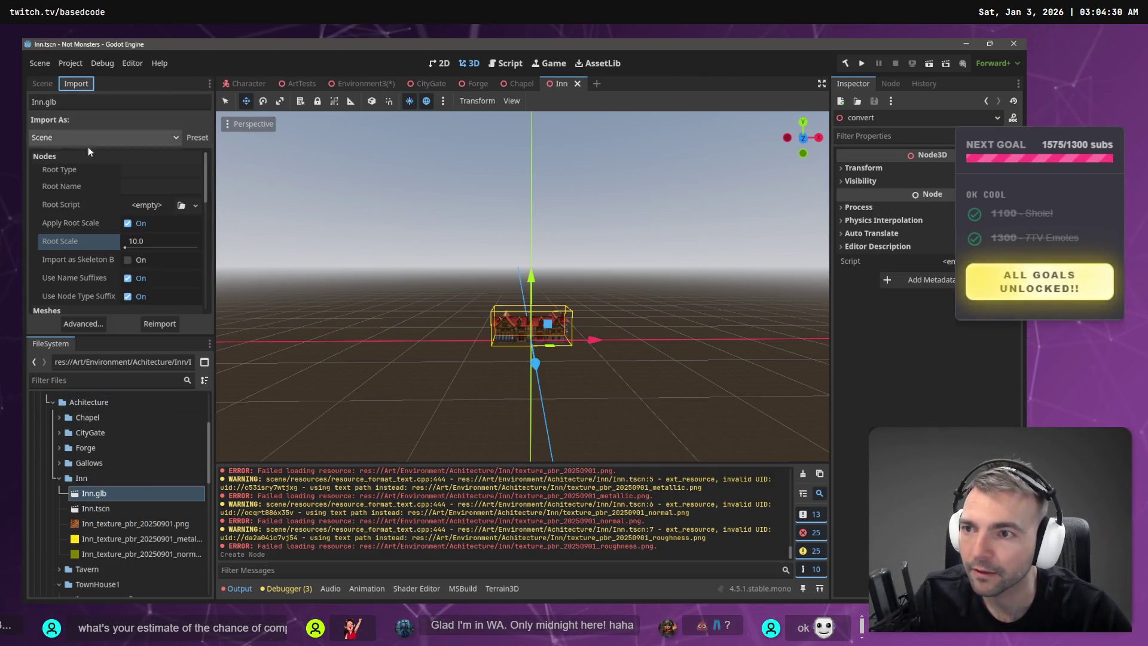
{"action": "left_click", "coordinate": [163, 247]}
{"action": "type", "text": "20"}
{"action": "key", "text": "Return"}
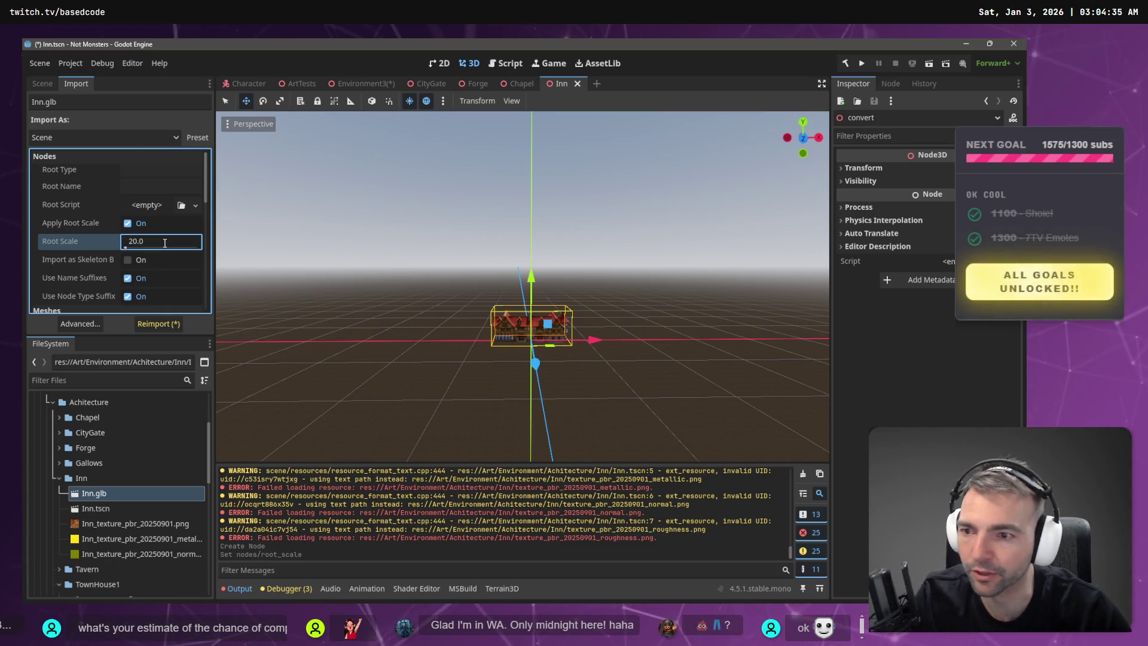
{"action": "left_click", "coordinate": [160, 323]}
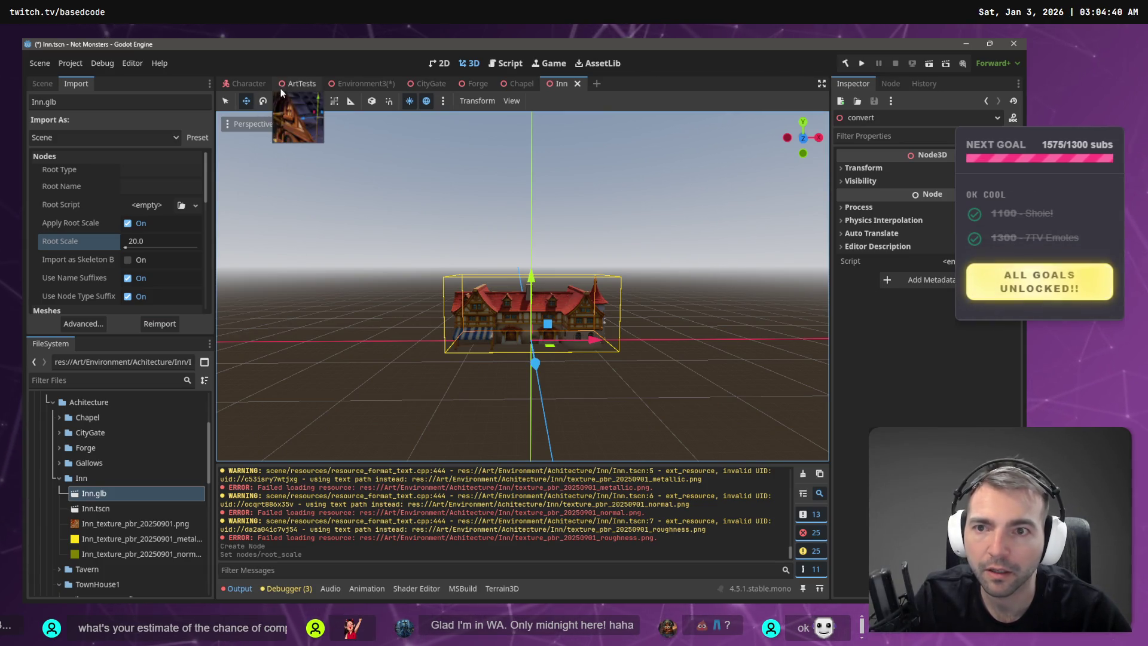
- Compare the Inn's size in Environment3 and ArtTests, then return to the Inn scene
{"action": "left_click", "coordinate": [371, 84]}
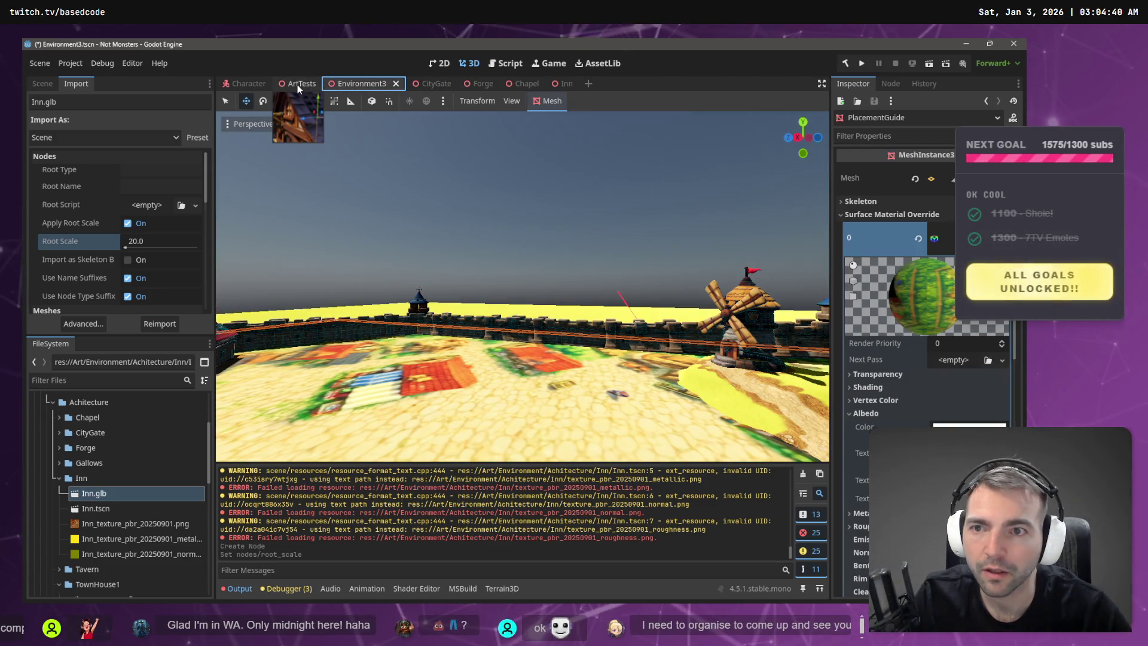
{"action": "left_click", "coordinate": [298, 84]}
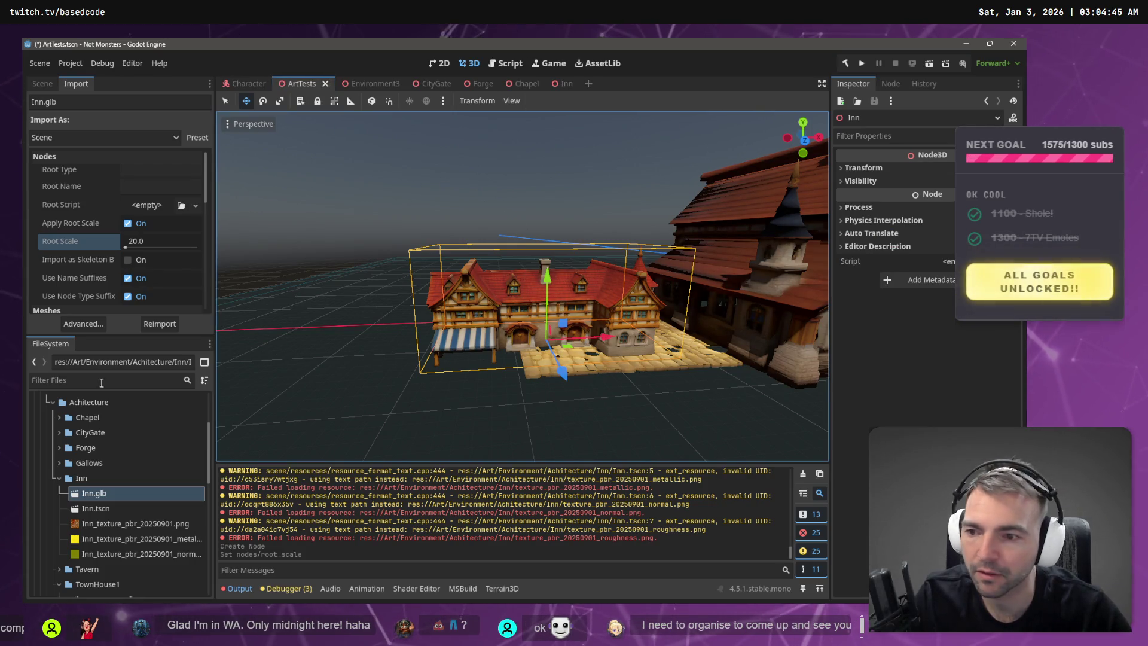
{"action": "left_click", "coordinate": [564, 84]}
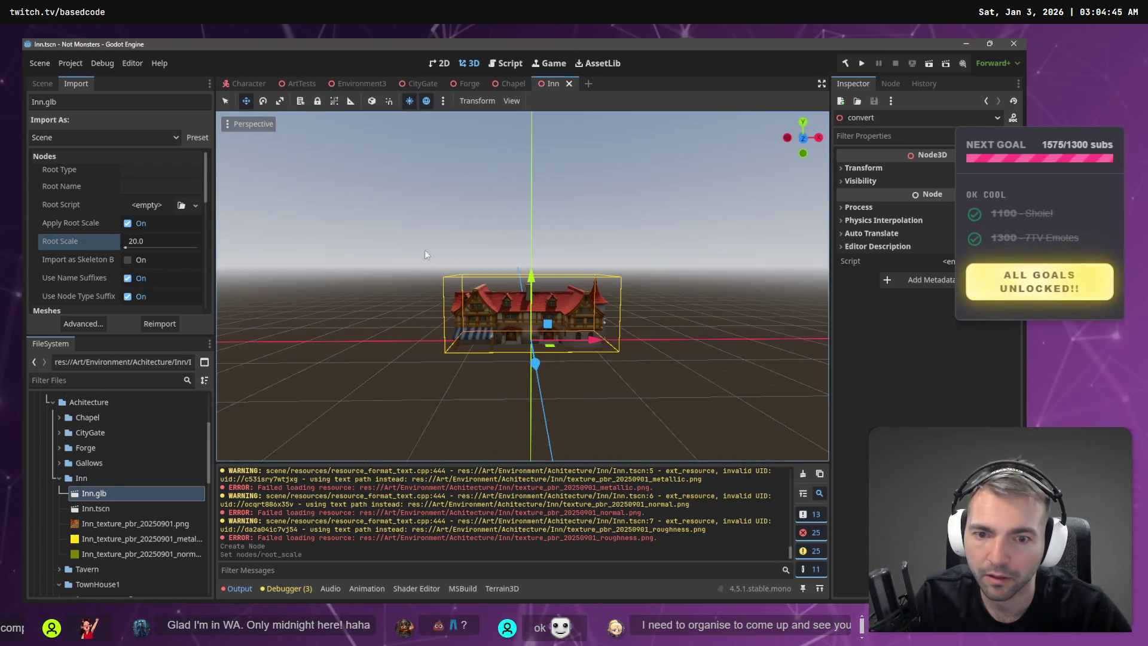
- Reimport Inn.glb at Root Scale 40 and save the Inn scene
{"action": "left_click", "coordinate": [152, 241]}
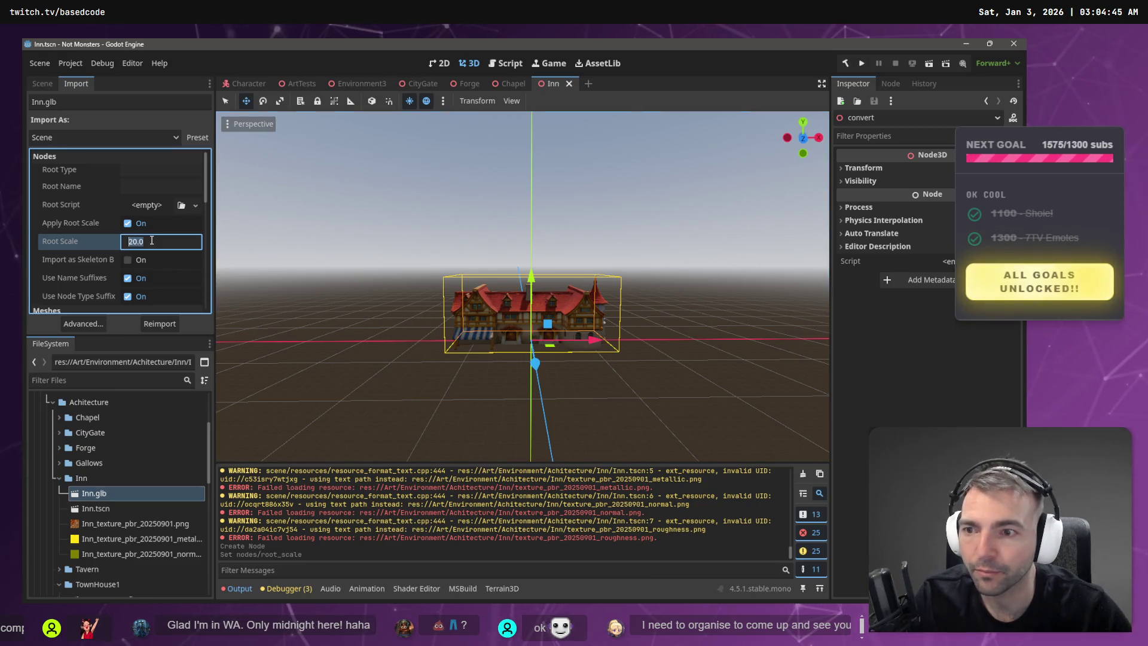
{"action": "type", "text": "40"}
{"action": "key", "text": "Return"}
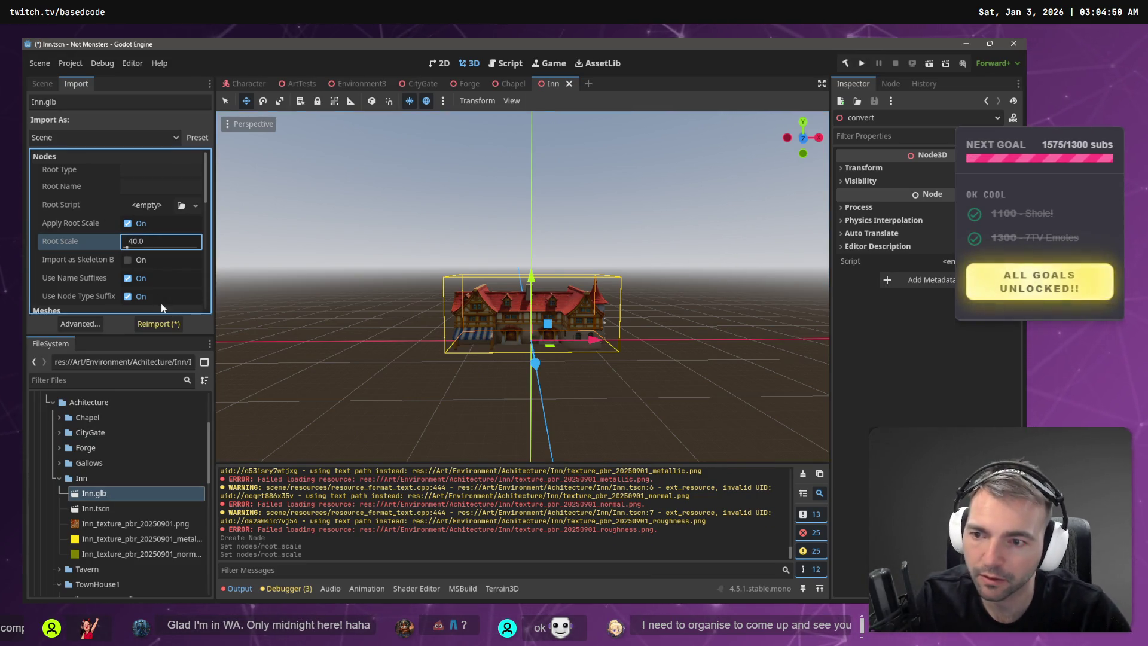
{"action": "left_click", "coordinate": [165, 328]}
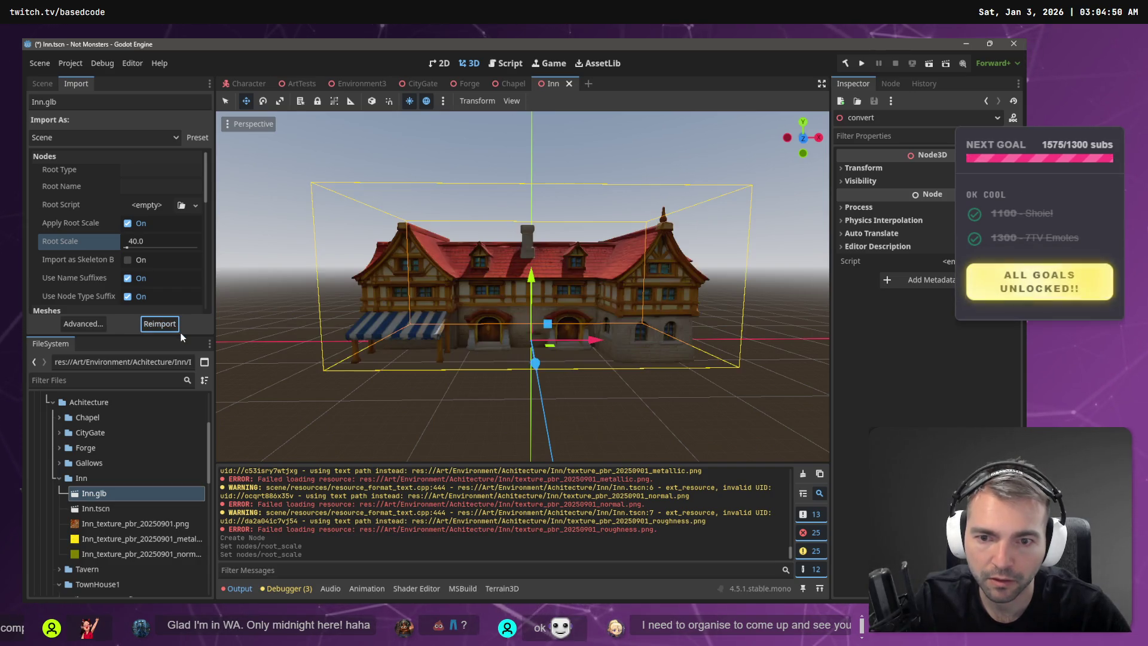
{"action": "key", "text": "ctrl+s"}
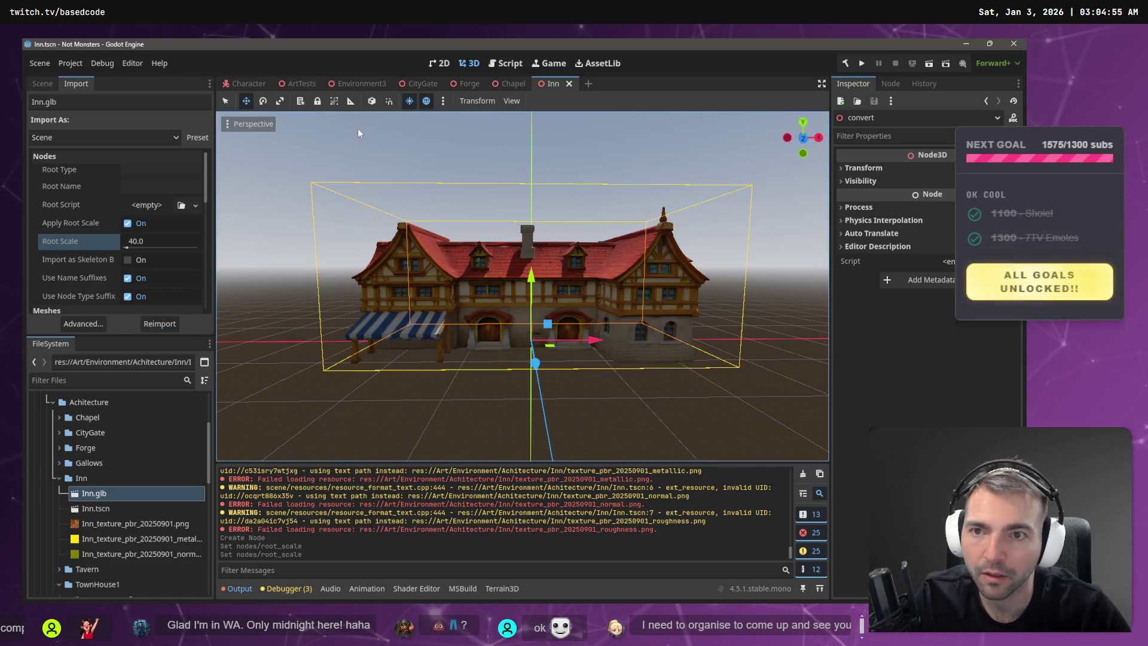
{"action": "left_click", "coordinate": [297, 81]}
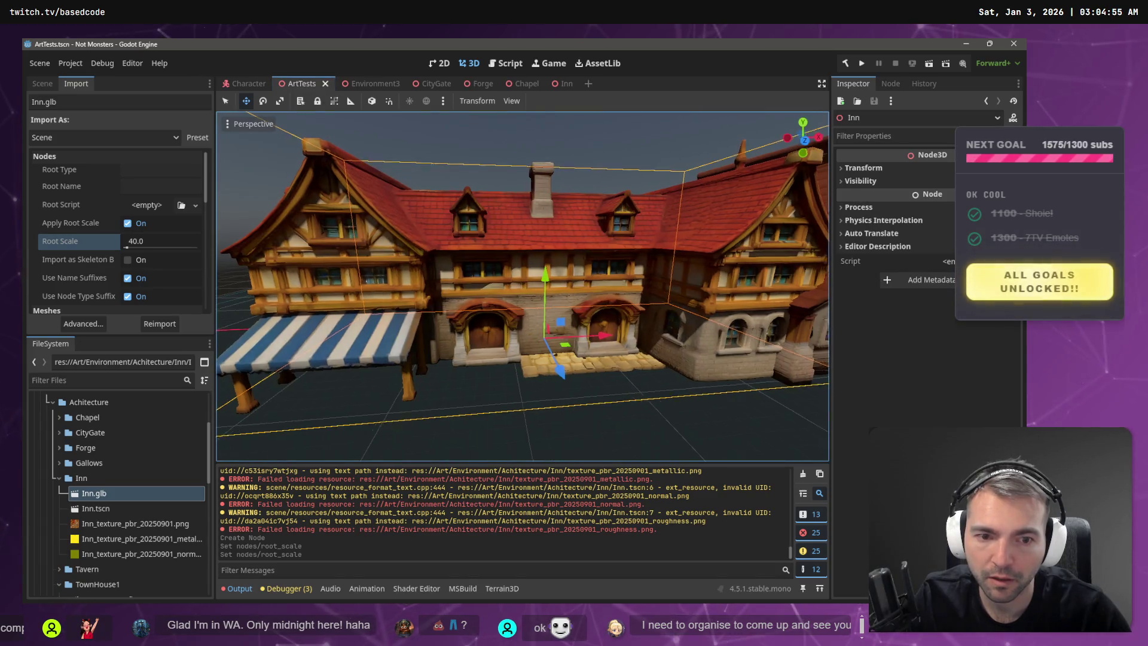
- Reframe the view around the enlarged Inn in ArtTests and save ArtTests
{"action": "scroll", "coordinate": [734, 281], "scroll_direction": "down", "scroll_amount": 3}
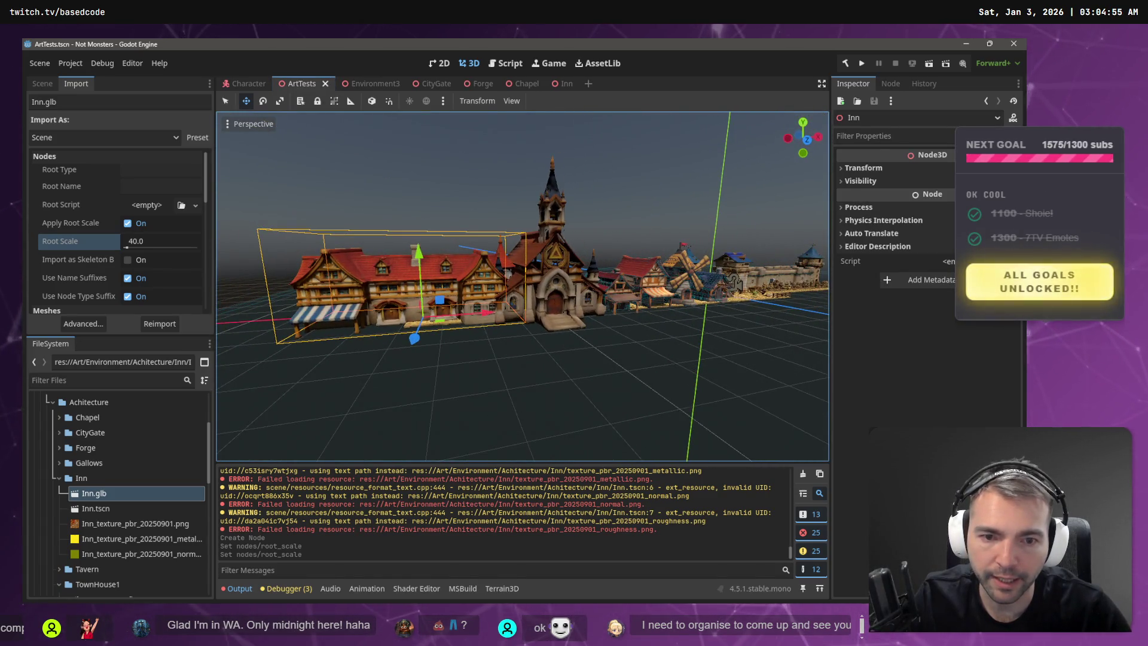
{"action": "scroll", "coordinate": [734, 281], "scroll_direction": "up", "scroll_amount": 5}
{"action": "scroll", "coordinate": [625, 231], "scroll_direction": "up", "scroll_amount": 5}
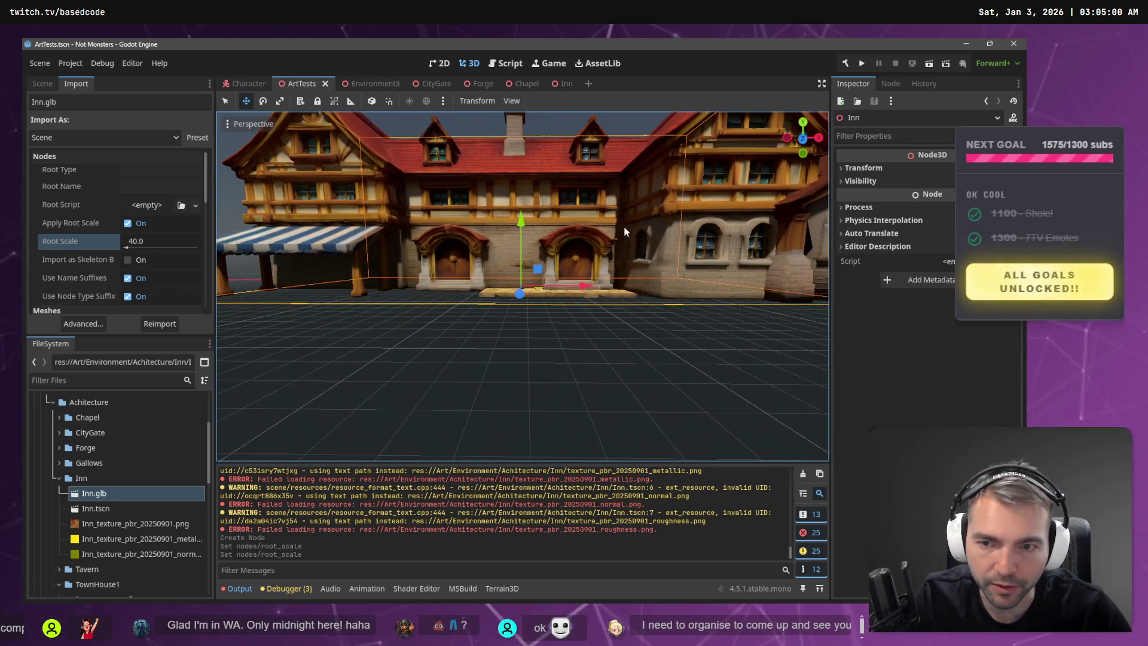
{"action": "left_click_drag", "start_coordinate": [625, 231], "coordinate": [624, 238]}
{"action": "mouse_move", "coordinate": [595, 320]}
{"action": "left_mouse_down"}
{"action": "mouse_move", "coordinate": [571, 190]}
{"action": "mouse_move", "coordinate": [350, 59]}
{"action": "left_mouse_up"}
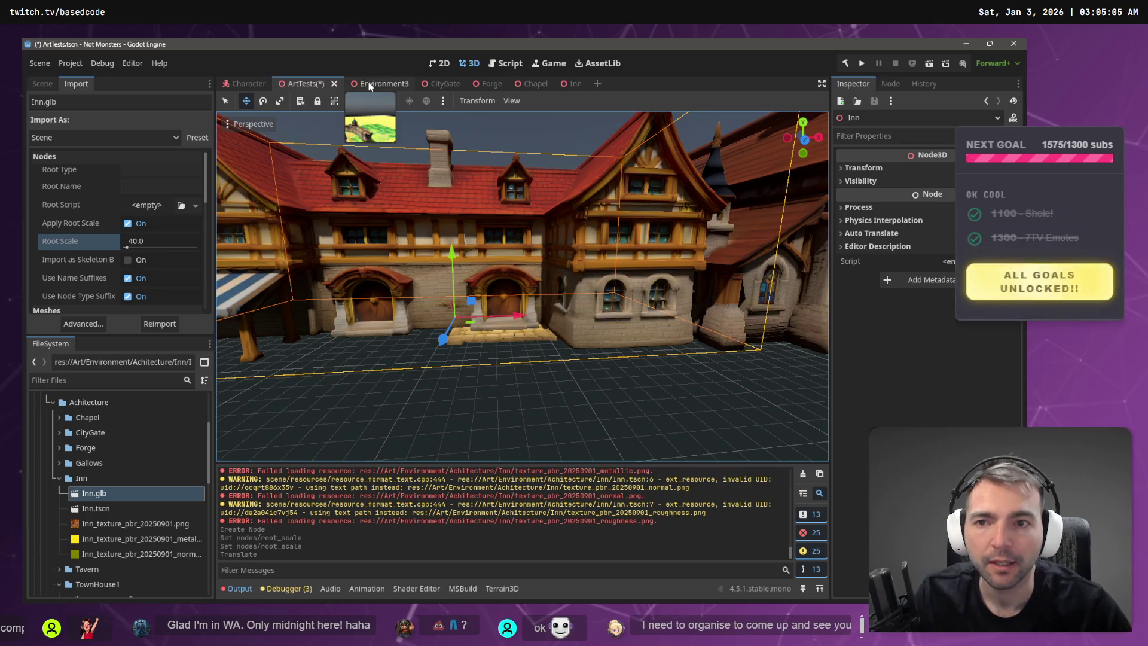
{"action": "key", "text": "ctrl+s"}
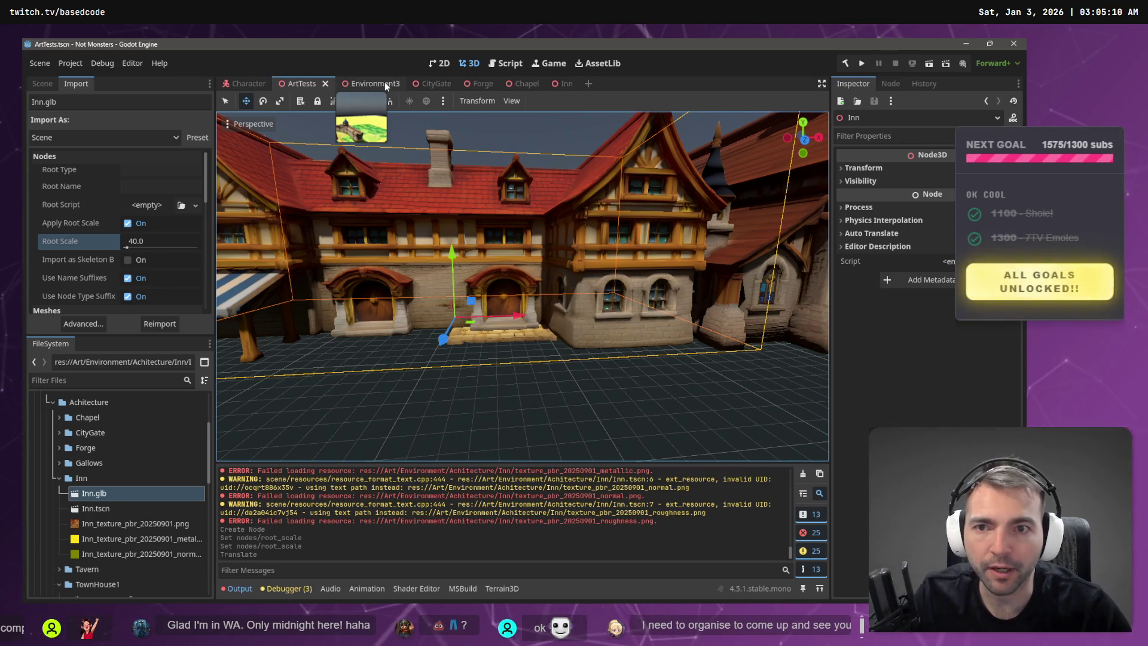
- In Environment3, fly toward the Inn and back off until the whole building is visible
{"action": "left_click", "coordinate": [385, 81]}
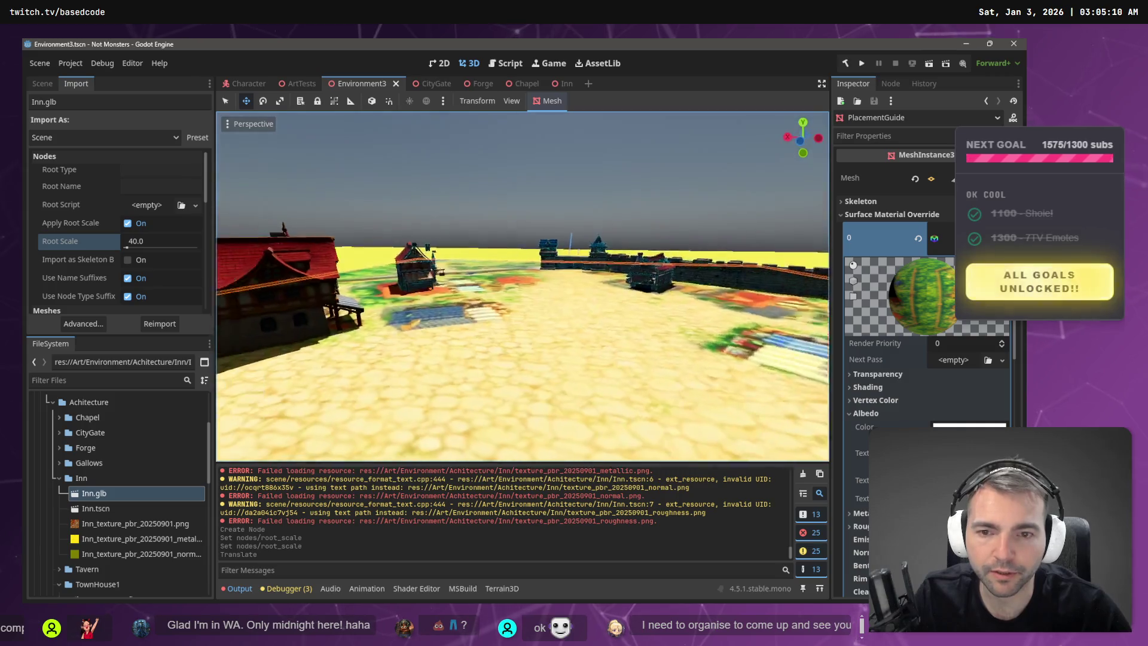
{"action": "key", "text": "w"}
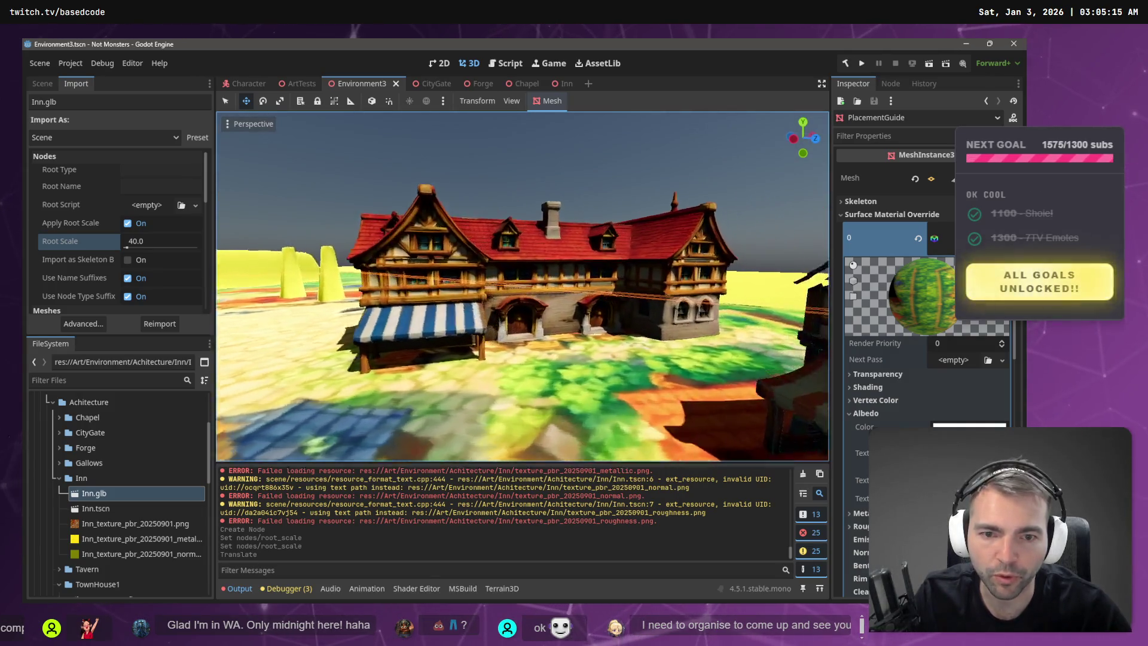
{"action": "key", "text": "w"}
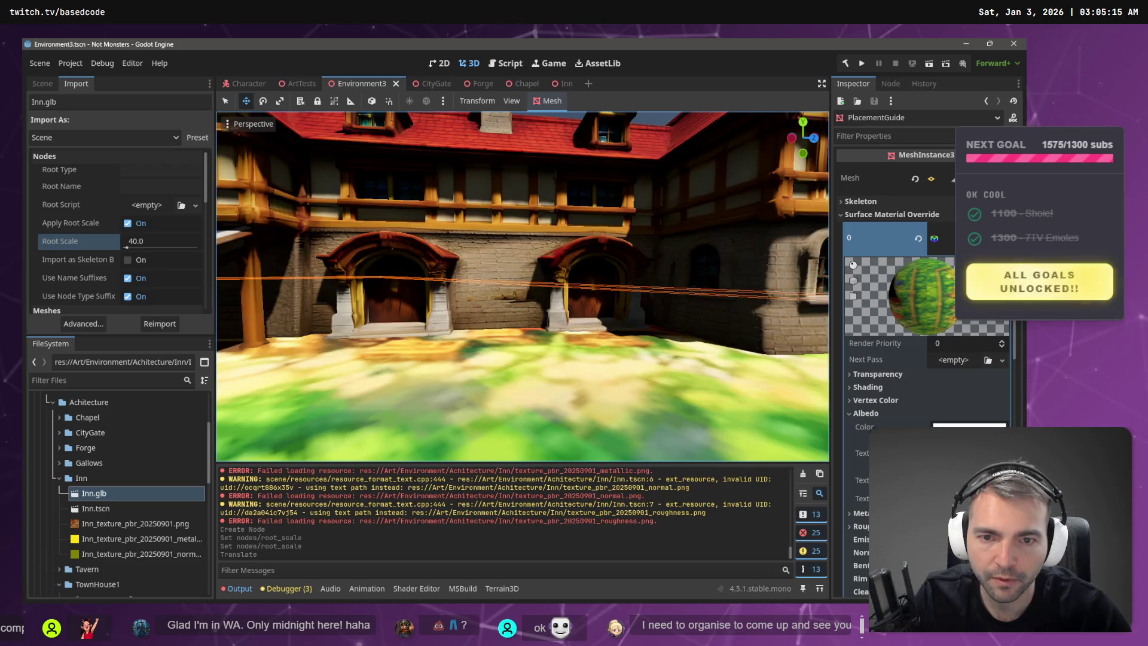
{"action": "key", "text": "s"}
{"action": "key", "text": "s"}
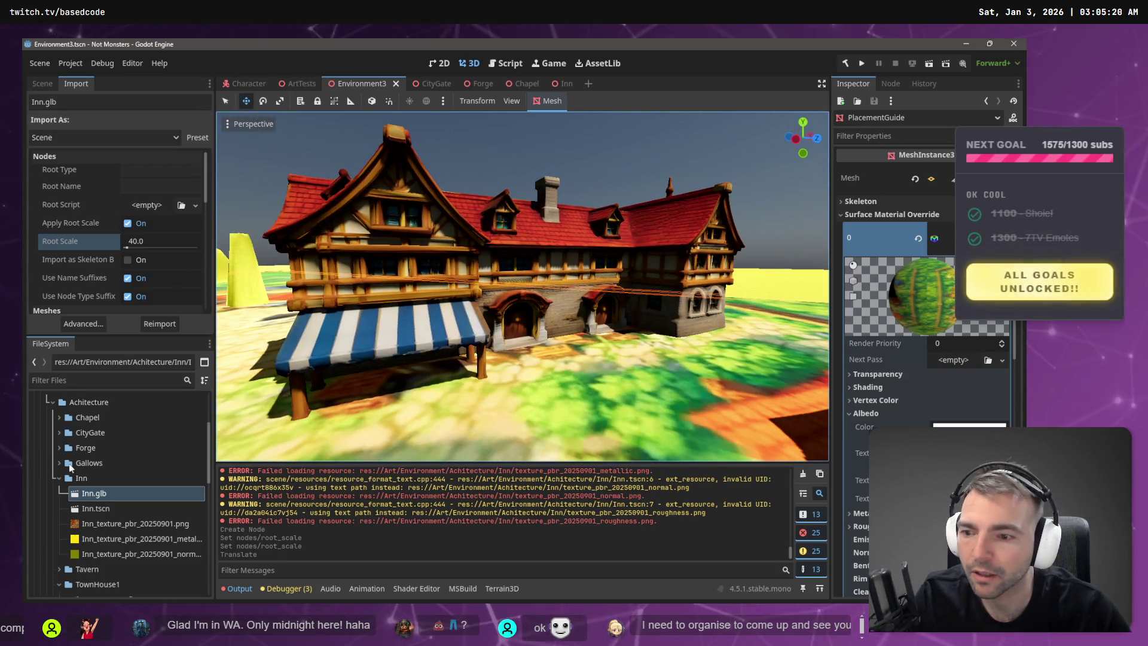
- Replace the Environment3 Inn node with a new Inn.tscn instance in the town
{"action": "left_click", "coordinate": [42, 83]}
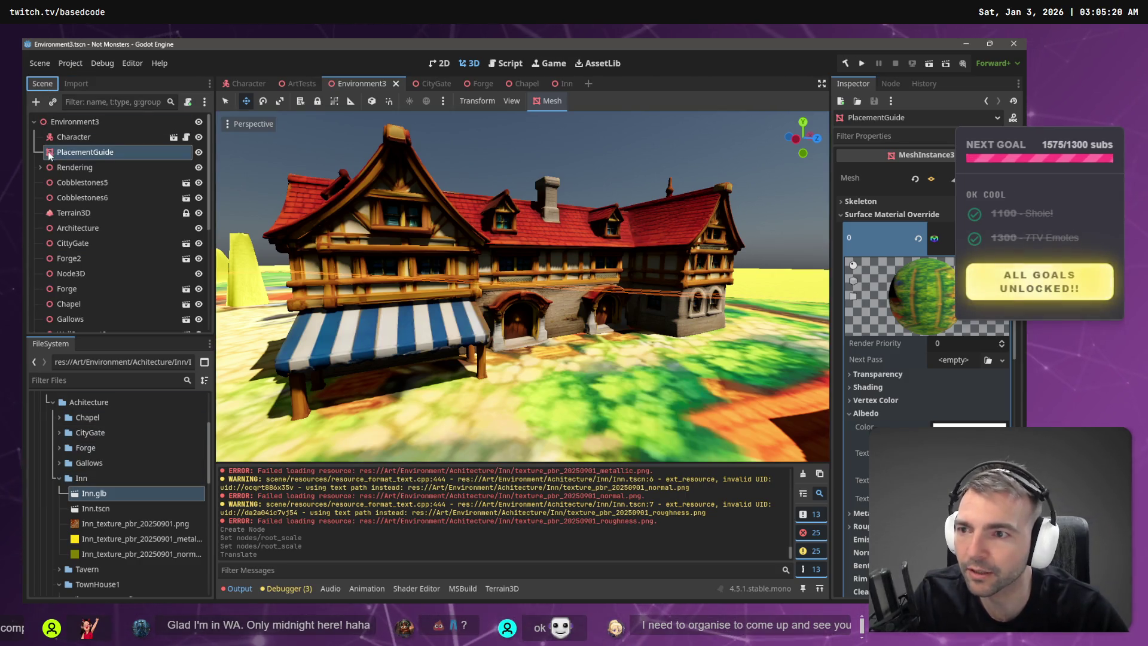
{"action": "scroll", "coordinate": [113, 293], "scroll_direction": "down", "scroll_amount": 5}
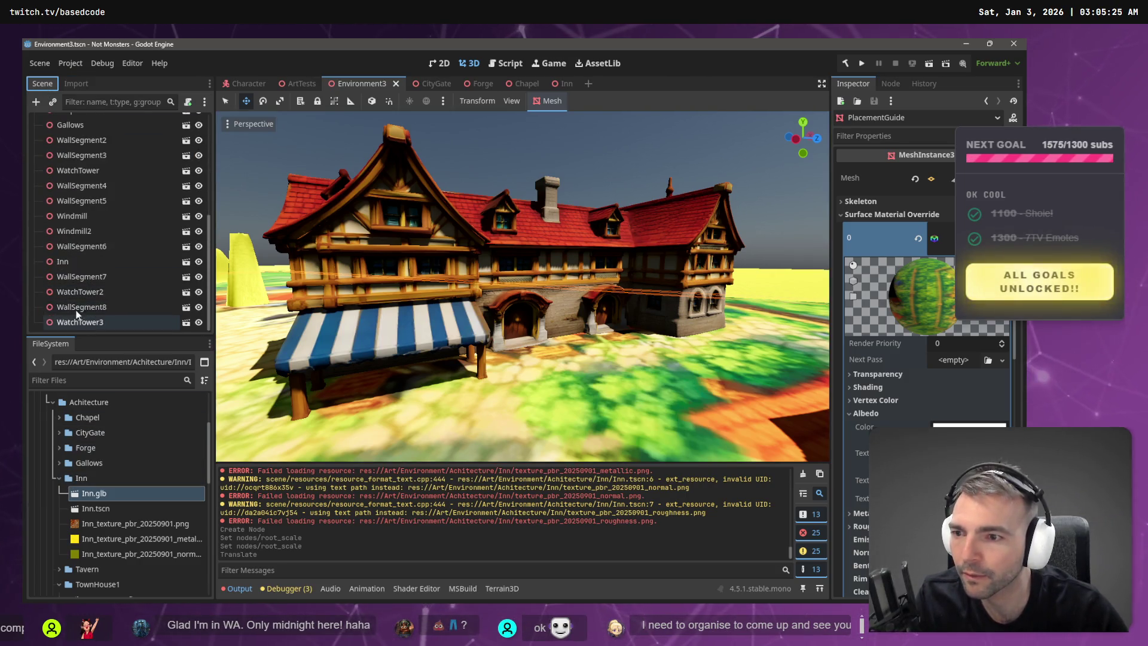
{"action": "left_click", "coordinate": [66, 262]}
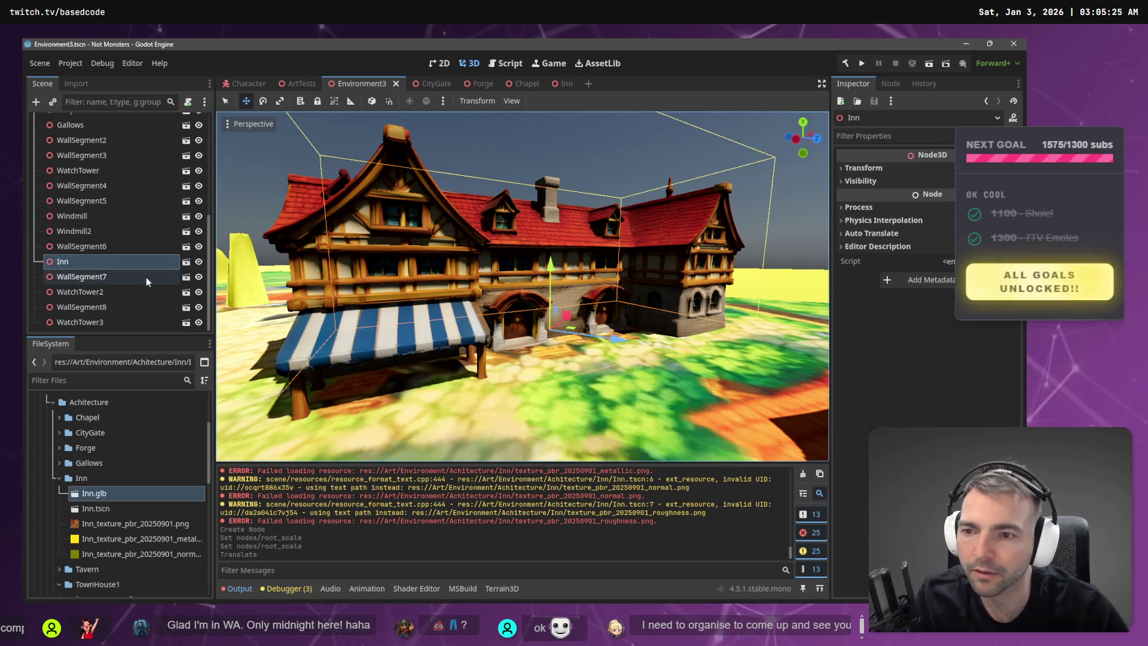
{"action": "key", "text": "Delete"}
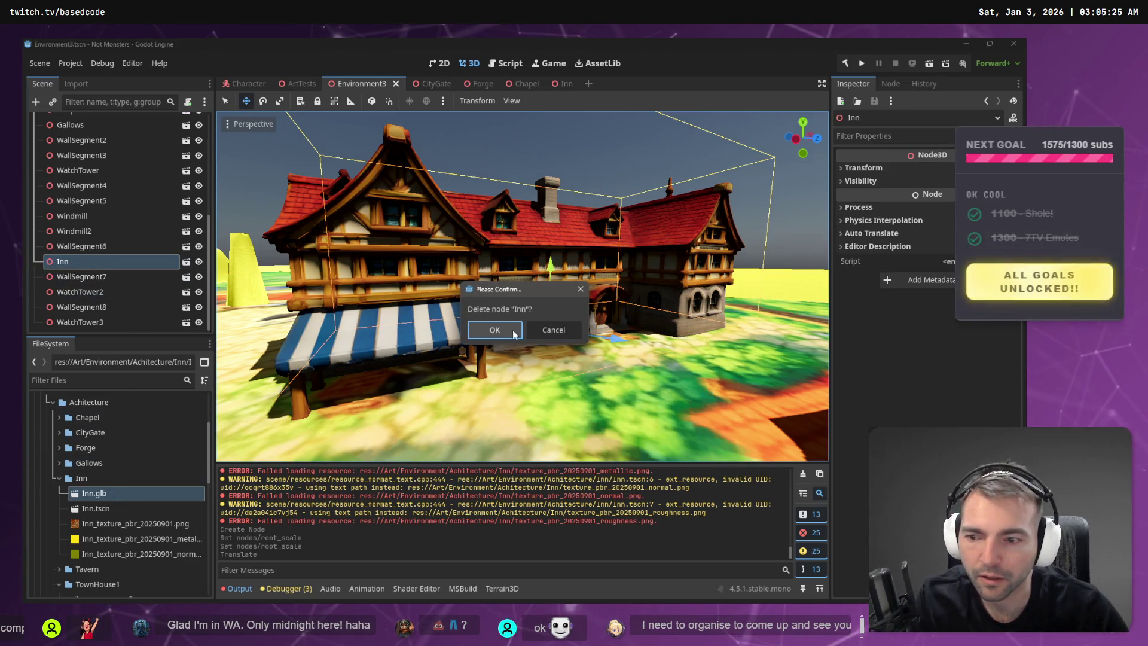
{"action": "left_click", "coordinate": [494, 329]}
{"action": "mouse_move", "coordinate": [103, 507]}
{"action": "left_mouse_down"}
{"action": "mouse_move", "coordinate": [457, 333]}
{"action": "mouse_move", "coordinate": [529, 326]}
{"action": "mouse_move", "coordinate": [556, 336]}
{"action": "mouse_move", "coordinate": [539, 346]}
{"action": "left_mouse_up"}
- Rotate the Inn, nudge it along its local Z and Y axes, and save Environment3
{"action": "key", "text": "e"}
{"action": "key", "text": "w"}
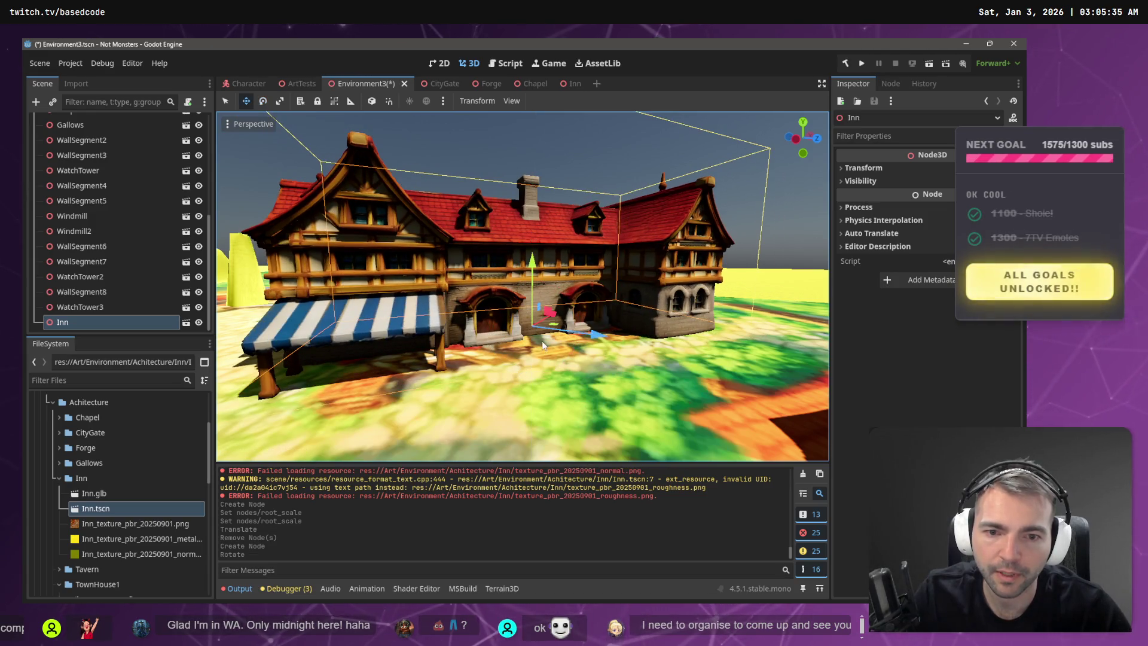
{"action": "scroll", "coordinate": [372, 144], "scroll_direction": "down", "scroll_amount": 5}
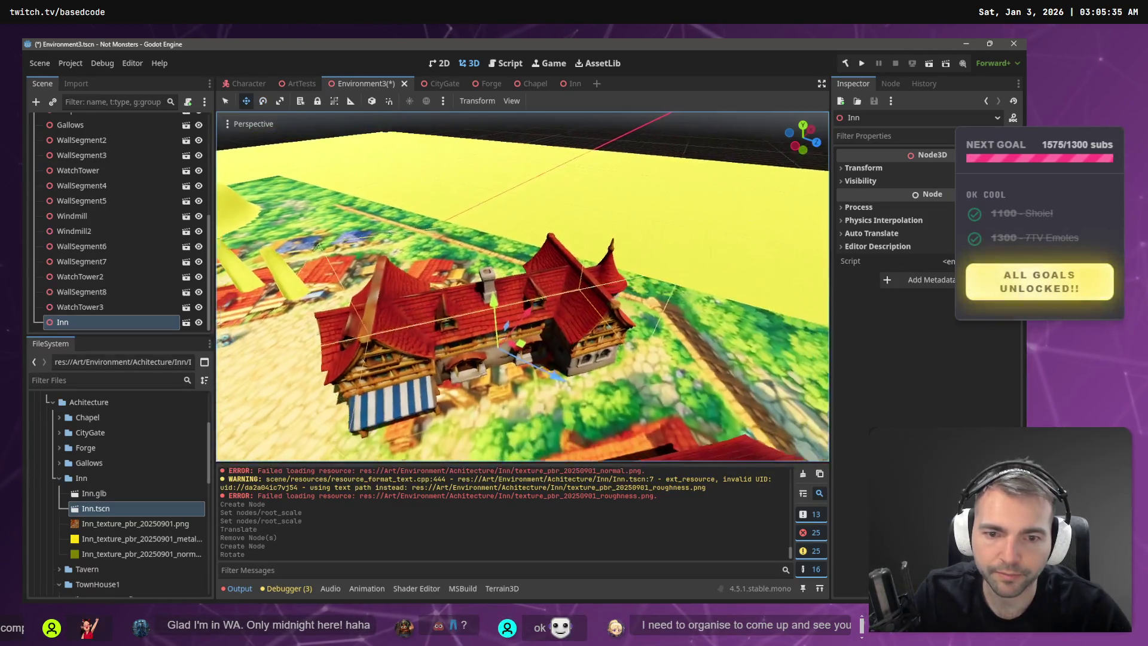
{"action": "left_click", "coordinate": [371, 101]}
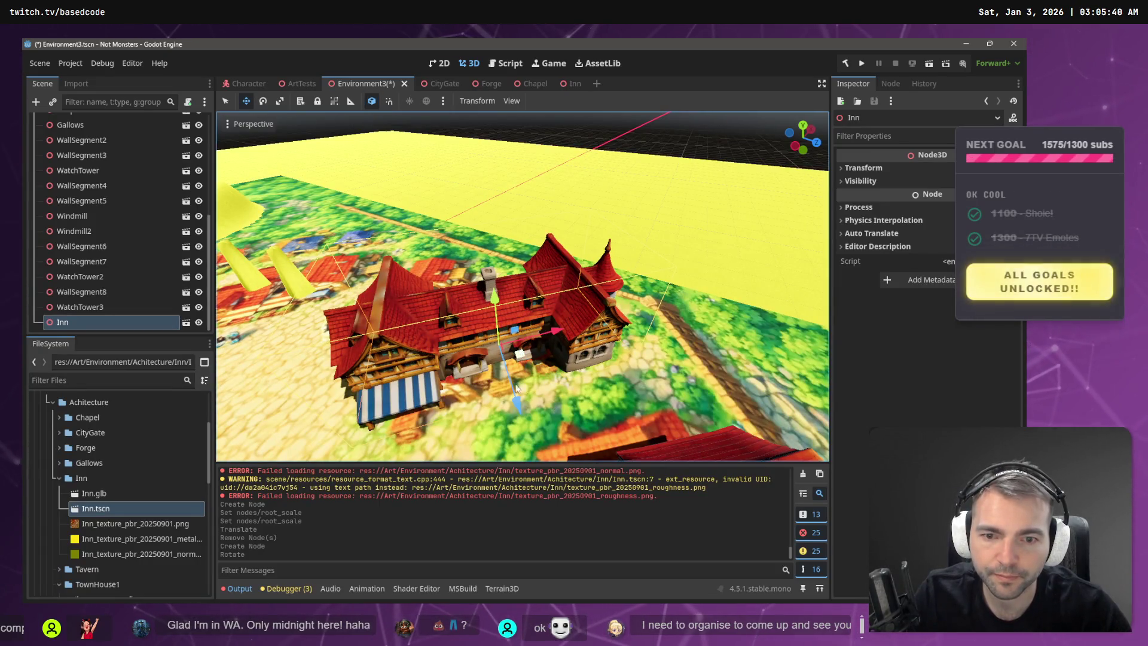
{"action": "left_click_drag", "start_coordinate": [513, 404], "coordinate": [522, 416]}
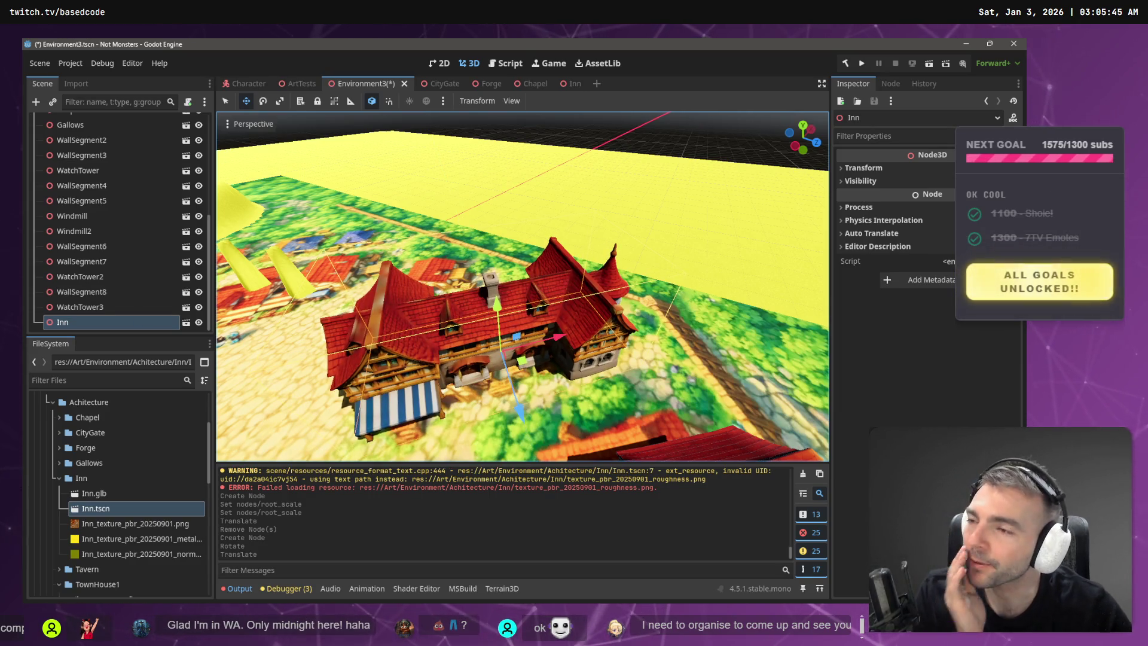
{"action": "key", "text": "alt+Tab"}
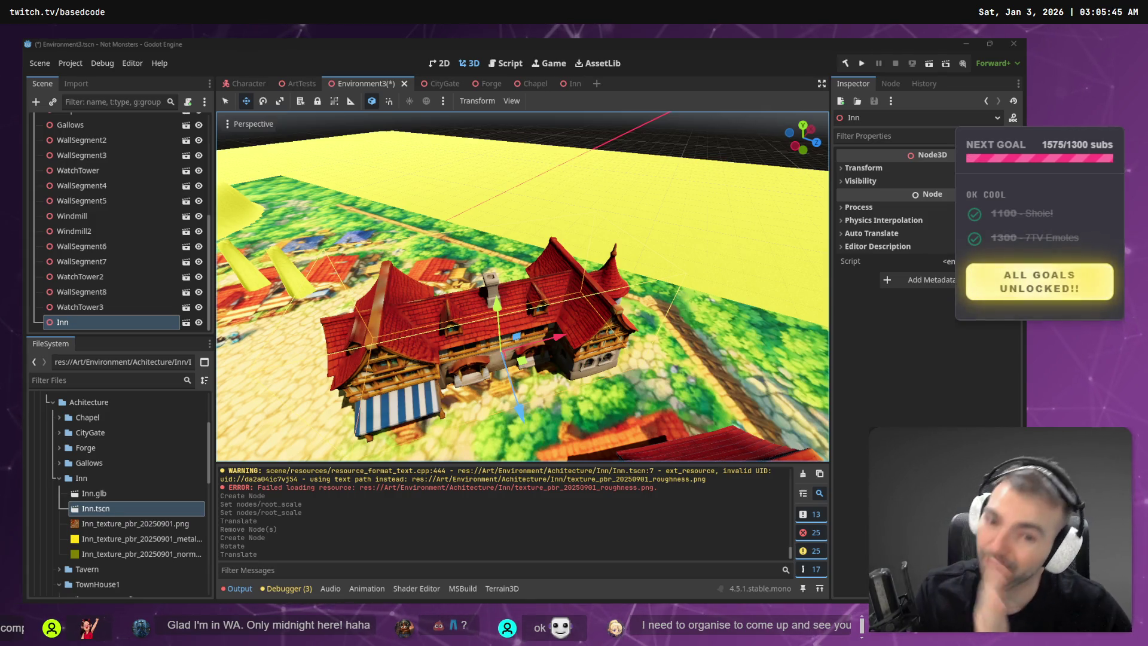
{"action": "left_click_drag", "start_coordinate": [496, 305], "coordinate": [500, 303]}
{"action": "left_click", "coordinate": [570, 124]}
{"action": "key", "text": "ctrl+s"}
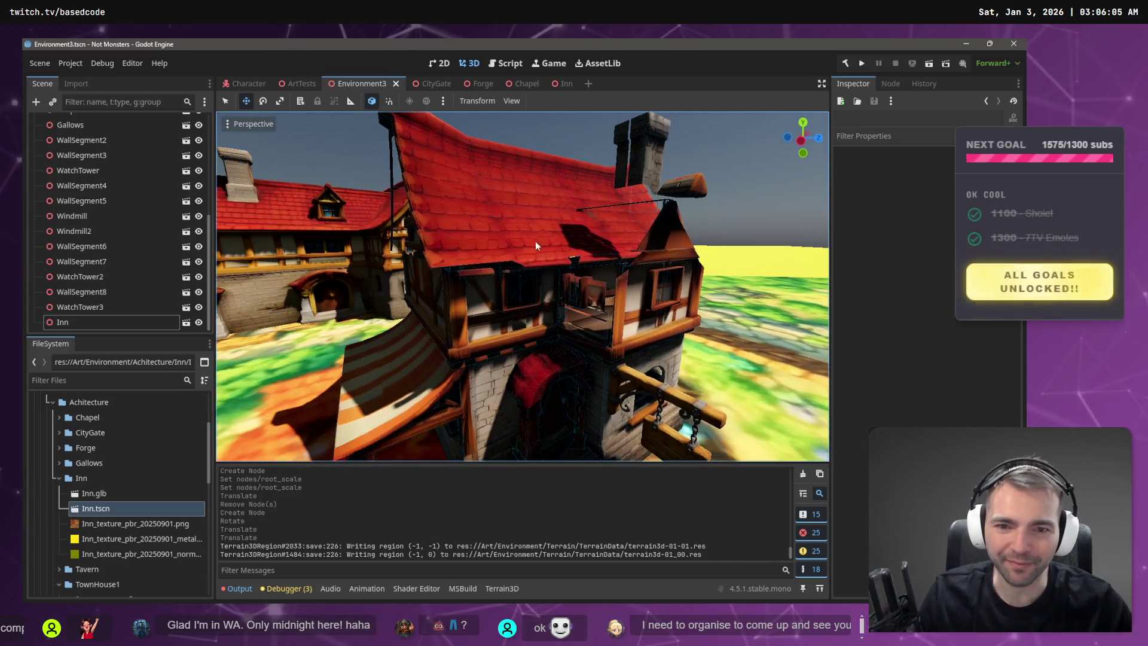
- Select and deselect the Forge, then switch to the Inn scene tab
{"action": "left_click", "coordinate": [511, 286]}
{"action": "left_click", "coordinate": [532, 120]}
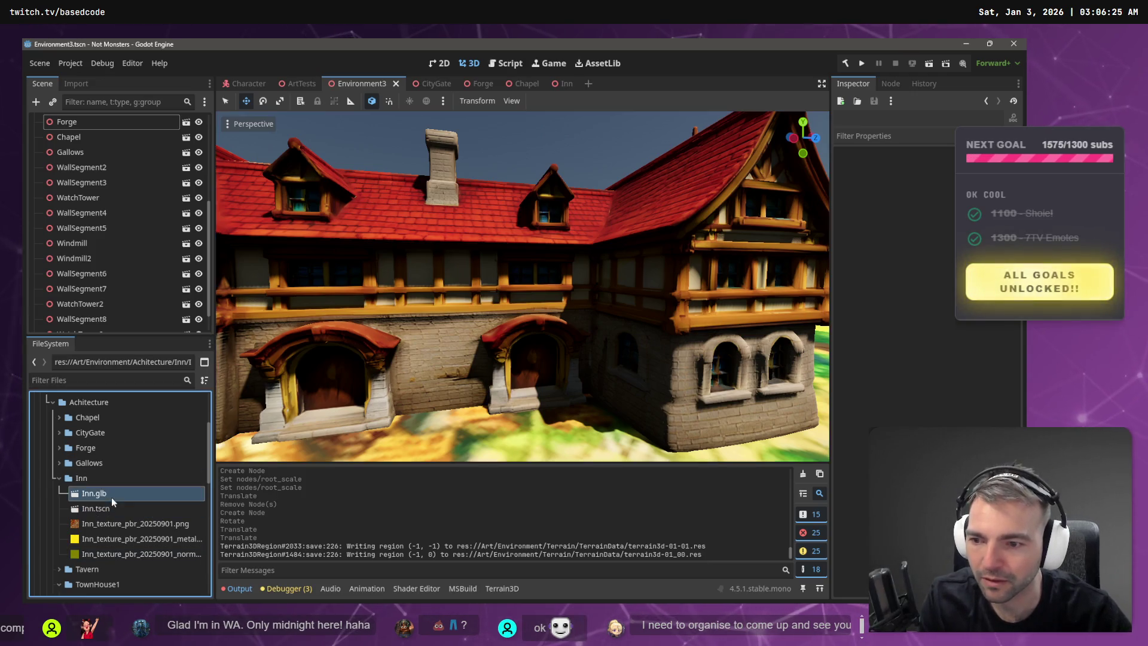
{"action": "left_click", "coordinate": [565, 84]}
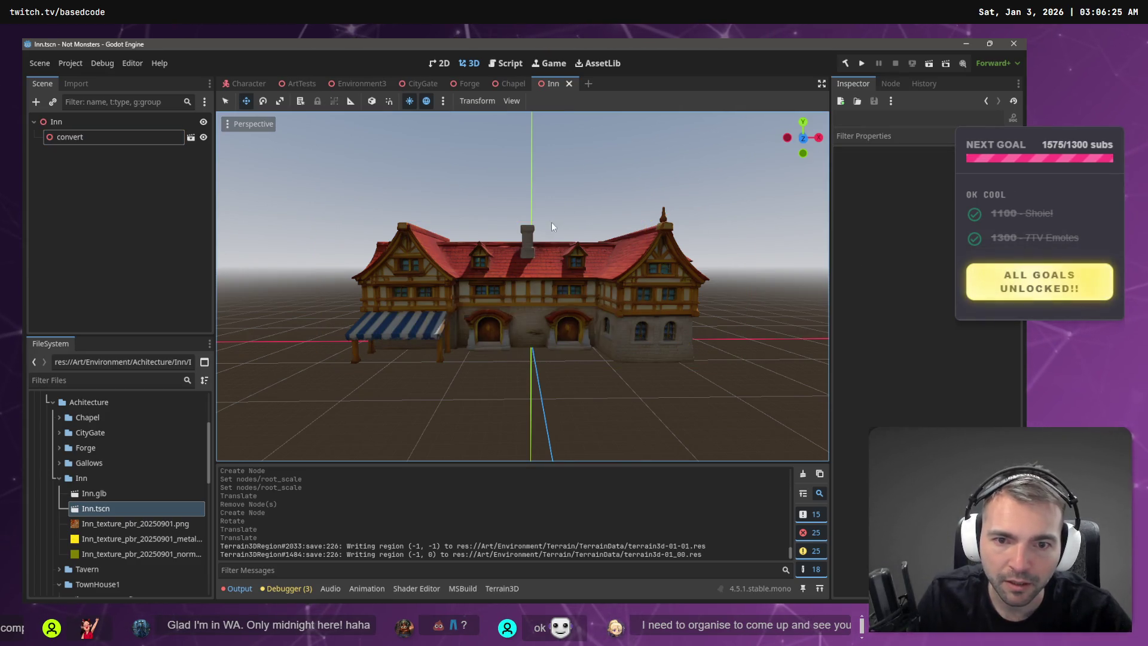
- Select the Inn's convert node, frame it, and display its mesh in wireframe
{"action": "left_click", "coordinate": [551, 236]}
{"action": "key", "text": "f"}
{"action": "mouse_move", "coordinate": [319, 242]}
{"action": "left_mouse_down"}
{"action": "mouse_move", "coordinate": [301, 238]}
{"action": "mouse_move", "coordinate": [319, 241]}
{"action": "left_mouse_up"}
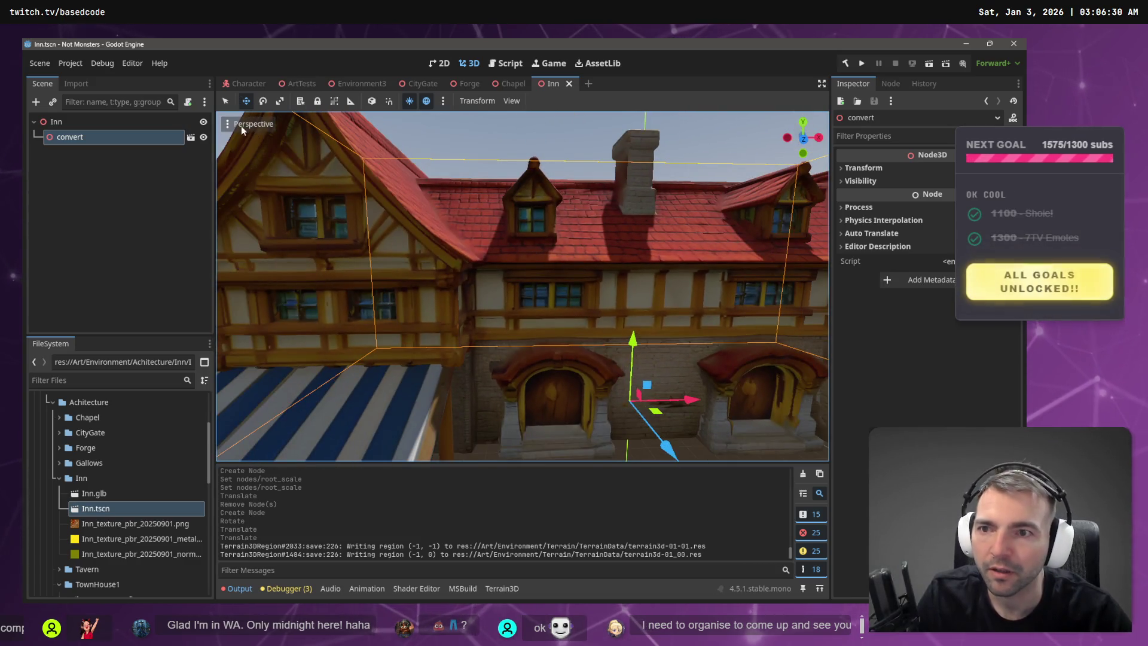
{"action": "left_click", "coordinate": [244, 126]}
{"action": "left_click", "coordinate": [278, 302]}
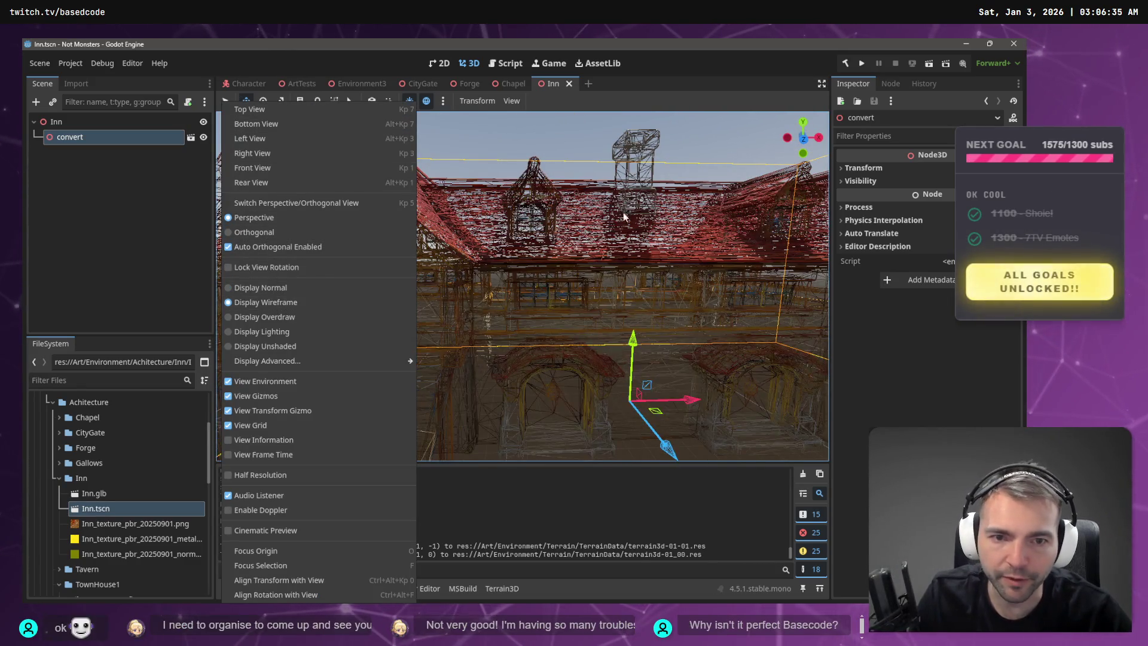
{"action": "left_click", "coordinate": [619, 233]}
{"action": "scroll", "coordinate": [561, 146], "scroll_direction": "down", "scroll_amount": 5}
{"action": "scroll", "coordinate": [561, 146], "scroll_direction": "up", "scroll_amount": 5}
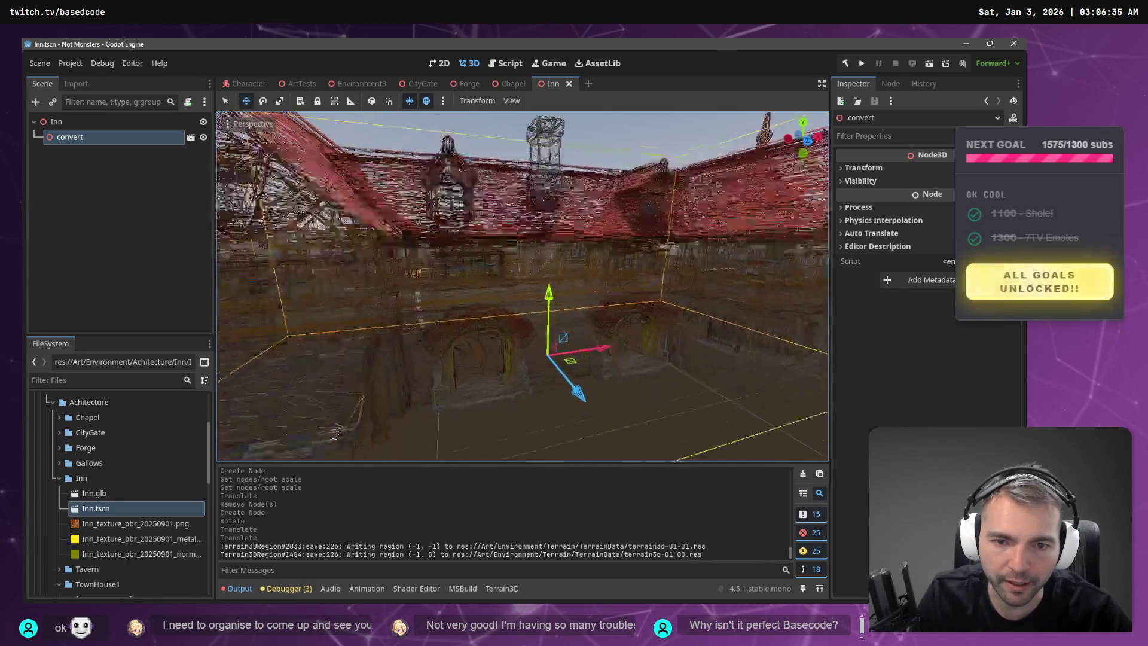
{"action": "scroll", "coordinate": [564, 146], "scroll_direction": "down", "scroll_amount": 5}
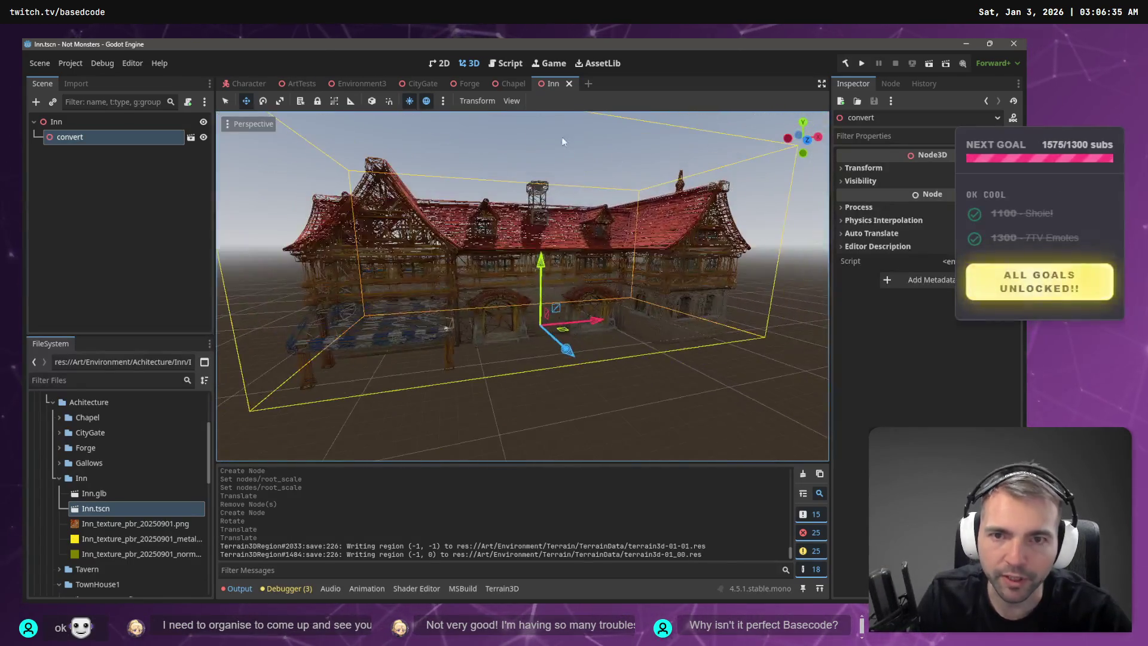
- Return to Environment3, fly around the town, and set its view to Display Wireframe
{"action": "left_click", "coordinate": [372, 84]}
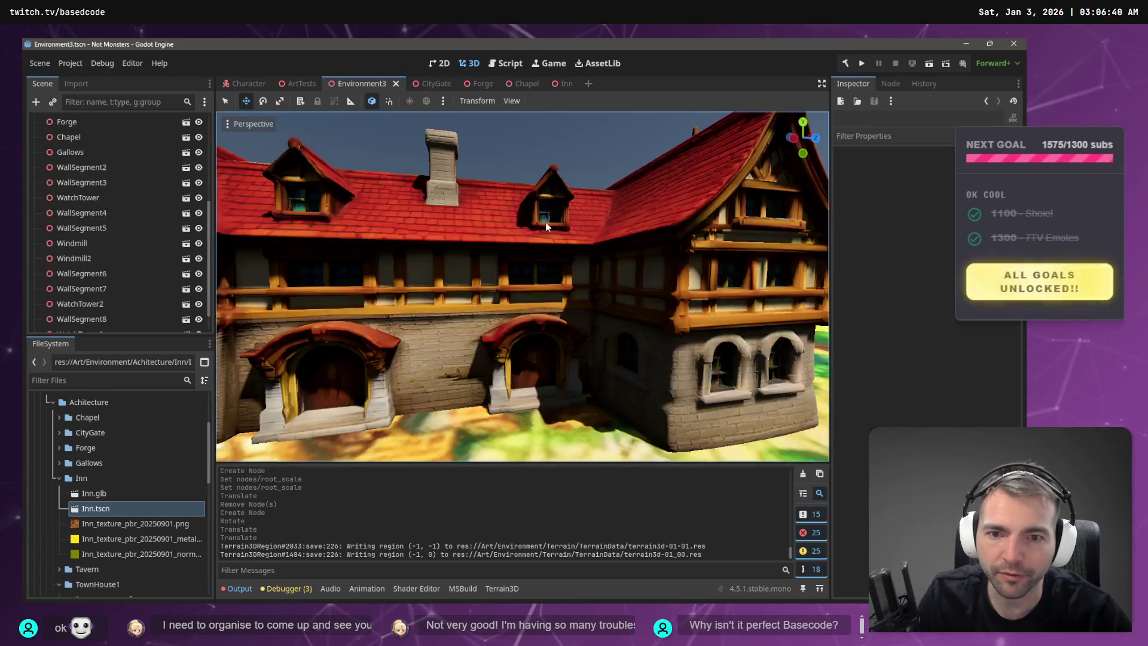
{"action": "left_click", "coordinate": [231, 127]}
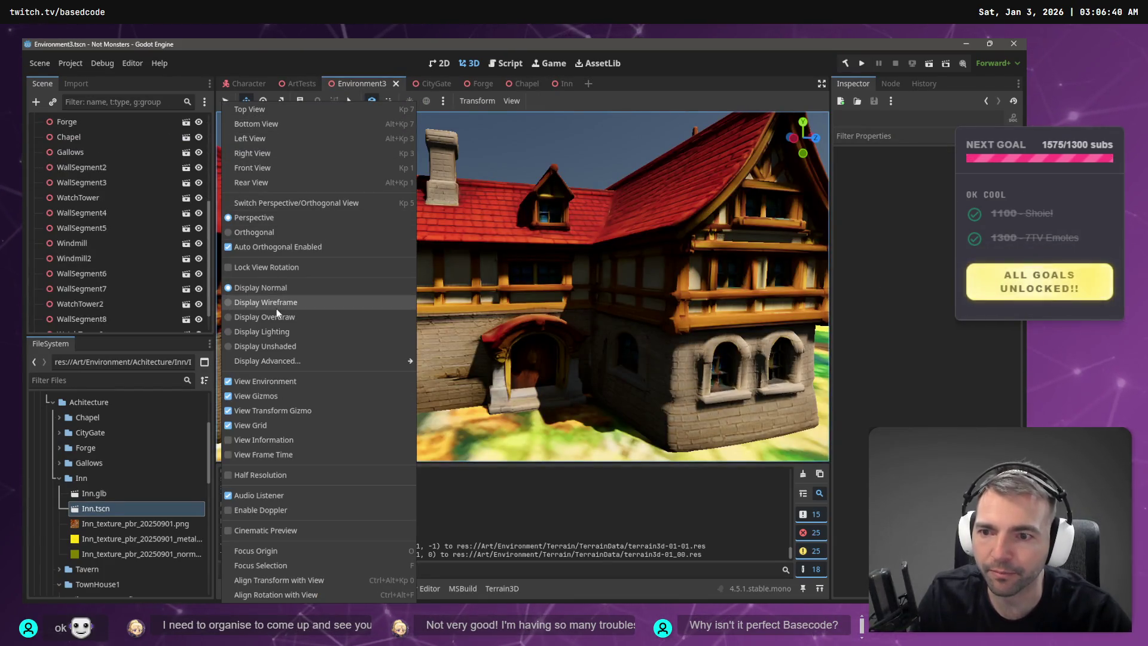
{"action": "left_click", "coordinate": [279, 304]}
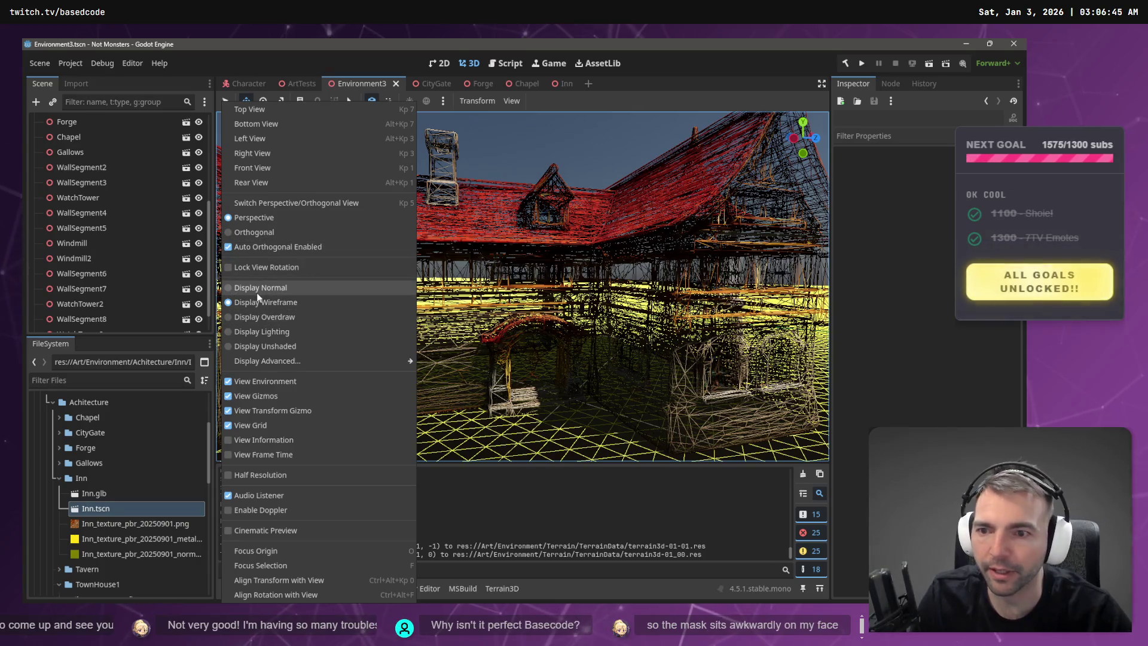
{"action": "left_click", "coordinate": [256, 290]}
{"action": "left_click", "coordinate": [502, 172]}
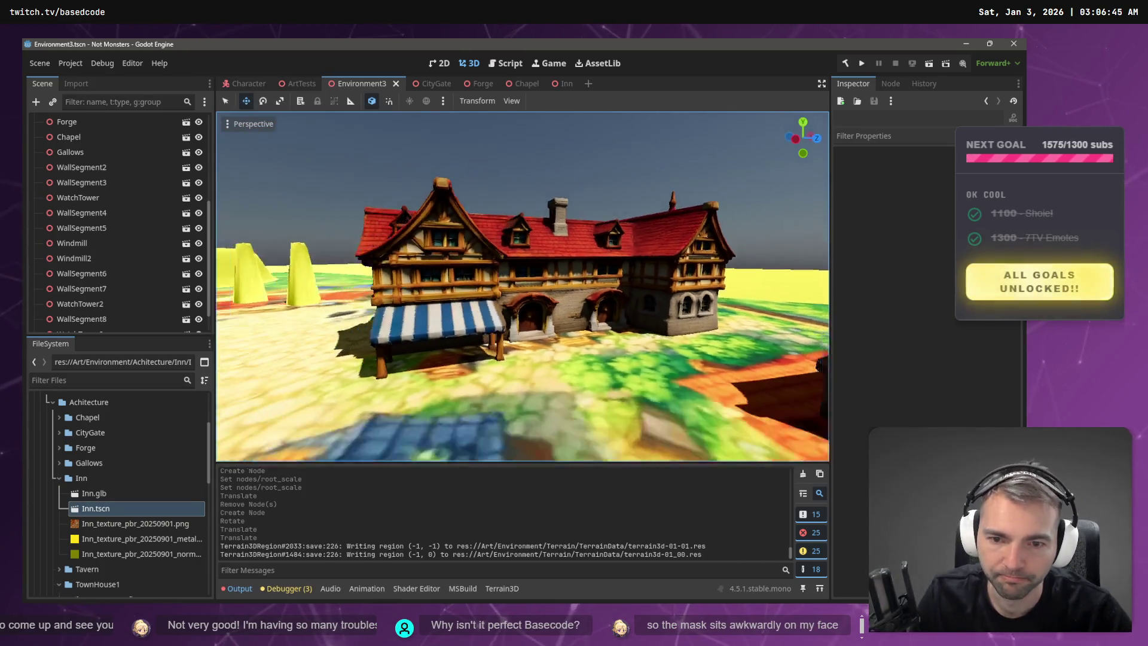
{"action": "key", "text": "a"}
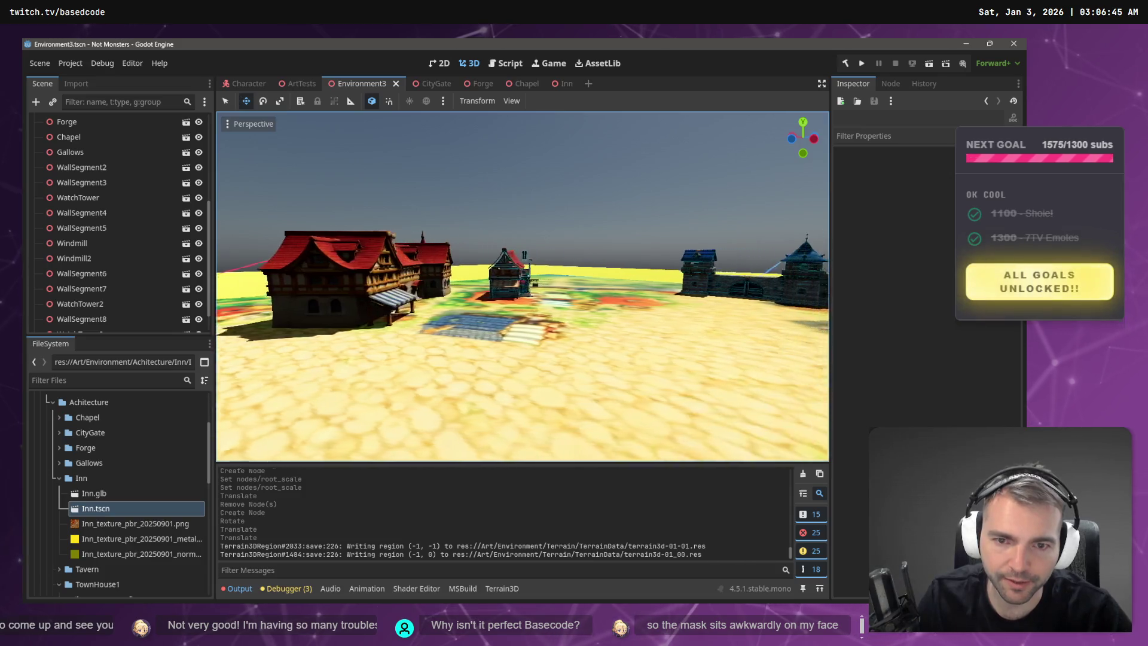
{"action": "key", "text": "s"}
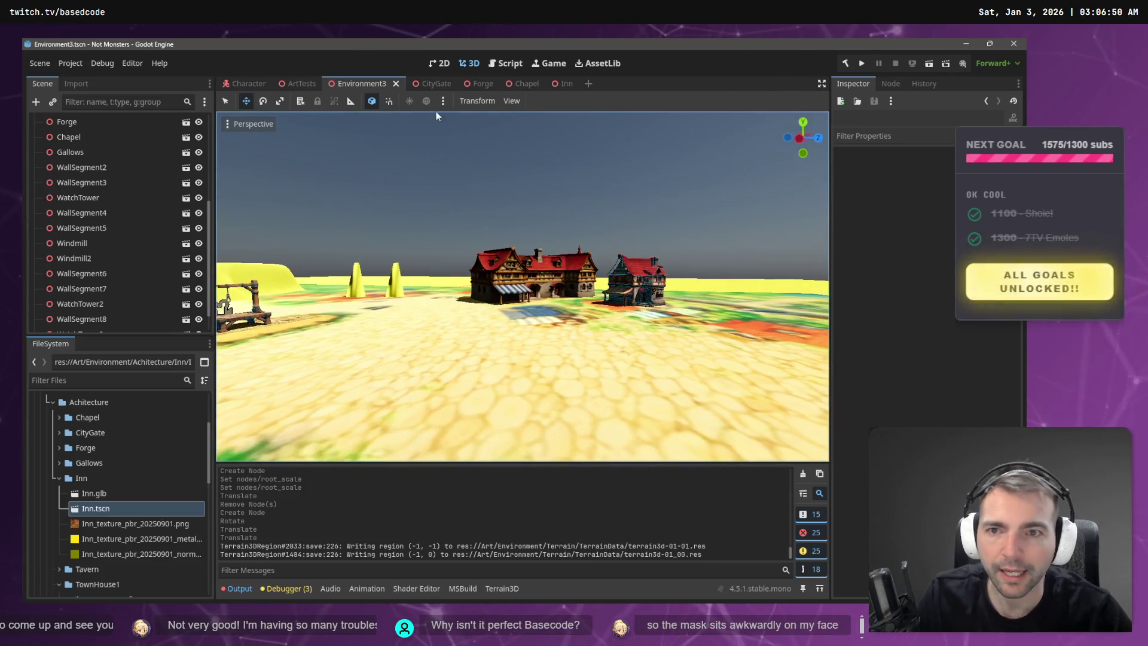
{"action": "left_click", "coordinate": [228, 124]}
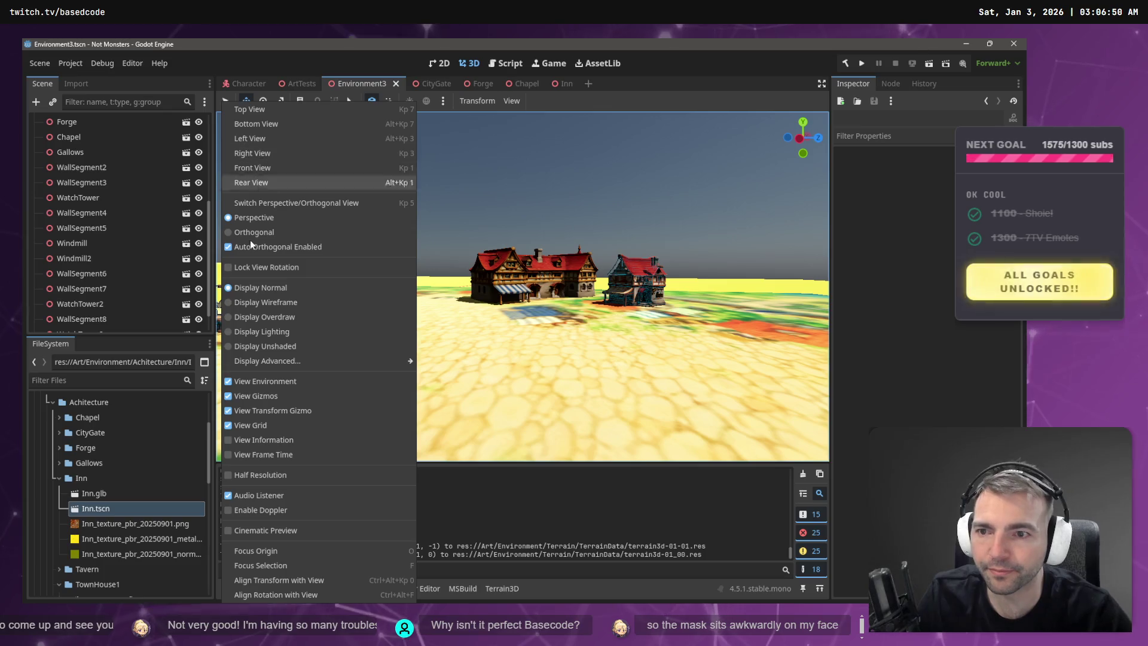
{"action": "left_click", "coordinate": [257, 302]}
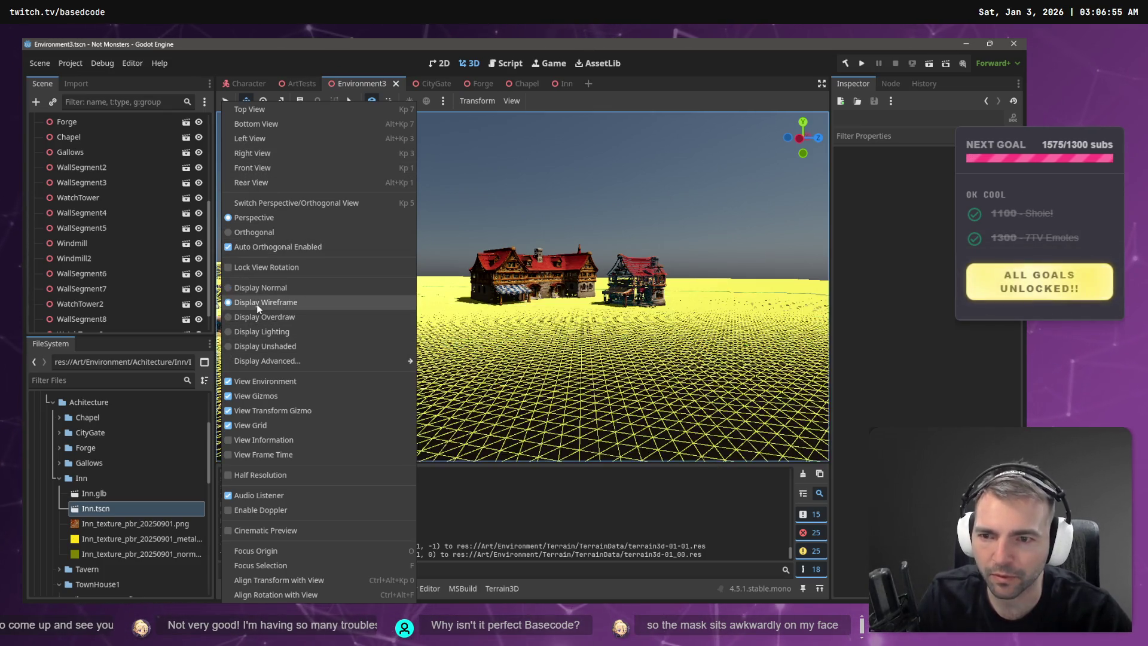
{"action": "left_click", "coordinate": [536, 204]}
{"action": "key", "text": "w"}
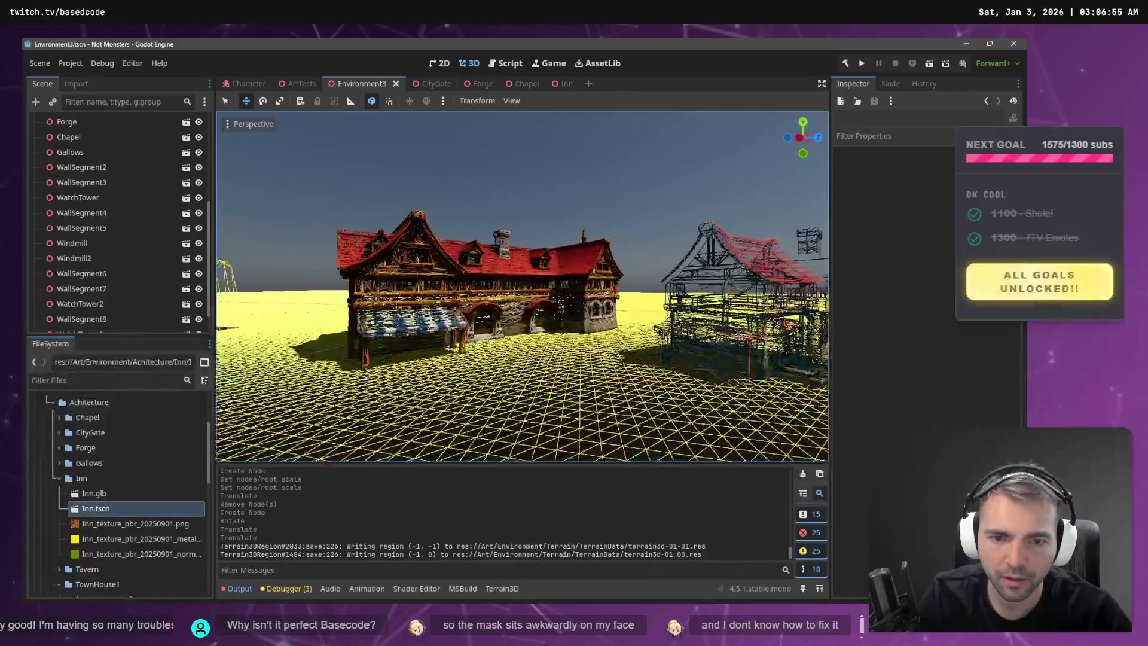
{"action": "key", "text": "w"}
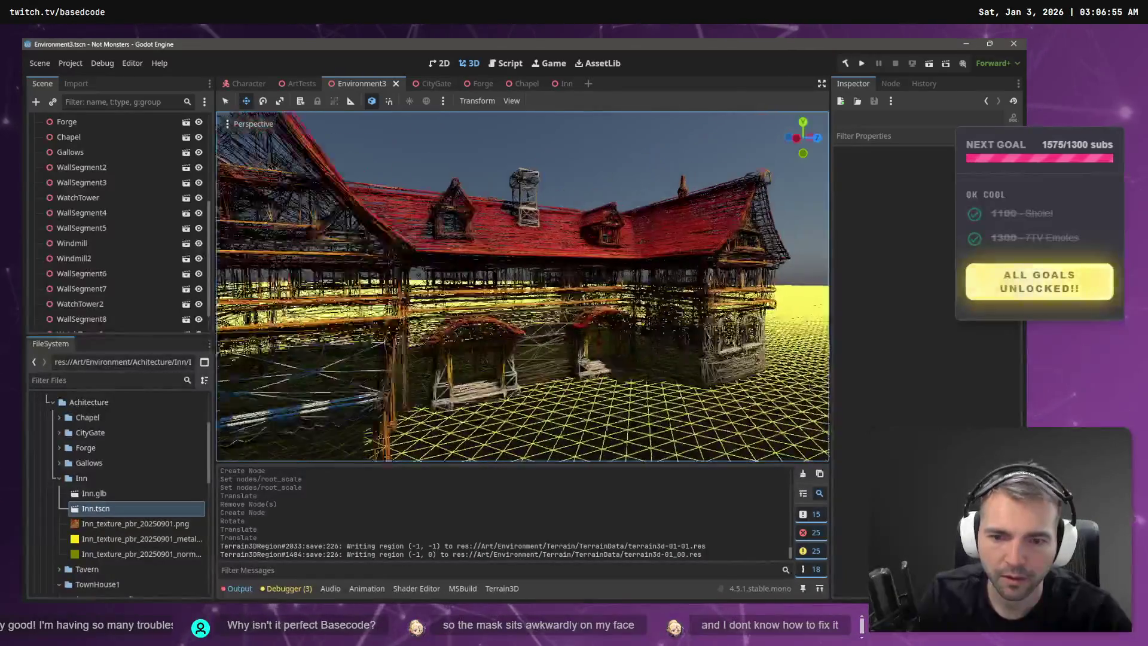
{"action": "key", "text": "w"}
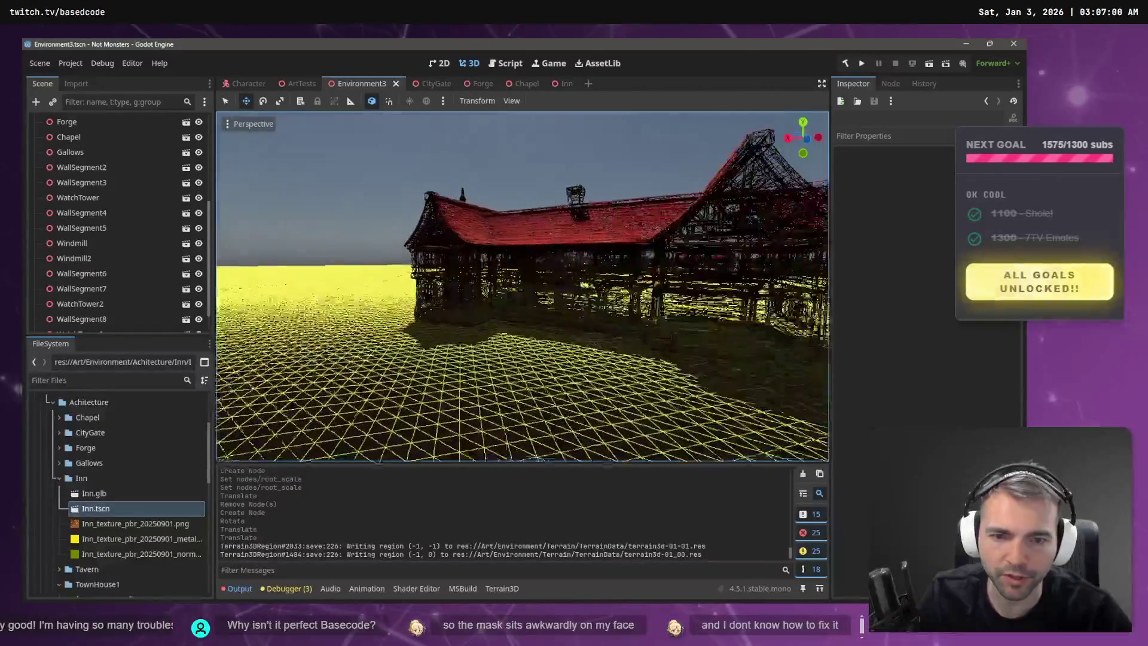
{"action": "key", "text": "w"}
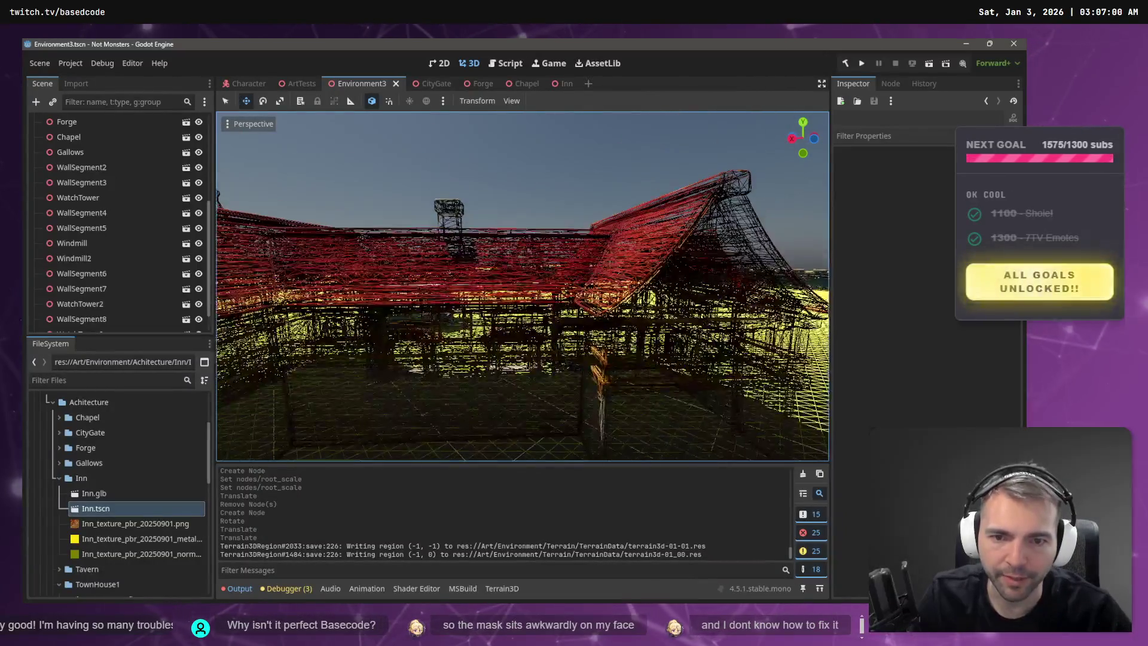
{"action": "key", "text": "s"}
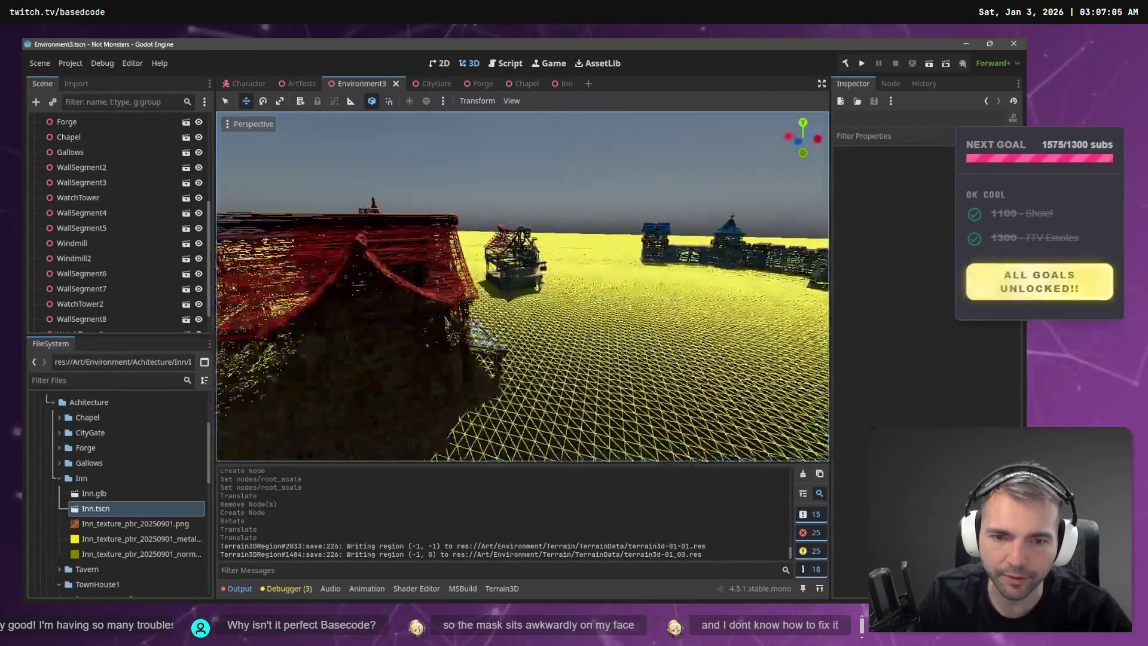
{"action": "key", "text": "a"}
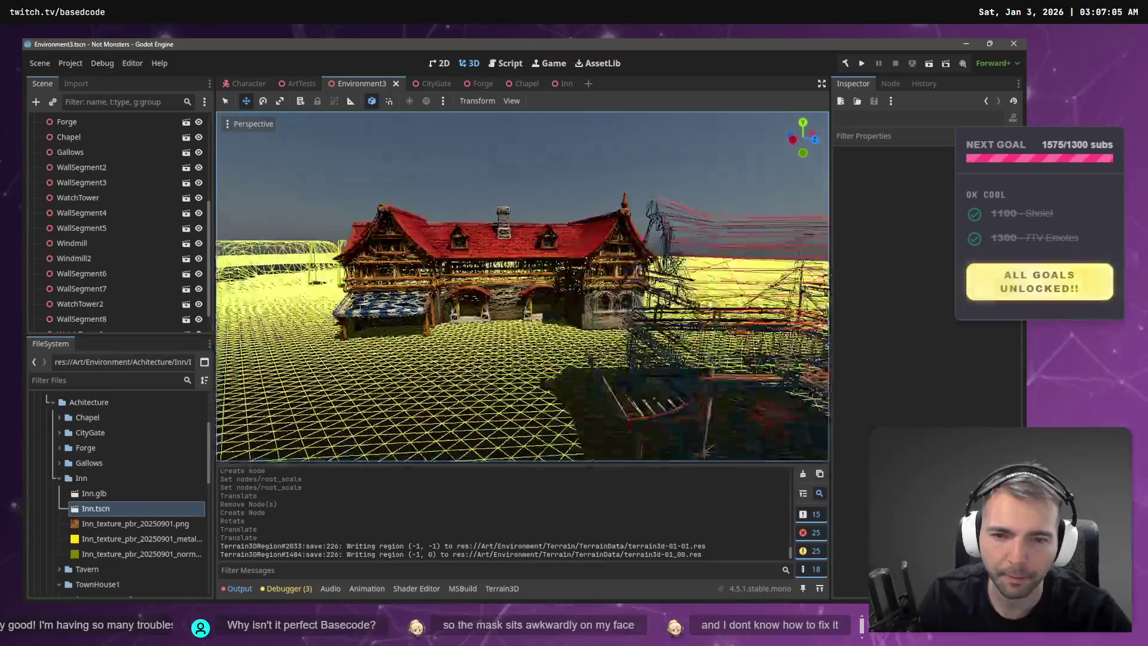
{"action": "key", "text": "w"}
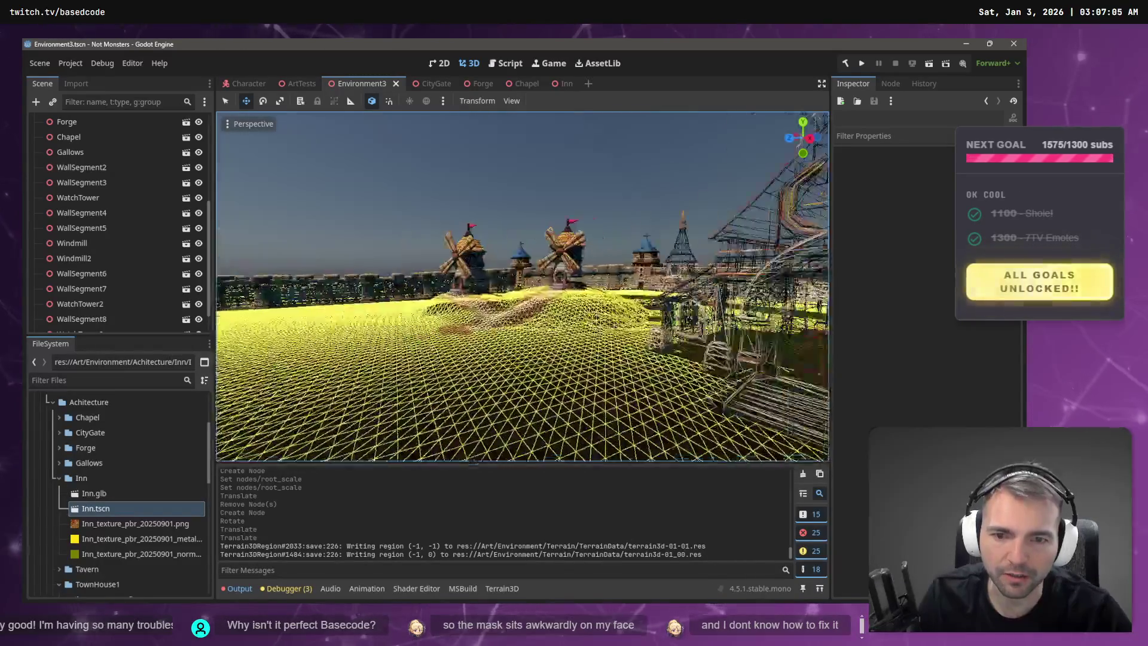
{"action": "key", "text": "w"}
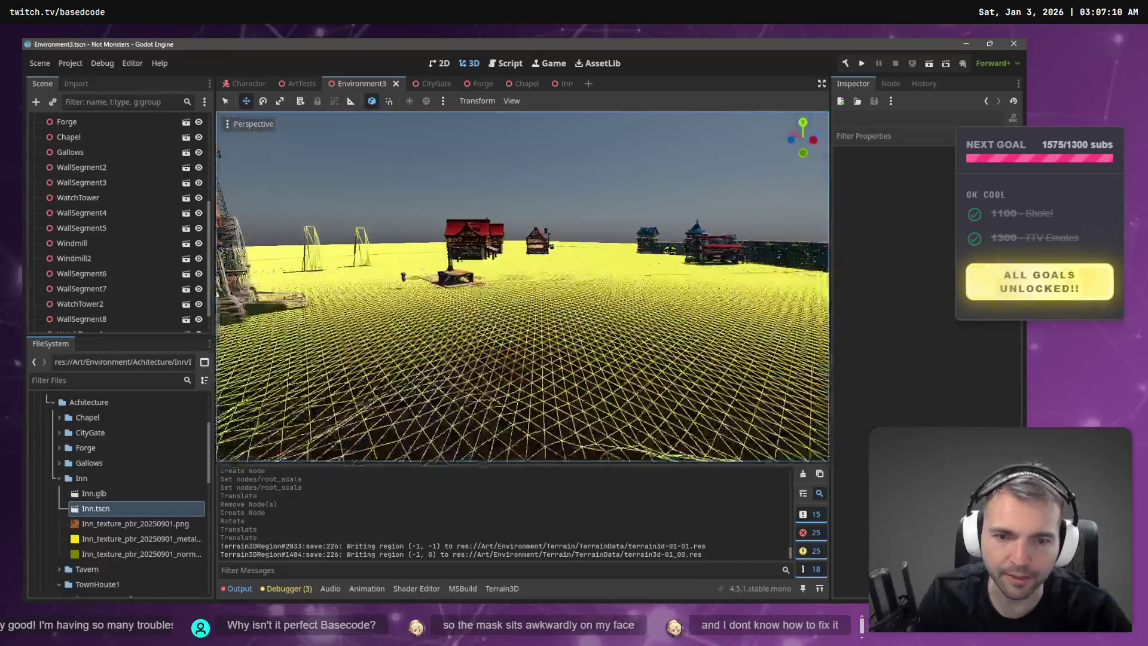
{"action": "key", "text": "w"}
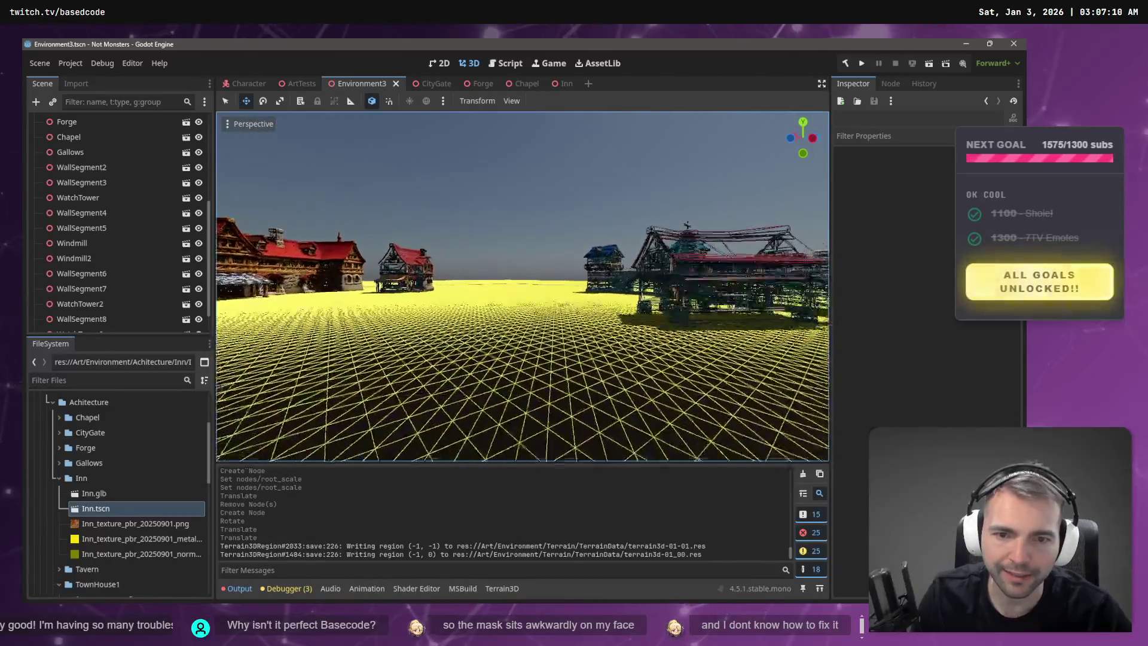
{"action": "key", "text": "w"}
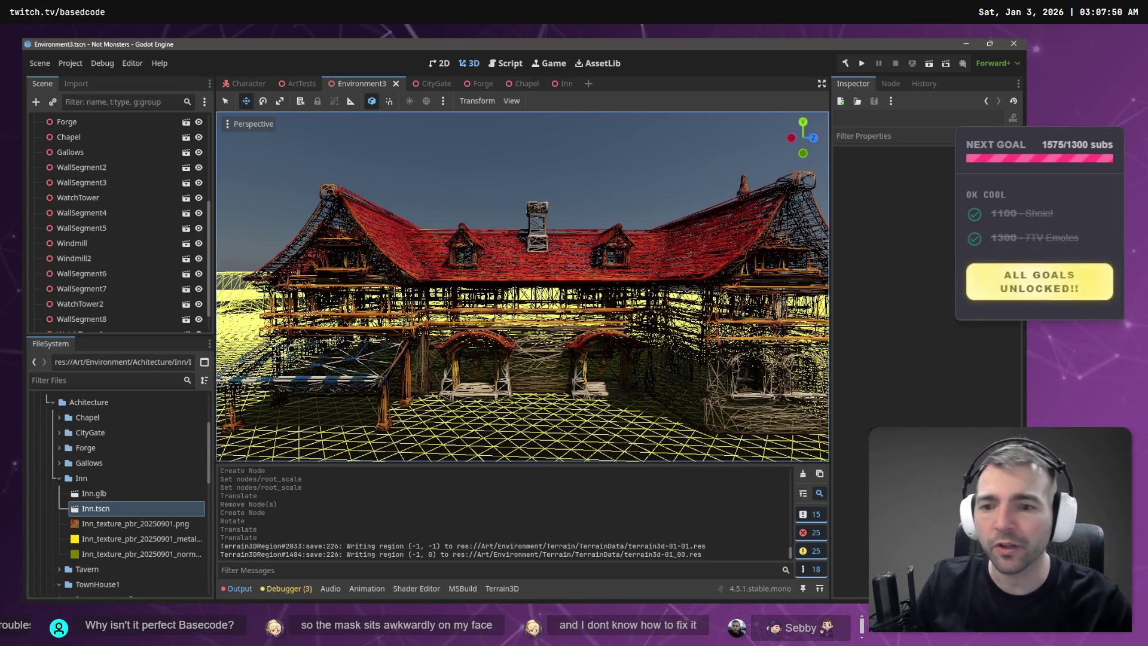
{"action": "key", "text": "s"}
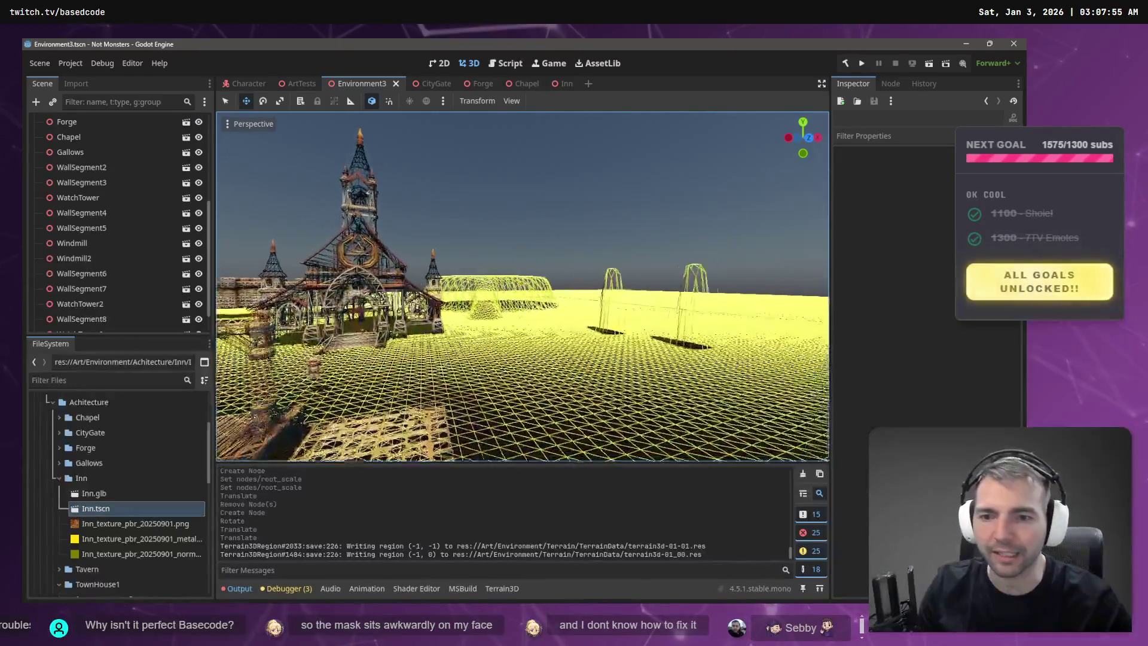
{"action": "key", "text": "w"}
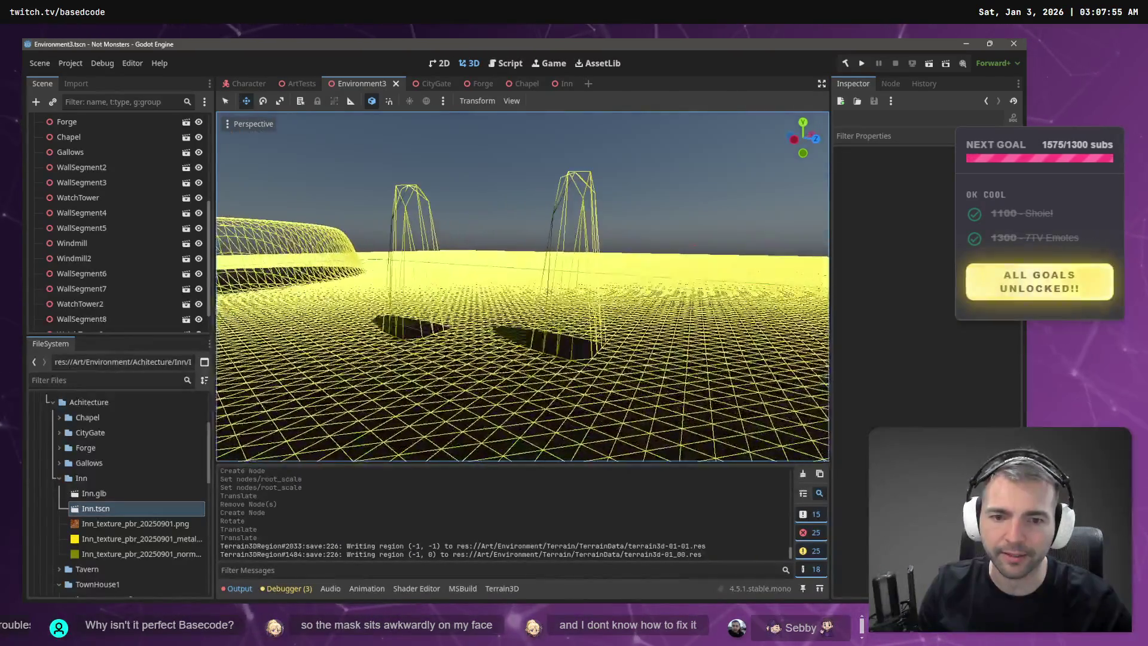
{"action": "scroll", "coordinate": [52, 153], "scroll_direction": "up", "scroll_amount": 5}
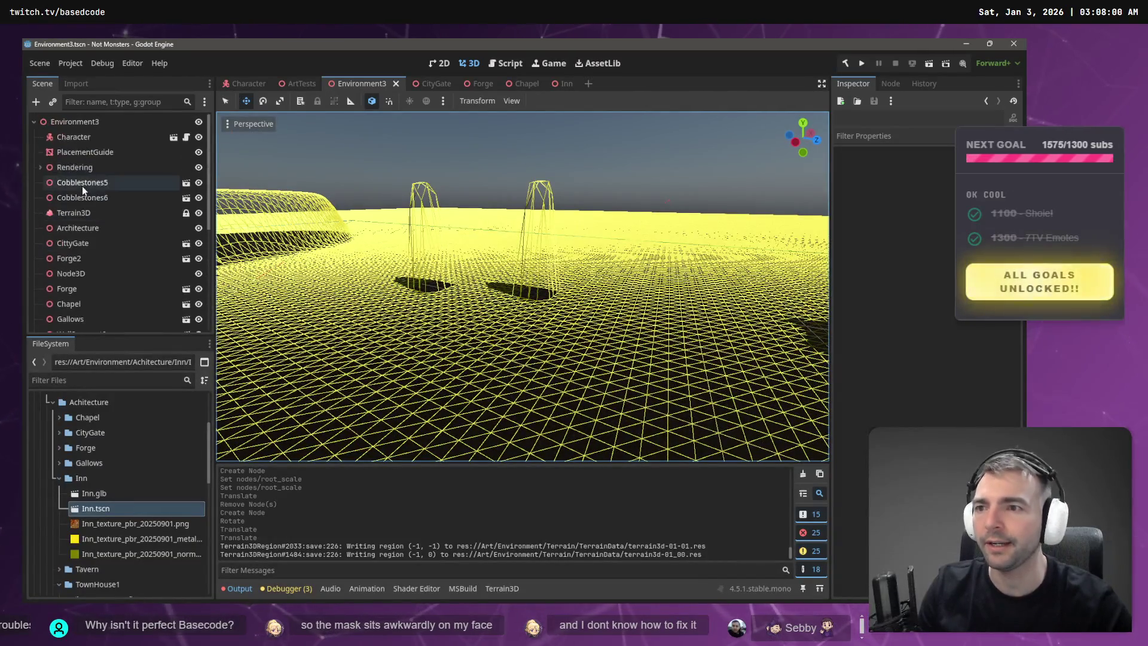
- Select Terrain3D, delete both wireframe posts from the terrain, and save Environment3
{"action": "left_click", "coordinate": [73, 153]}
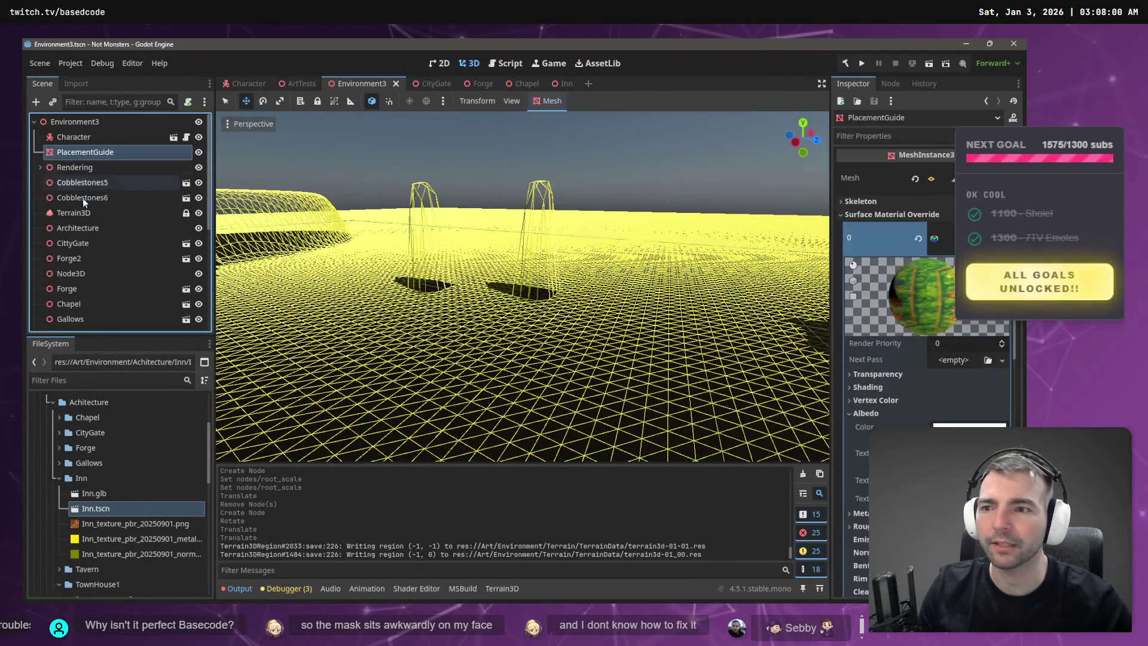
{"action": "left_click", "coordinate": [80, 213]}
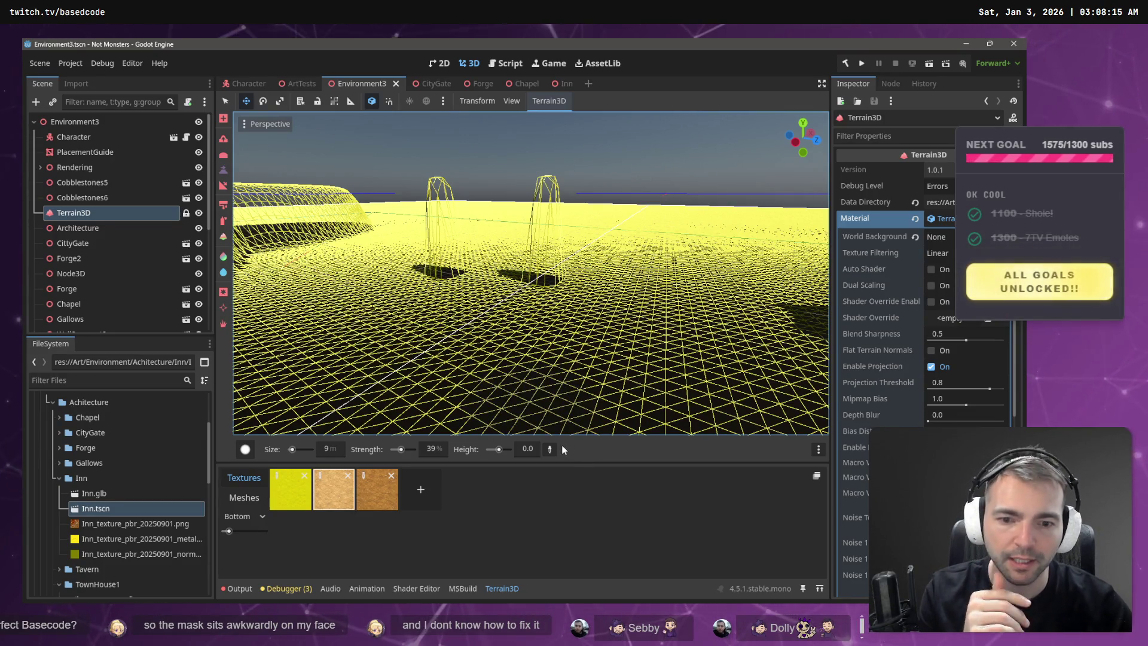
{"action": "left_click", "coordinate": [541, 281], "text": "ctrl"}
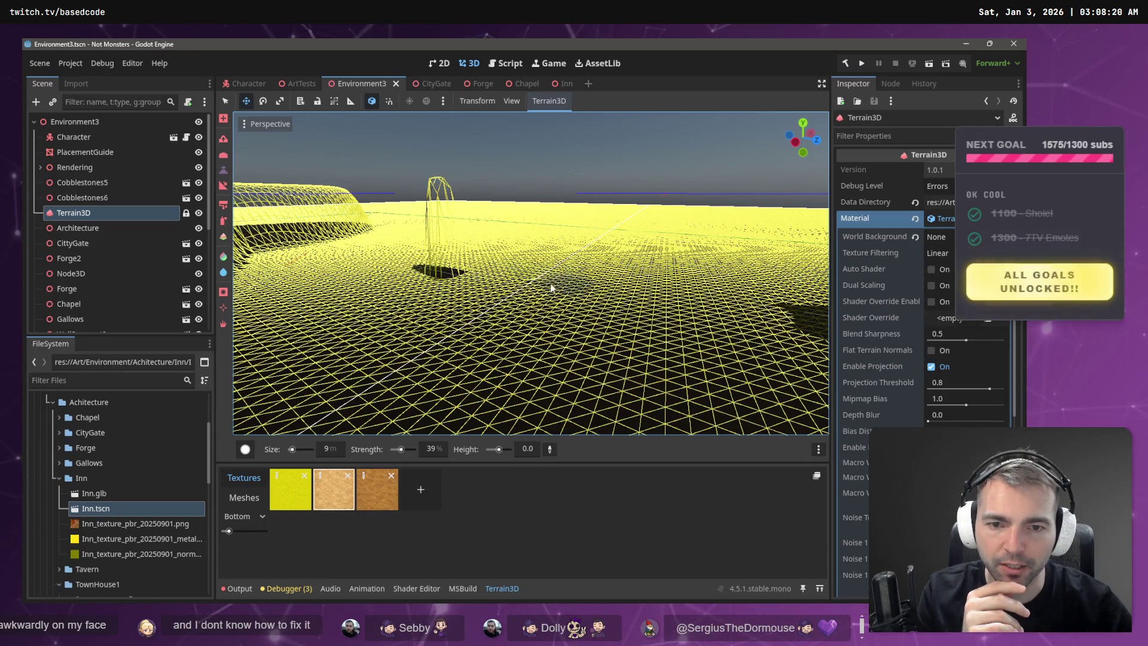
{"action": "left_click", "coordinate": [446, 271], "text": "ctrl"}
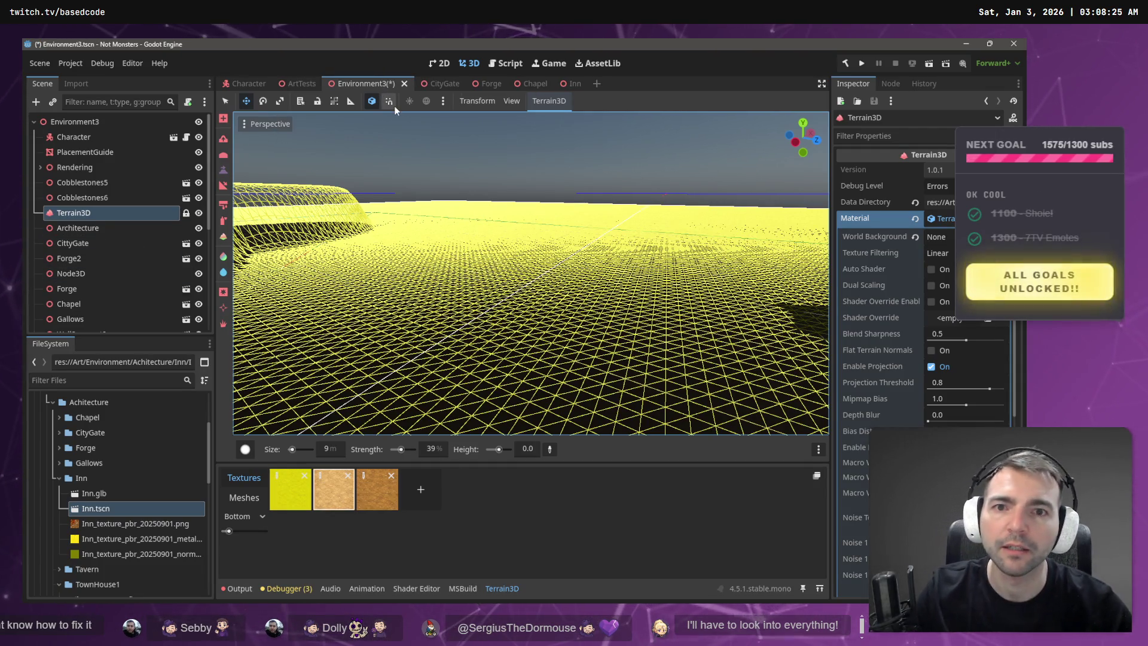
{"action": "key", "text": "ctrl+s"}
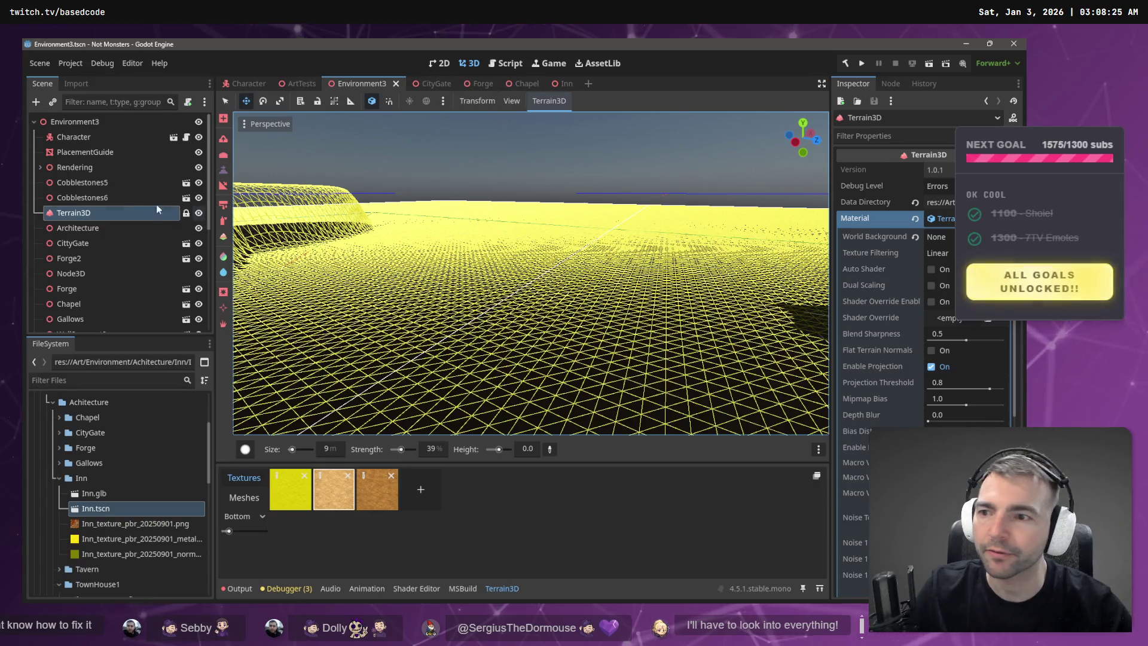
{"action": "left_click", "coordinate": [248, 125]}
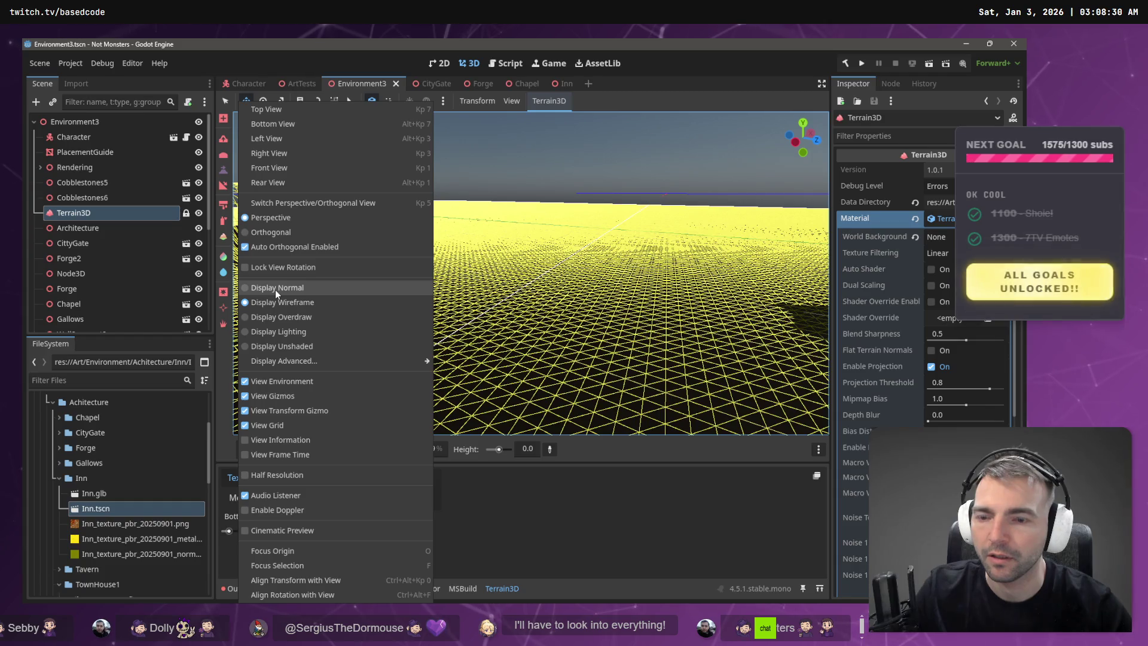
- Switch to Display Overdraw and fly through the houses, gate wall and castle walls
{"action": "left_click", "coordinate": [284, 317]}
{"action": "left_click", "coordinate": [501, 238]}
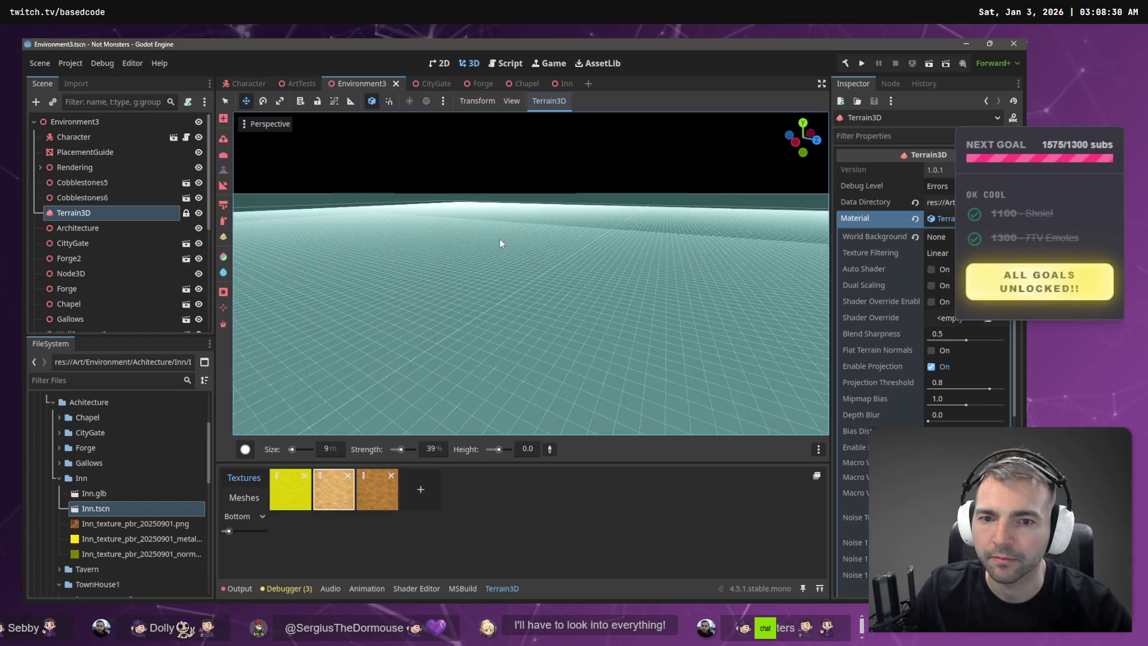
{"action": "key", "text": "w"}
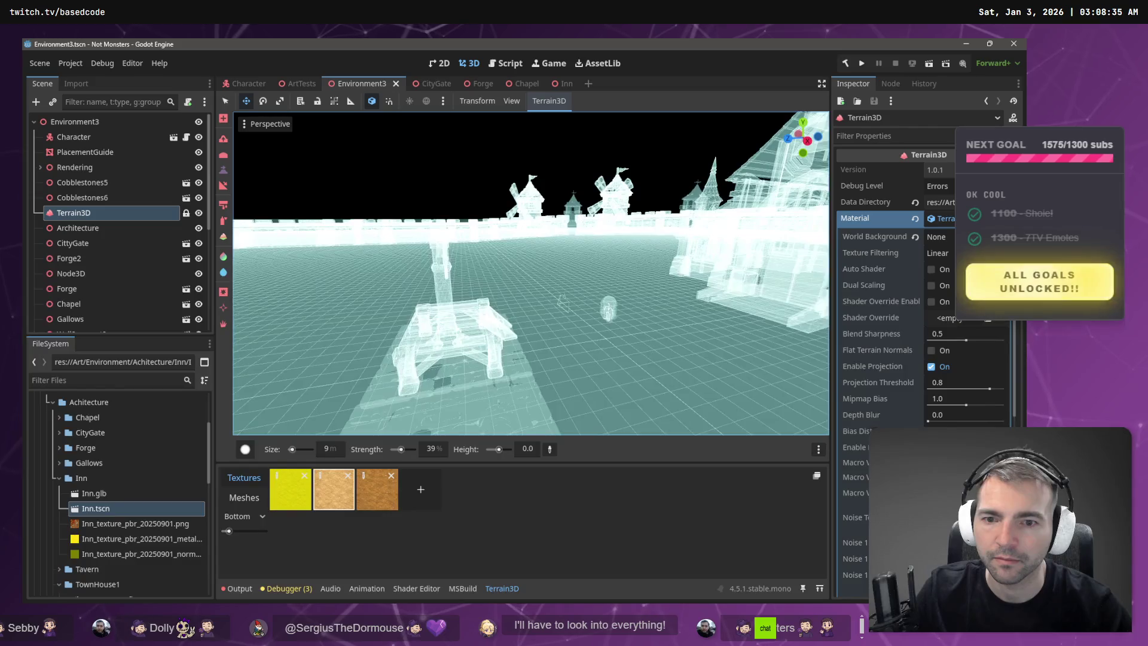
{"action": "key", "text": "w"}
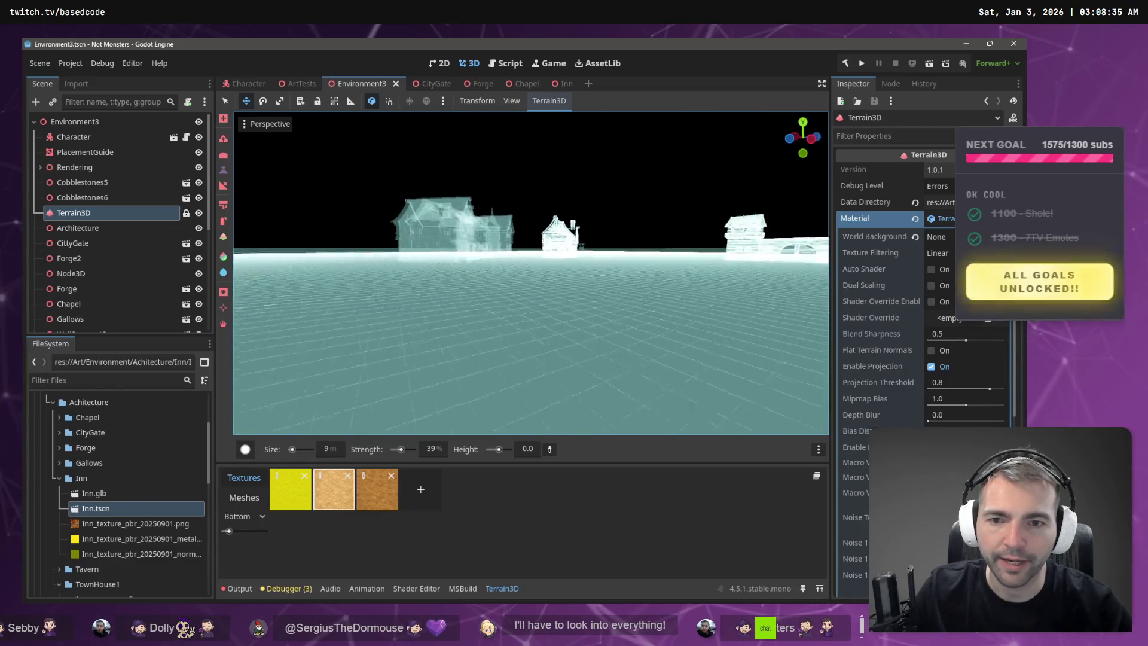
{"action": "key", "text": "w"}
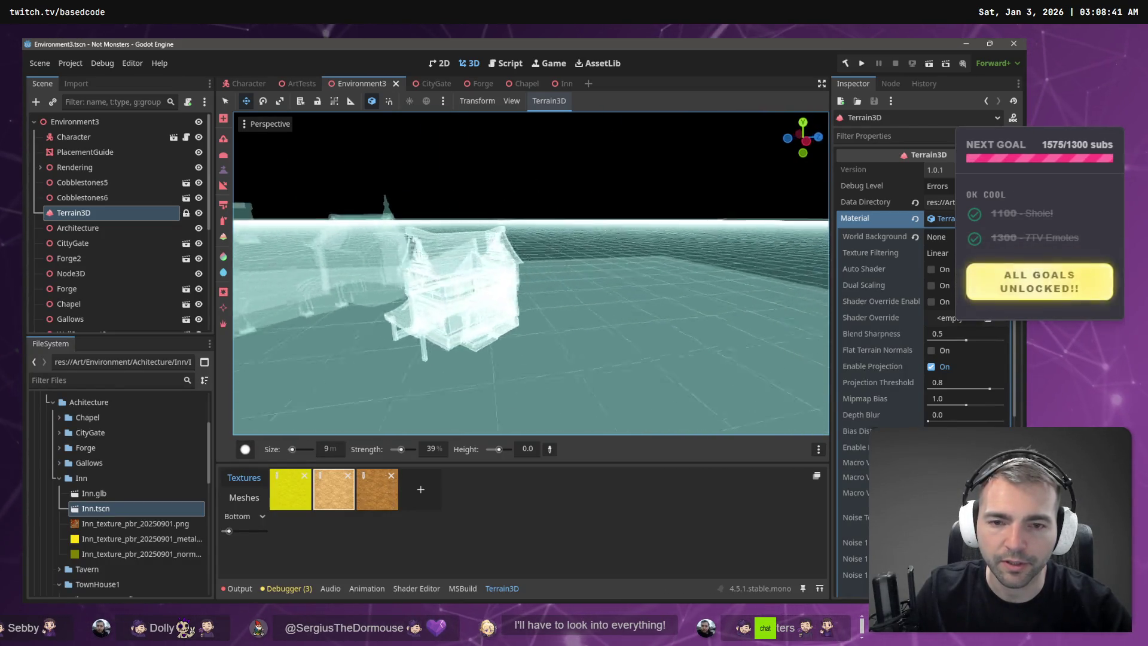
{"action": "key", "text": "w"}
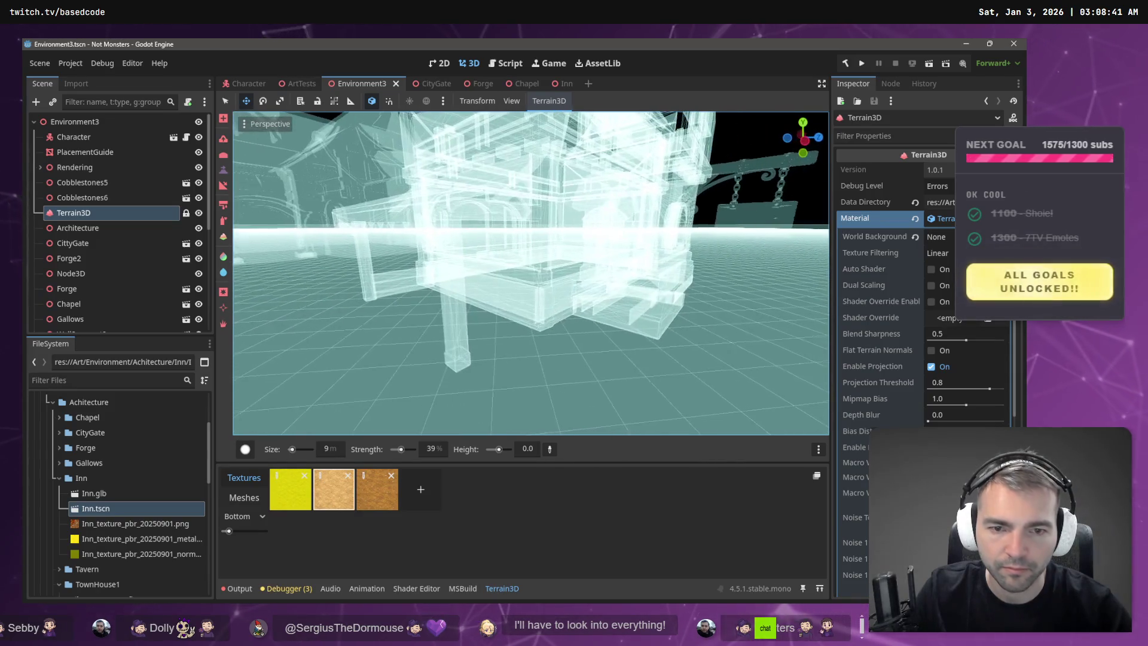
{"action": "key", "text": "w"}
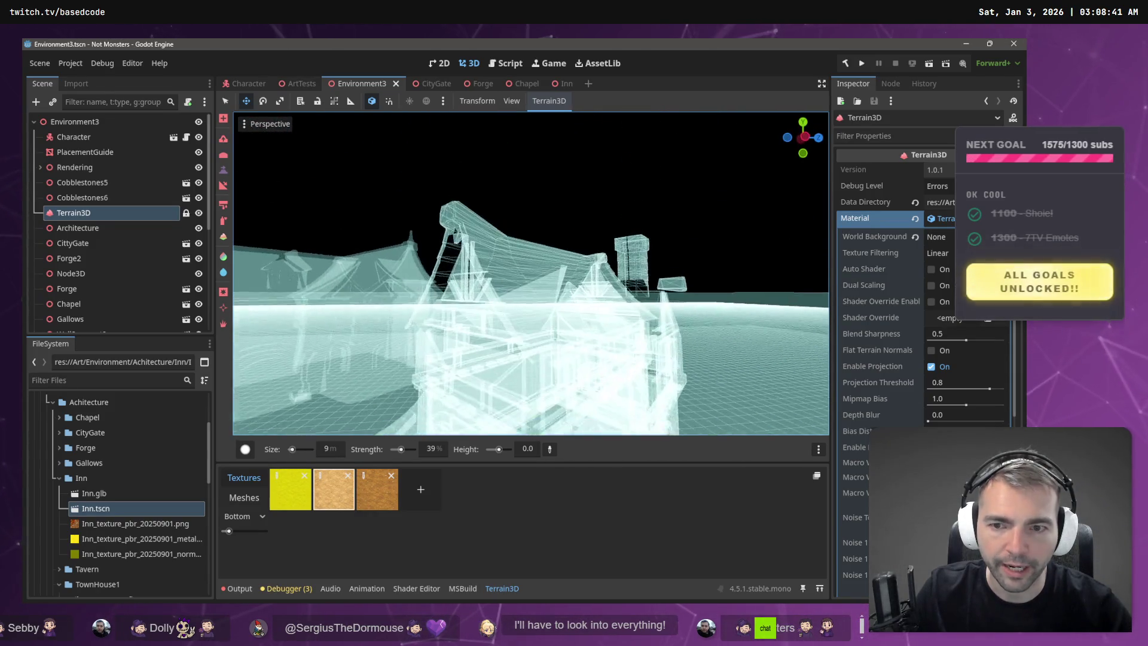
{"action": "key", "text": "s"}
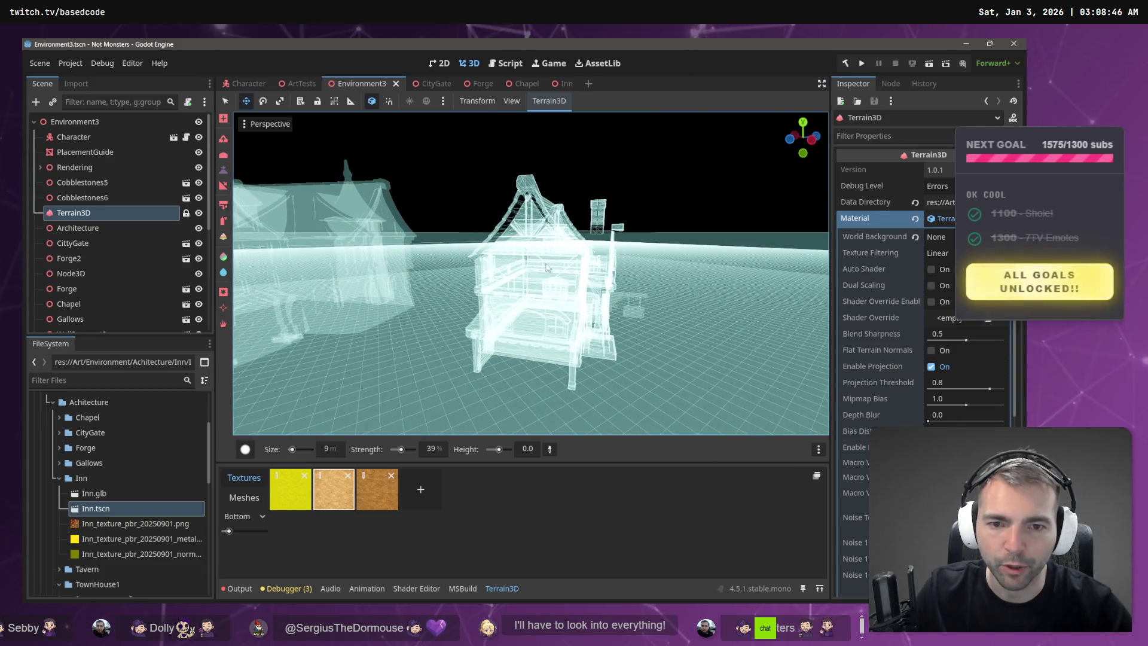
{"action": "key", "text": "w"}
{"action": "key", "text": "w"}
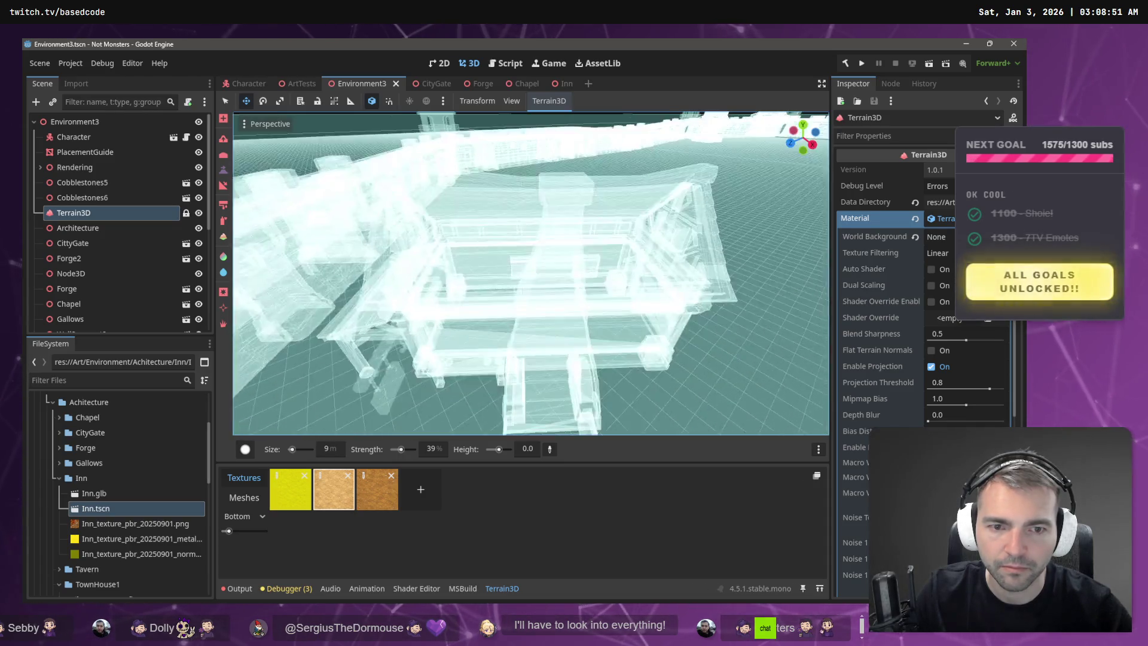
{"action": "key", "text": "s"}
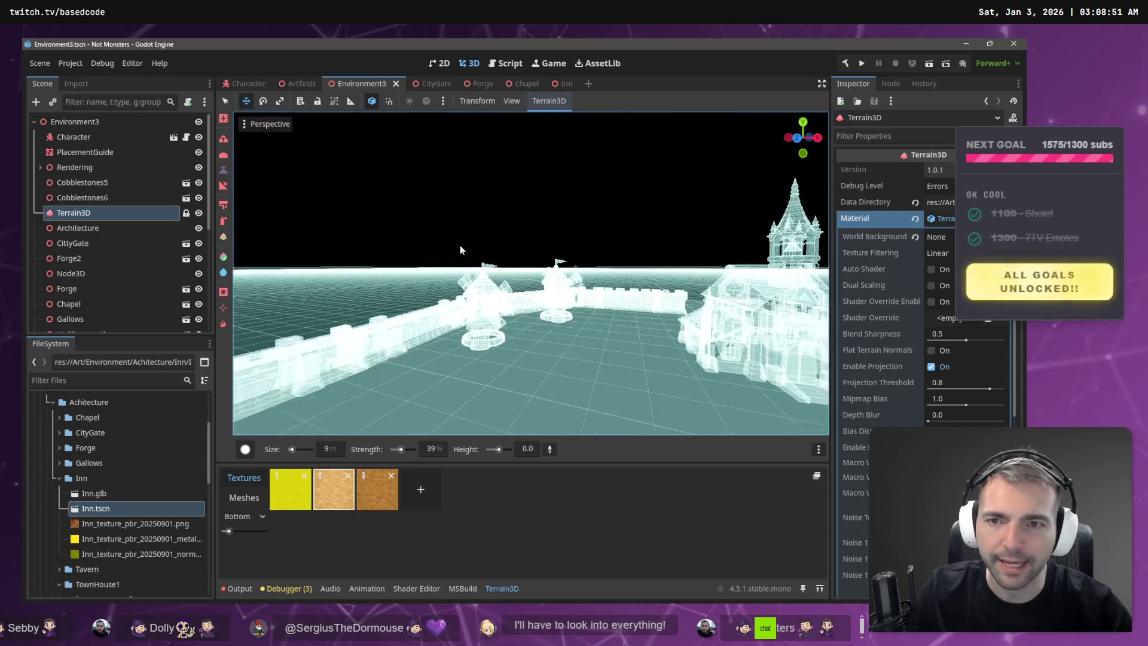
{"action": "left_click", "coordinate": [243, 123]}
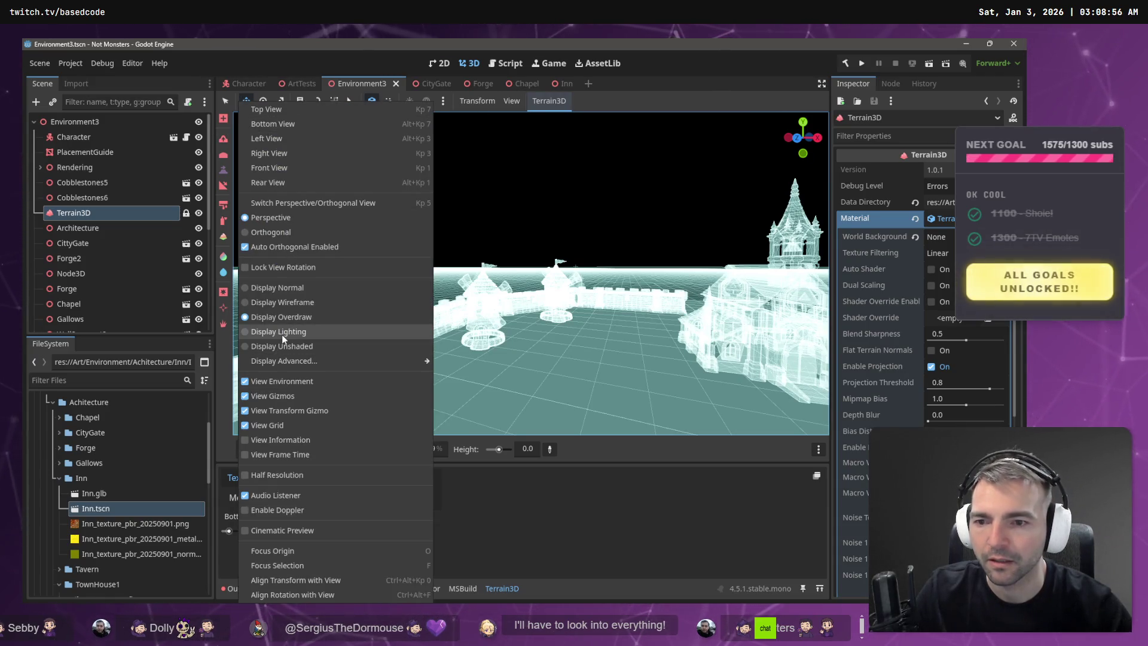
- Switch to lighting-only display and fly from the chapel over the inn toward the windmills and church
{"action": "left_click", "coordinate": [281, 333]}
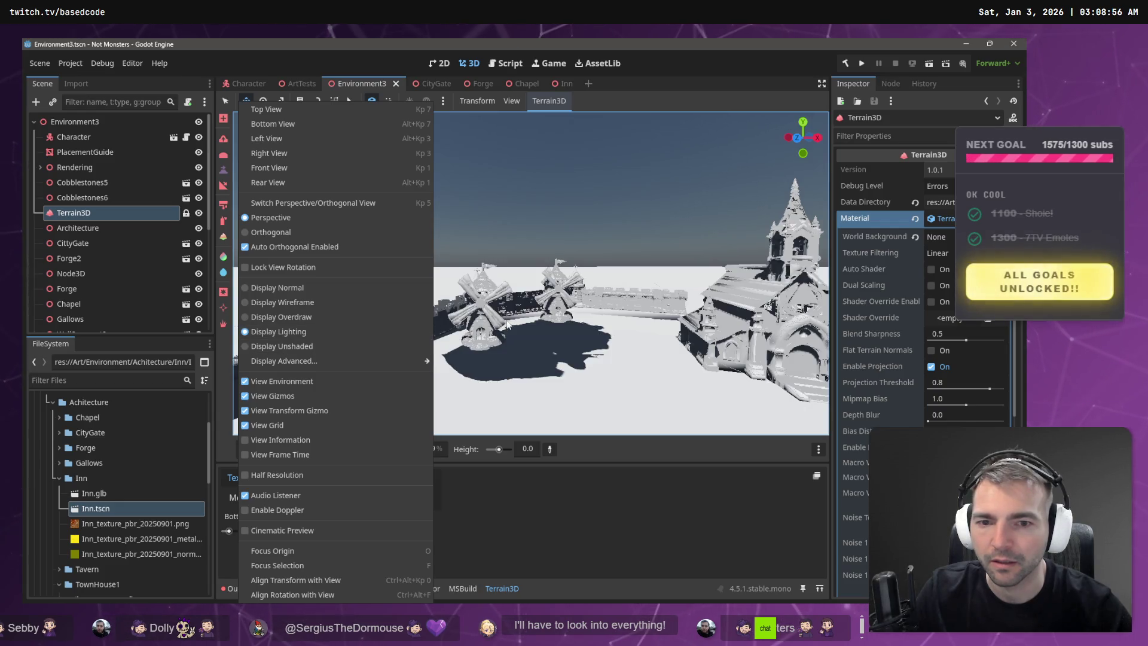
{"action": "left_click", "coordinate": [540, 318]}
{"action": "key", "text": "w"}
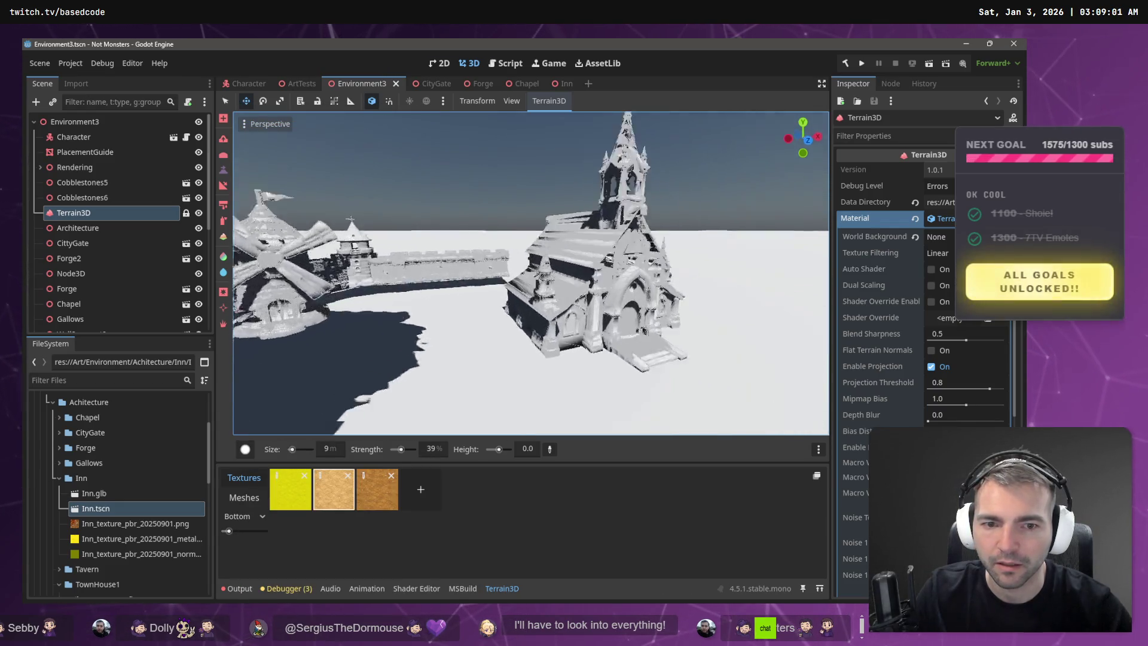
{"action": "key", "text": "a"}
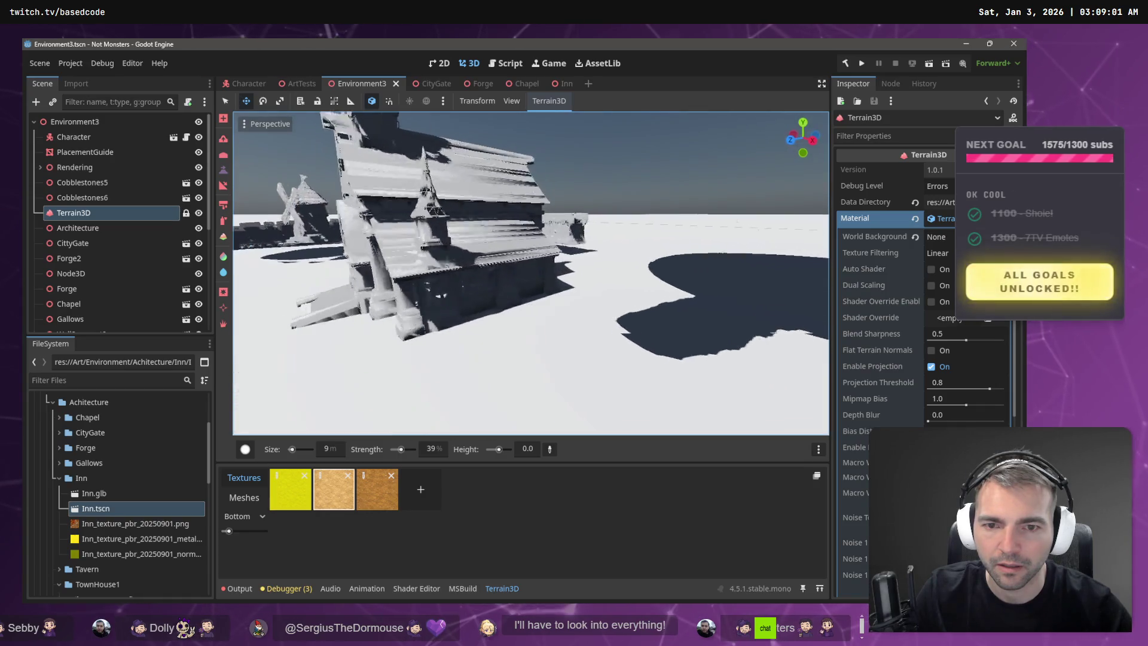
{"action": "key", "text": "w"}
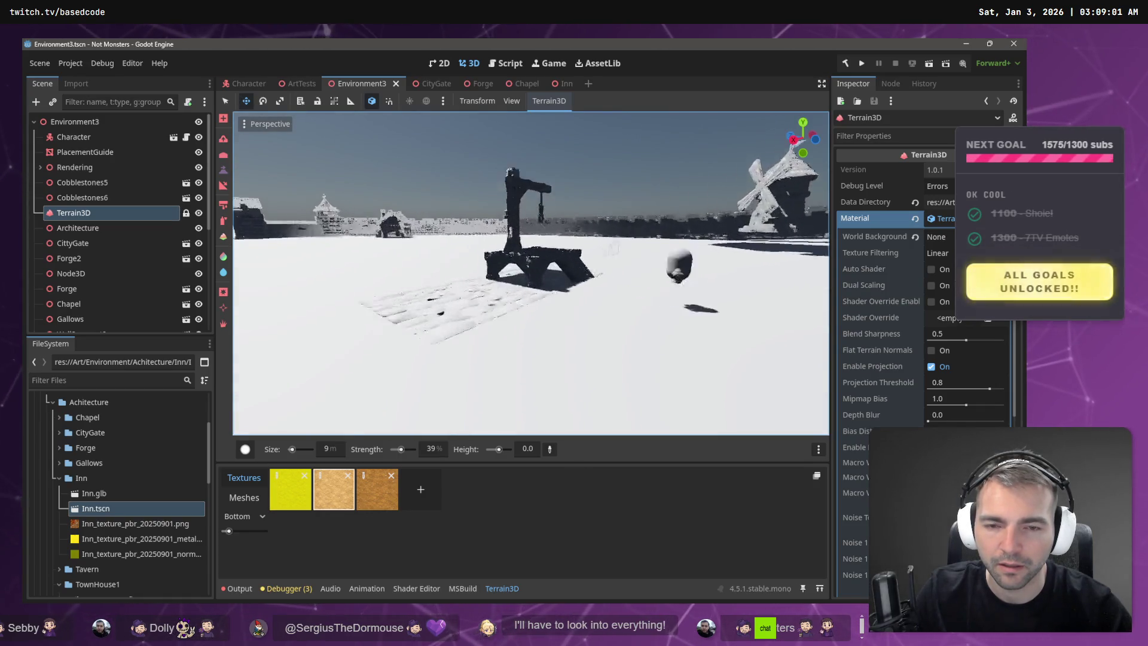
{"action": "key", "text": "w"}
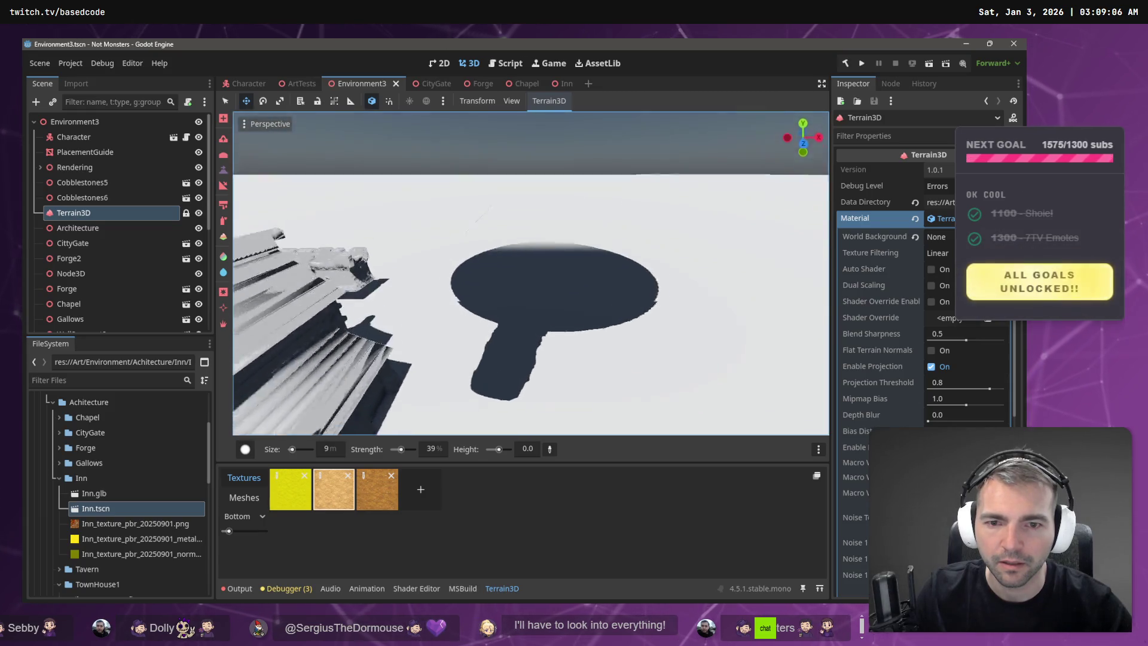
{"action": "key", "text": "w"}
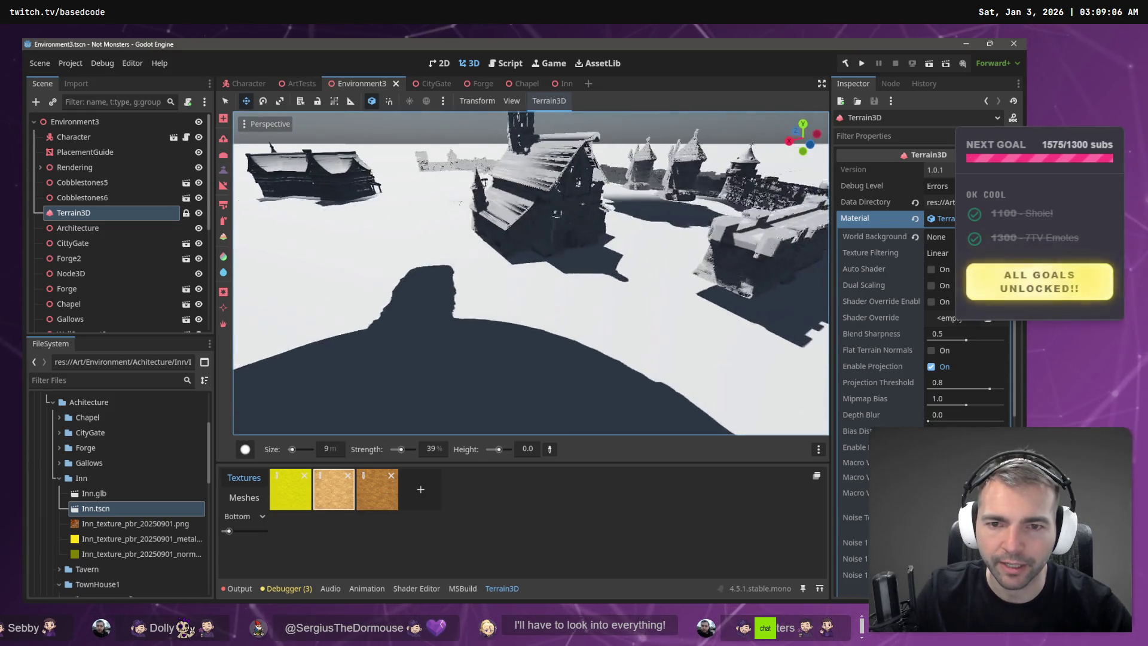
{"action": "key", "text": "w"}
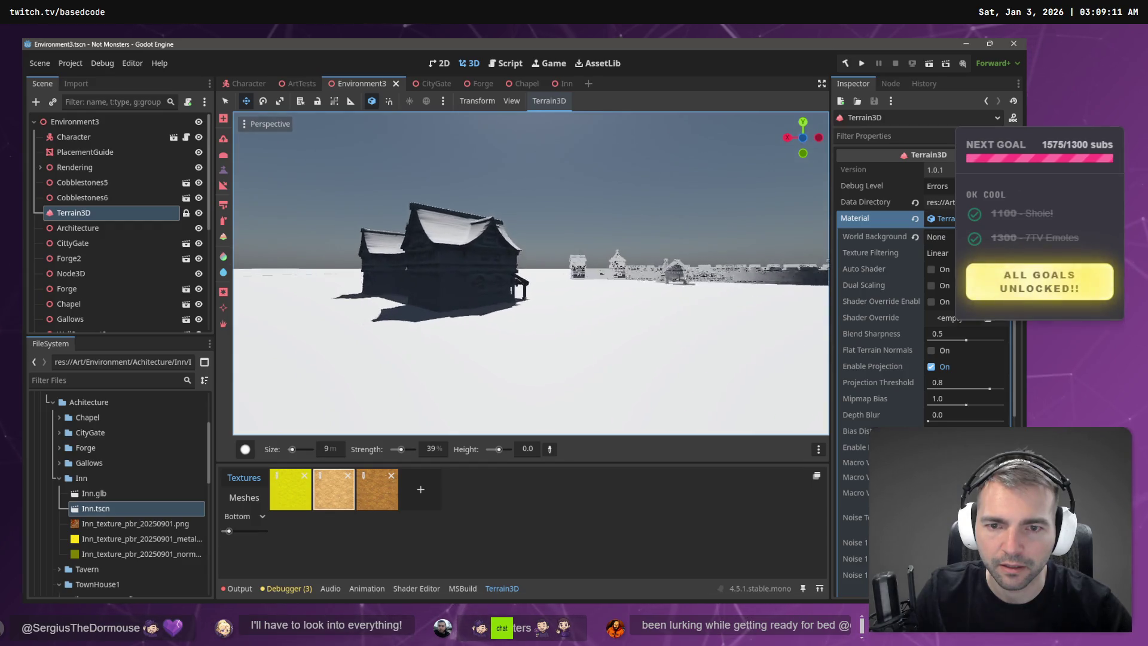
{"action": "key", "text": "w"}
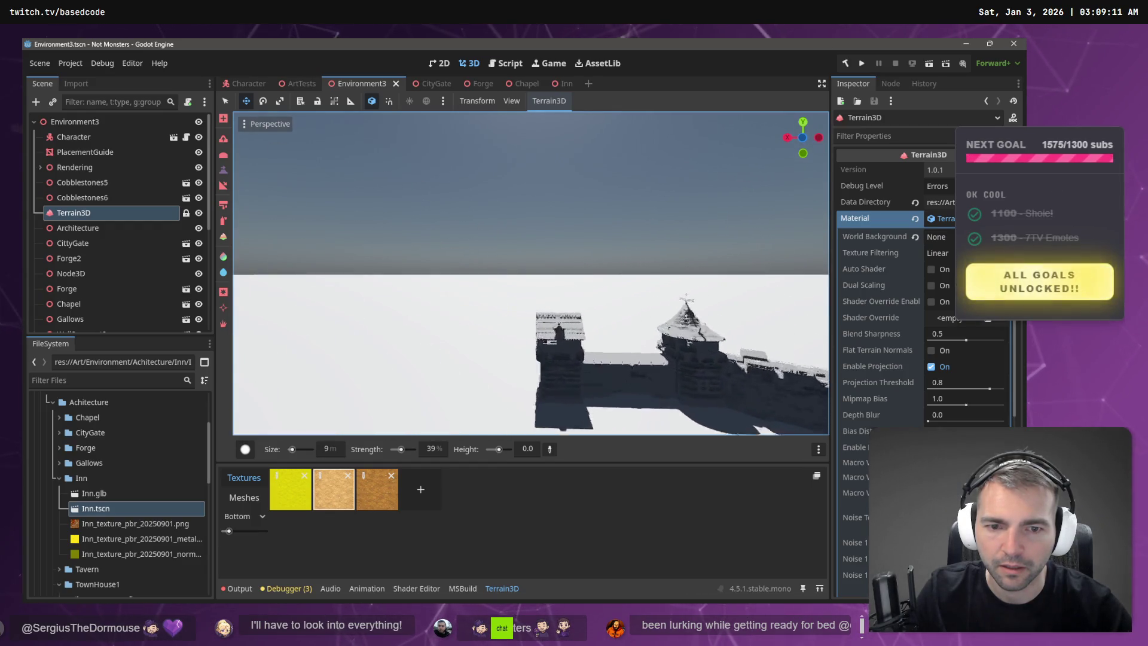
{"action": "key", "text": "w"}
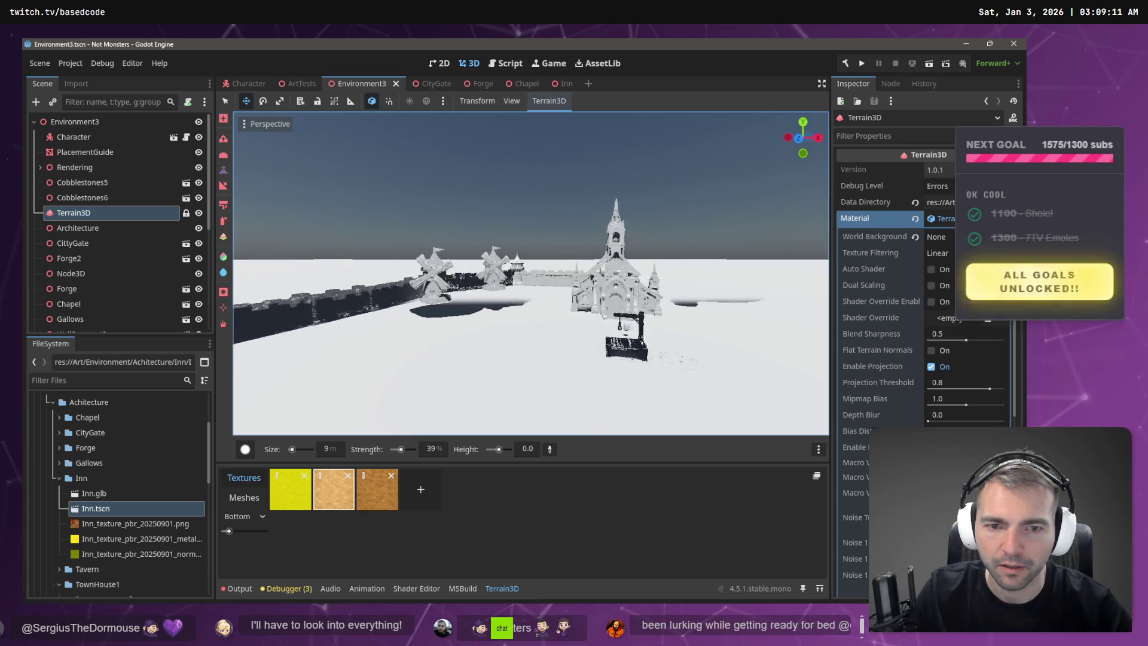
{"action": "left_click", "coordinate": [245, 124]}
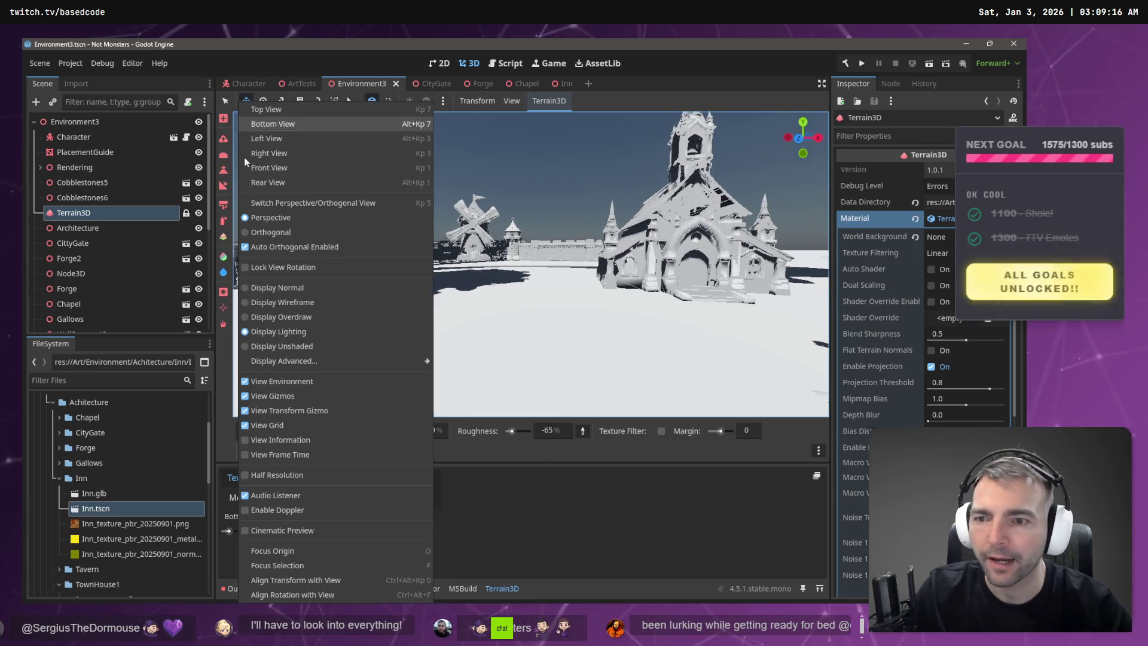
- Switch to Display Unshaded and fly up close along the inn
{"action": "left_click", "coordinate": [306, 348]}
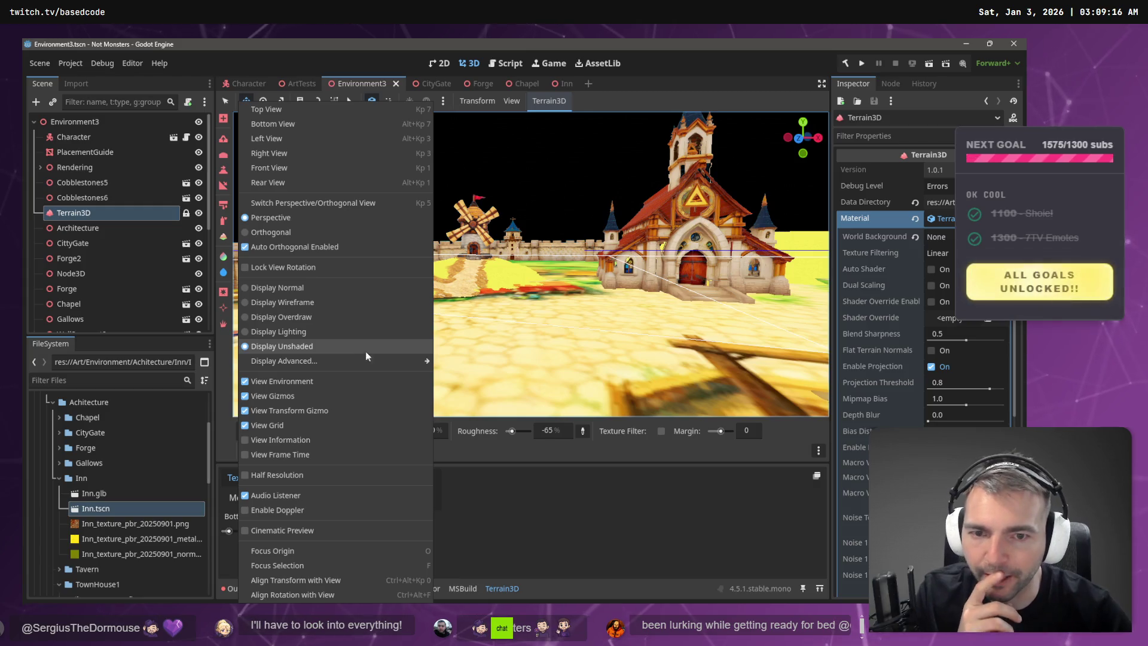
{"action": "left_click", "coordinate": [501, 254]}
{"action": "left_click_drag", "start_coordinate": [502, 250], "coordinate": [311, 250]}
{"action": "key", "text": "w"}
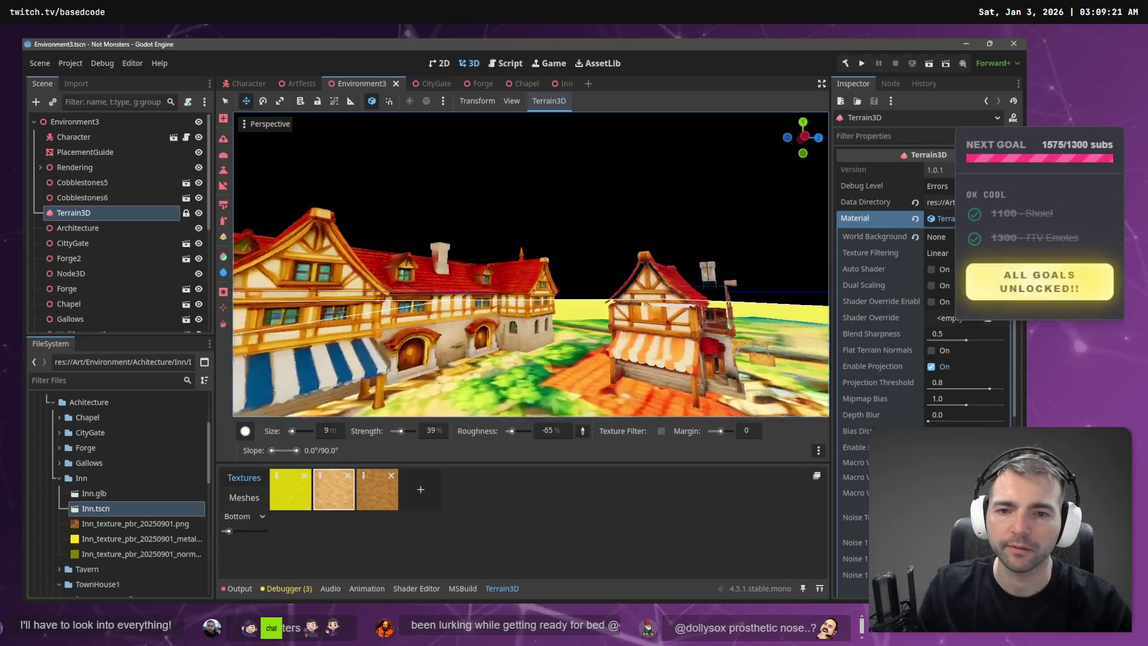
{"action": "key", "text": "d"}
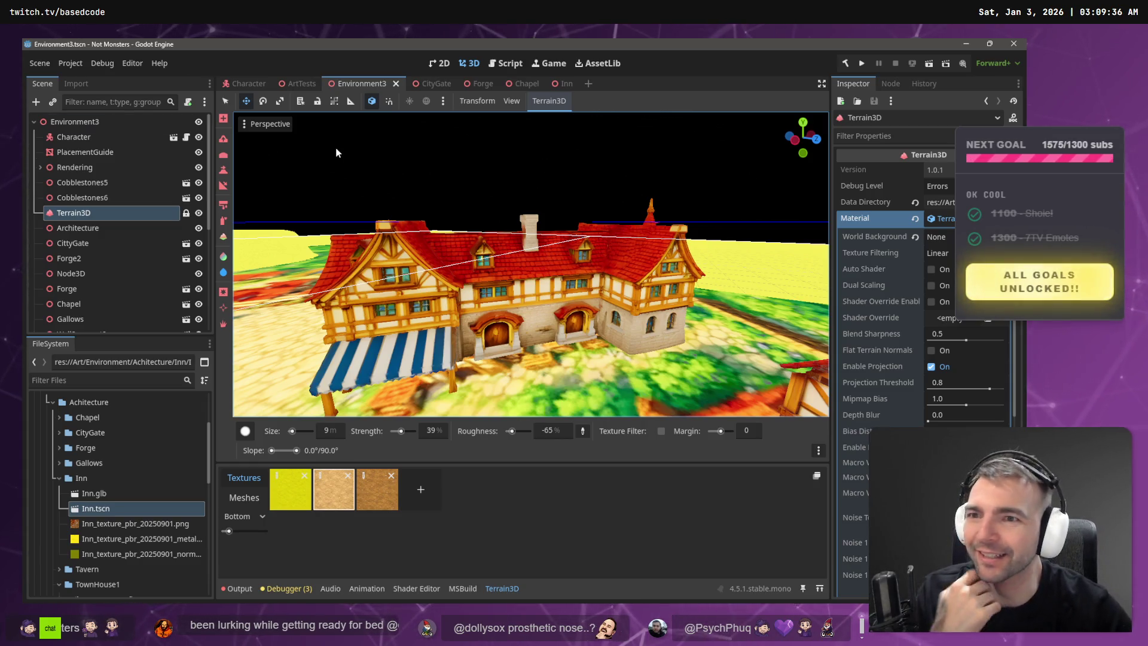
- Set the 3D view back to Display Normal shading
{"action": "left_click", "coordinate": [242, 123]}
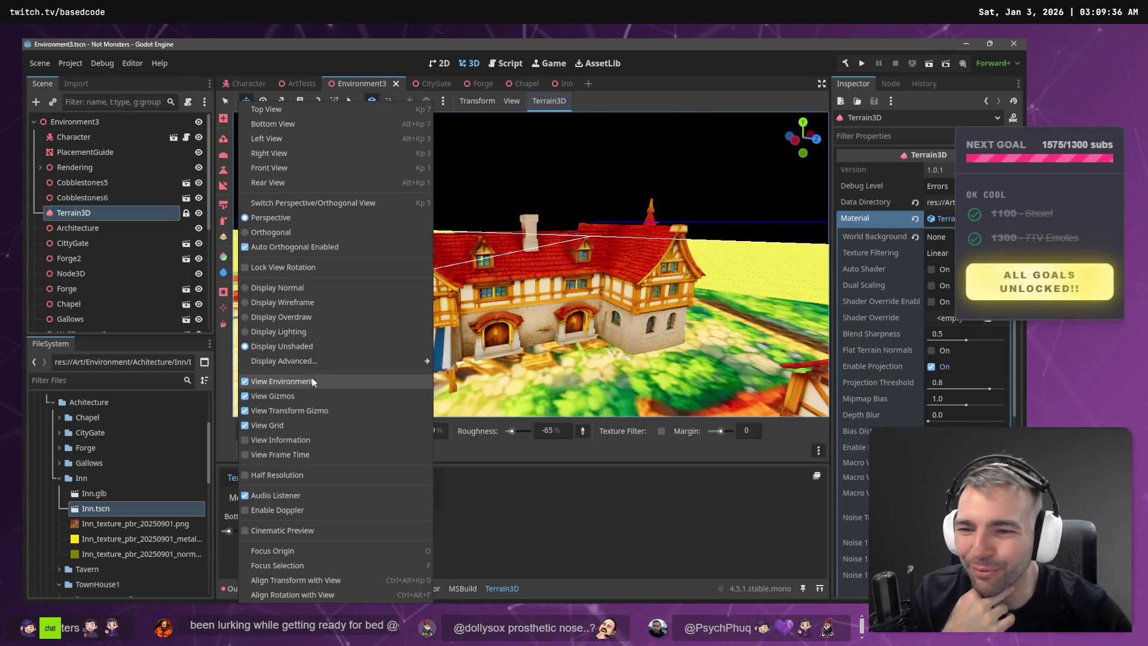
{"action": "mouse_move", "coordinate": [303, 366]}
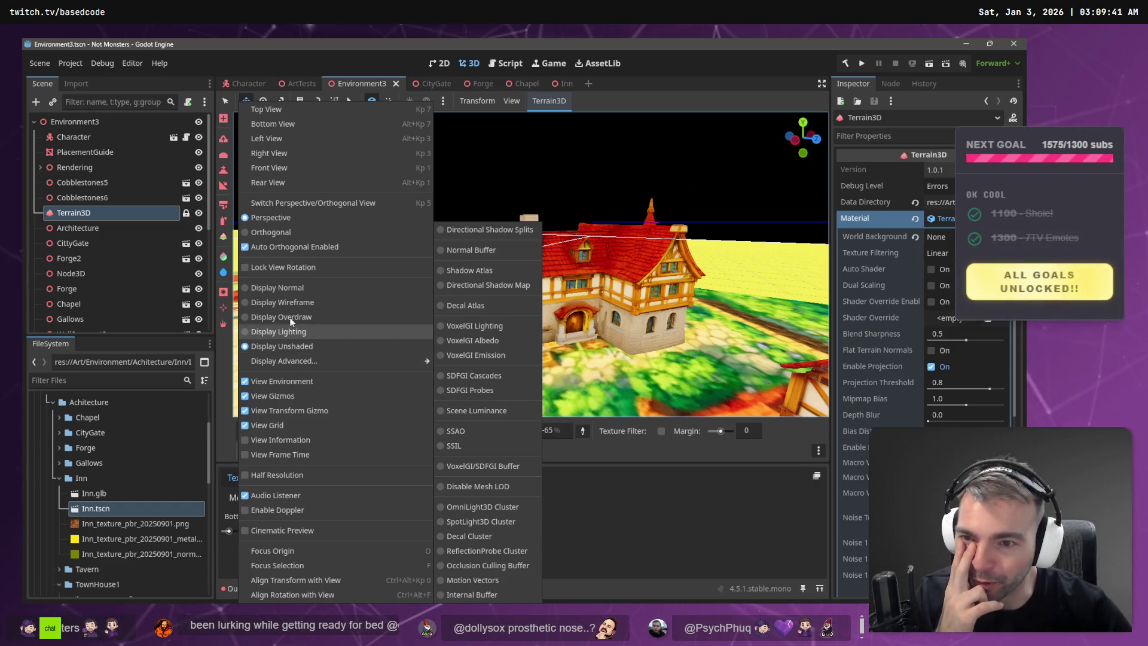
{"action": "left_click", "coordinate": [320, 290]}
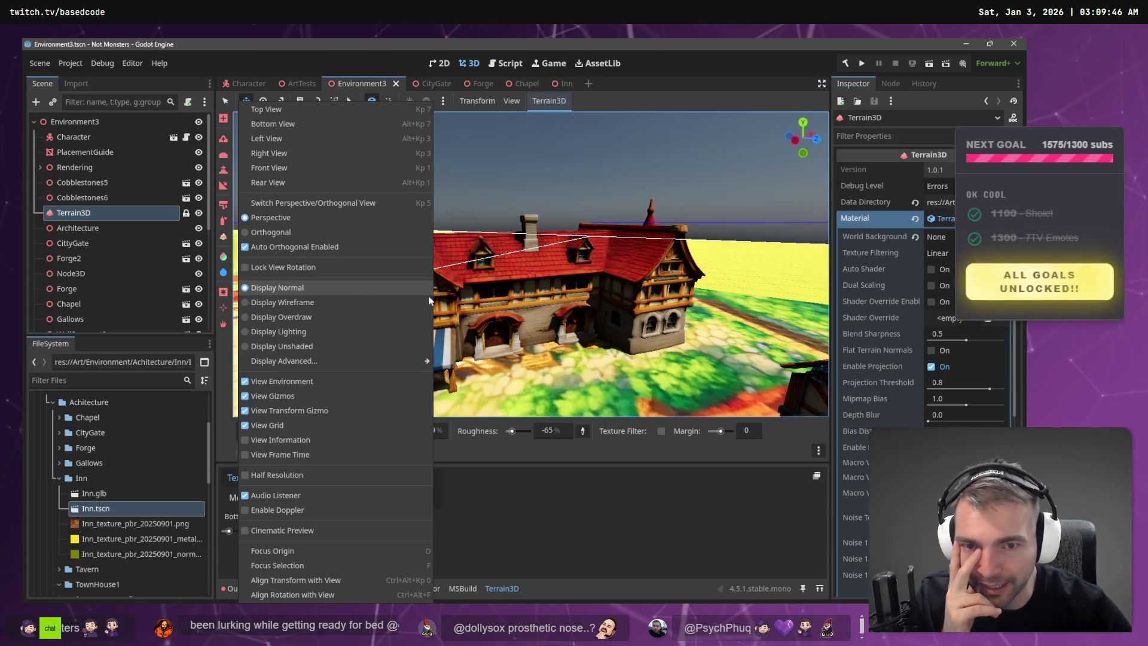
- Select the Character node to stop editing the terrain
{"action": "left_click", "coordinate": [668, 151]}
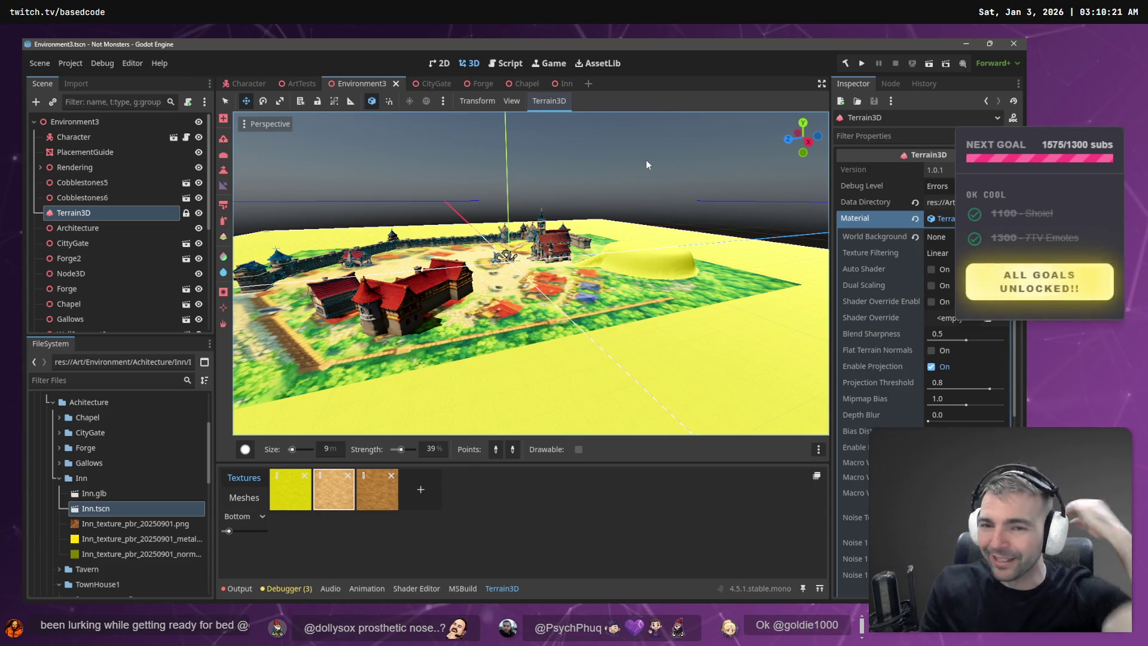
{"action": "key", "text": "w"}
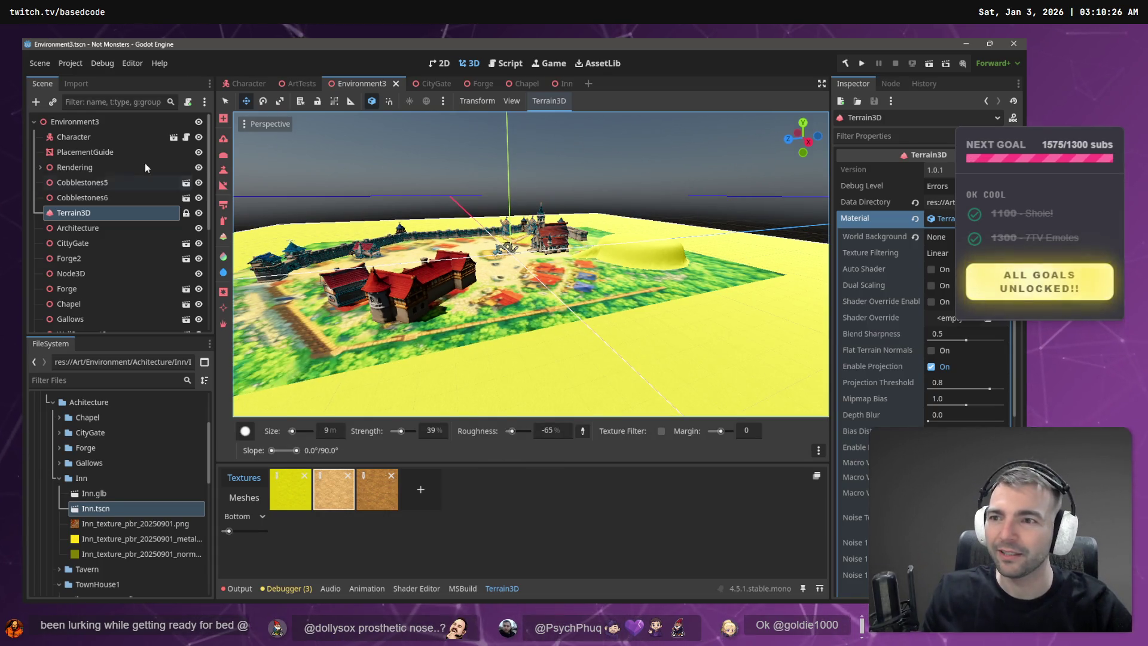
{"action": "left_click", "coordinate": [120, 136]}
{"action": "left_click", "coordinate": [453, 160]}
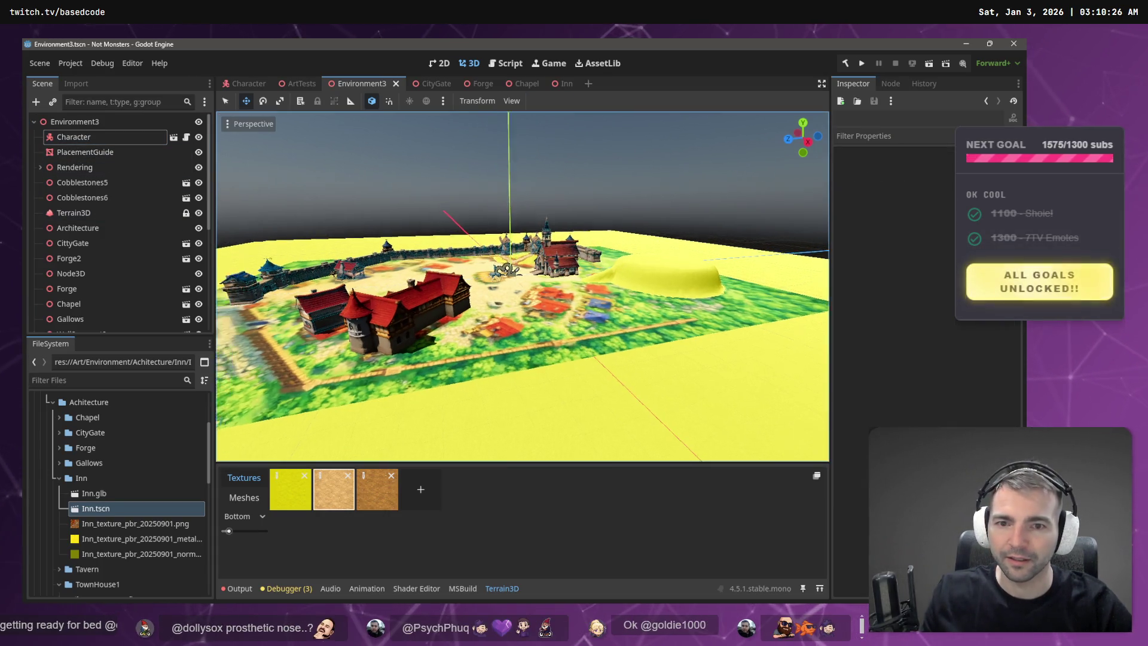
- Fly over the painted town from several angles, then open the ArtTests scene
{"action": "key", "text": "w"}
{"action": "key", "text": "w"}
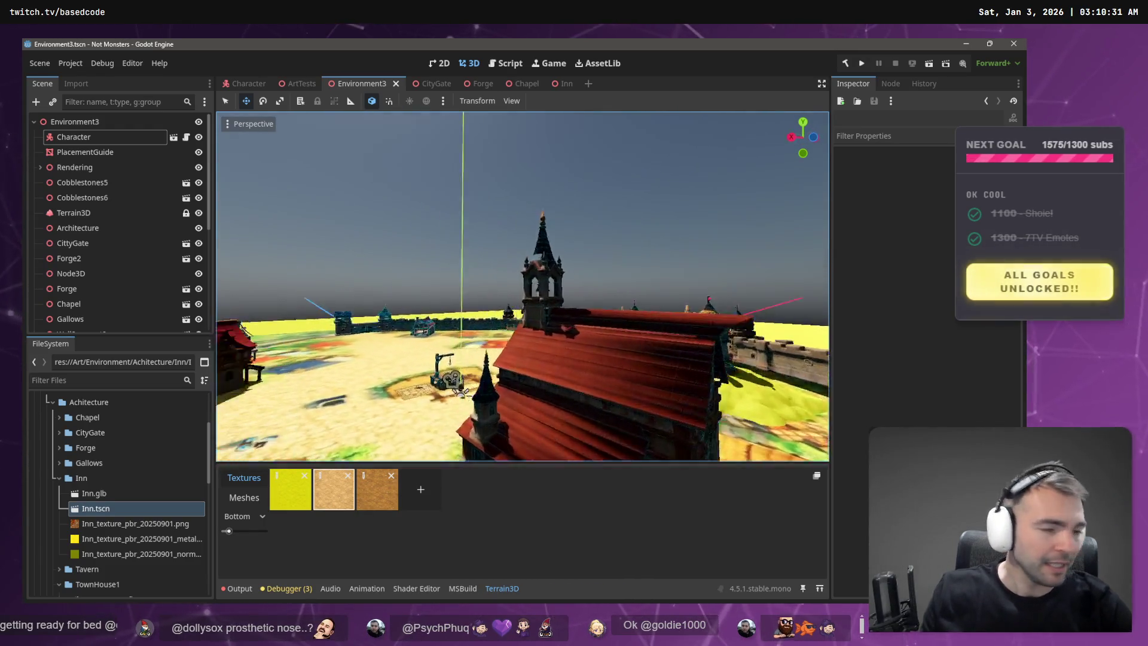
{"action": "key", "text": "w"}
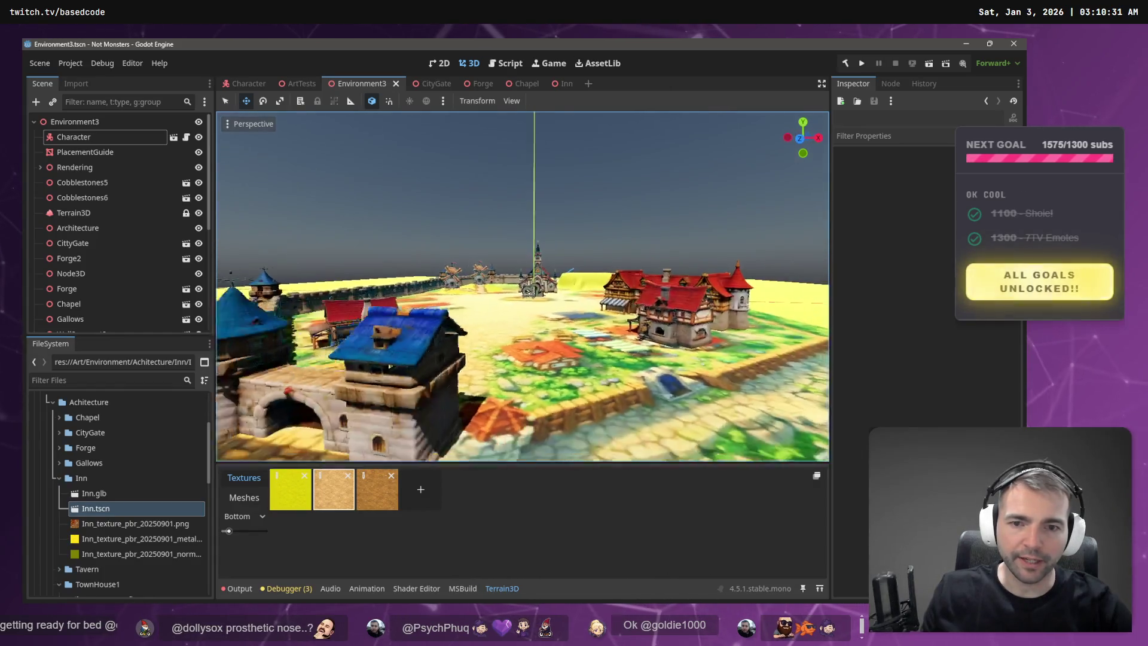
{"action": "key", "text": "s"}
{"action": "key", "text": "w"}
{"action": "key", "text": "s"}
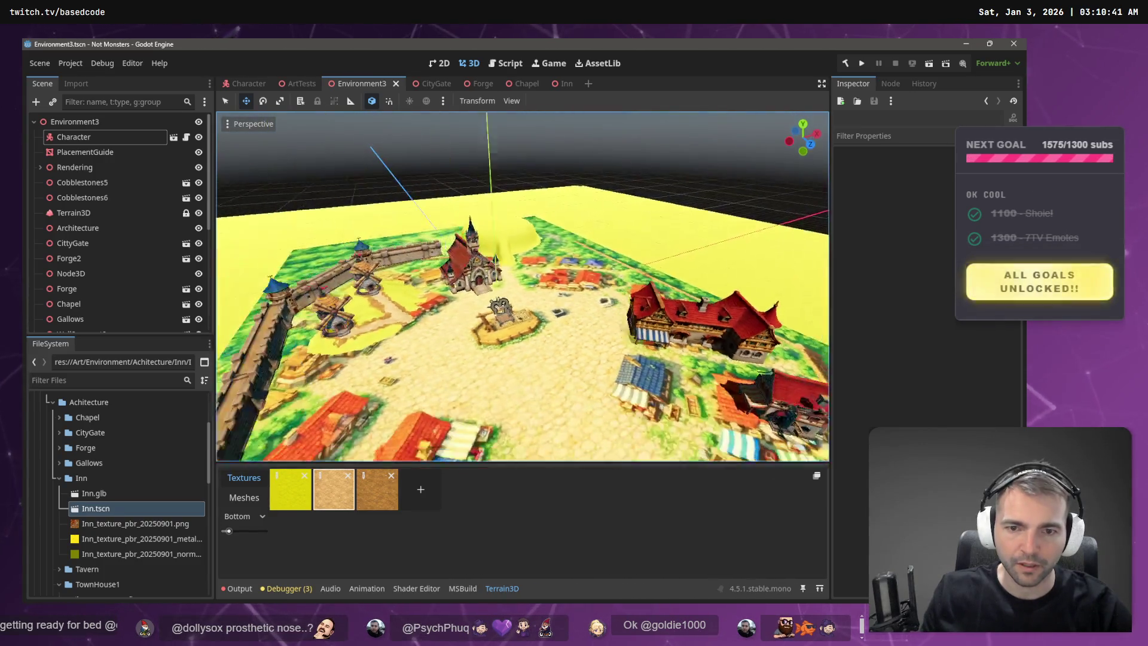
{"action": "key", "text": "s"}
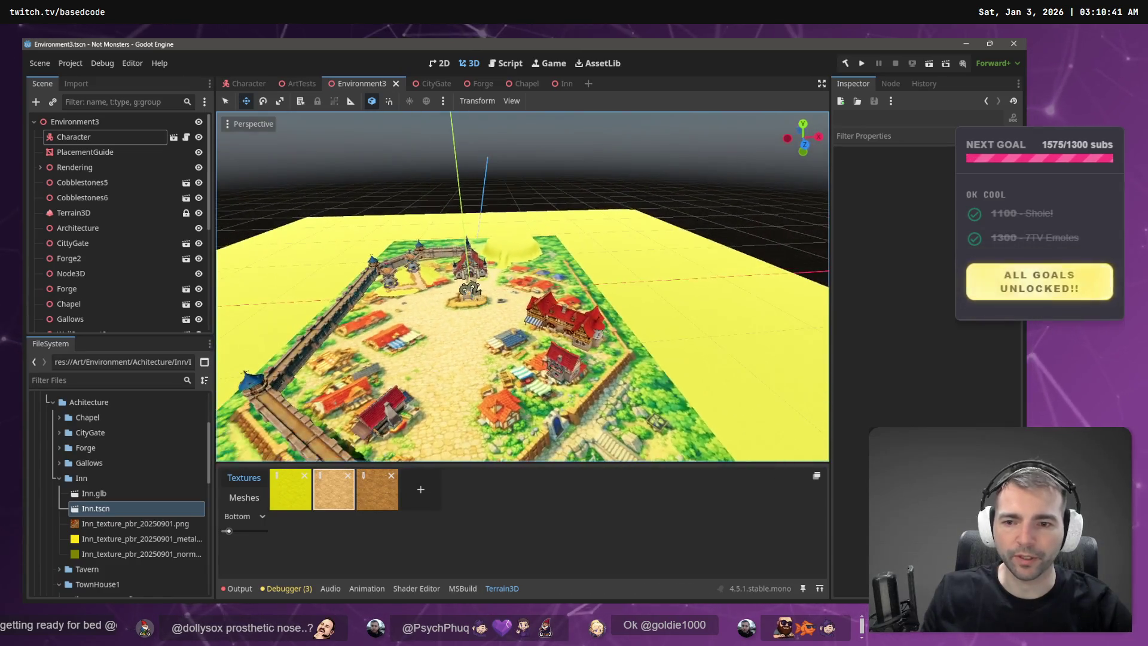
{"action": "key", "text": "w"}
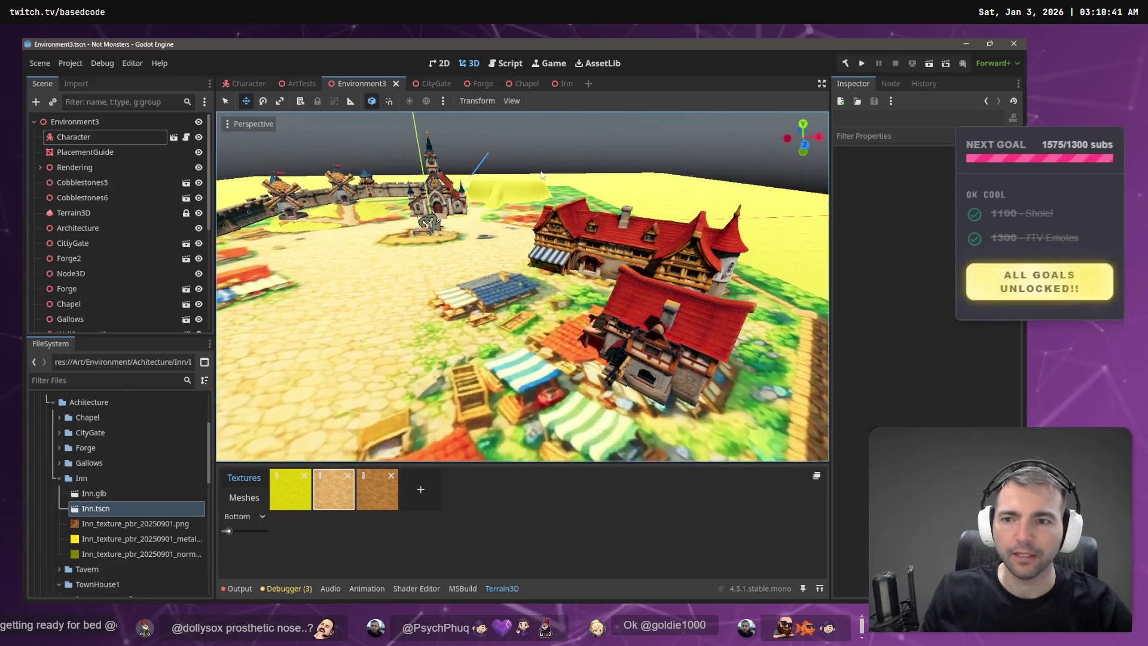
{"action": "left_click", "coordinate": [298, 83]}
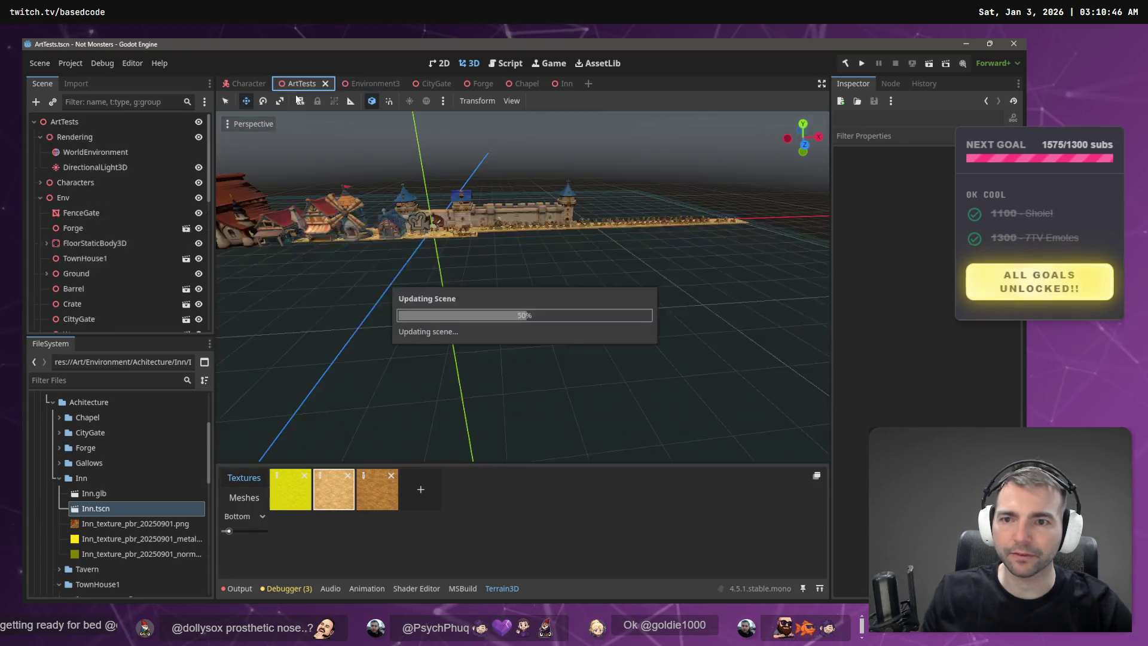
- Select TownHouse1 in ArtTests and locate its files in the FileSystem dock
{"action": "key", "text": "w"}
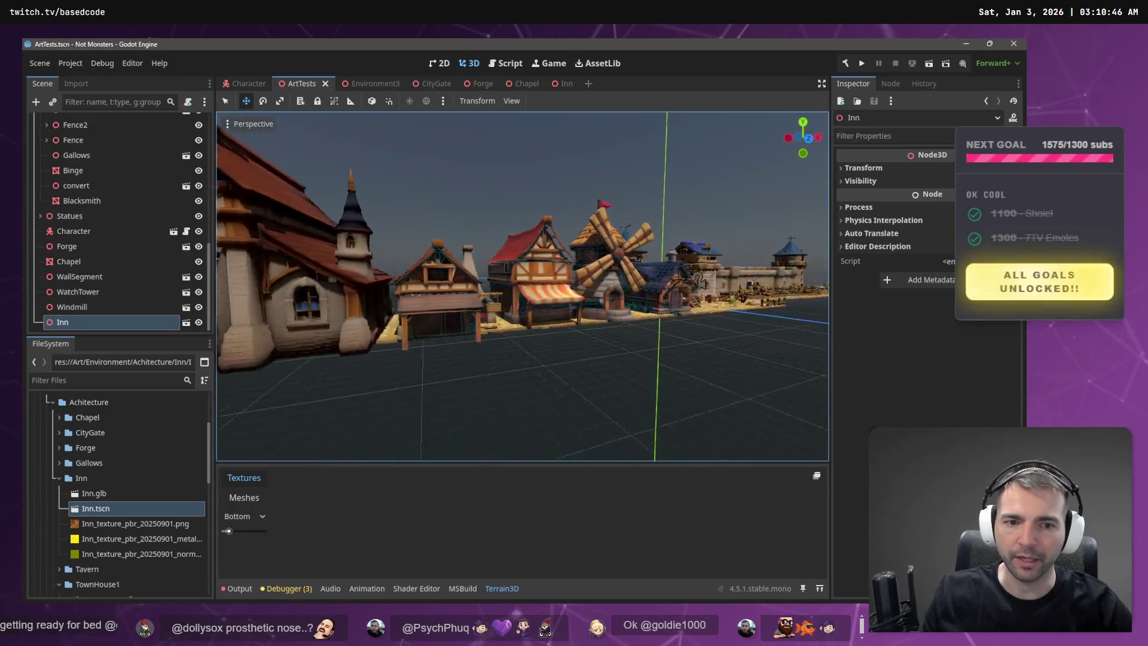
{"action": "key", "text": "s"}
{"action": "left_click", "coordinate": [540, 292]}
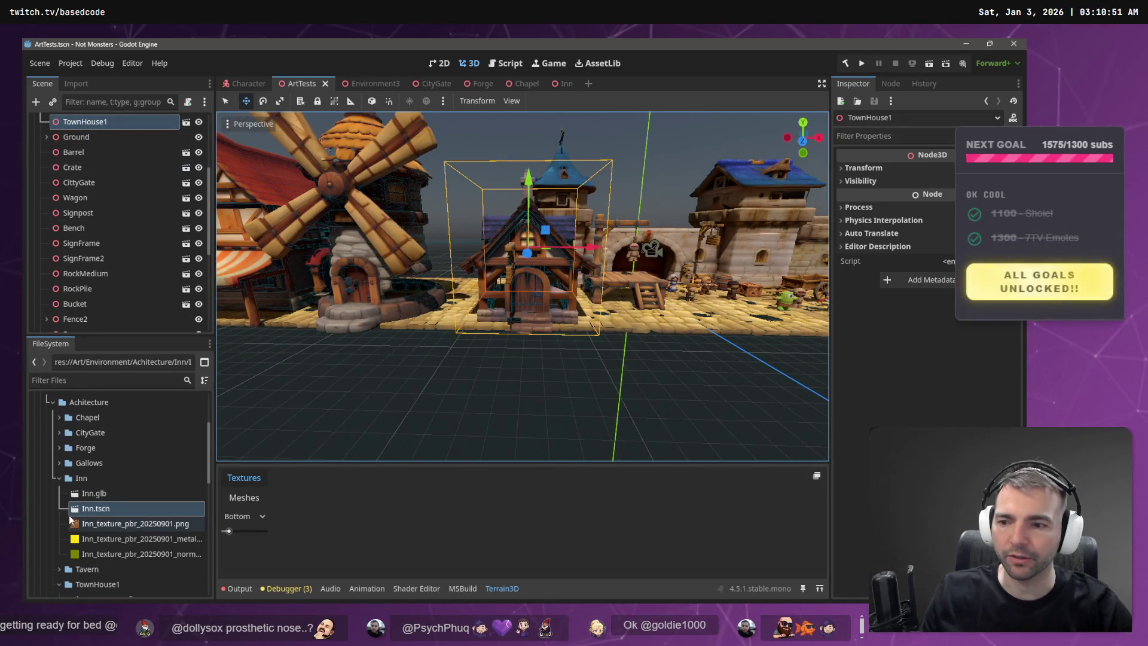
{"action": "left_click", "coordinate": [58, 478]}
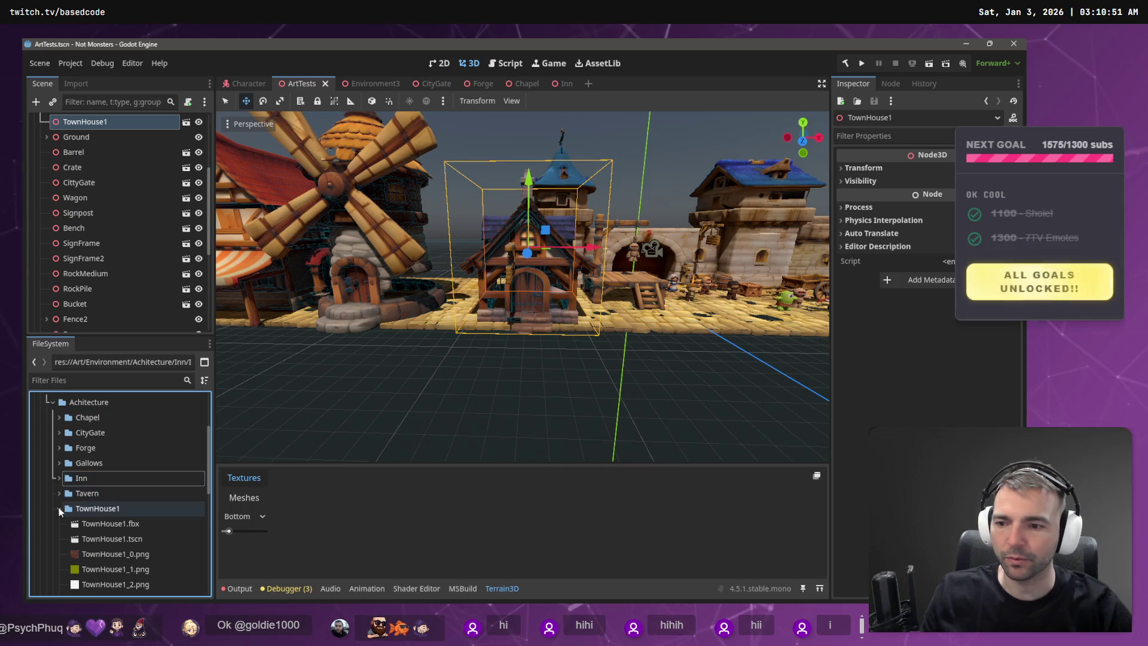
{"action": "left_click", "coordinate": [356, 84]}
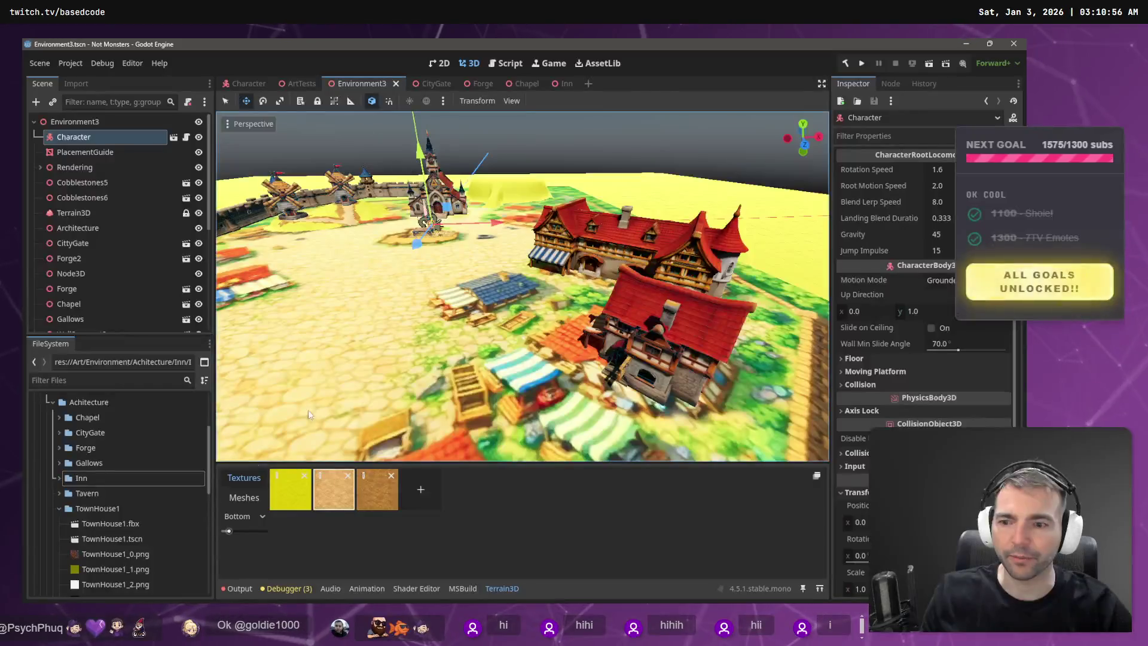
- Drop a TownHouse1 into Environment3, raise it about 6 units and rotate it about 54 degrees
{"action": "mouse_move", "coordinate": [106, 540]}
{"action": "left_mouse_down"}
{"action": "mouse_move", "coordinate": [495, 296]}
{"action": "mouse_move", "coordinate": [486, 308]}
{"action": "left_mouse_up"}
{"action": "left_click_drag", "start_coordinate": [482, 250], "coordinate": [479, 220]}
{"action": "key", "text": "e"}
{"action": "left_click_drag", "start_coordinate": [495, 309], "coordinate": [483, 310]}
{"action": "key", "text": "s"}
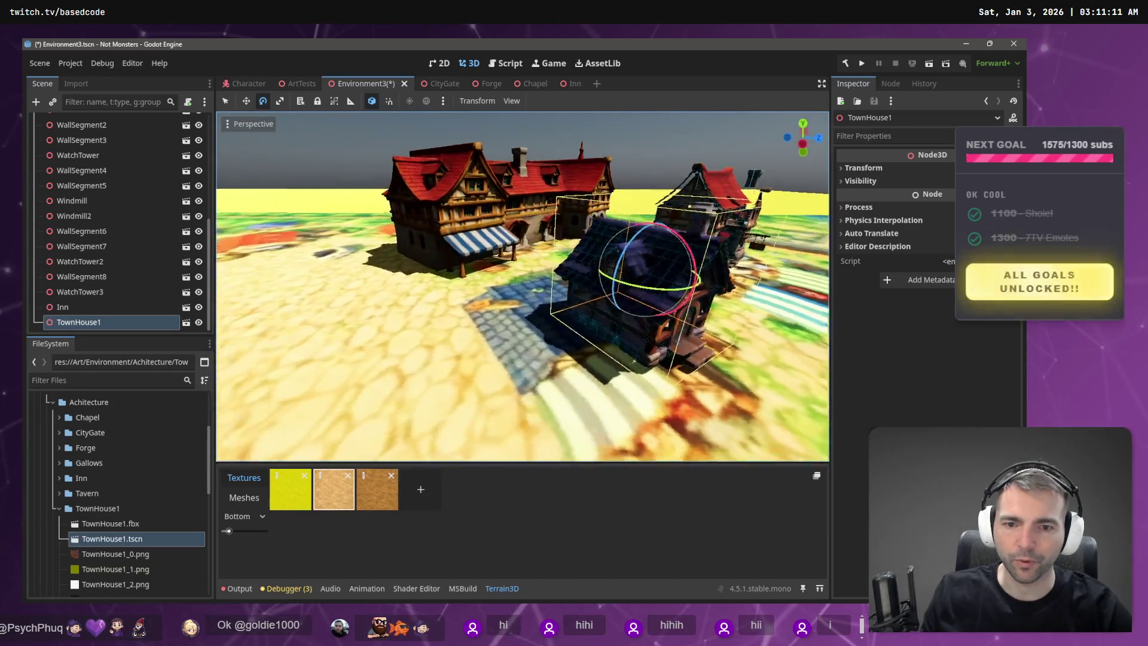
{"action": "key", "text": "w"}
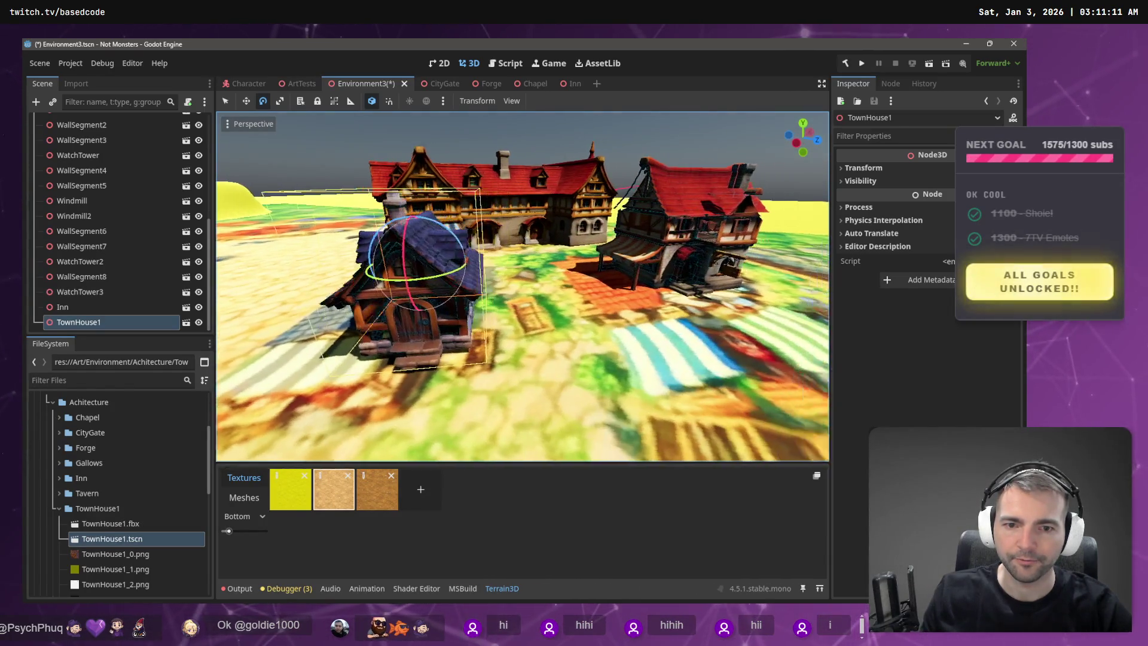
{"action": "key", "text": "s"}
{"action": "key", "text": "w"}
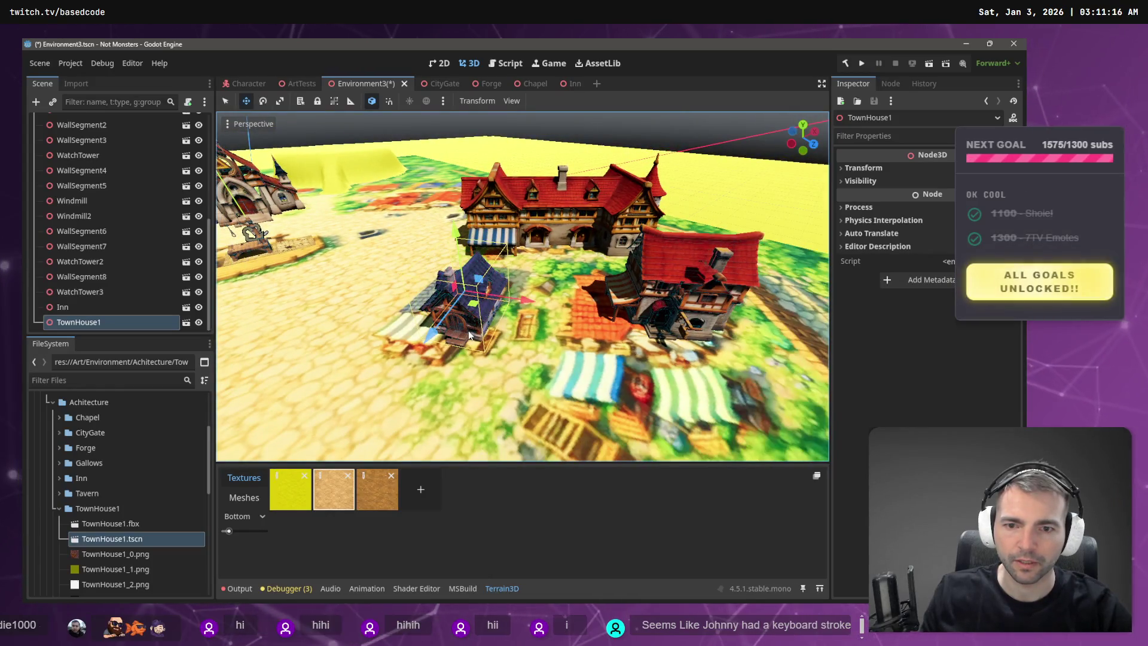
{"action": "left_click_drag", "start_coordinate": [438, 333], "coordinate": [443, 307]}
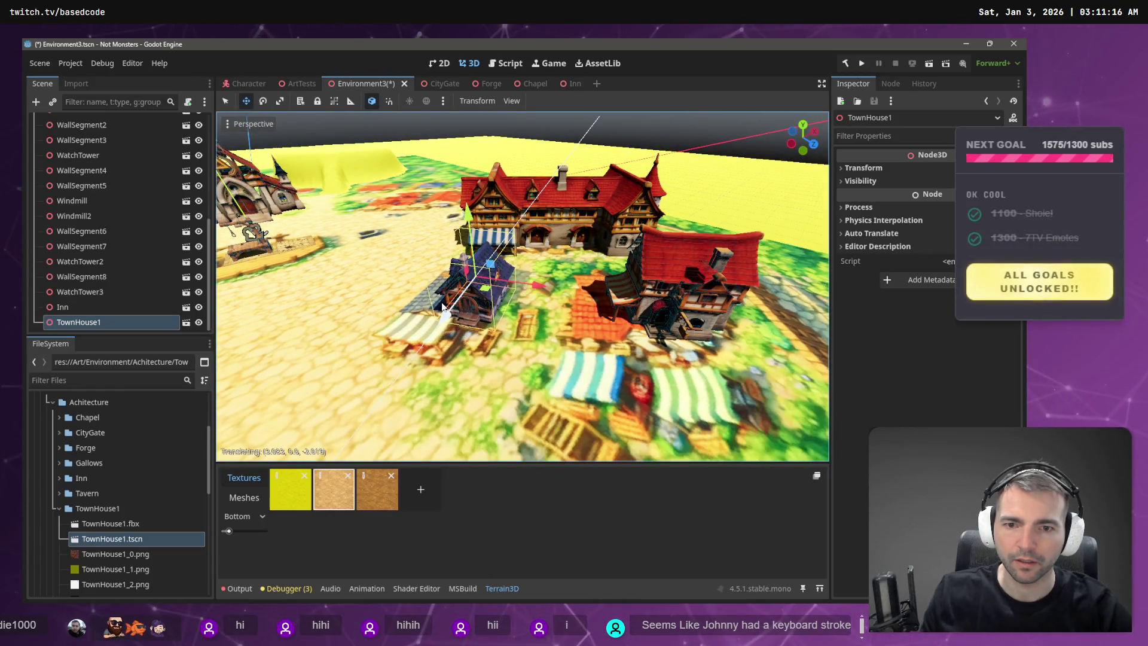
{"action": "key", "text": "e"}
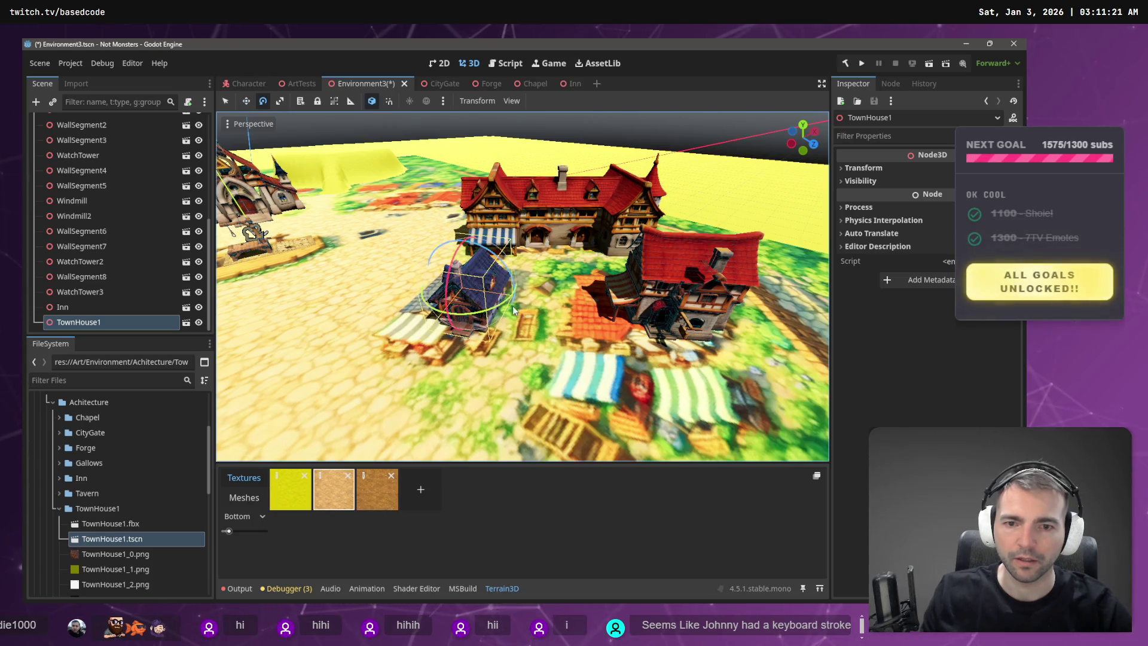
{"action": "left_click_drag", "start_coordinate": [492, 308], "coordinate": [529, 288]}
{"action": "key", "text": "w"}
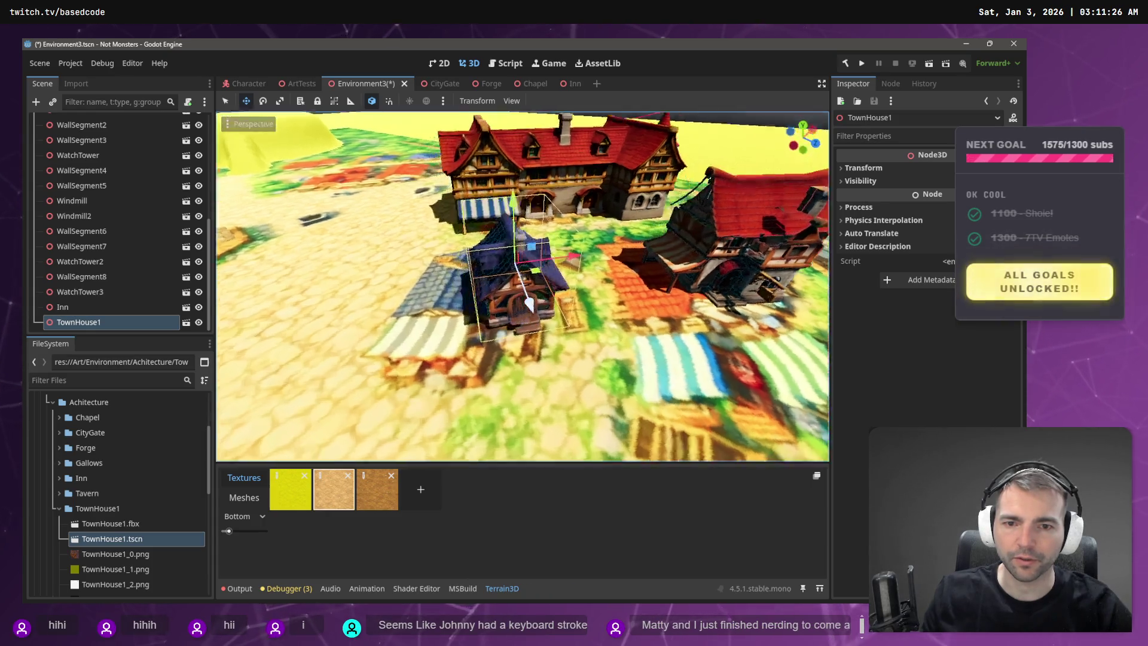
{"action": "key", "text": "s"}
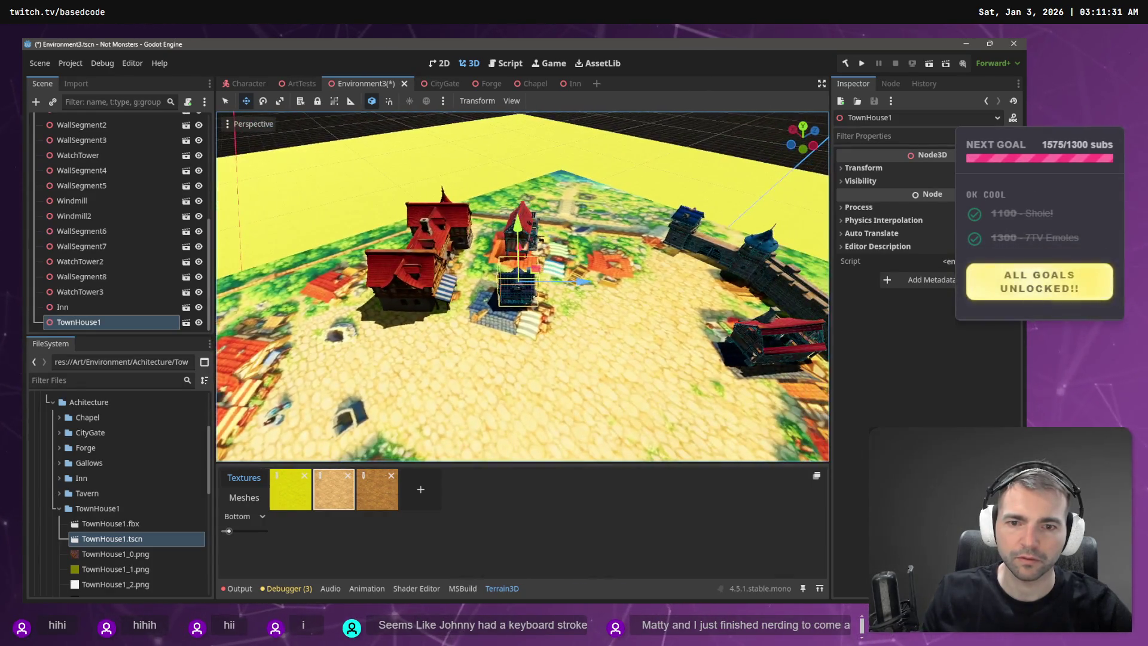
{"action": "left_click_drag", "start_coordinate": [462, 312], "coordinate": [376, 302]}
{"action": "key", "text": "e"}
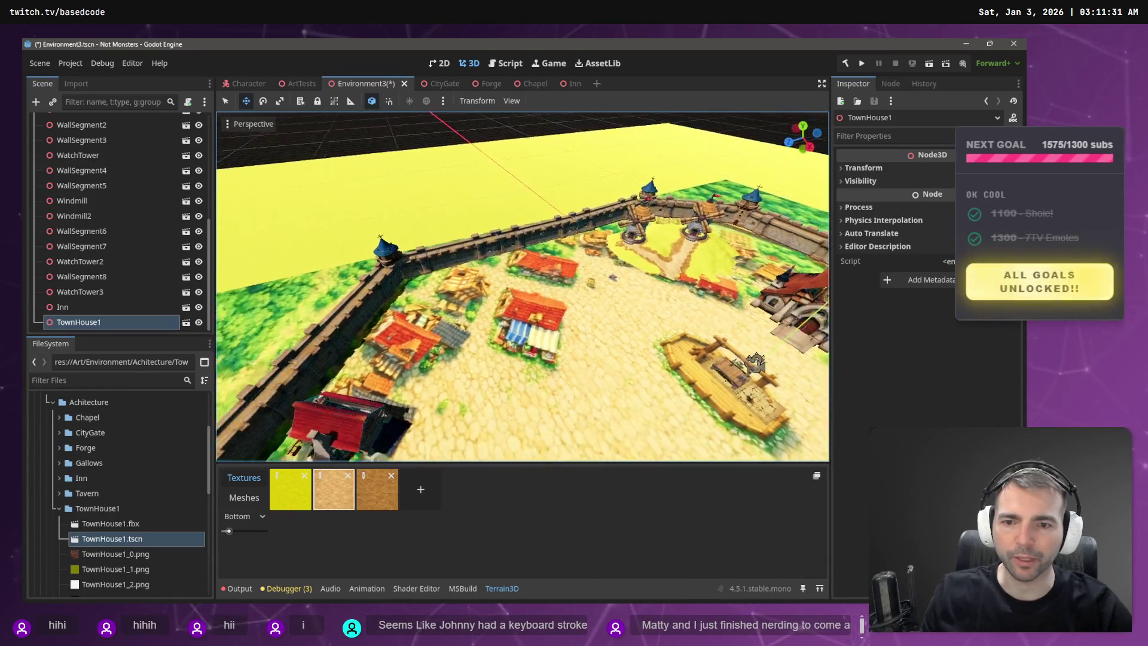
{"action": "key", "text": "s"}
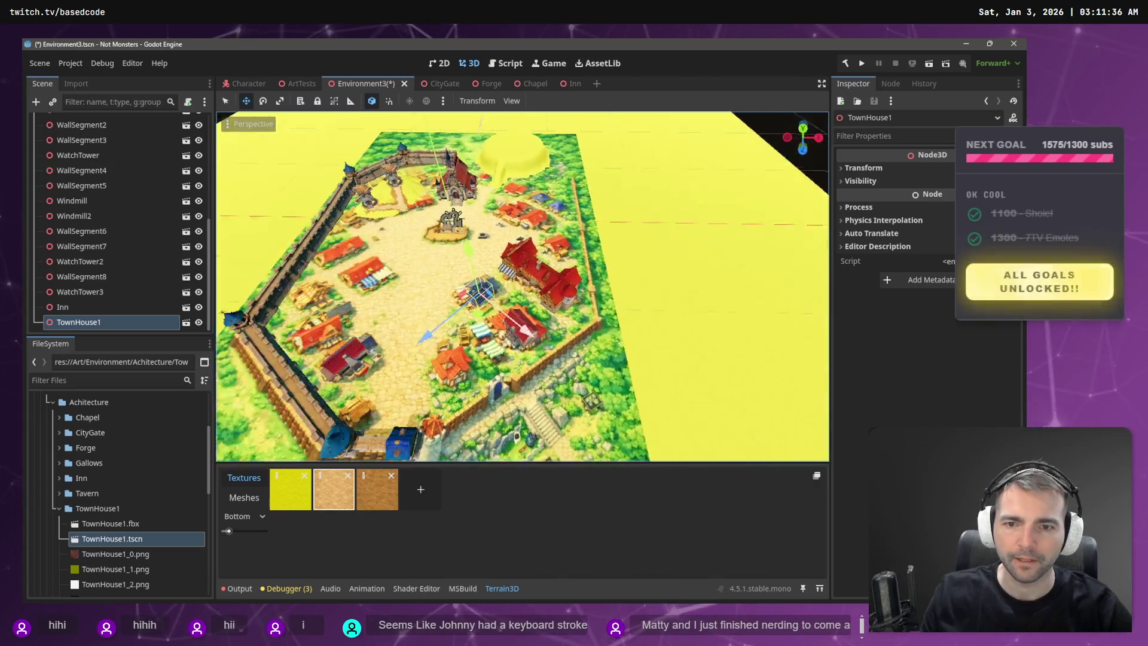
{"action": "mouse_move", "coordinate": [442, 299]}
{"action": "left_mouse_down"}
{"action": "mouse_move", "coordinate": [664, 316]}
{"action": "mouse_move", "coordinate": [715, 339]}
{"action": "mouse_move", "coordinate": [628, 302]}
{"action": "mouse_move", "coordinate": [624, 280]}
{"action": "left_mouse_up"}
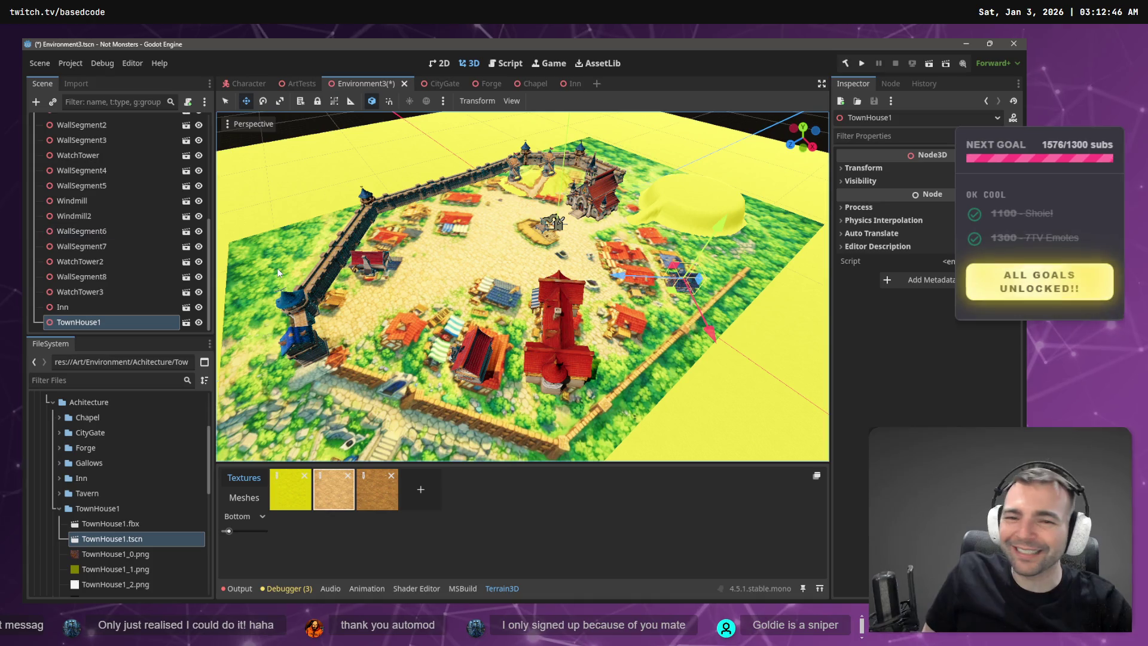
{"action": "left_click_drag", "start_coordinate": [494, 235], "coordinate": [580, 250]}
- Duplicate TownHouse1 into TownHouse2, move it left beside the original, and save Environment3
{"action": "key", "text": "f"}
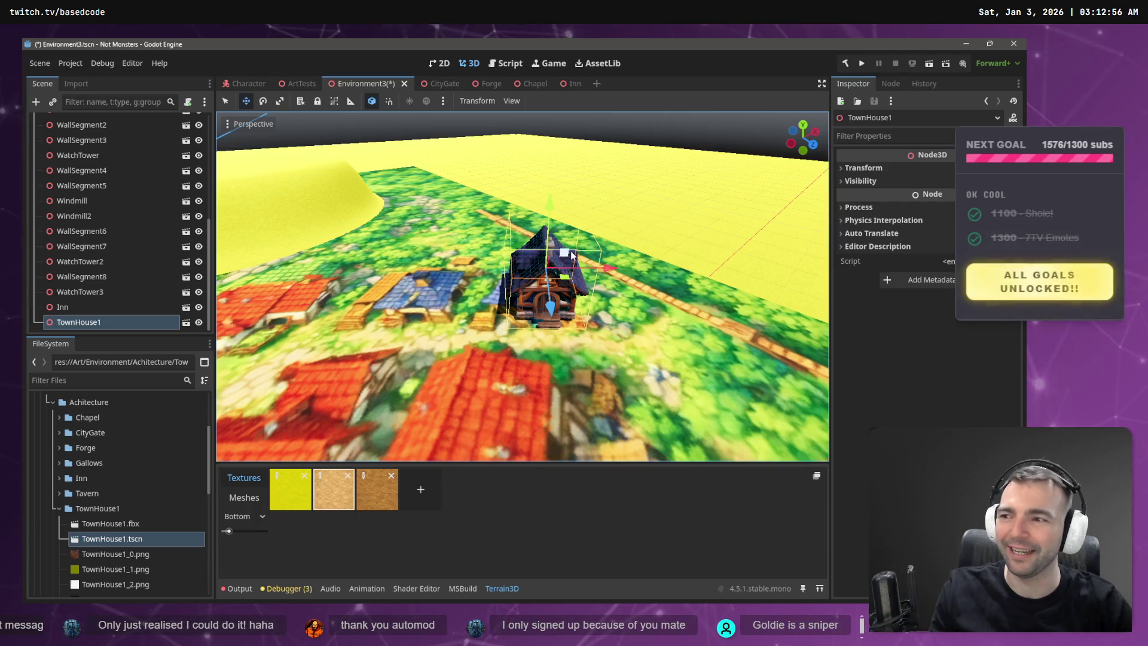
{"action": "left_click_drag", "start_coordinate": [585, 264], "coordinate": [605, 272]}
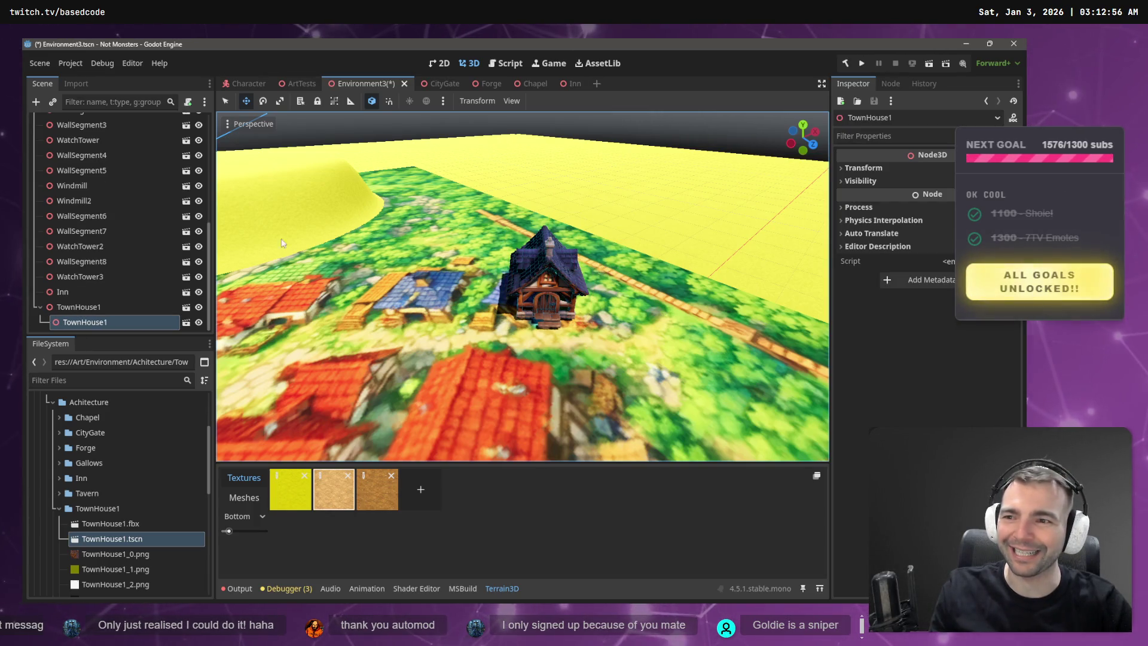
{"action": "key", "text": "ctrl+z"}
{"action": "key", "text": "ctrl+d"}
{"action": "left_click_drag", "start_coordinate": [604, 269], "coordinate": [507, 264]}
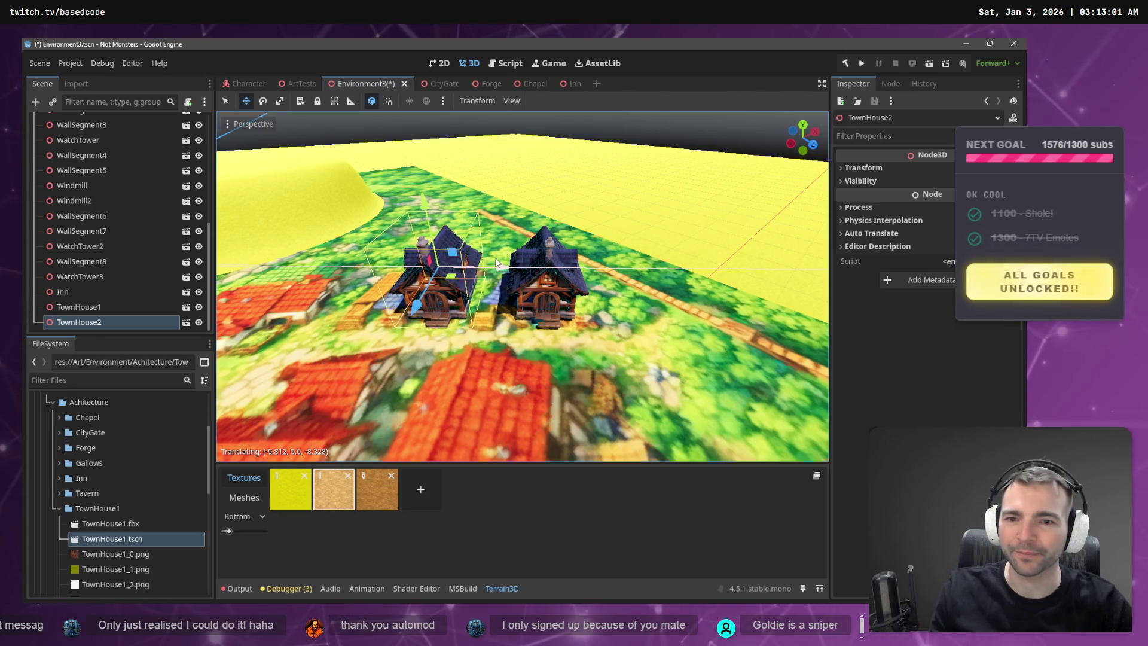
{"action": "left_click", "coordinate": [651, 132]}
{"action": "key", "text": "ctrl+s"}
- Fly around the walled town, then run the current scene with F6
{"action": "key", "text": "s"}
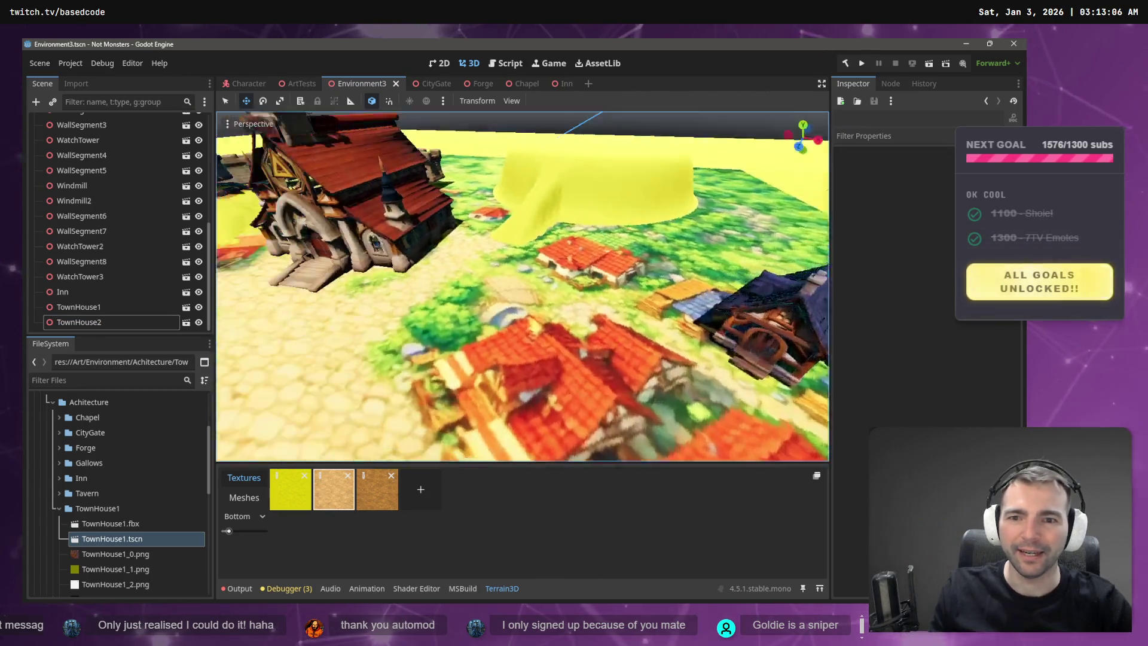
{"action": "key", "text": "w"}
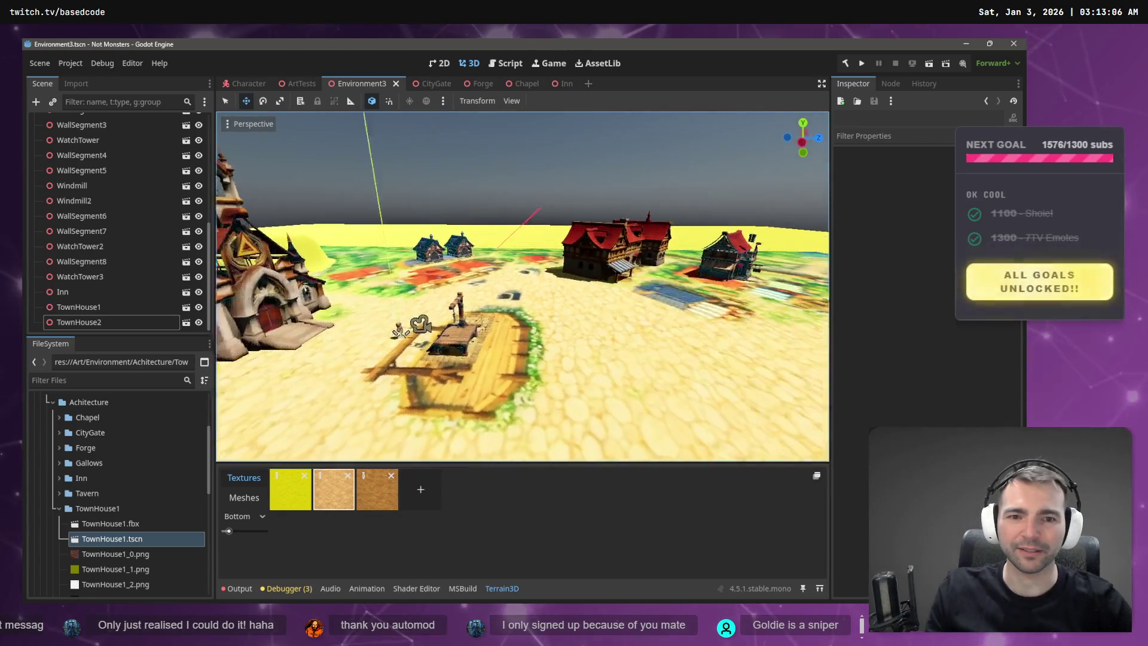
{"action": "key", "text": "w"}
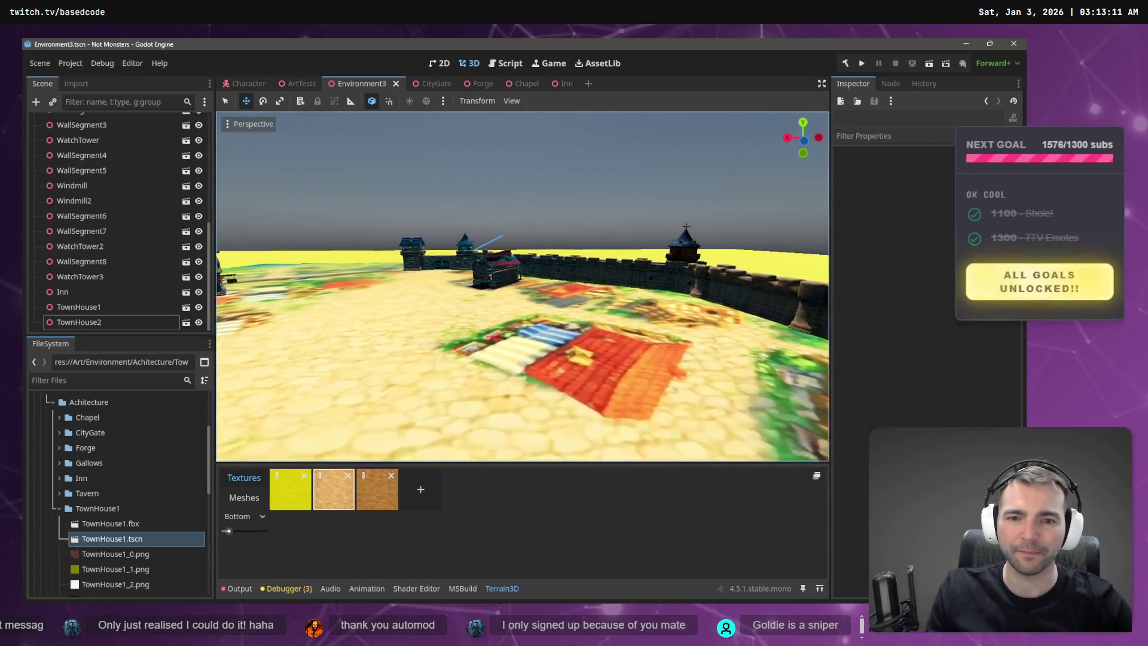
{"action": "key", "text": "s"}
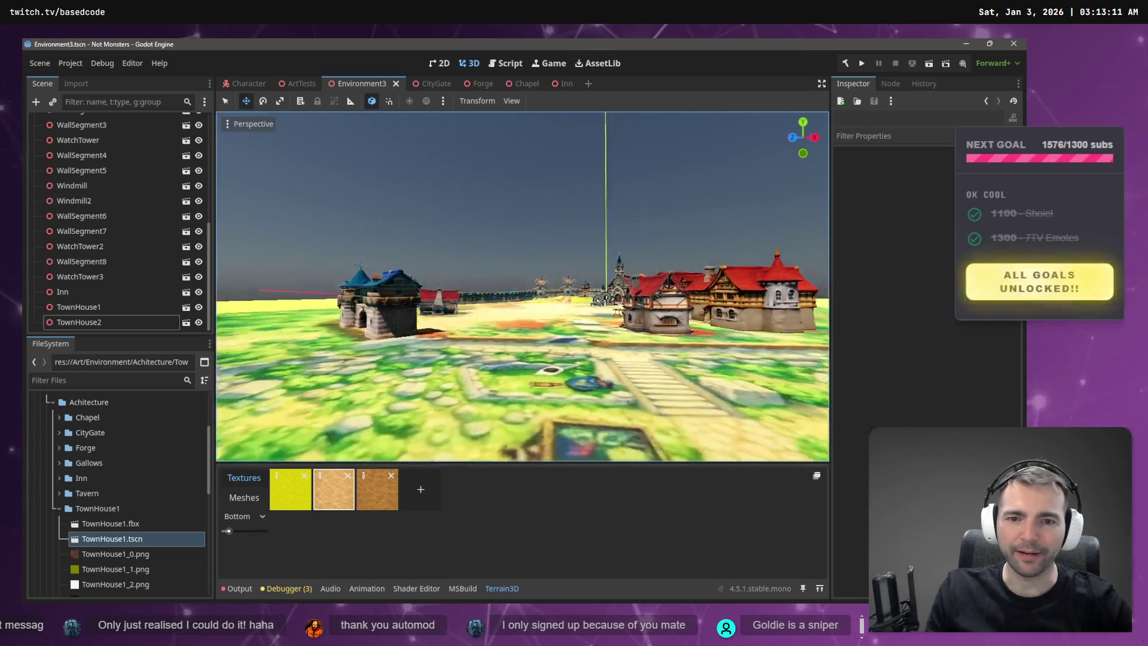
{"action": "key", "text": "s"}
{"action": "key", "text": "w"}
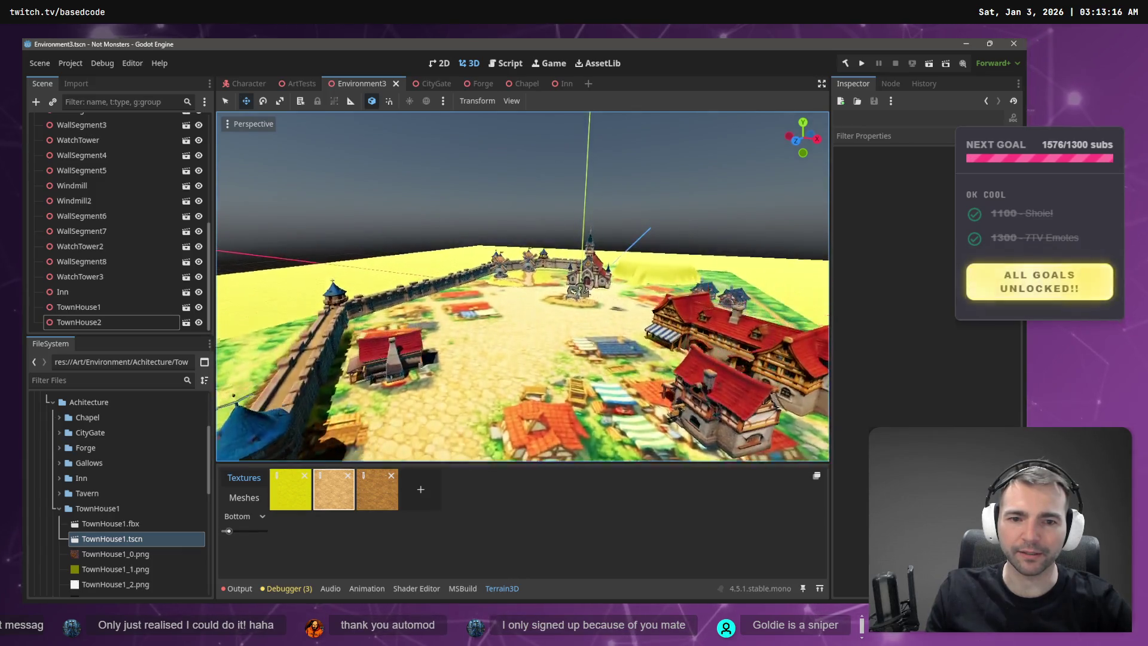
{"action": "key", "text": "s"}
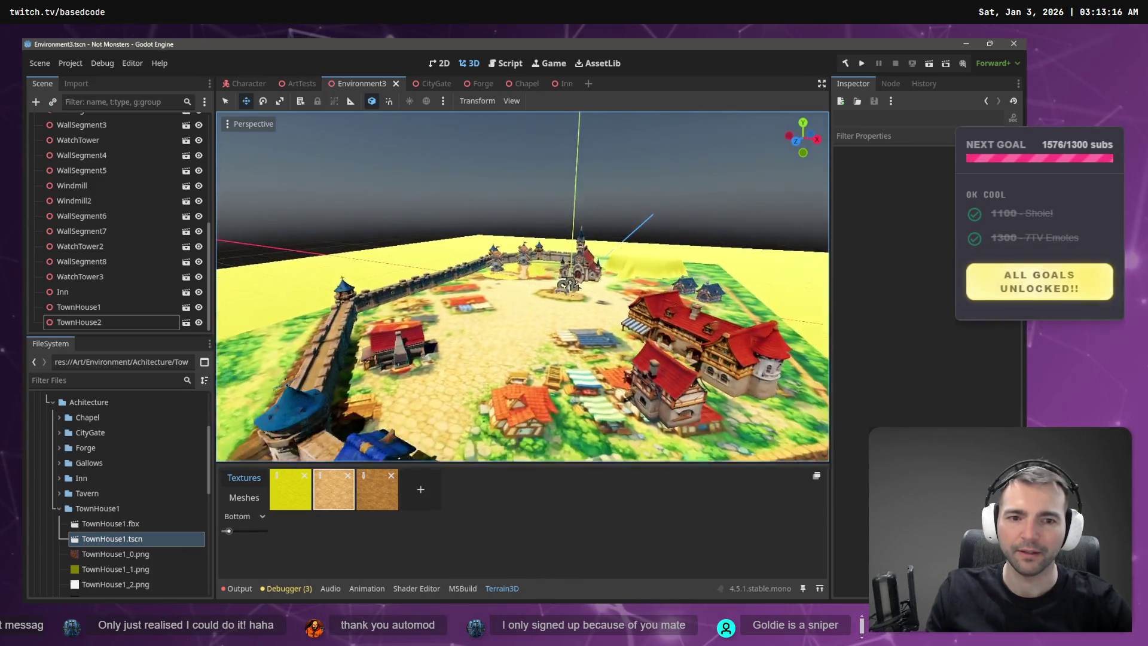
{"action": "key", "text": "F6"}
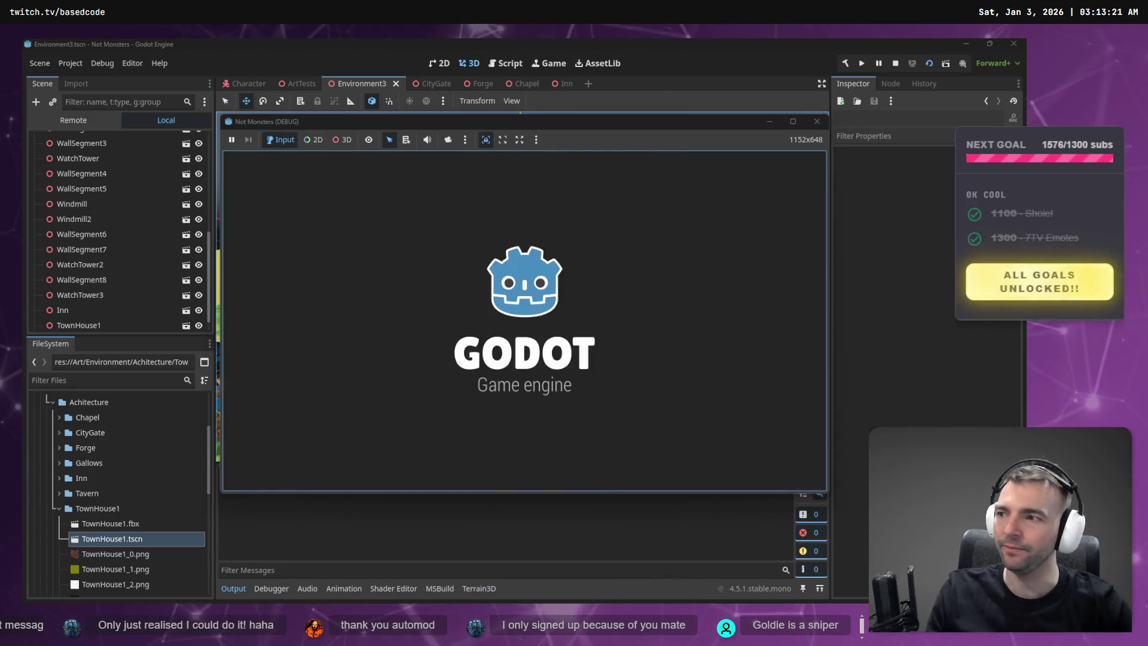
- Walk the mummy toward the wall and across the gallows platform to the noose
{"action": "key", "text": "a"}
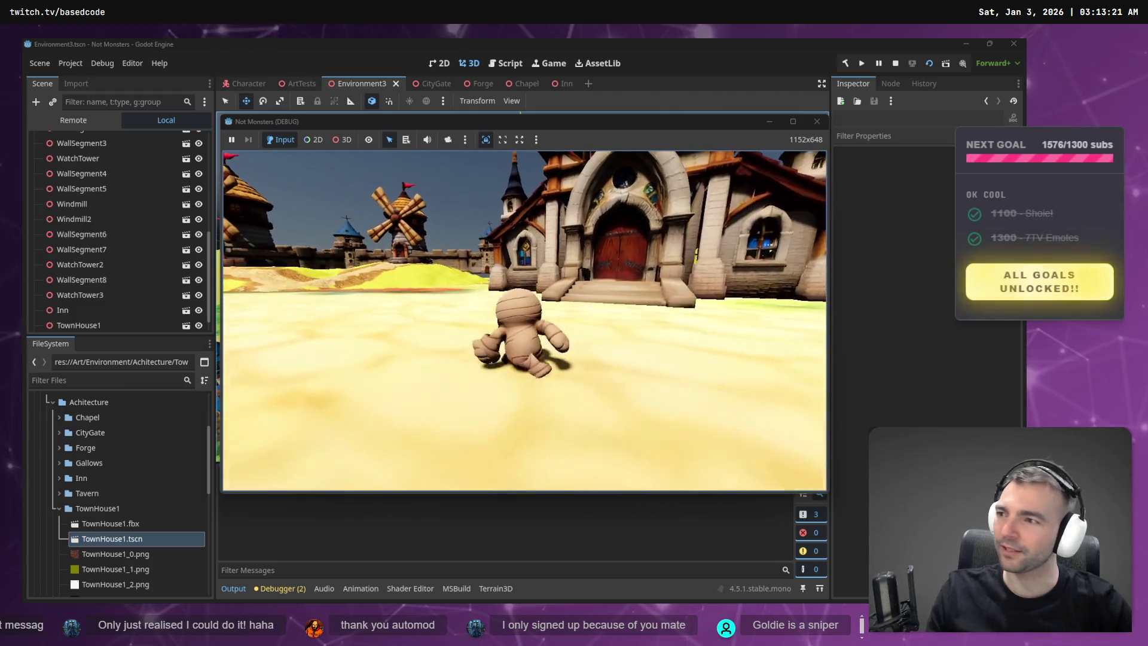
{"action": "key", "text": "w"}
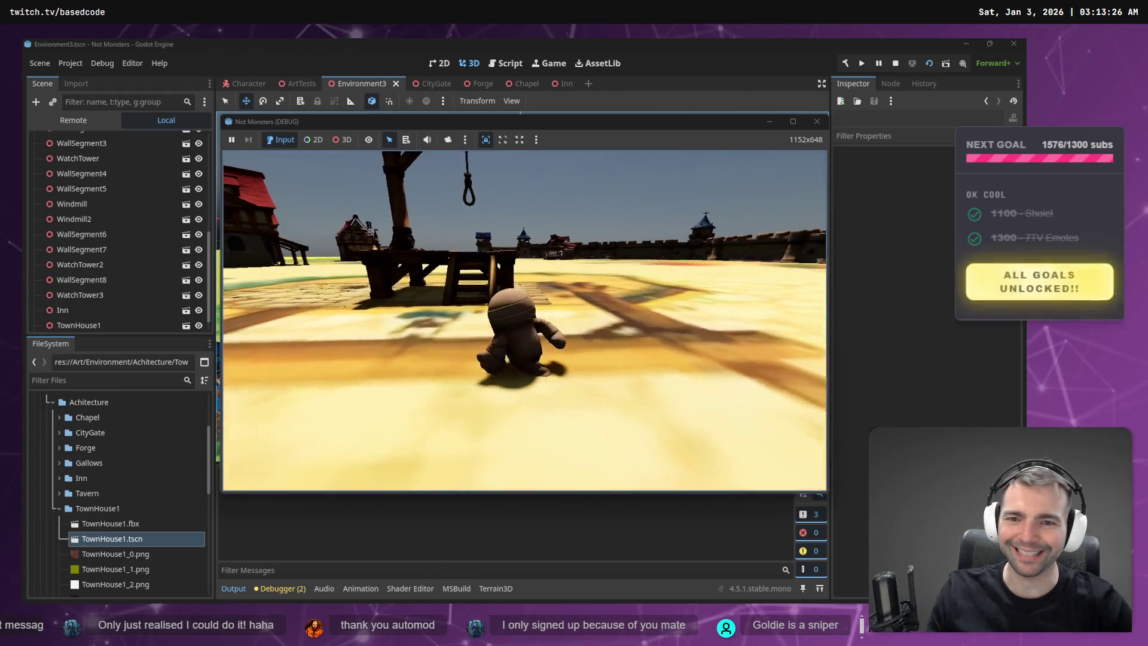
{"action": "key", "text": "a"}
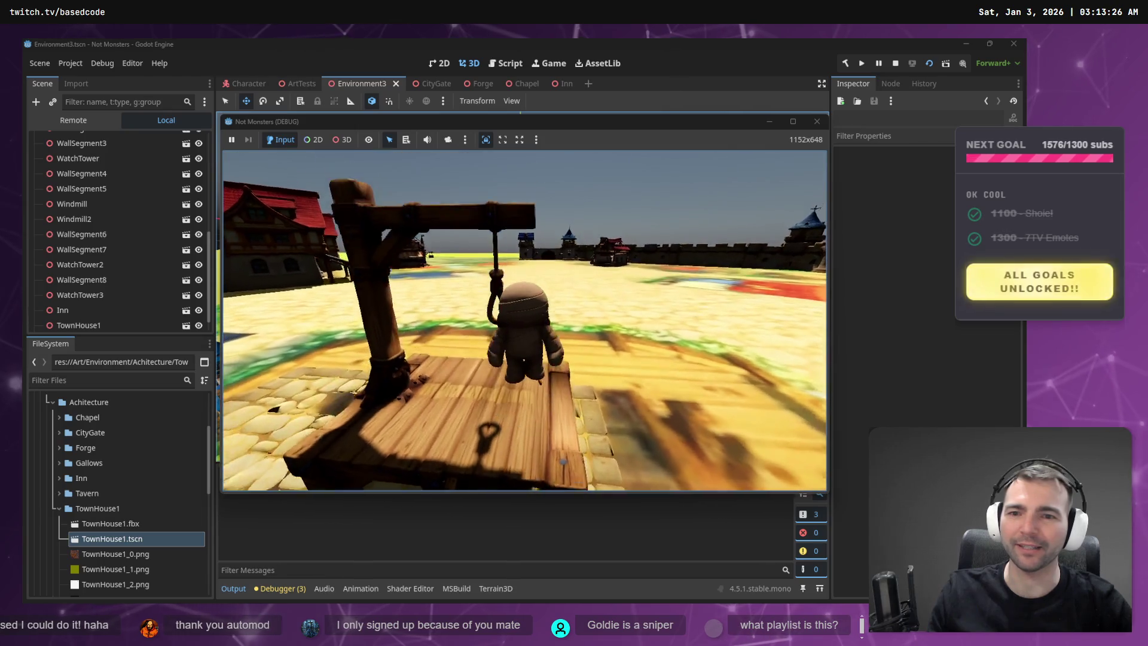
{"action": "key", "text": "w"}
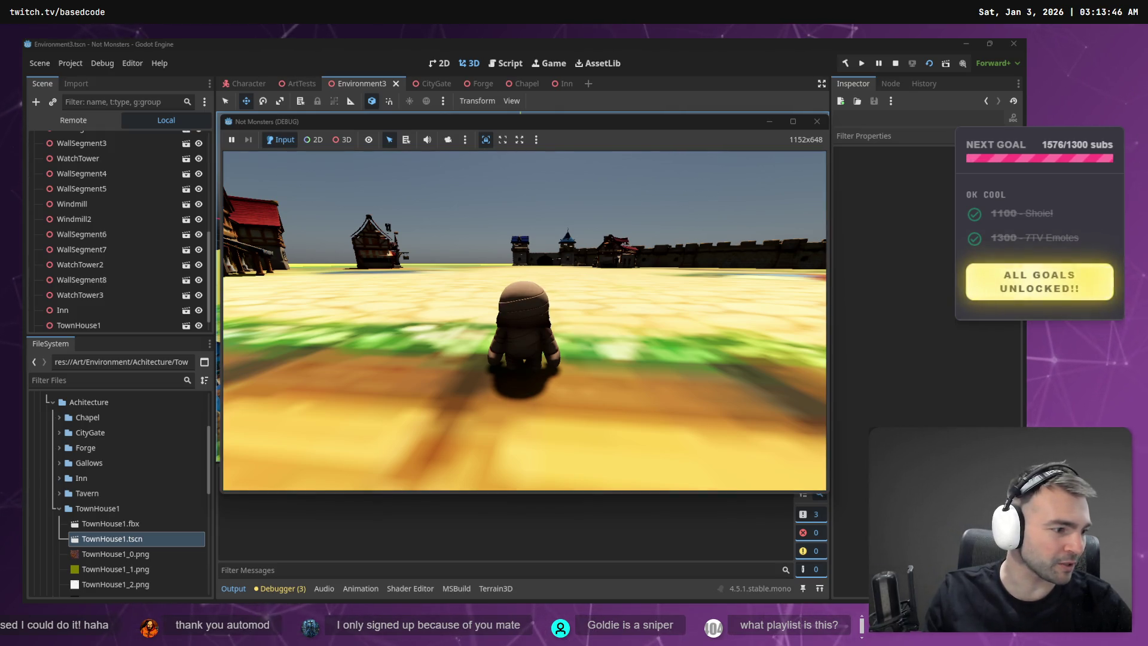
{"action": "key", "text": "Right"}
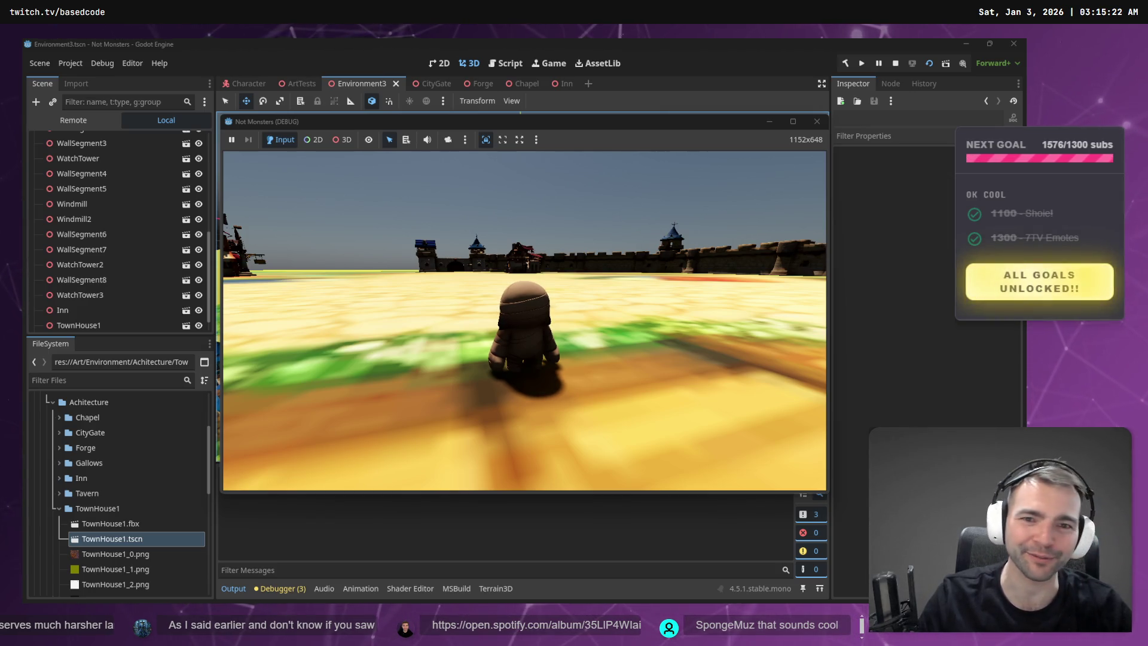
{"action": "type", "text": "youtube.com"}
{"action": "key", "text": "Return"}
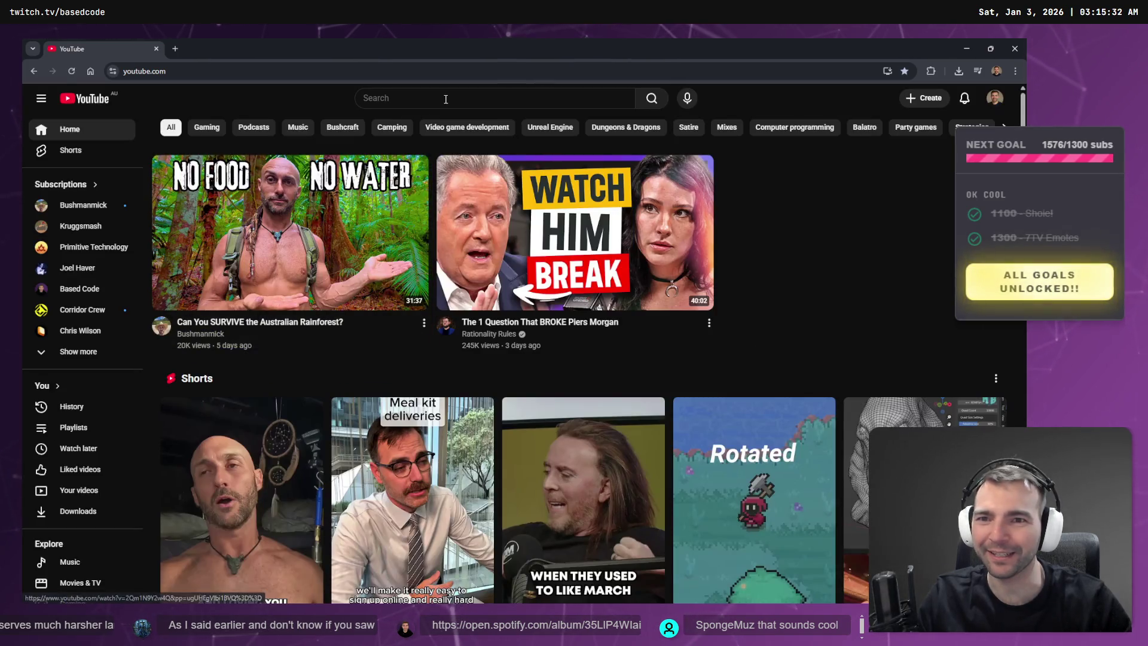
- Search YouTube for 'cube game future'
{"action": "left_click", "coordinate": [445, 99]}
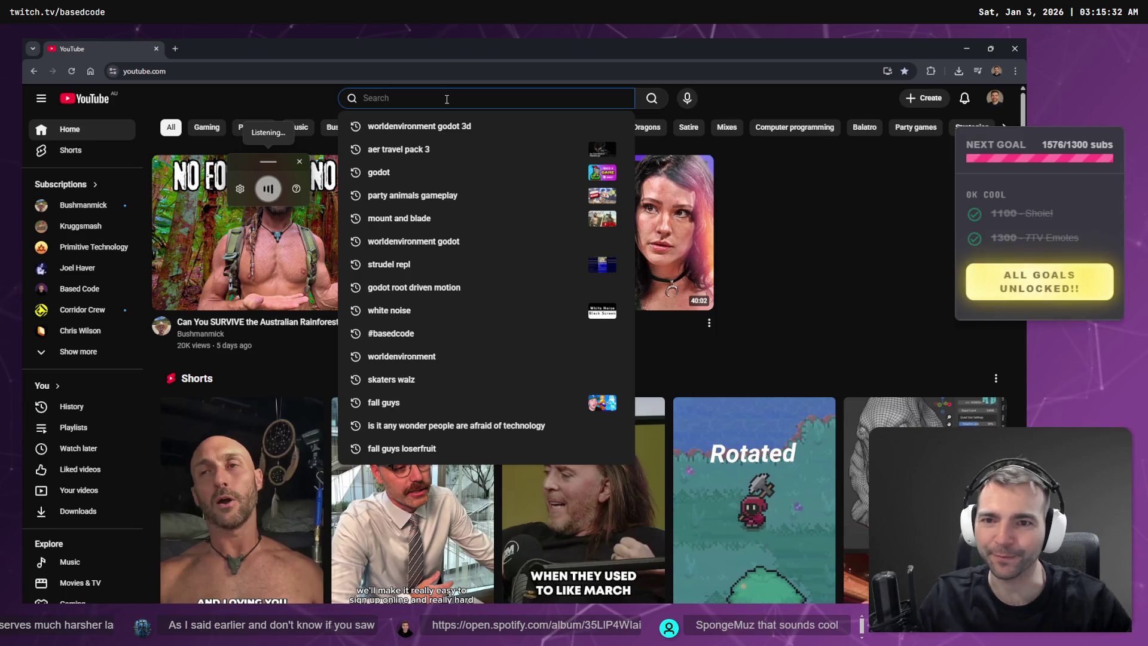
{"action": "type", "text": "cube game future"}
{"action": "key", "text": "Return"}
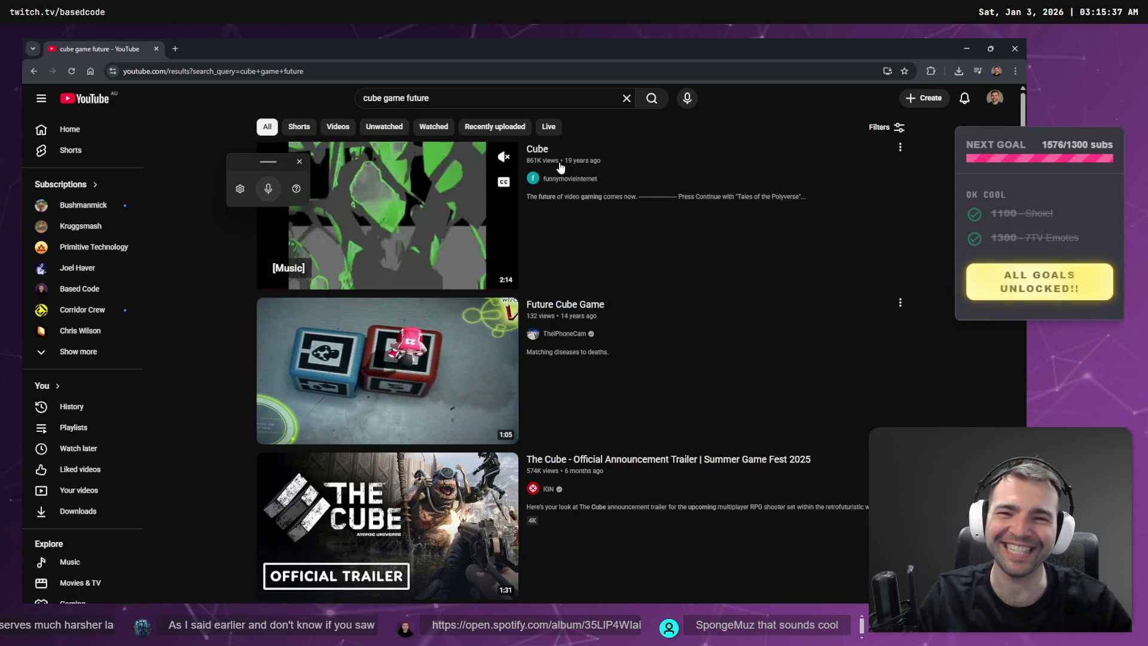
- Play the Cube video and show it full screen
{"action": "double_click", "coordinate": [384, 216]}
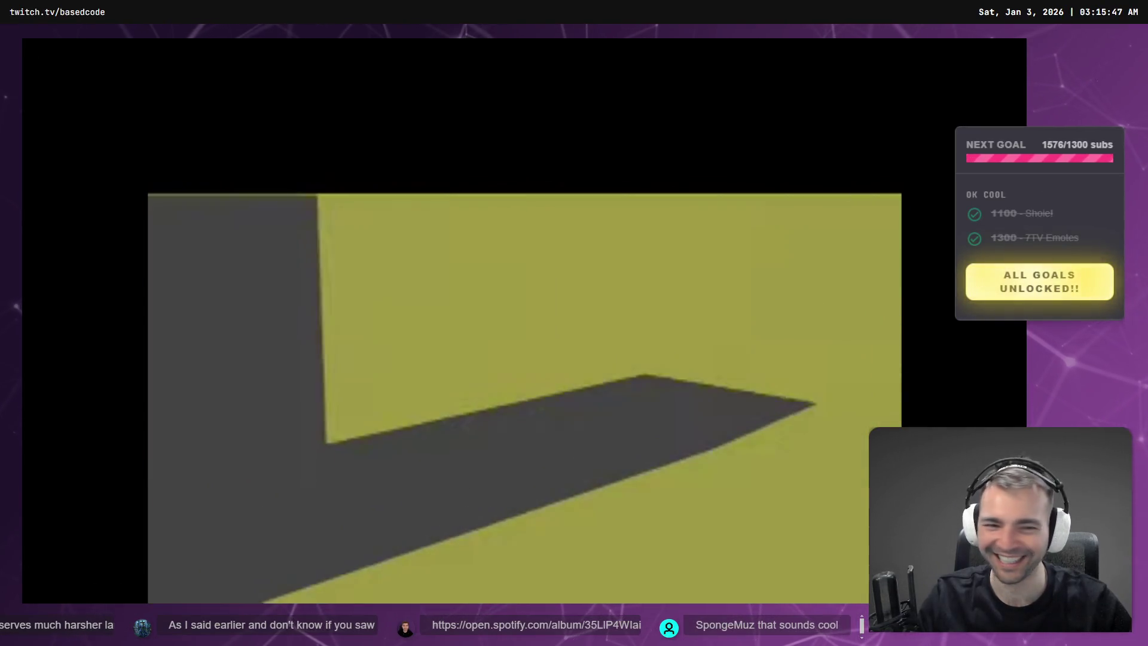
{"action": "left_click", "coordinate": [957, 588]}
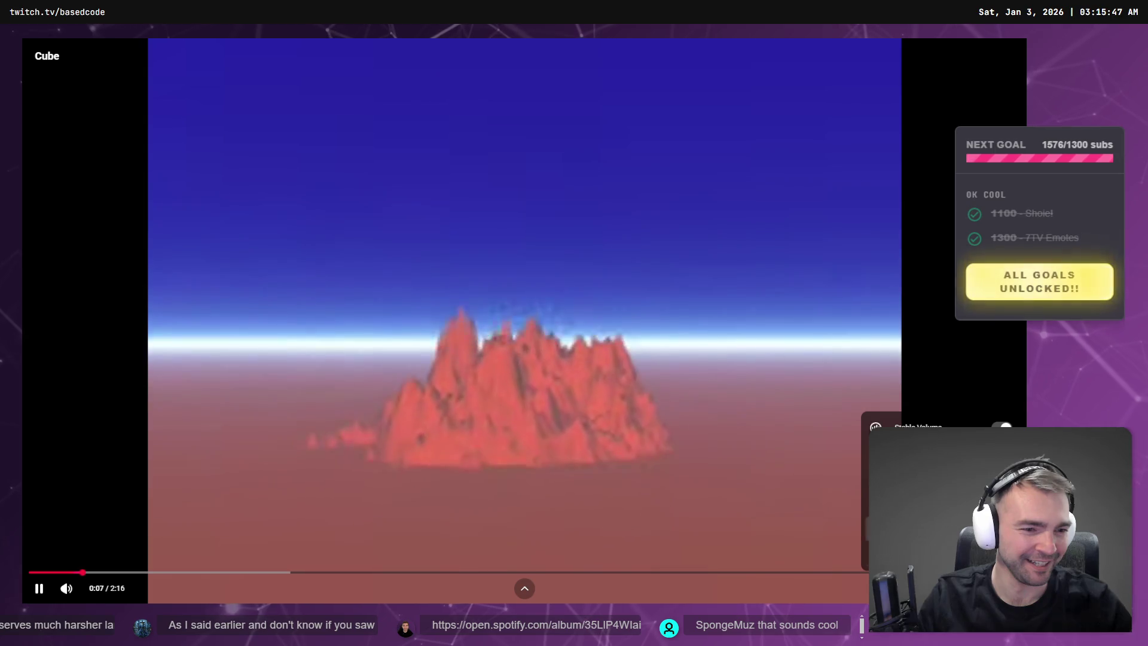
{"action": "key", "text": "Escape"}
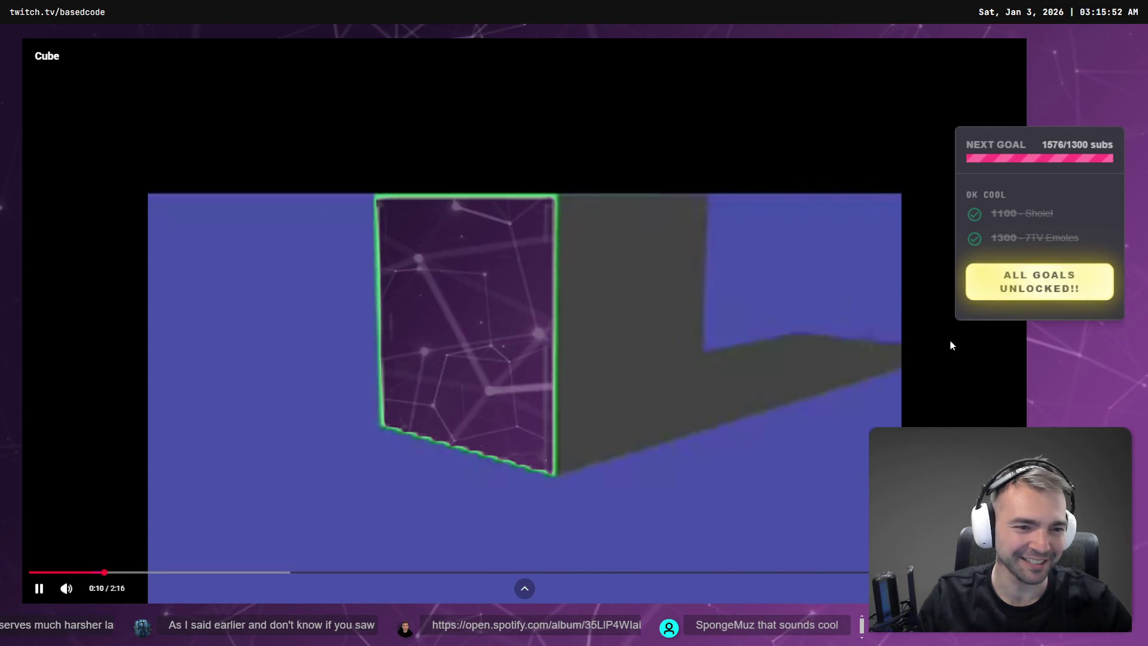
{"action": "double_click", "coordinate": [950, 341]}
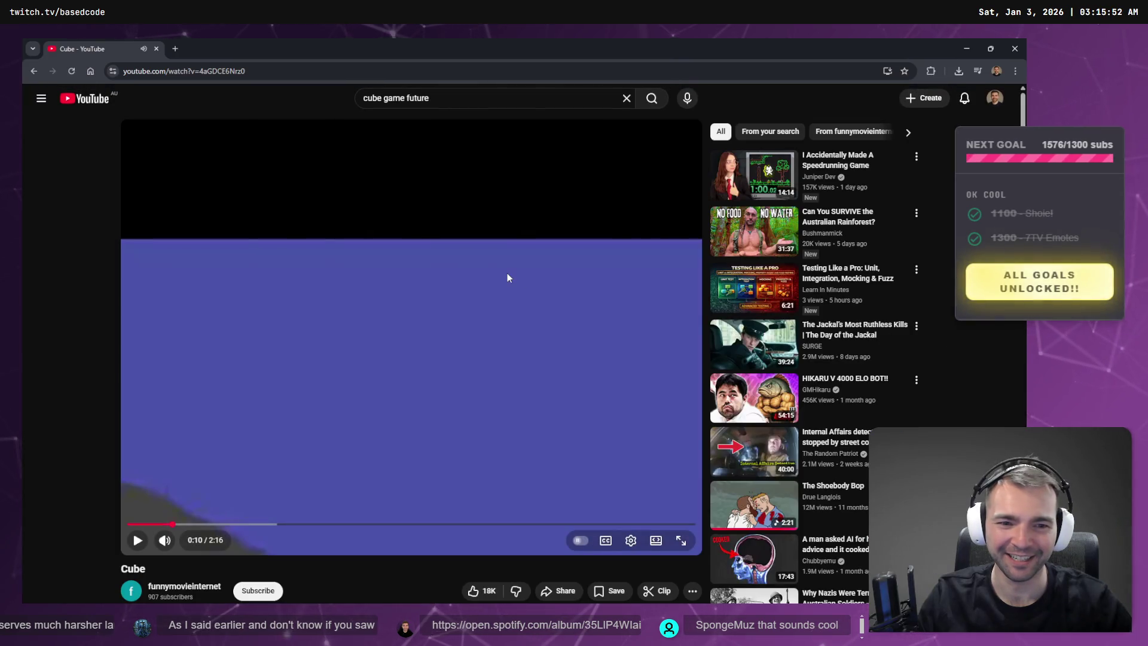
{"action": "double_click", "coordinate": [507, 277]}
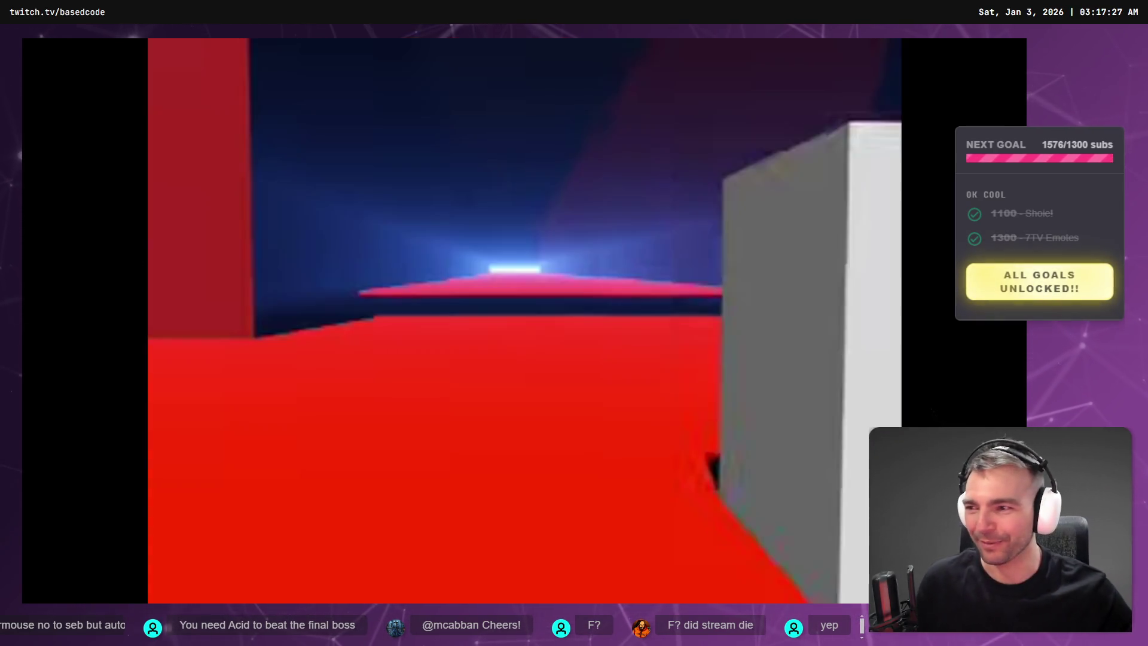
- Turn down the Cube video's volume, pause it near 2:14, then return to the game
{"action": "mouse_move", "coordinate": [421, 343]}
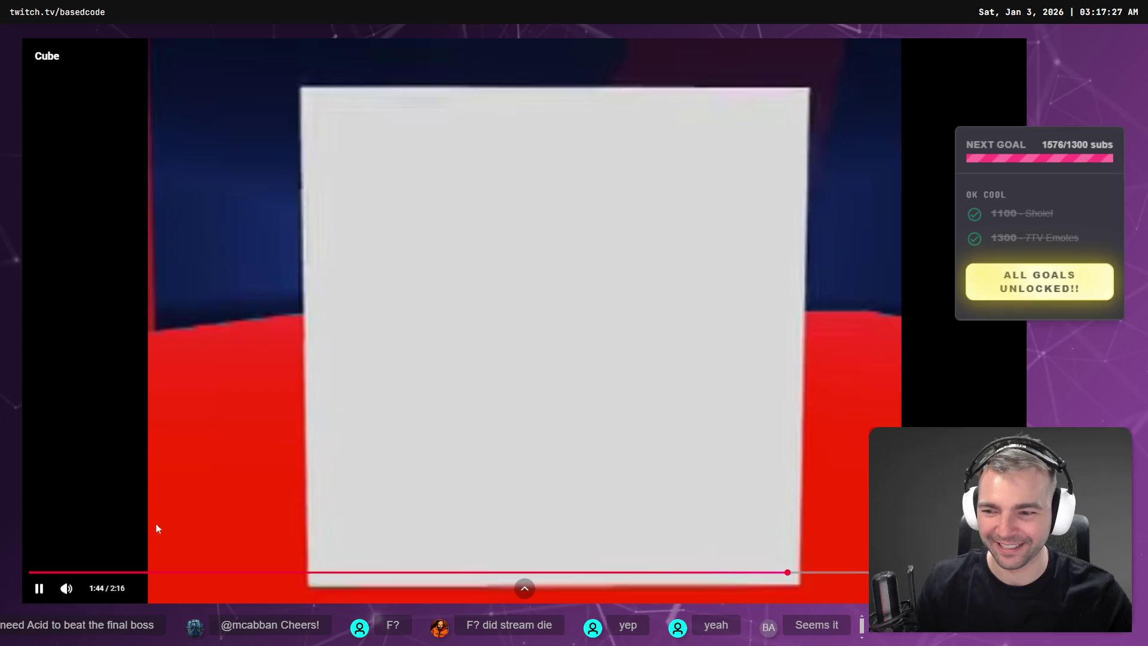
{"action": "left_click", "coordinate": [89, 590]}
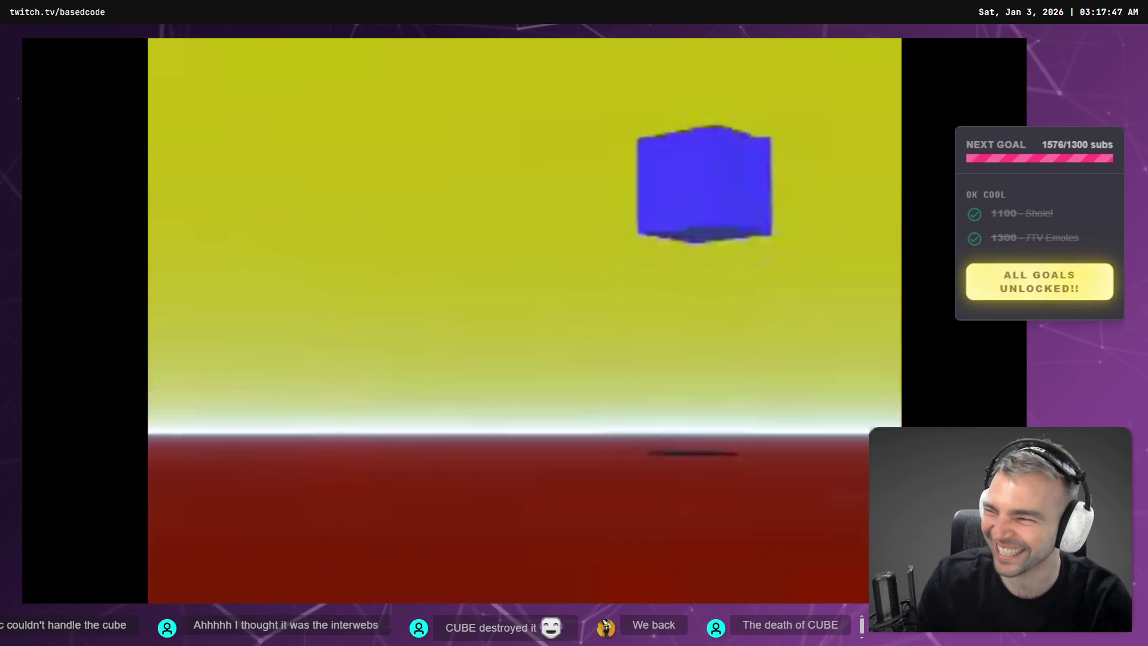
{"action": "mouse_move", "coordinate": [392, 406]}
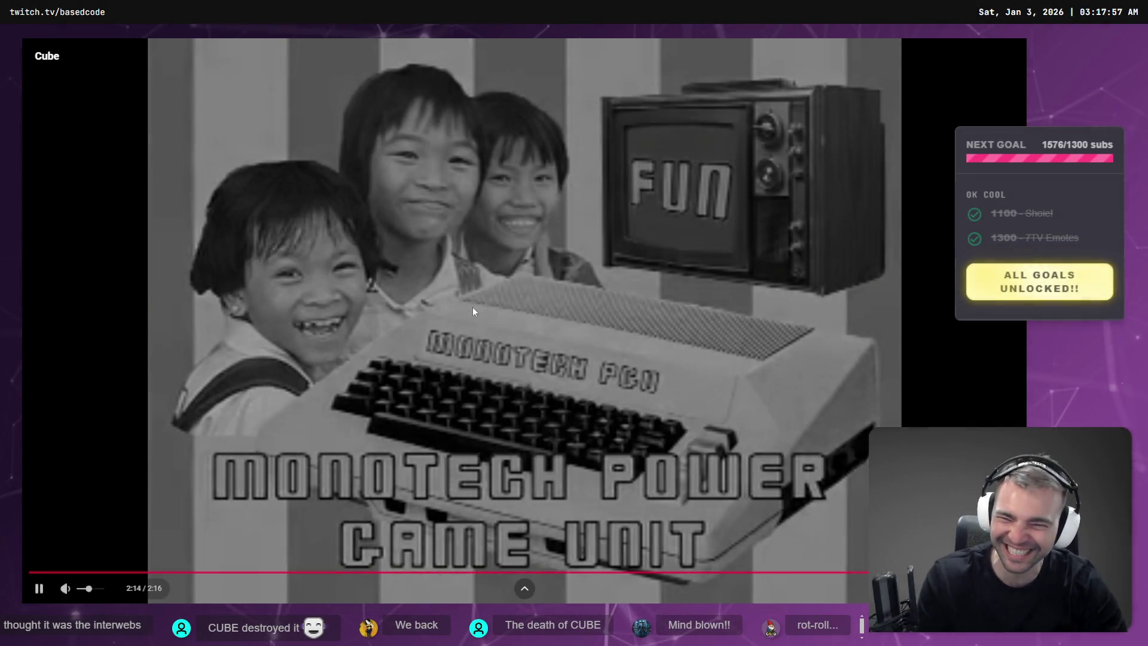
{"action": "left_click", "coordinate": [472, 306]}
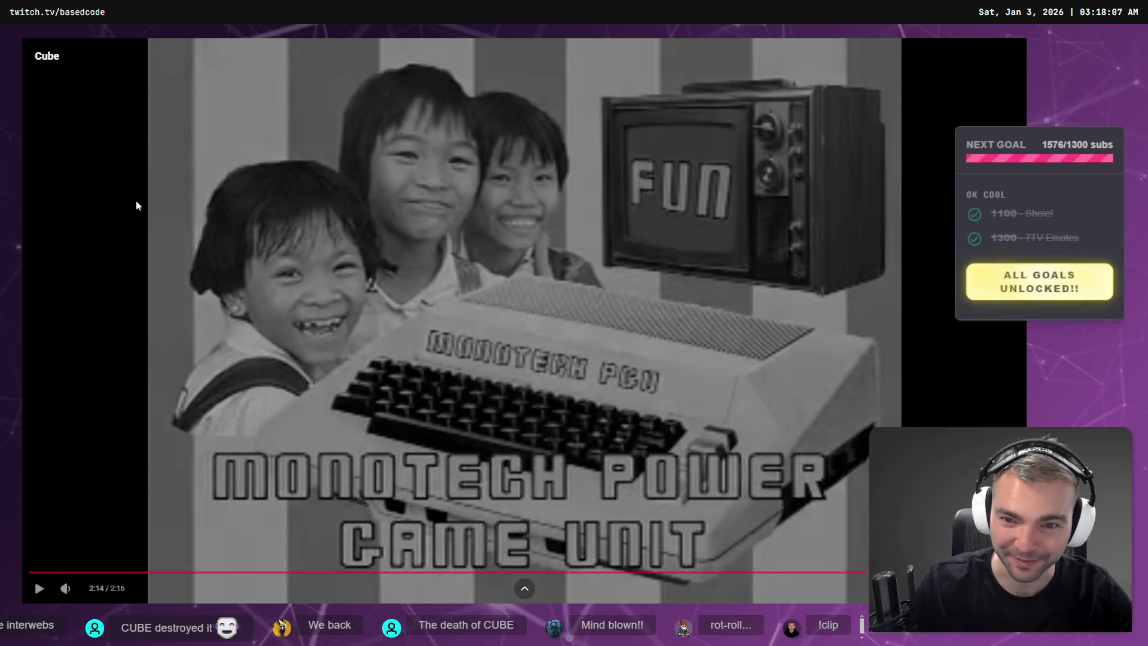
{"action": "key", "text": "Escape"}
{"action": "left_click", "coordinate": [279, 237]}
- Walk the mummy past houses and castle walls, jumping with Space, then stop the game with F8
{"action": "key", "text": "alt+Tab"}
{"action": "left_click", "coordinate": [317, 250]}
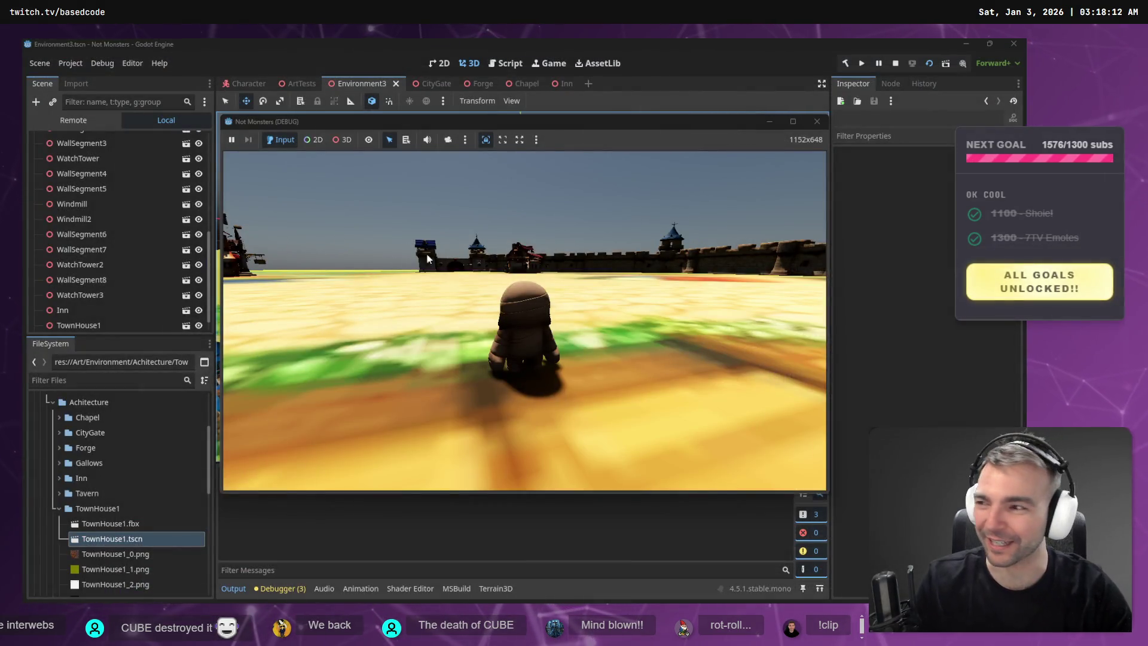
{"action": "key", "text": "w"}
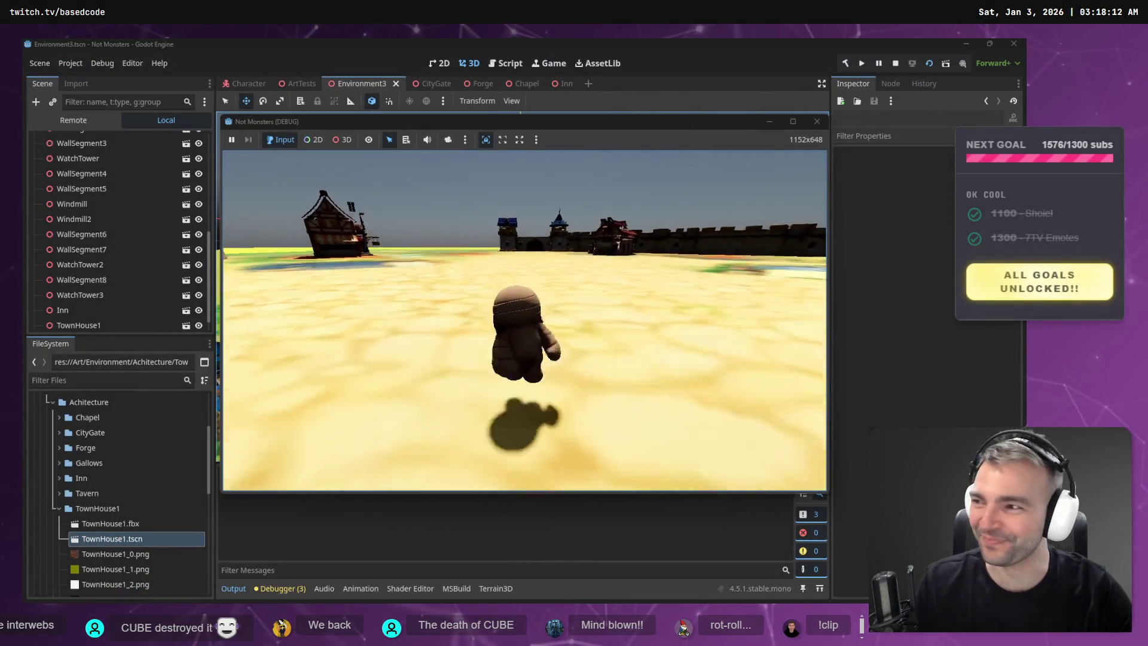
{"action": "key", "text": "w"}
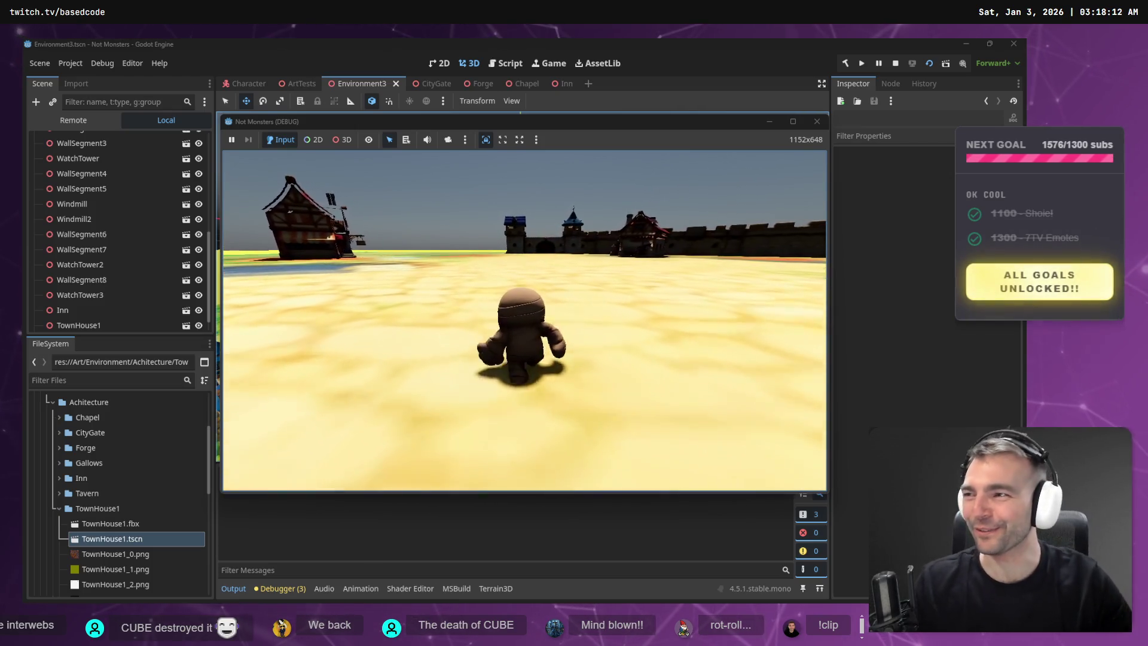
{"action": "key", "text": "w"}
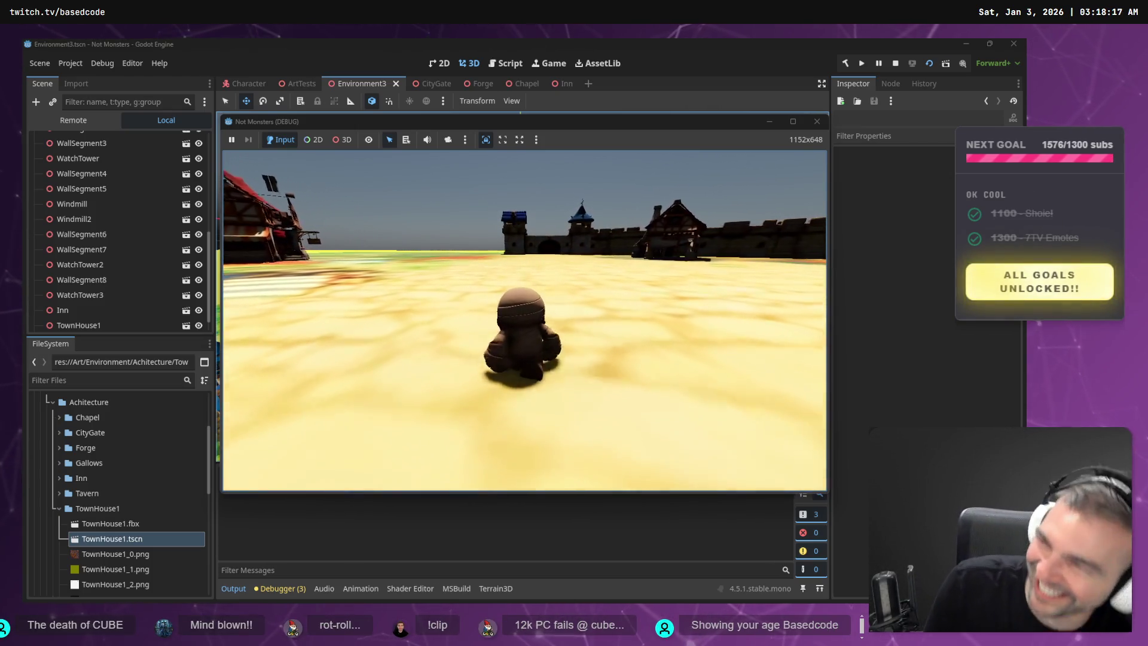
{"action": "key", "text": "w"}
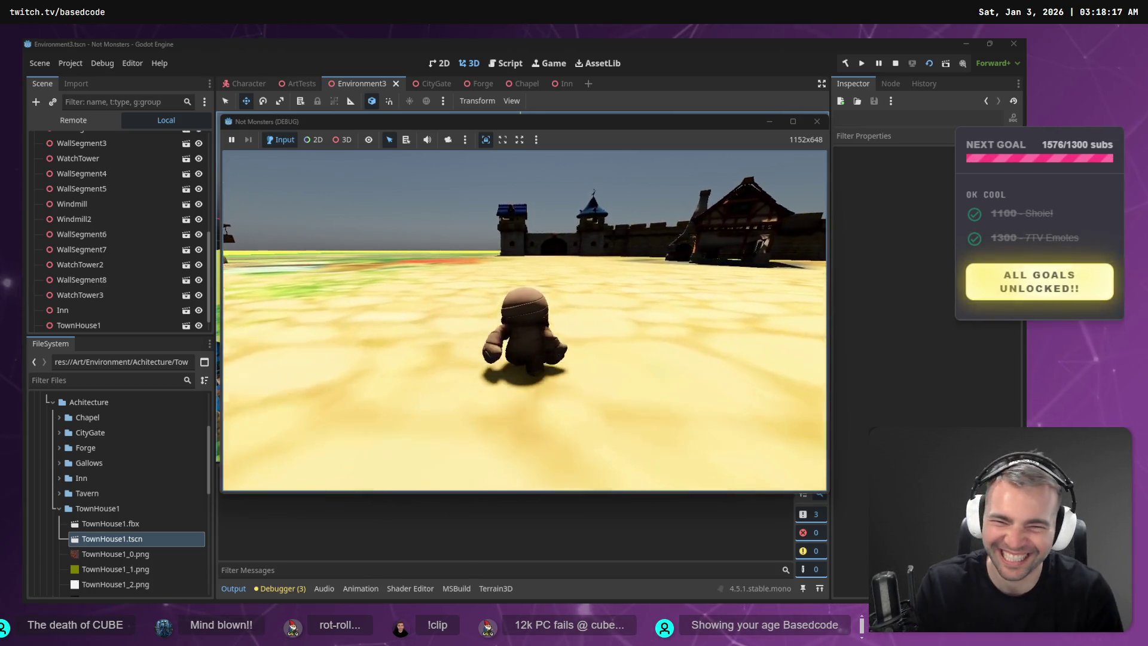
{"action": "key", "text": "space"}
{"action": "key", "text": "s"}
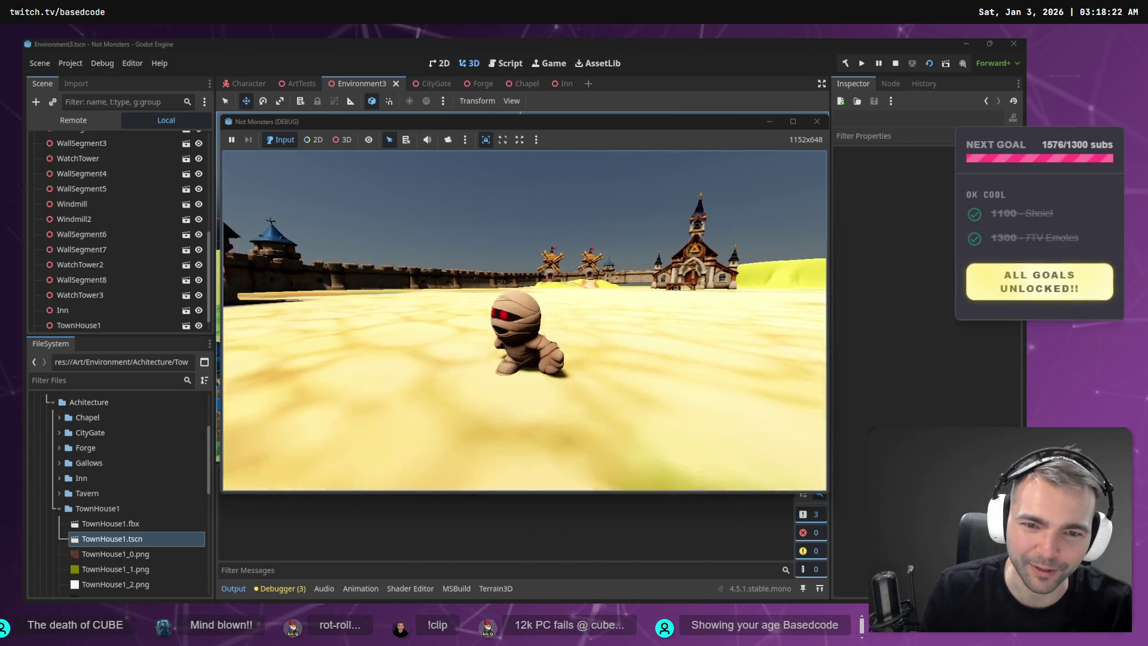
{"action": "key", "text": "w"}
{"action": "key", "text": "w"}
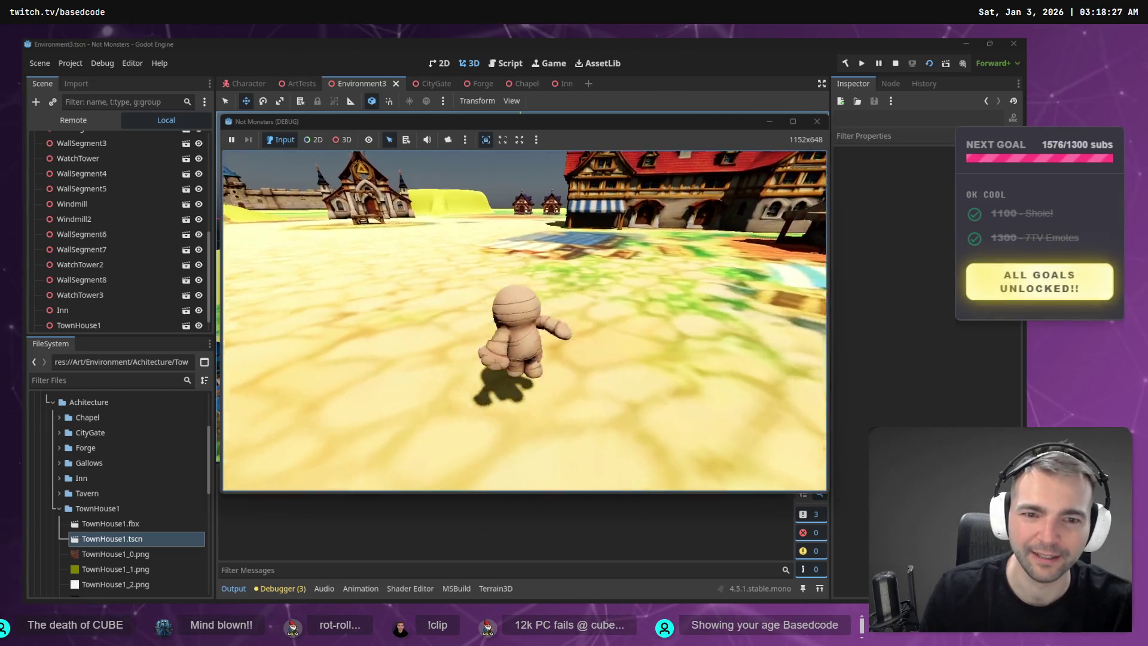
{"action": "key", "text": "F8"}
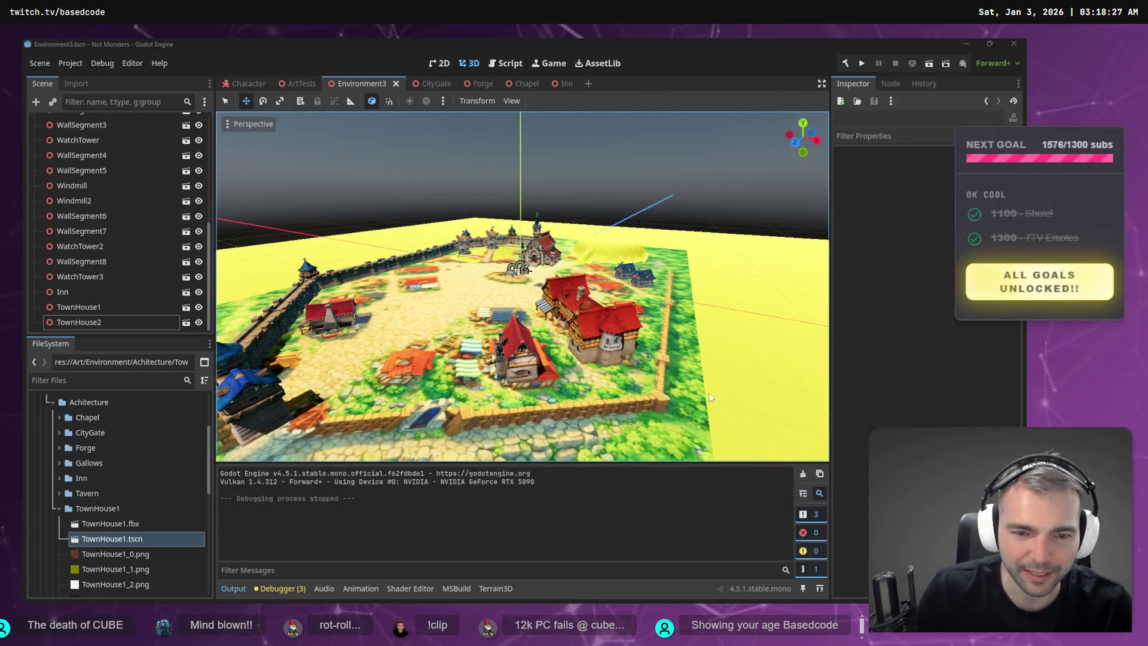
- Hide the PlacementGuide ground mesh using its eye icon
{"action": "left_click", "coordinate": [643, 384]}
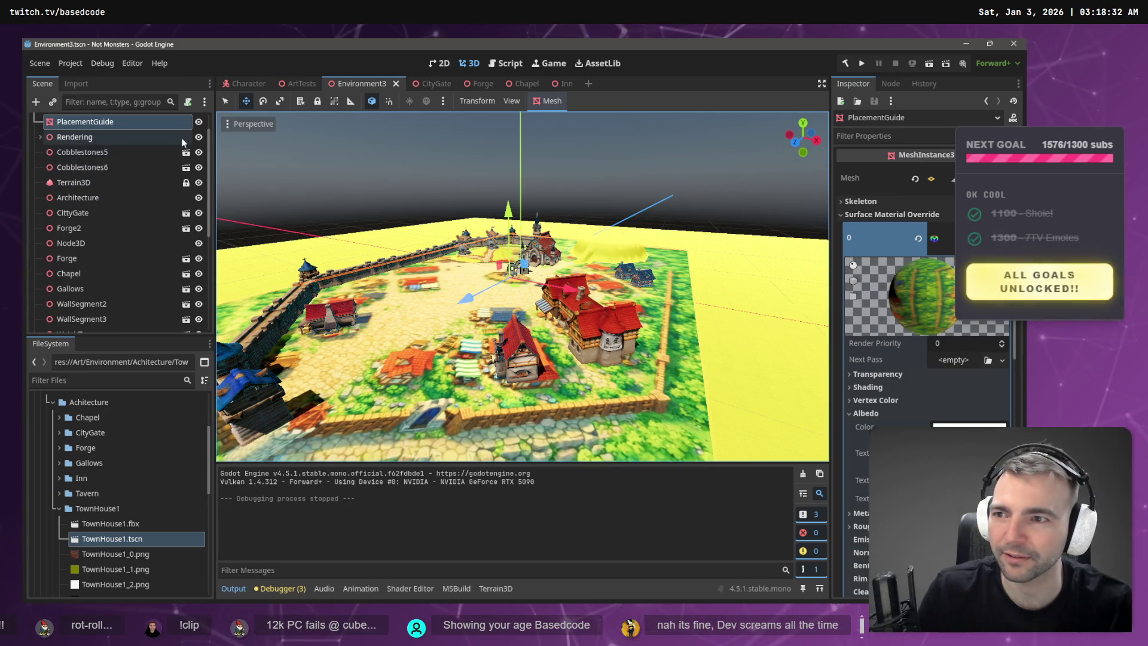
{"action": "scroll", "coordinate": [197, 161], "scroll_direction": "up", "scroll_amount": 1}
{"action": "left_click", "coordinate": [202, 157]}
{"action": "left_click", "coordinate": [199, 155]}
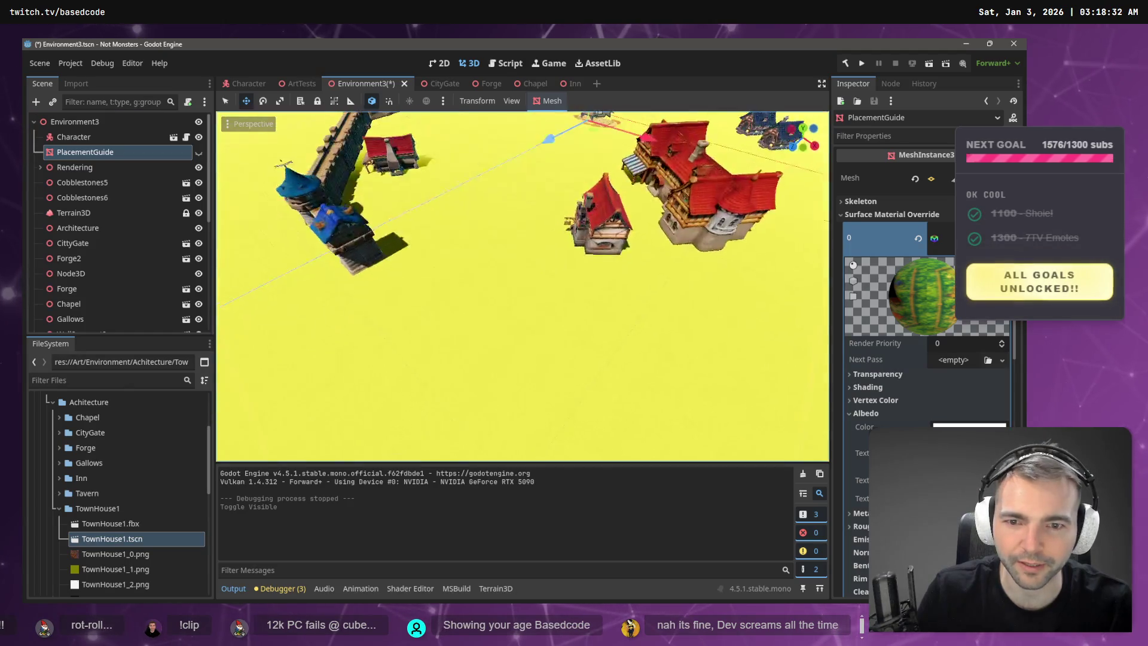
- Orbit to a near top-down view of the town and select the Terrain3D node
{"action": "left_click_drag", "start_coordinate": [526, 203], "coordinate": [526, 235]}
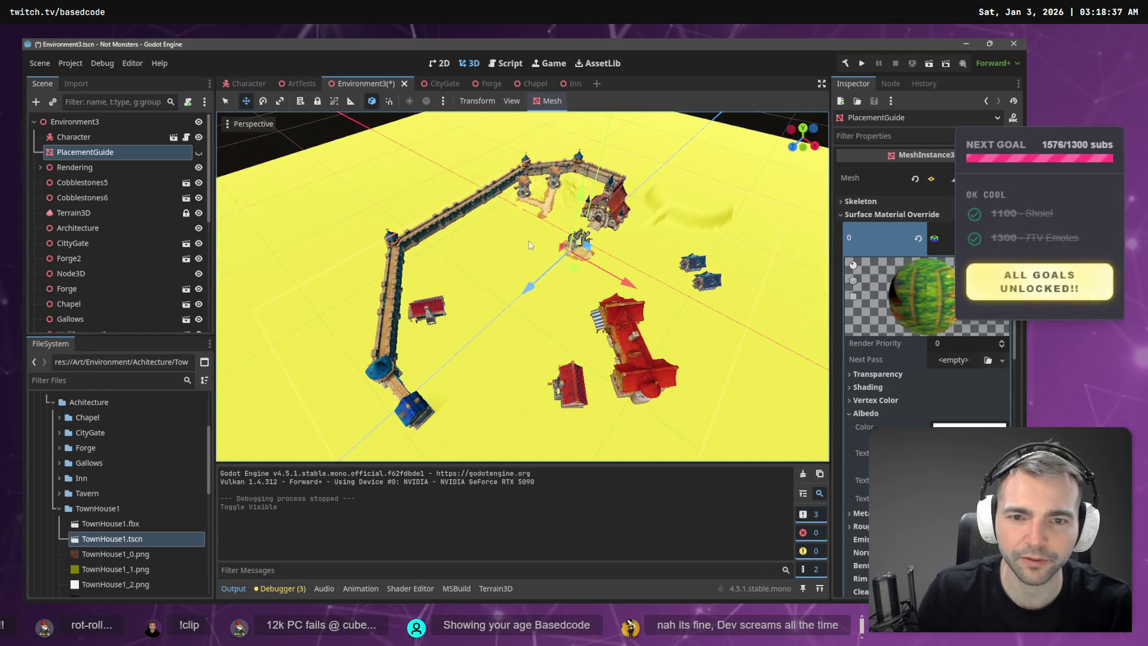
{"action": "scroll", "coordinate": [541, 263], "scroll_direction": "up", "scroll_amount": 5}
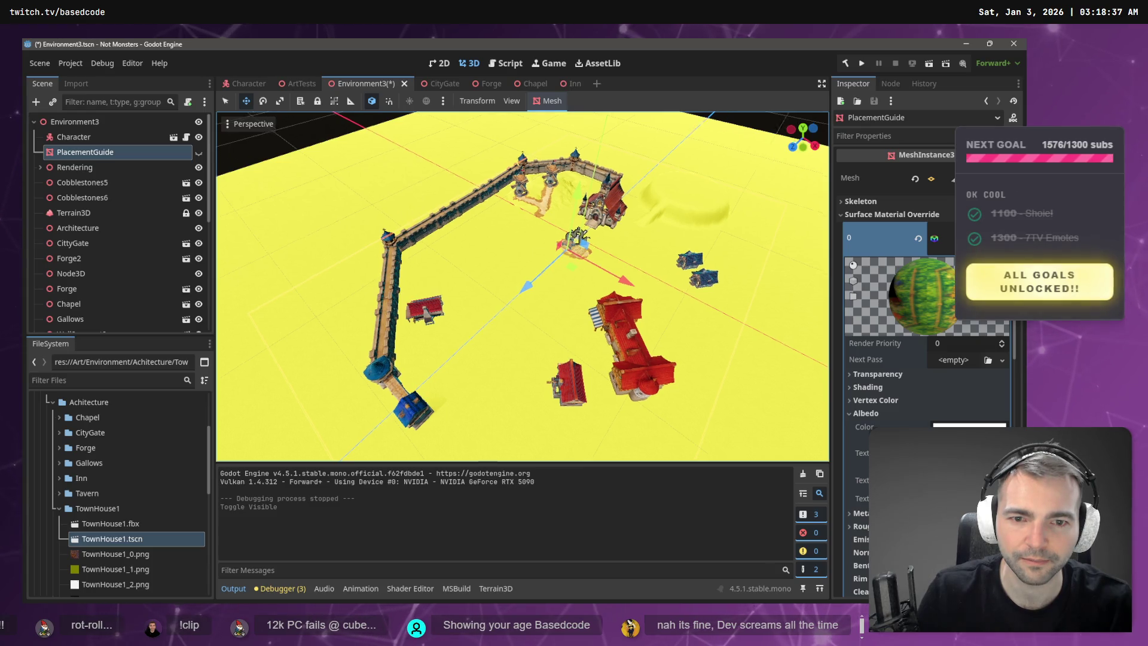
{"action": "mouse_move", "coordinate": [526, 281]}
{"action": "left_mouse_down"}
{"action": "mouse_move", "coordinate": [621, 359]}
{"action": "mouse_move", "coordinate": [727, 202]}
{"action": "left_mouse_up"}
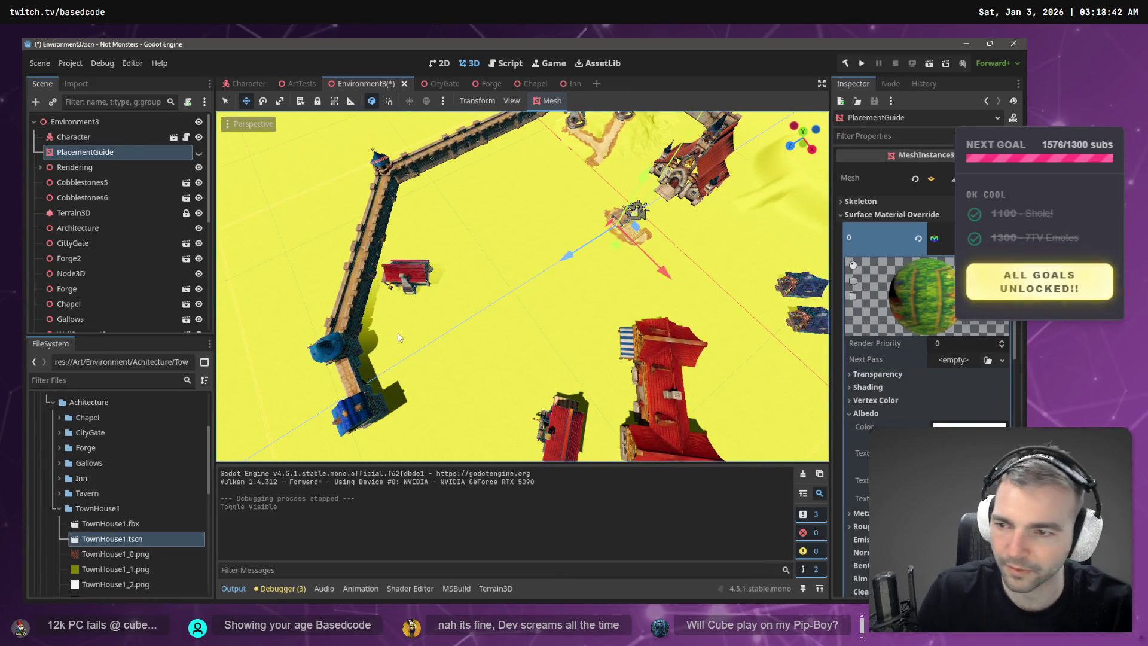
{"action": "left_click", "coordinate": [88, 214]}
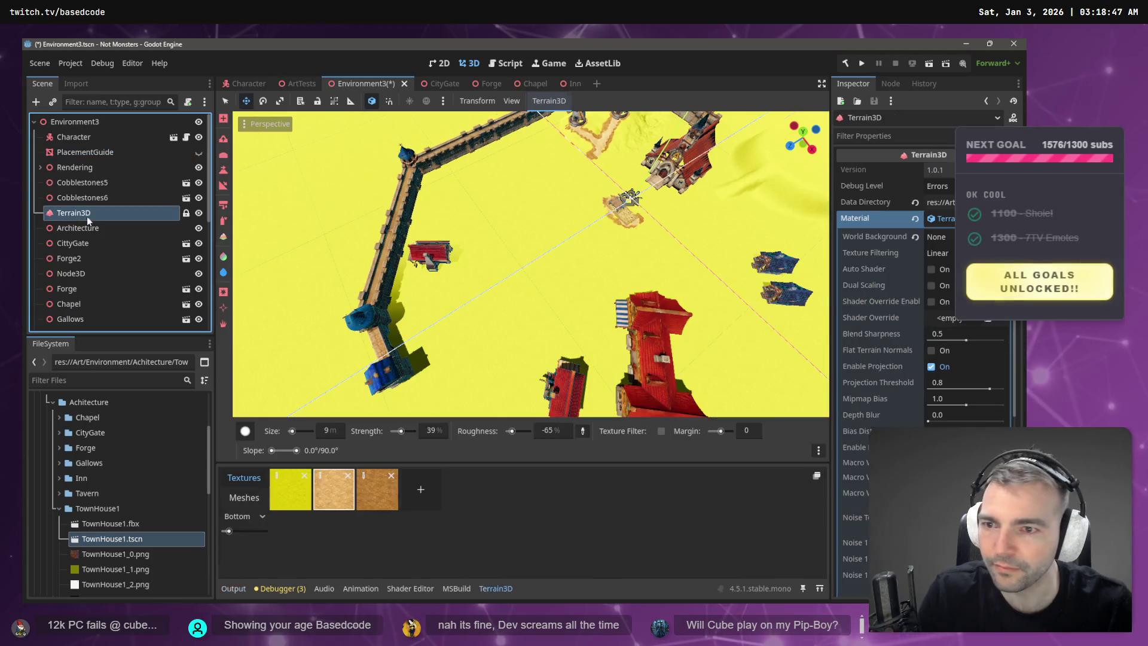
- Paint a dirt path between the buildings with the splat brush at 59 m size
{"action": "left_click", "coordinate": [222, 222]}
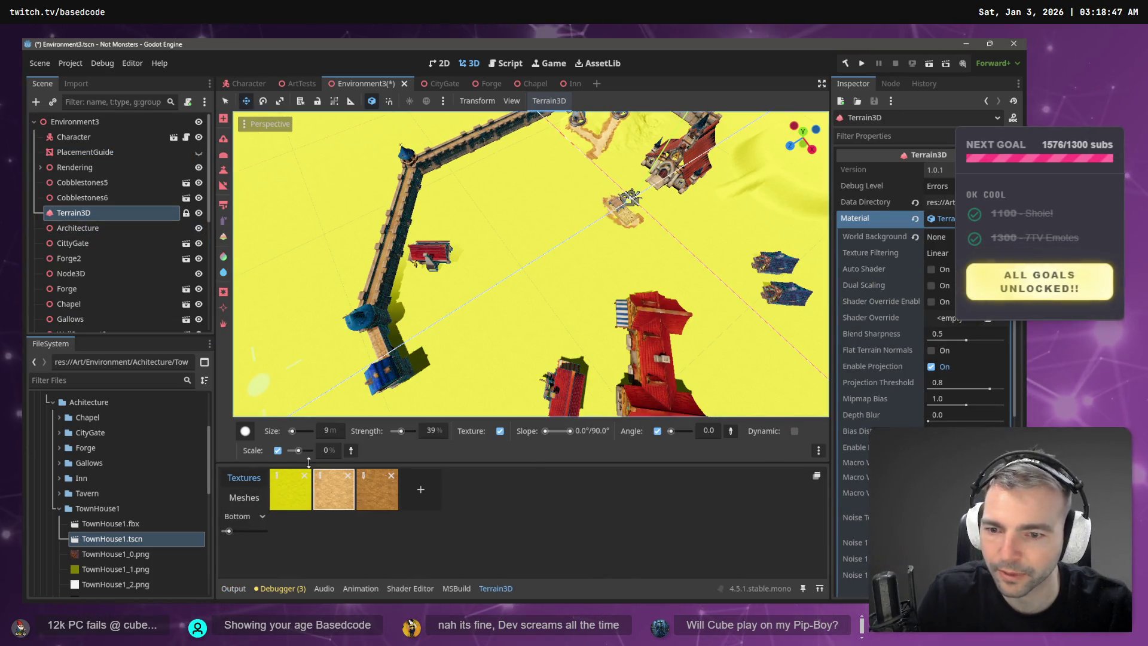
{"action": "left_click", "coordinate": [247, 431]}
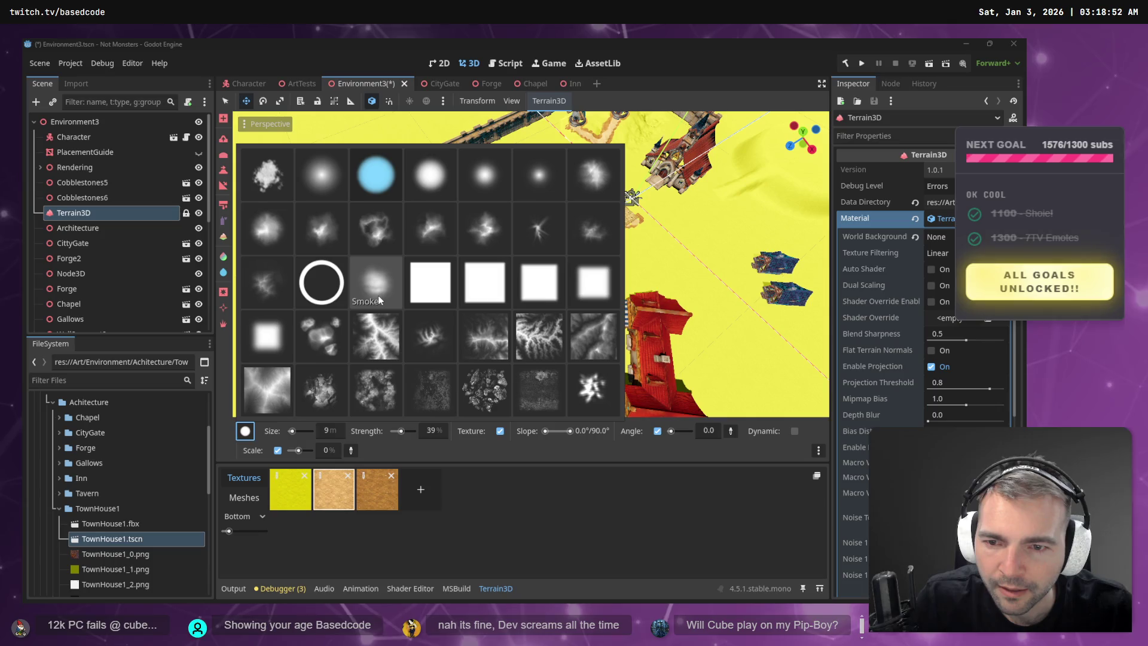
{"action": "left_click", "coordinate": [435, 340]}
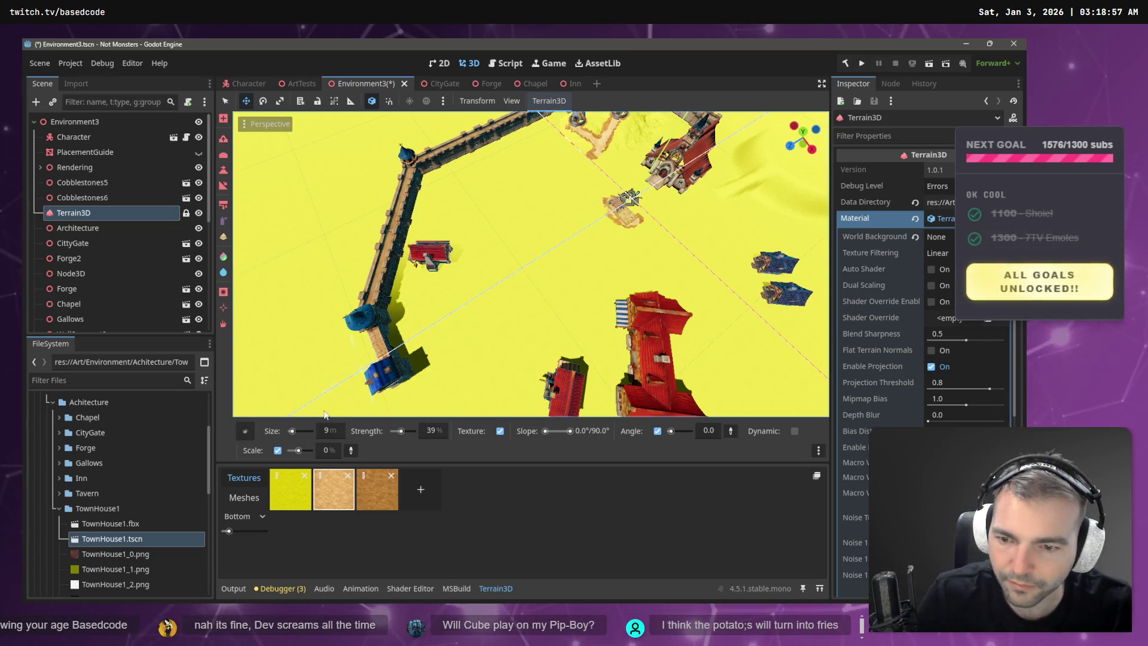
{"action": "left_click", "coordinate": [297, 434]}
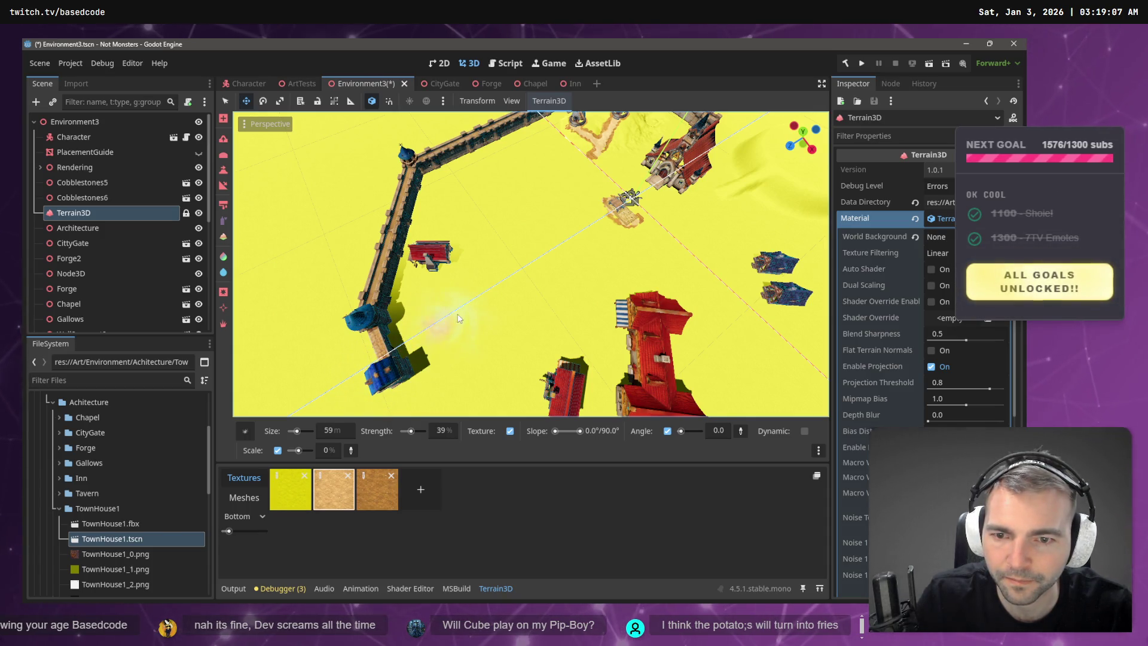
{"action": "left_click_drag", "start_coordinate": [506, 289], "coordinate": [639, 203]}
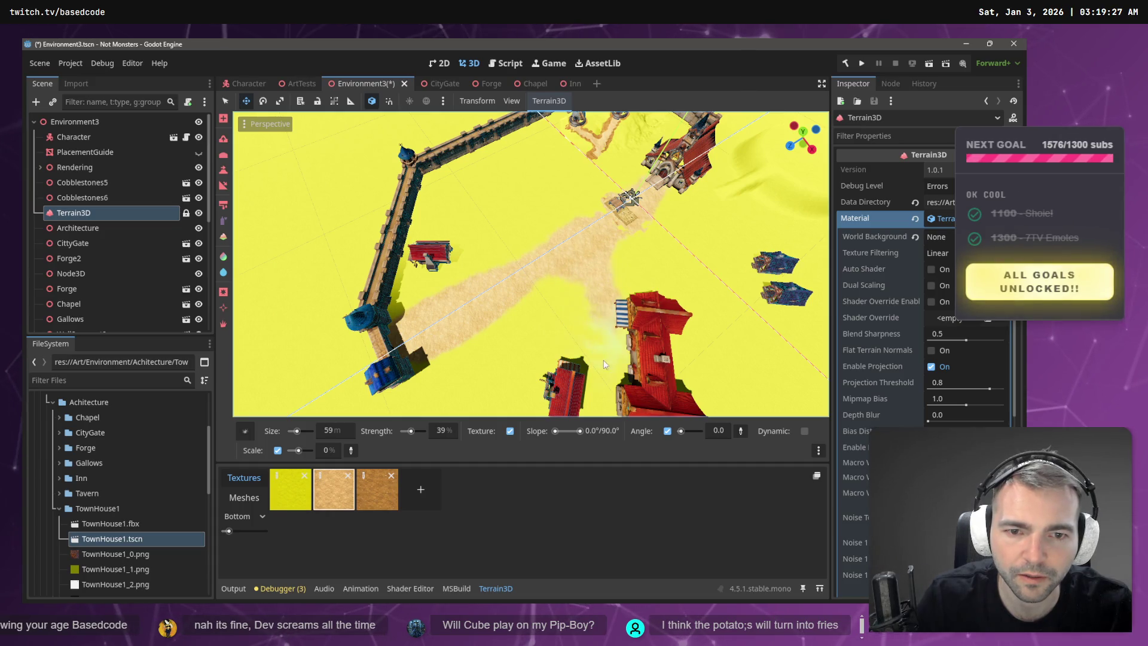
- Shrink the brush to 23 m and move the view closer to the red-roofed house
{"action": "scroll", "coordinate": [603, 347], "scroll_direction": "down", "scroll_amount": 2}
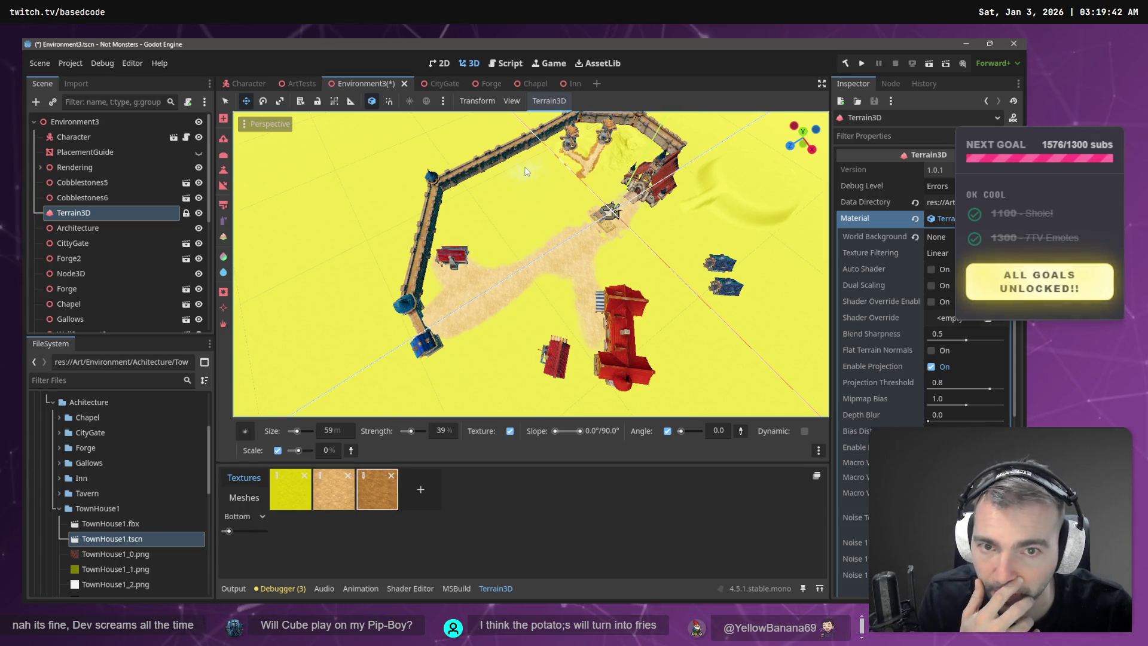
{"action": "left_click_drag", "start_coordinate": [296, 430], "coordinate": [293, 430]}
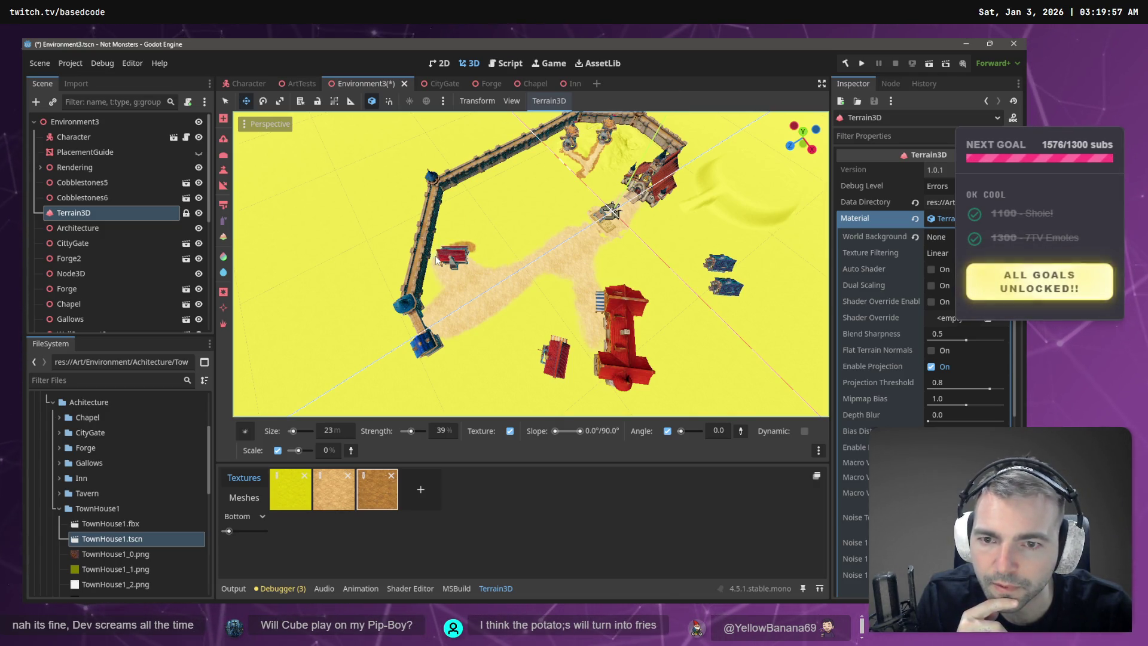
{"action": "scroll", "coordinate": [436, 269], "scroll_direction": "up", "scroll_amount": 5}
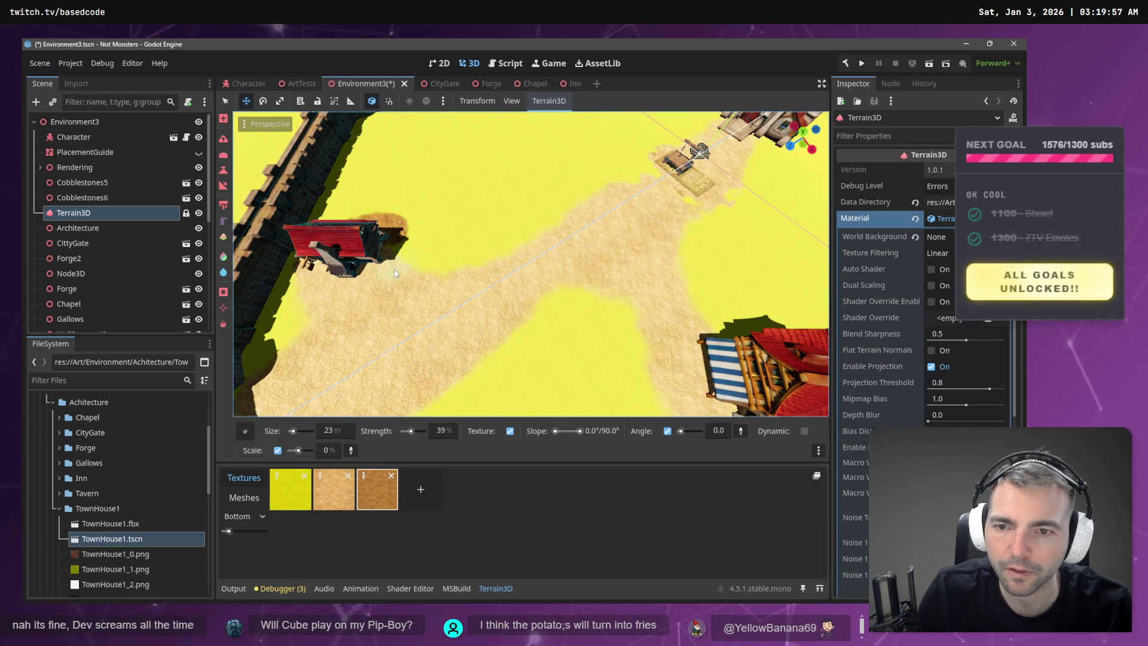
{"action": "mouse_move", "coordinate": [393, 198]}
{"action": "left_mouse_down"}
{"action": "mouse_move", "coordinate": [430, 210]}
{"action": "mouse_move", "coordinate": [338, 333]}
{"action": "mouse_move", "coordinate": [308, 231]}
{"action": "mouse_move", "coordinate": [389, 219]}
{"action": "mouse_move", "coordinate": [597, 238]}
{"action": "left_mouse_up"}
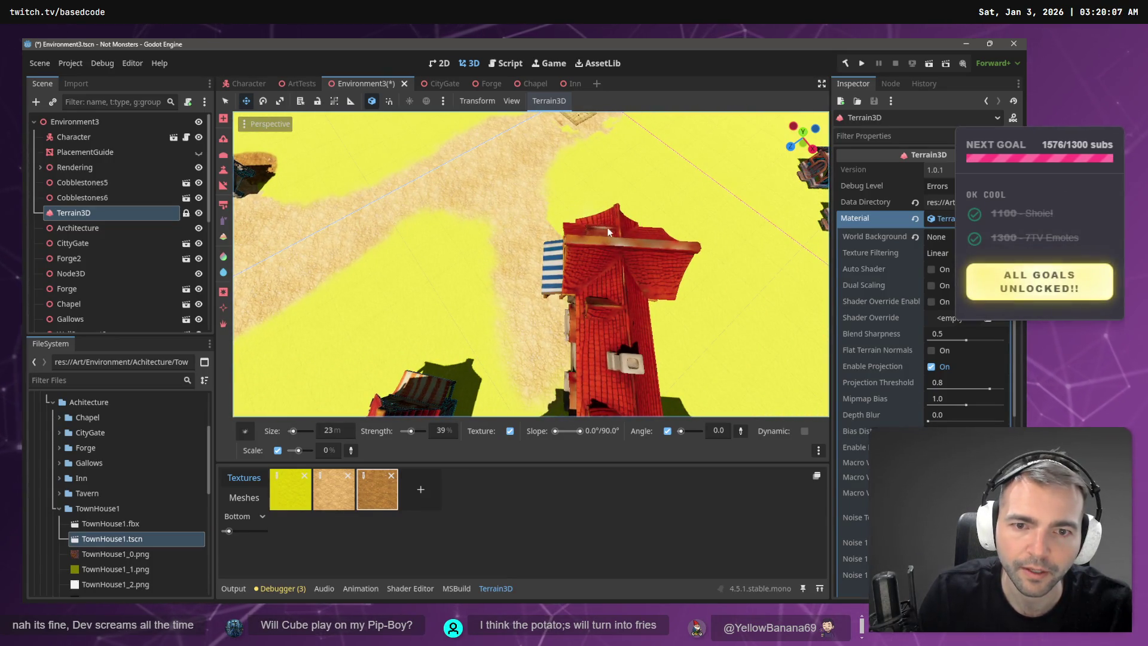
{"action": "scroll", "coordinate": [635, 291], "scroll_direction": "down", "scroll_amount": 5}
{"action": "left_click_drag", "start_coordinate": [635, 291], "coordinate": [550, 295]}
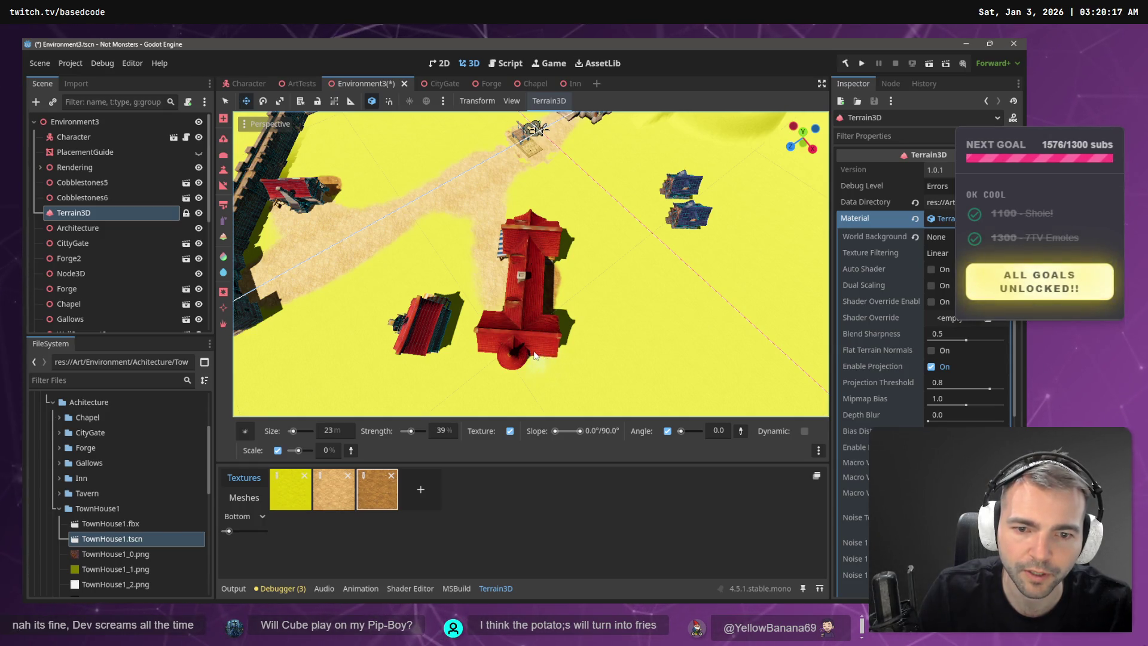
{"action": "left_click_drag", "start_coordinate": [538, 360], "coordinate": [538, 360]}
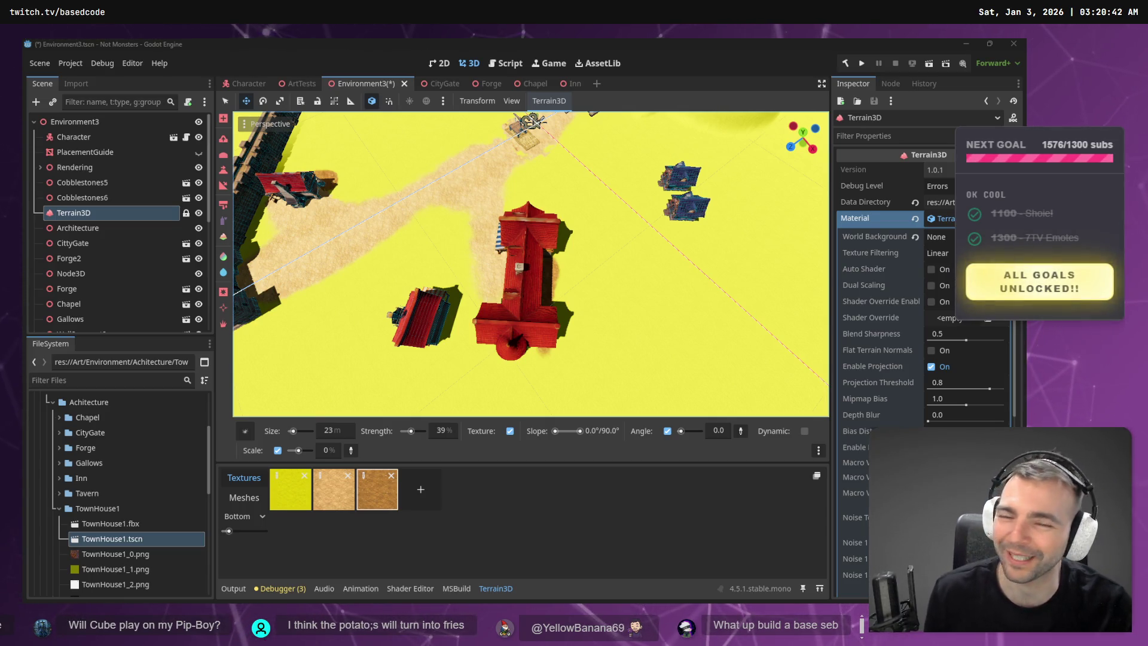
- Paint a dirt patch beside a building's base from a low view over the rooftops
{"action": "scroll", "coordinate": [518, 317], "scroll_direction": "down", "scroll_amount": 3}
{"action": "scroll", "coordinate": [518, 317], "scroll_direction": "up", "scroll_amount": 5}
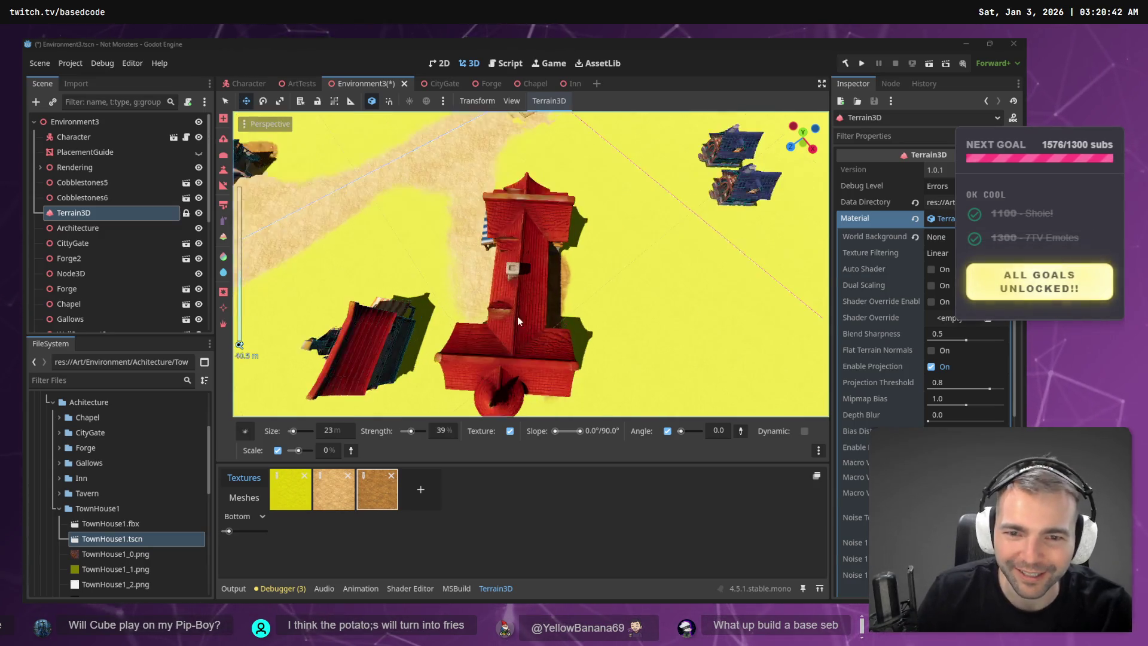
{"action": "scroll", "coordinate": [517, 316], "scroll_direction": "up", "scroll_amount": 2}
{"action": "mouse_move", "coordinate": [518, 317]}
{"action": "left_mouse_down"}
{"action": "mouse_move", "coordinate": [586, 235]}
{"action": "mouse_move", "coordinate": [540, 309]}
{"action": "mouse_move", "coordinate": [554, 294]}
{"action": "mouse_move", "coordinate": [586, 343]}
{"action": "mouse_move", "coordinate": [637, 380]}
{"action": "mouse_move", "coordinate": [473, 208]}
{"action": "mouse_move", "coordinate": [481, 275]}
{"action": "left_mouse_up"}
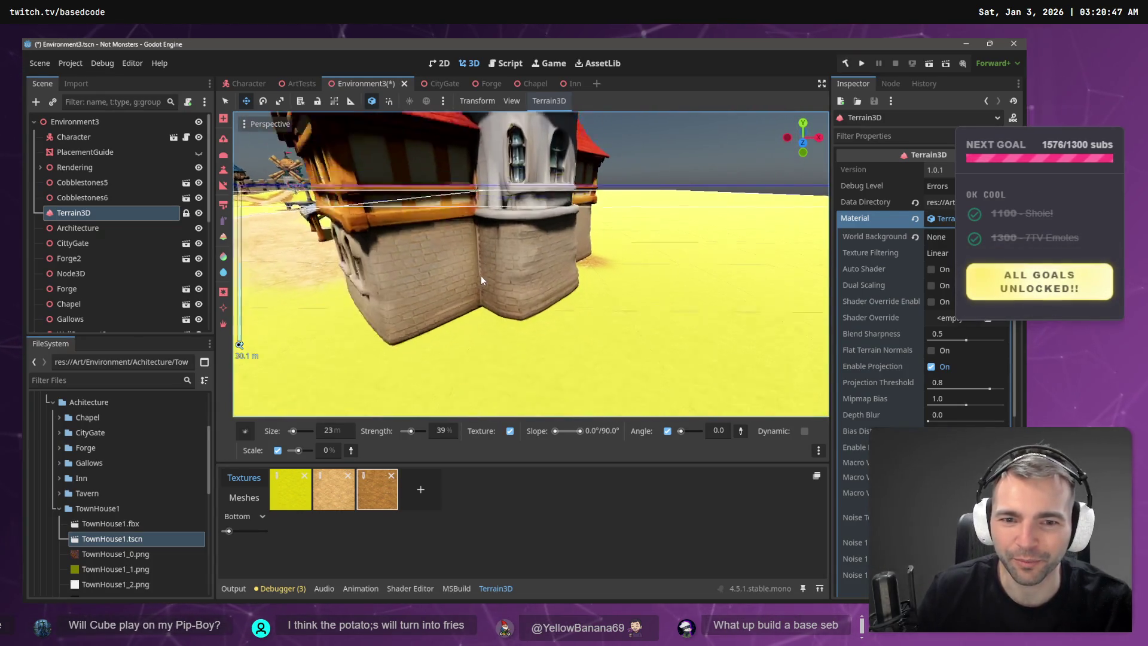
{"action": "scroll", "coordinate": [481, 275], "scroll_direction": "down", "scroll_amount": 3}
{"action": "mouse_move", "coordinate": [561, 272]}
{"action": "left_mouse_down"}
{"action": "mouse_move", "coordinate": [551, 285]}
{"action": "mouse_move", "coordinate": [454, 296]}
{"action": "mouse_move", "coordinate": [424, 287]}
{"action": "left_mouse_up"}
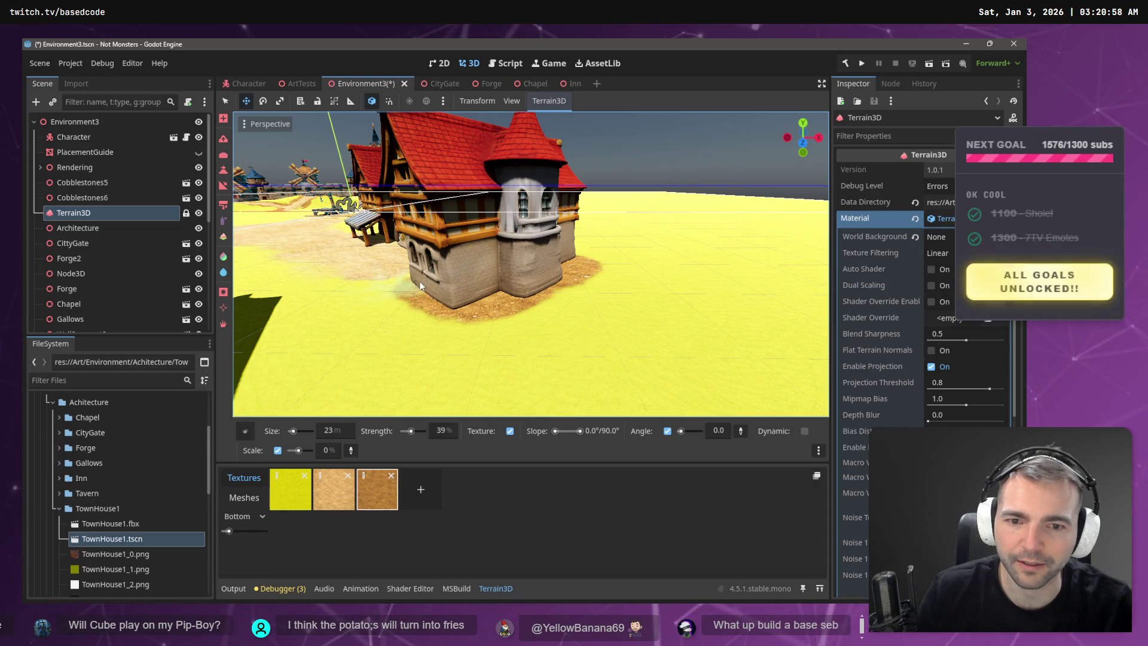
- Look over the dirt around the red-roofed houses and set brush scale variation to 20%
{"action": "scroll", "coordinate": [420, 285], "scroll_direction": "down", "scroll_amount": 10}
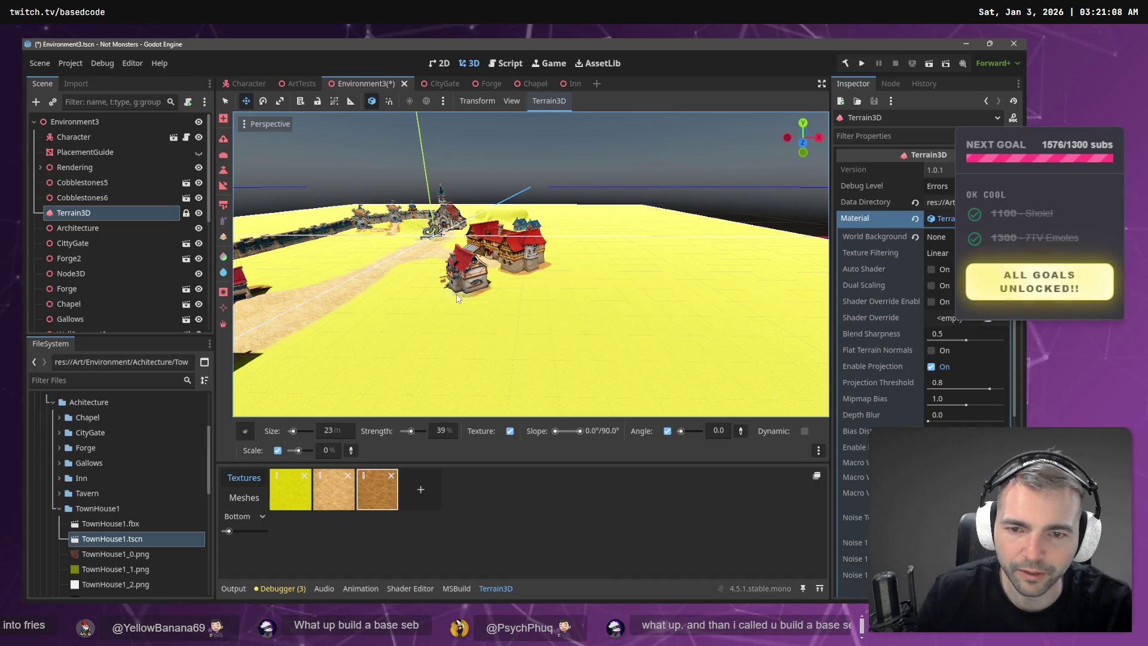
{"action": "scroll", "coordinate": [483, 292], "scroll_direction": "up", "scroll_amount": 6}
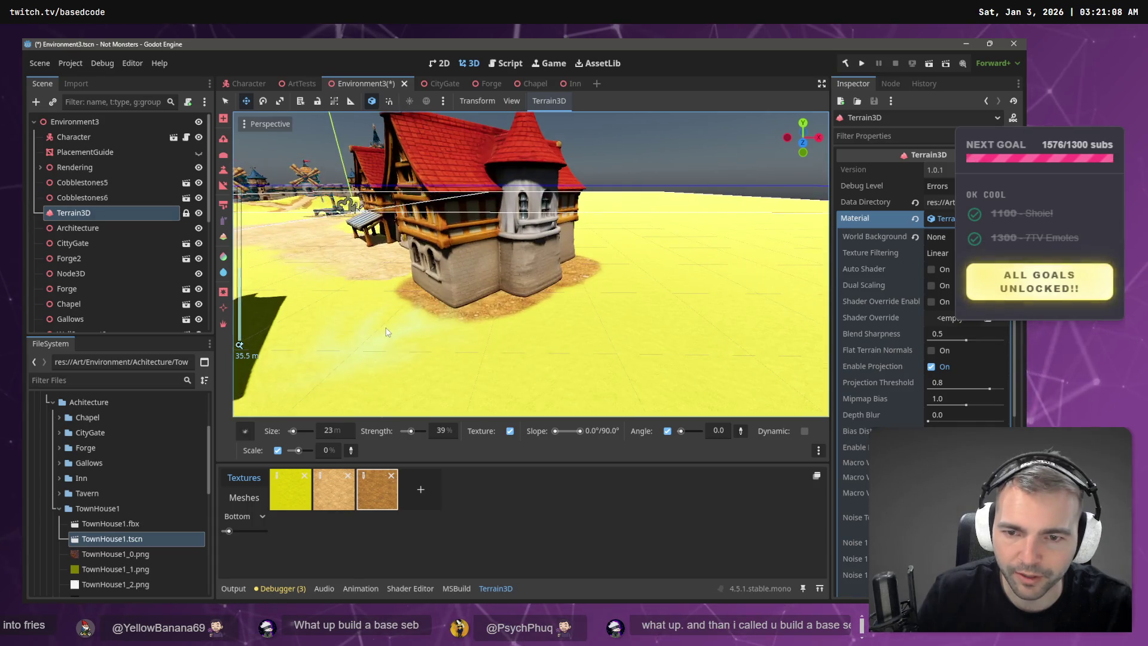
{"action": "scroll", "coordinate": [481, 299], "scroll_direction": "down", "scroll_amount": 2}
{"action": "mouse_move", "coordinate": [483, 304]}
{"action": "left_mouse_down"}
{"action": "mouse_move", "coordinate": [529, 287]}
{"action": "mouse_move", "coordinate": [385, 368]}
{"action": "mouse_move", "coordinate": [384, 332]}
{"action": "mouse_move", "coordinate": [346, 303]}
{"action": "mouse_move", "coordinate": [352, 292]}
{"action": "mouse_move", "coordinate": [300, 325]}
{"action": "mouse_move", "coordinate": [385, 280]}
{"action": "mouse_move", "coordinate": [521, 258]}
{"action": "mouse_move", "coordinate": [586, 270]}
{"action": "left_mouse_up"}
{"action": "scroll", "coordinate": [587, 275], "scroll_direction": "down", "scroll_amount": 10}
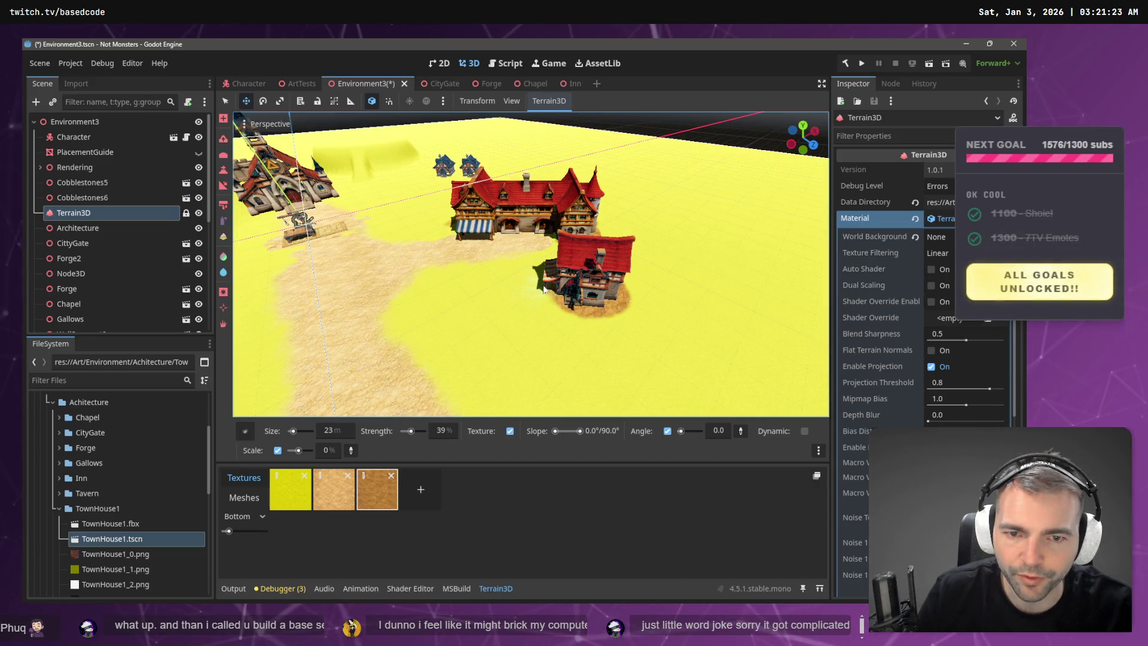
{"action": "mouse_move", "coordinate": [593, 273]}
{"action": "left_mouse_down"}
{"action": "mouse_move", "coordinate": [514, 290]}
{"action": "mouse_move", "coordinate": [554, 292]}
{"action": "left_mouse_up"}
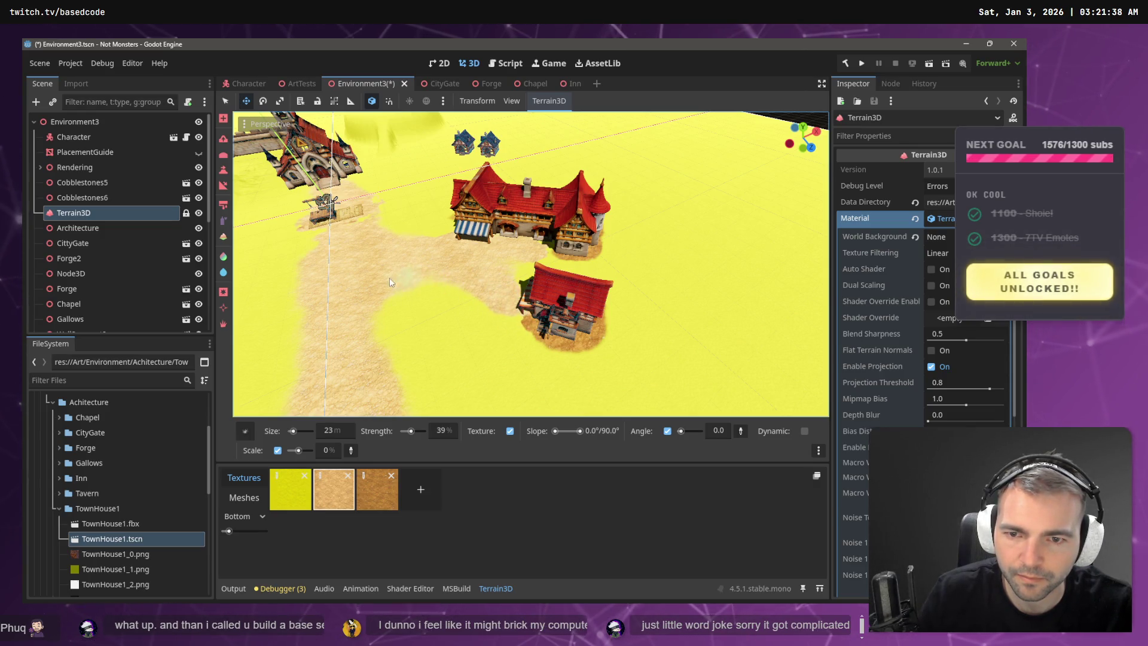
{"action": "scroll", "coordinate": [389, 277], "scroll_direction": "down", "scroll_amount": 10}
{"action": "scroll", "coordinate": [455, 328], "scroll_direction": "up", "scroll_amount": 5}
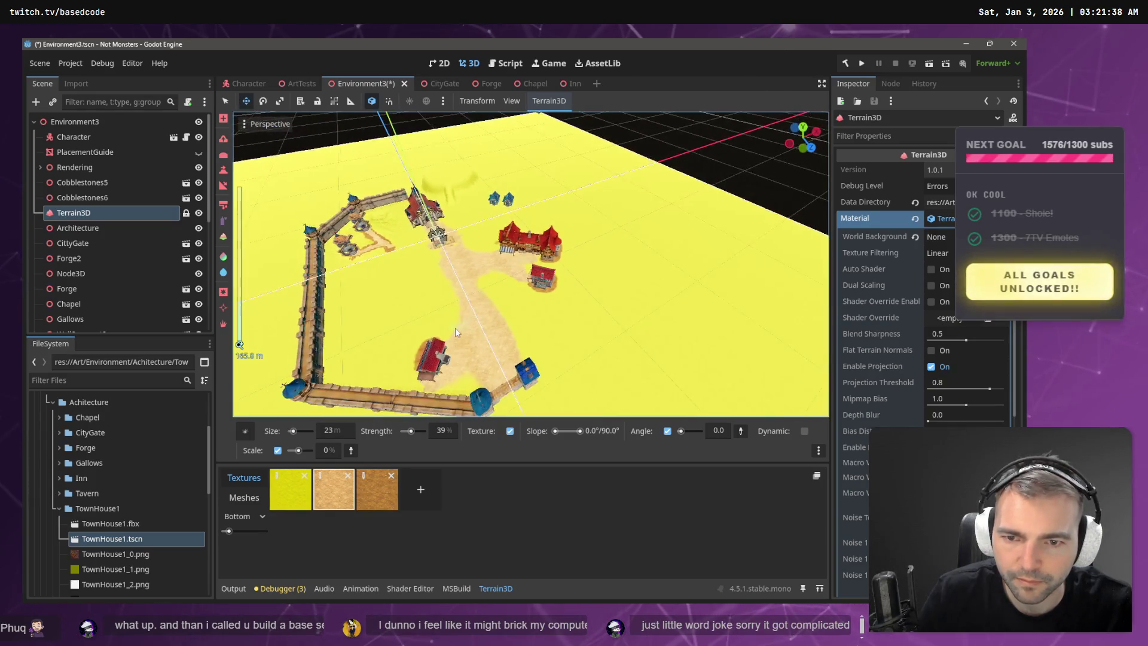
{"action": "mouse_move", "coordinate": [461, 375]}
{"action": "left_mouse_down"}
{"action": "mouse_move", "coordinate": [447, 365]}
{"action": "mouse_move", "coordinate": [479, 277]}
{"action": "left_mouse_up"}
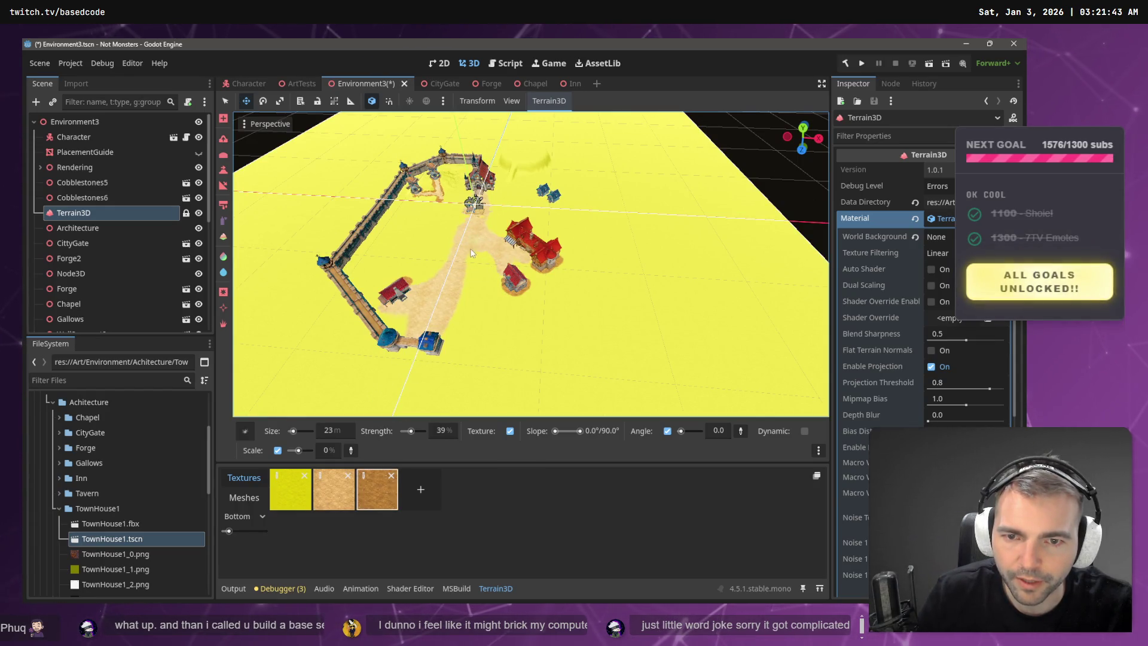
{"action": "scroll", "coordinate": [450, 321], "scroll_direction": "up", "scroll_amount": 10}
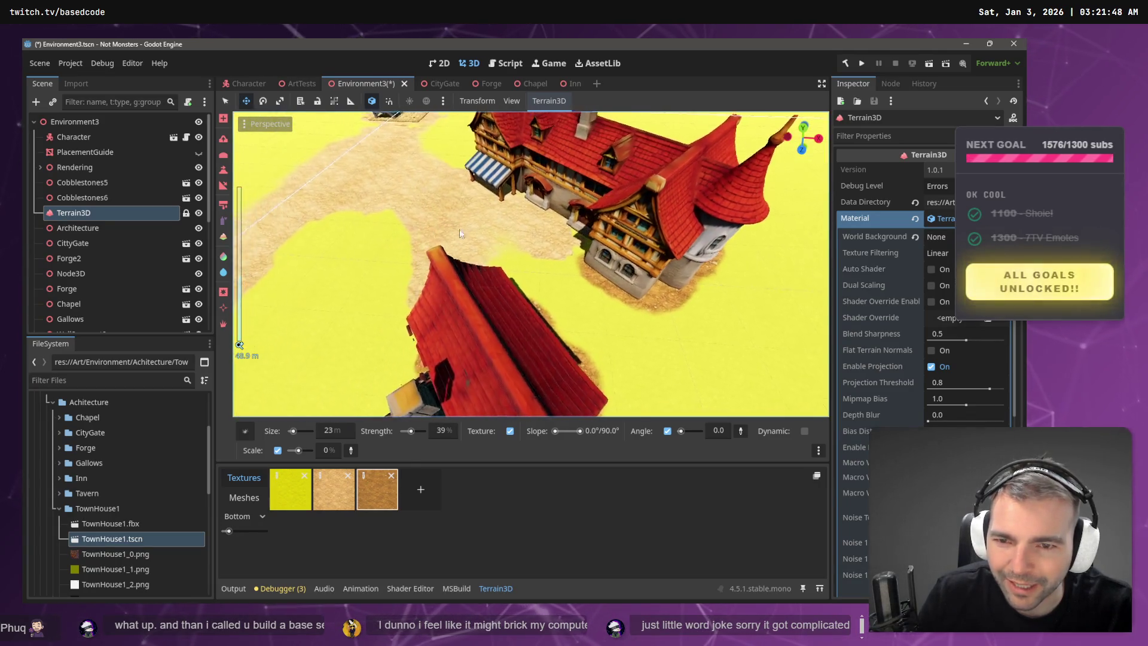
{"action": "left_click_drag", "start_coordinate": [460, 233], "coordinate": [526, 236]}
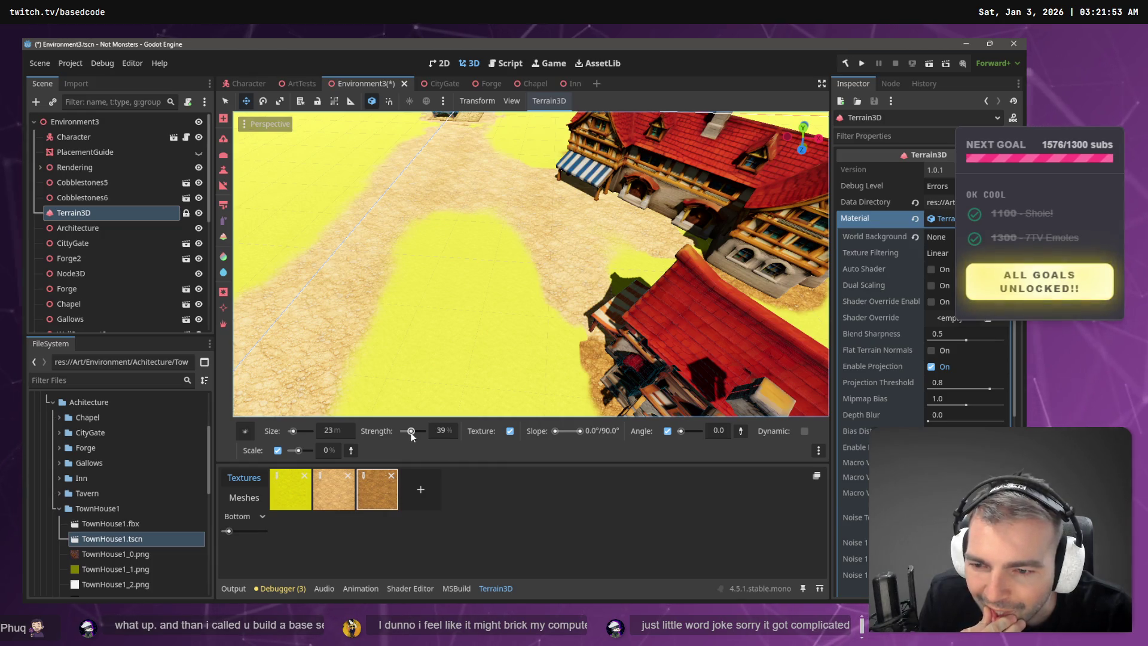
{"action": "left_click", "coordinate": [302, 452]}
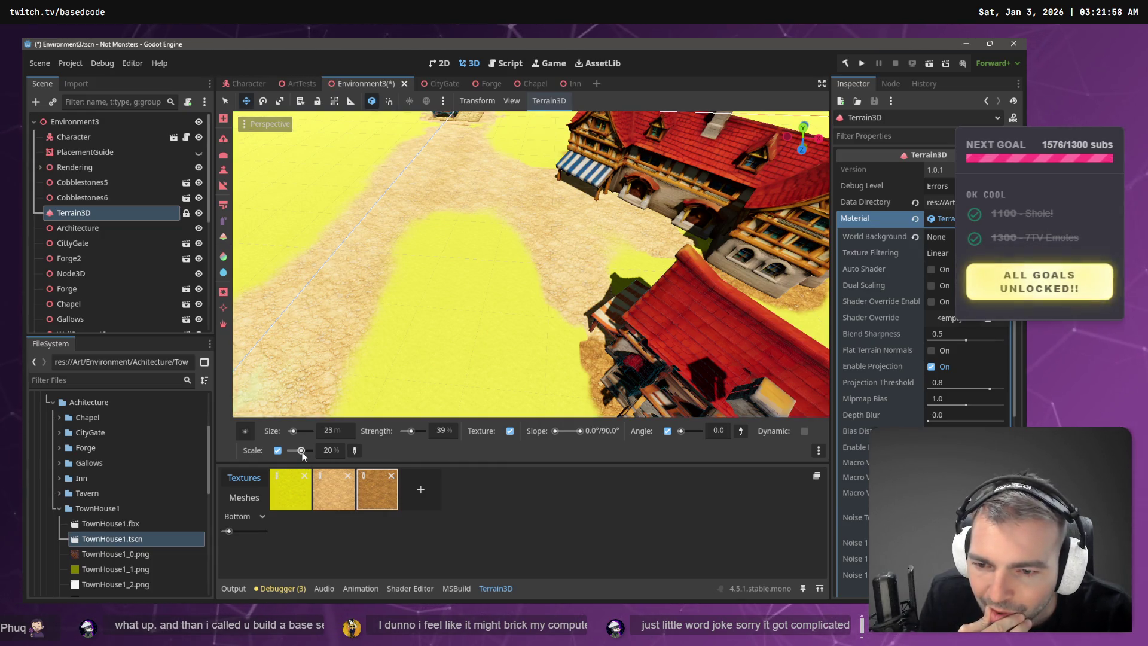
- Paint yellow ground over the sand beside the houses and raise brush strength to 71%
{"action": "left_click_drag", "start_coordinate": [536, 285], "coordinate": [486, 386]}
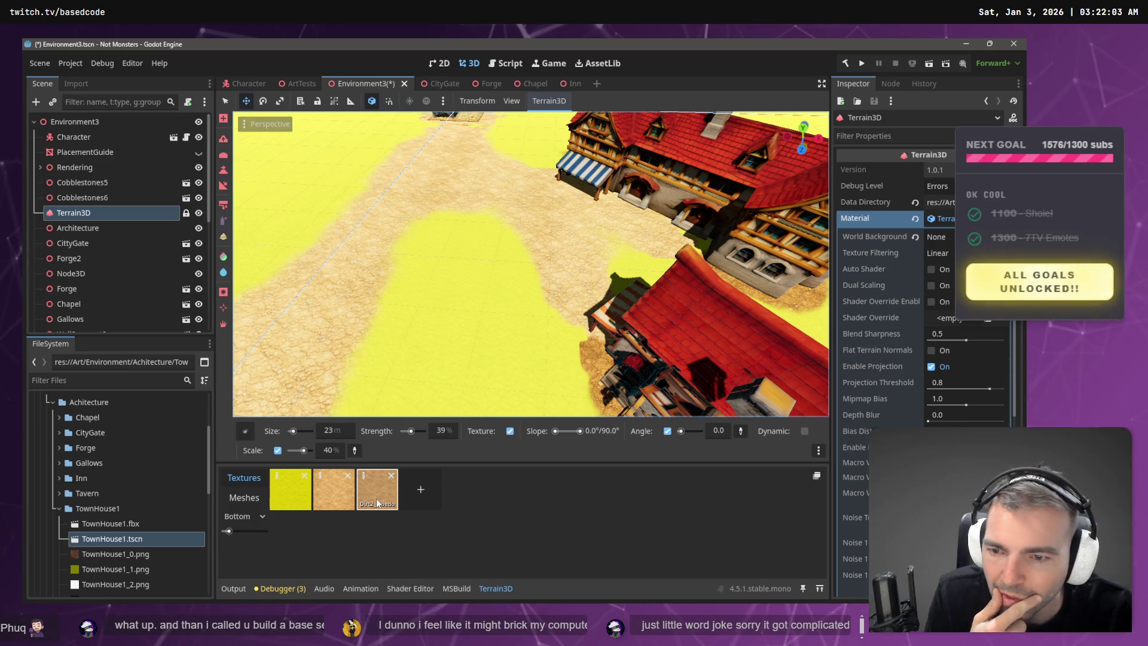
{"action": "scroll", "coordinate": [514, 271], "scroll_direction": "down", "scroll_amount": 10}
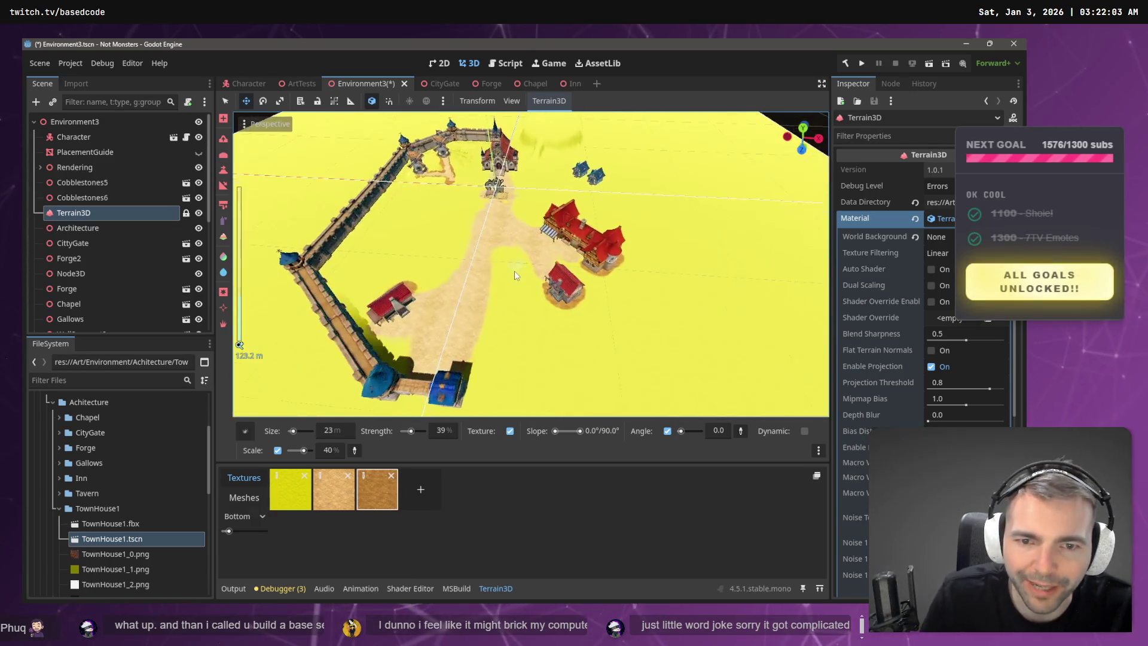
{"action": "scroll", "coordinate": [515, 269], "scroll_direction": "up", "scroll_amount": 5}
{"action": "scroll", "coordinate": [532, 258], "scroll_direction": "down", "scroll_amount": 5}
{"action": "scroll", "coordinate": [508, 239], "scroll_direction": "up", "scroll_amount": 4}
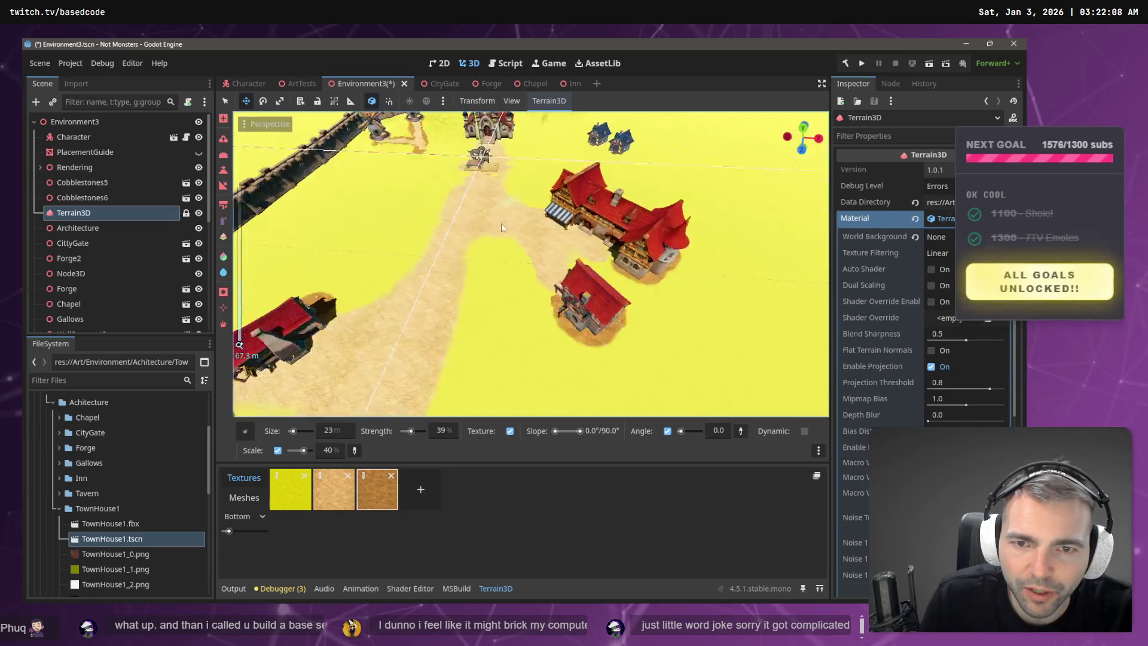
{"action": "scroll", "coordinate": [501, 227], "scroll_direction": "down", "scroll_amount": 5}
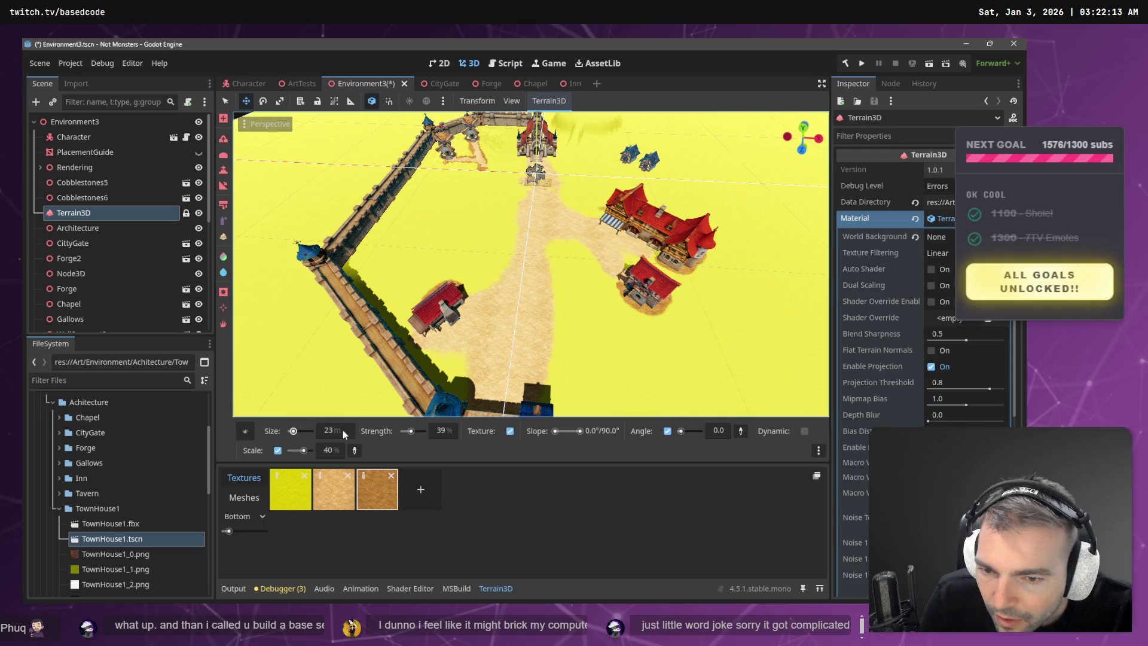
{"action": "left_click_drag", "start_coordinate": [411, 431], "coordinate": [417, 431]}
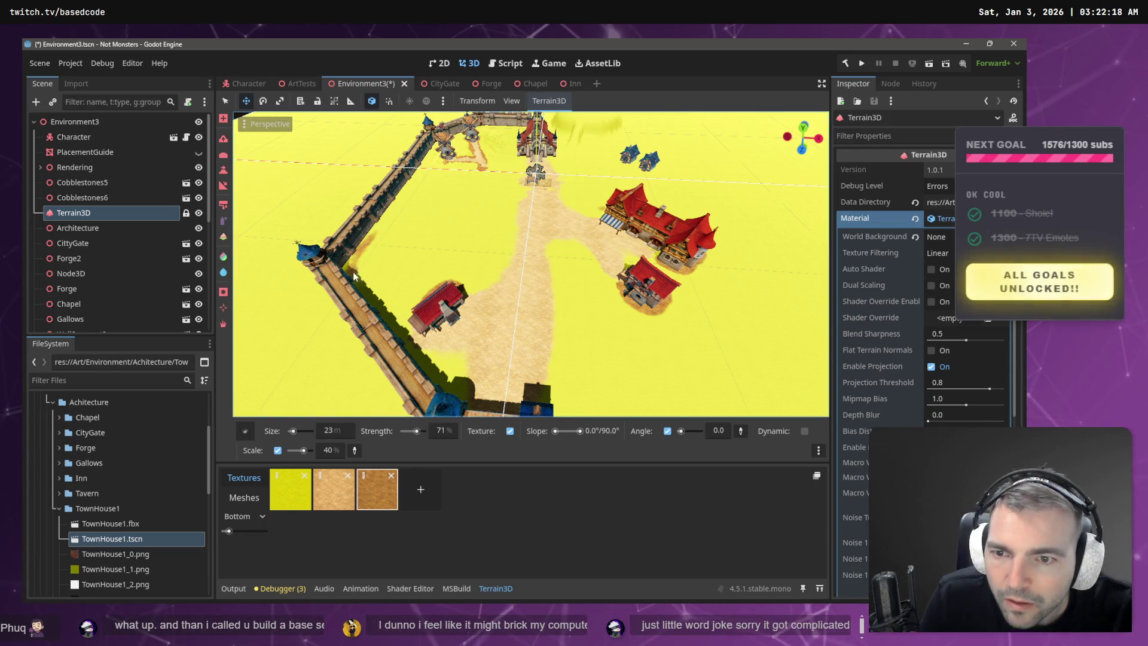
- Orbit around the walled town to inspect the painted paths from several angles
{"action": "mouse_move", "coordinate": [390, 261]}
{"action": "left_mouse_down"}
{"action": "mouse_move", "coordinate": [280, 317]}
{"action": "mouse_move", "coordinate": [335, 287]}
{"action": "mouse_move", "coordinate": [483, 245]}
{"action": "left_mouse_up"}
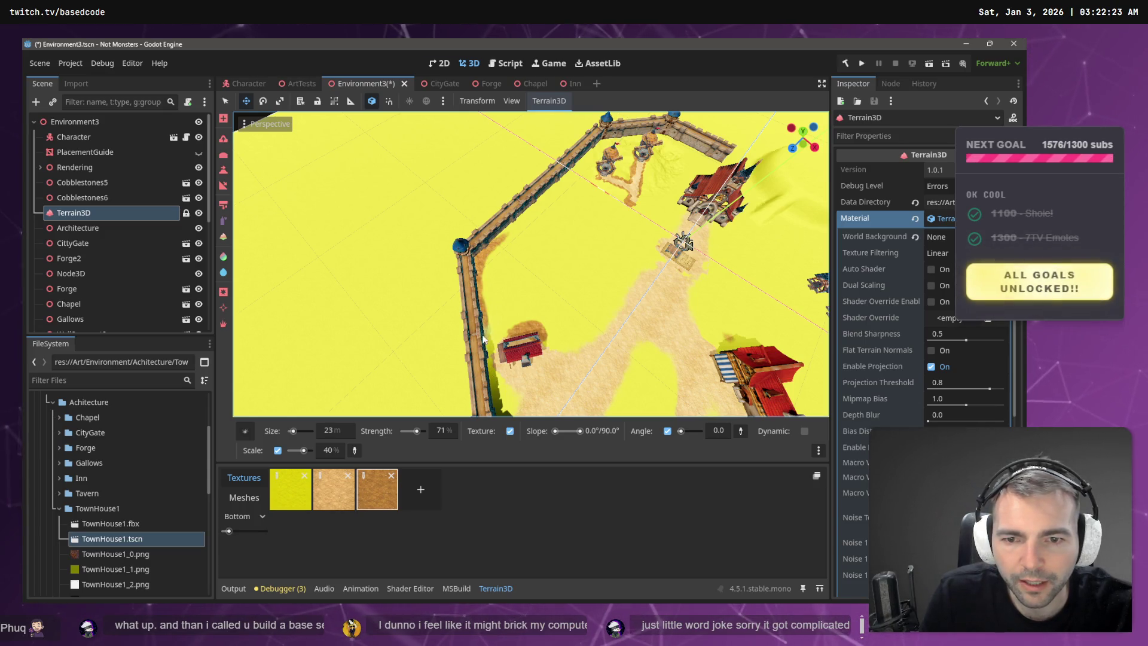
{"action": "mouse_move", "coordinate": [496, 364]}
{"action": "left_mouse_down"}
{"action": "mouse_move", "coordinate": [489, 238]}
{"action": "mouse_move", "coordinate": [487, 257]}
{"action": "left_mouse_up"}
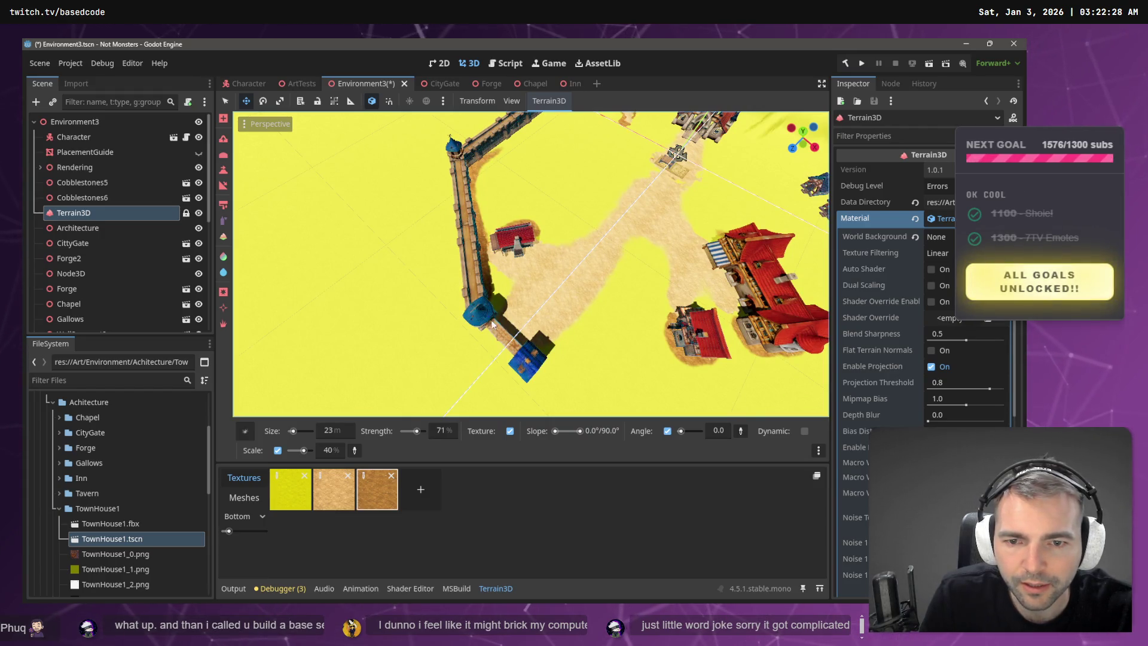
{"action": "mouse_move", "coordinate": [565, 368]}
{"action": "left_mouse_down"}
{"action": "mouse_move", "coordinate": [601, 344]}
{"action": "mouse_move", "coordinate": [487, 300]}
{"action": "left_mouse_up"}
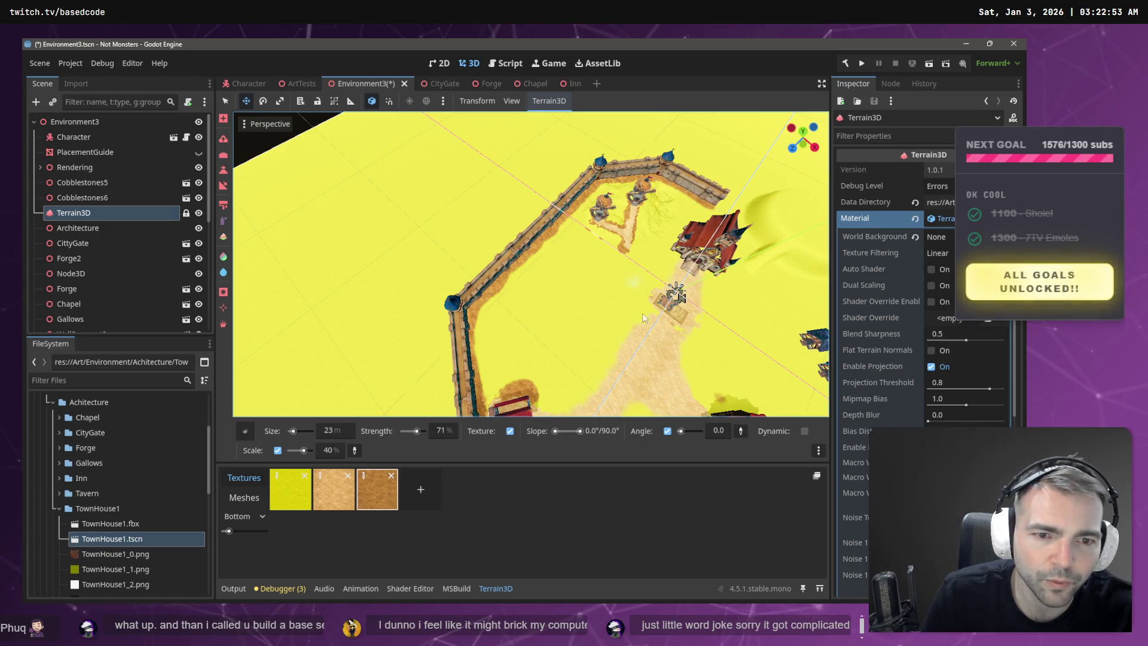
{"action": "scroll", "coordinate": [705, 394], "scroll_direction": "down", "scroll_amount": 2}
{"action": "scroll", "coordinate": [705, 394], "scroll_direction": "down", "scroll_amount": 5}
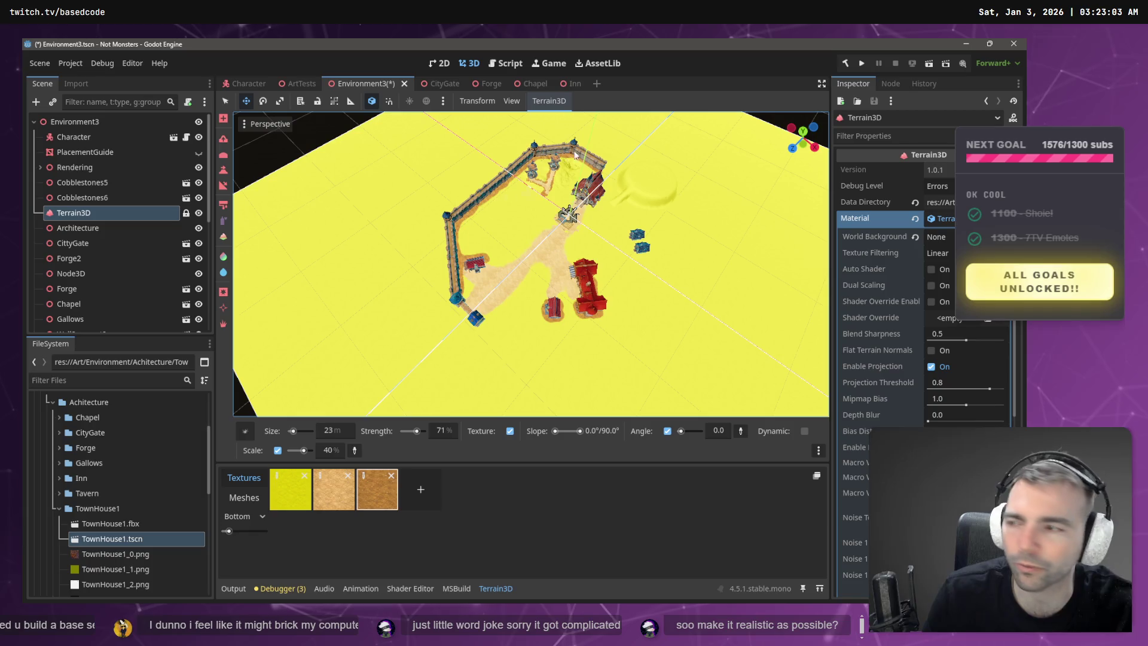
{"action": "left_click_drag", "start_coordinate": [611, 145], "coordinate": [618, 238]}
- Save Environment3, run it with F5, and walk the character from the gallows toward the houses
{"action": "key", "text": "ctrl+s"}
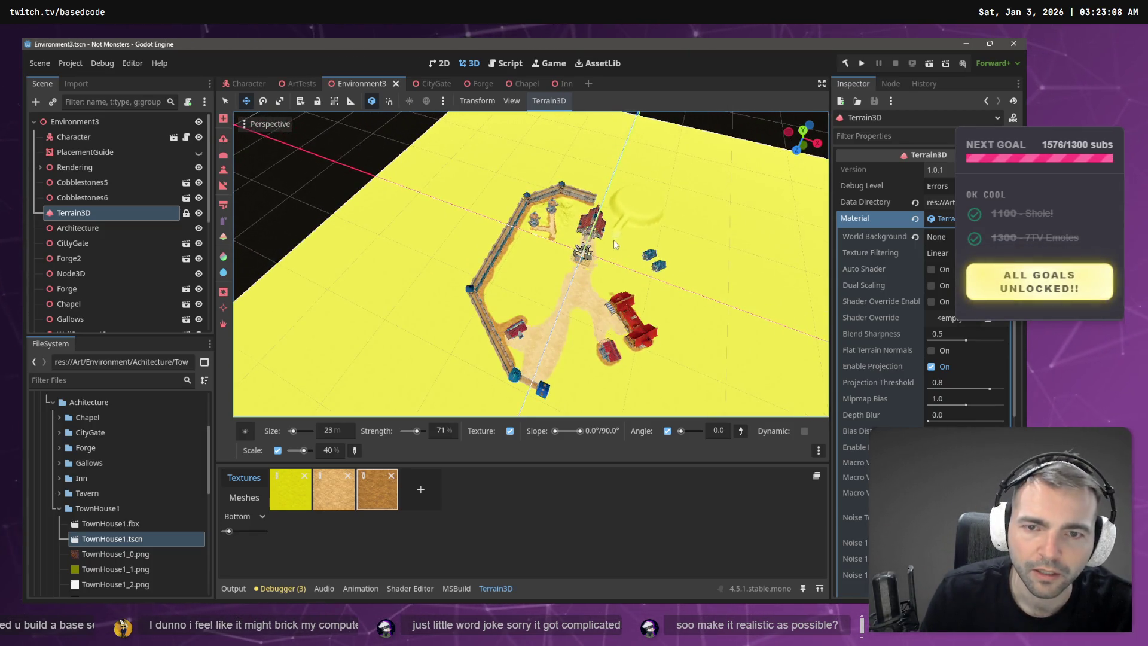
{"action": "key", "text": "F5"}
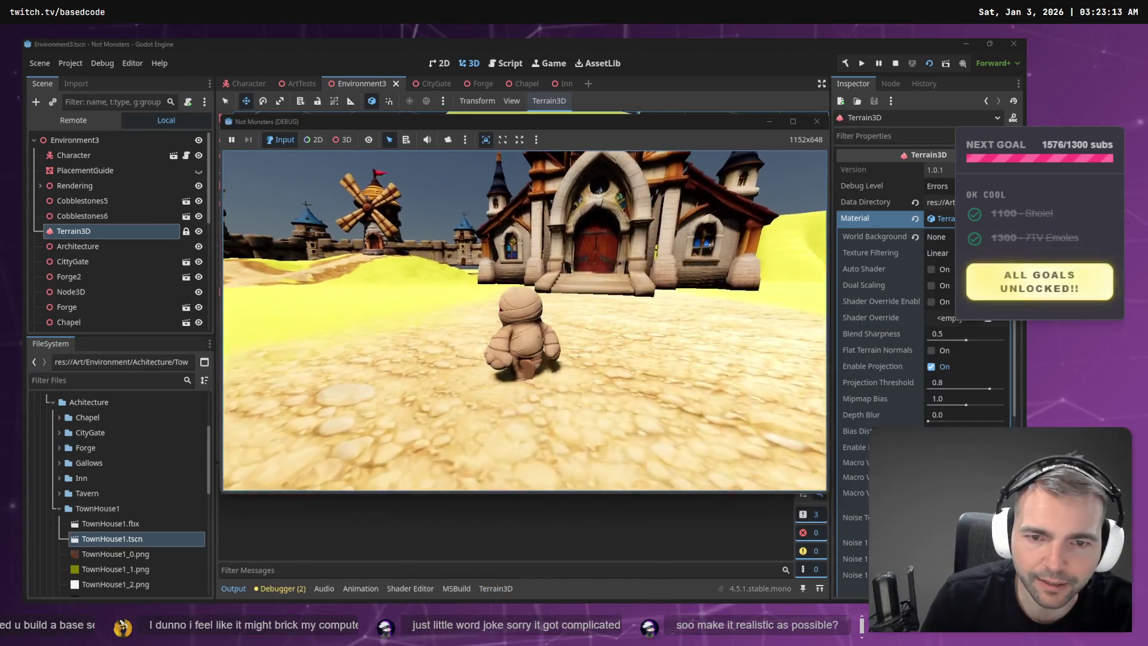
{"action": "key", "text": "w"}
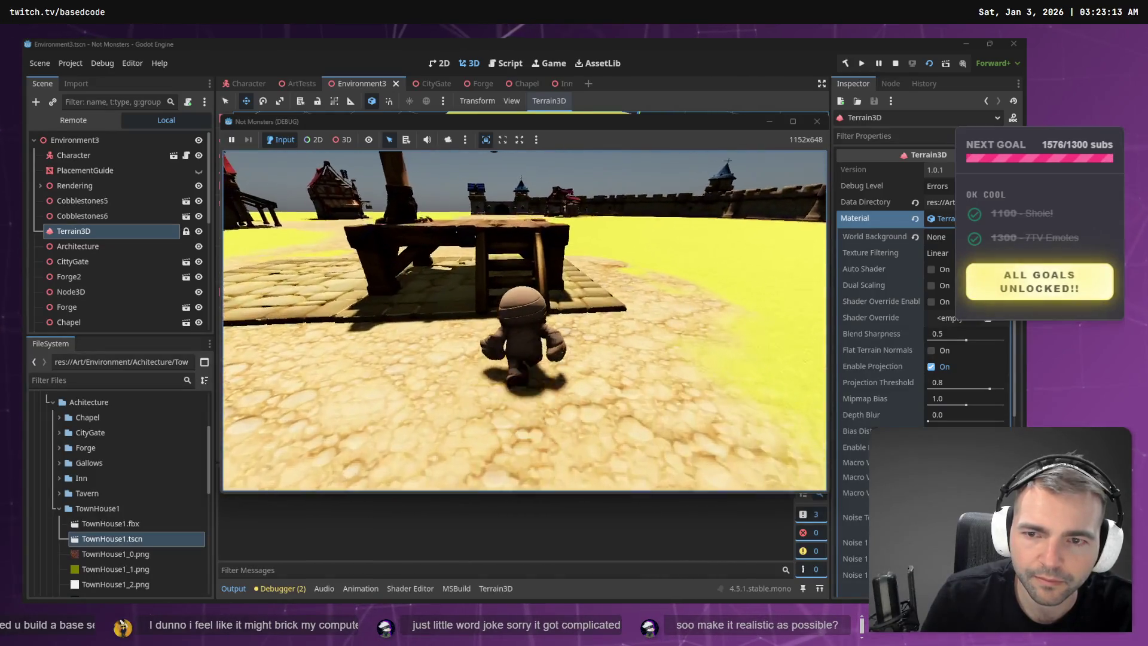
{"action": "key", "text": "w"}
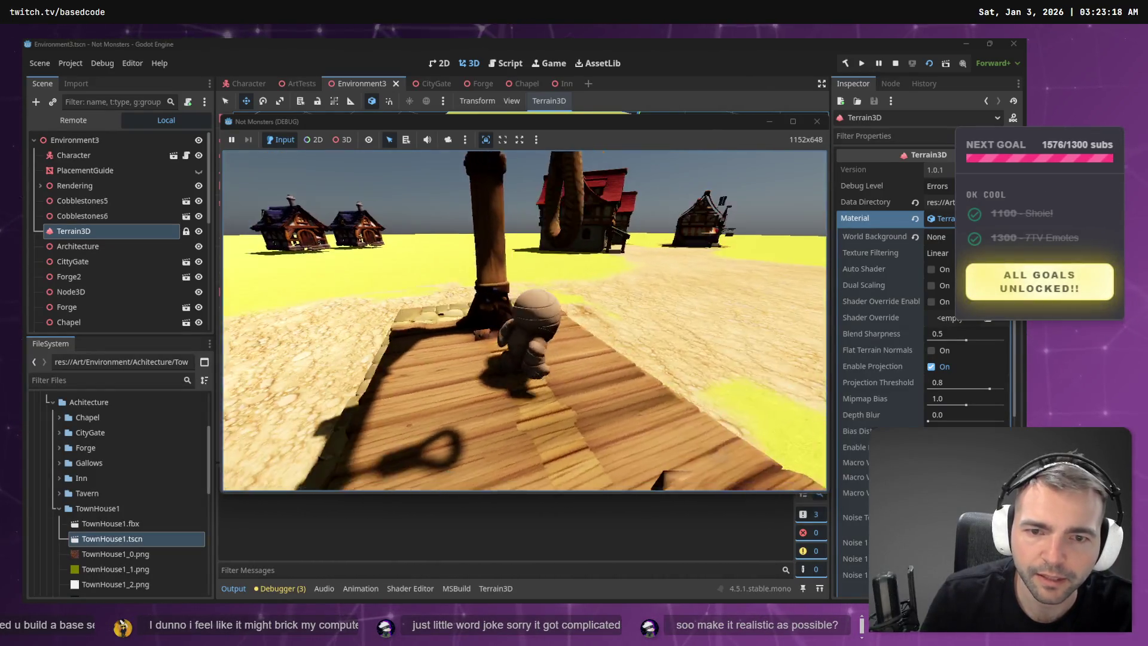
{"action": "key", "text": "w"}
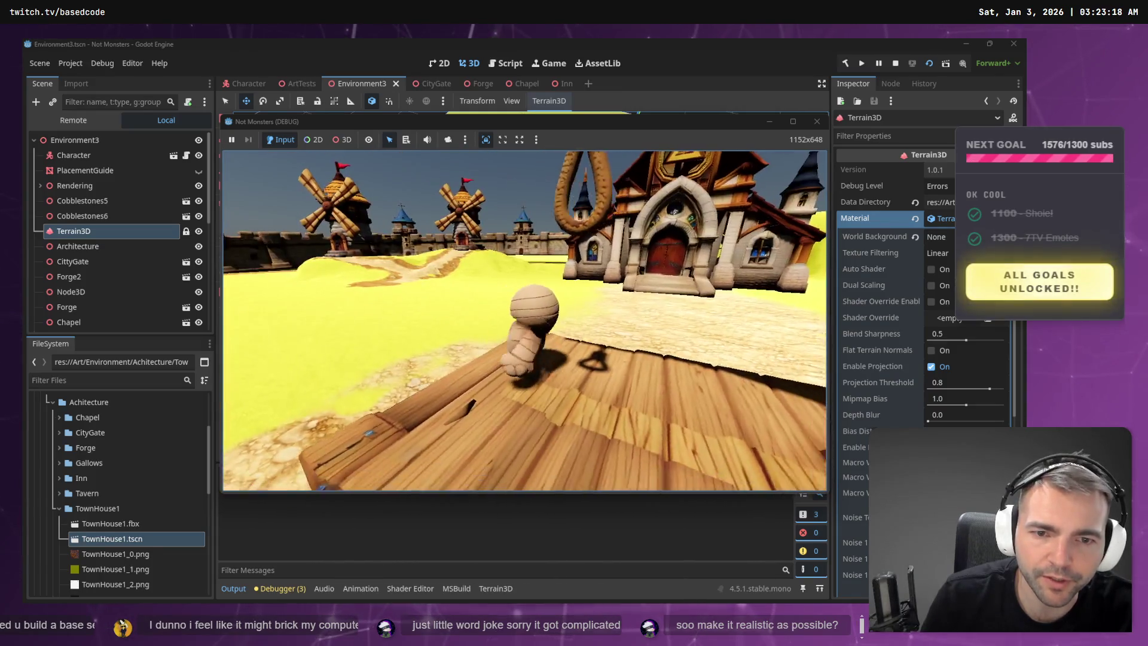
{"action": "key", "text": "w"}
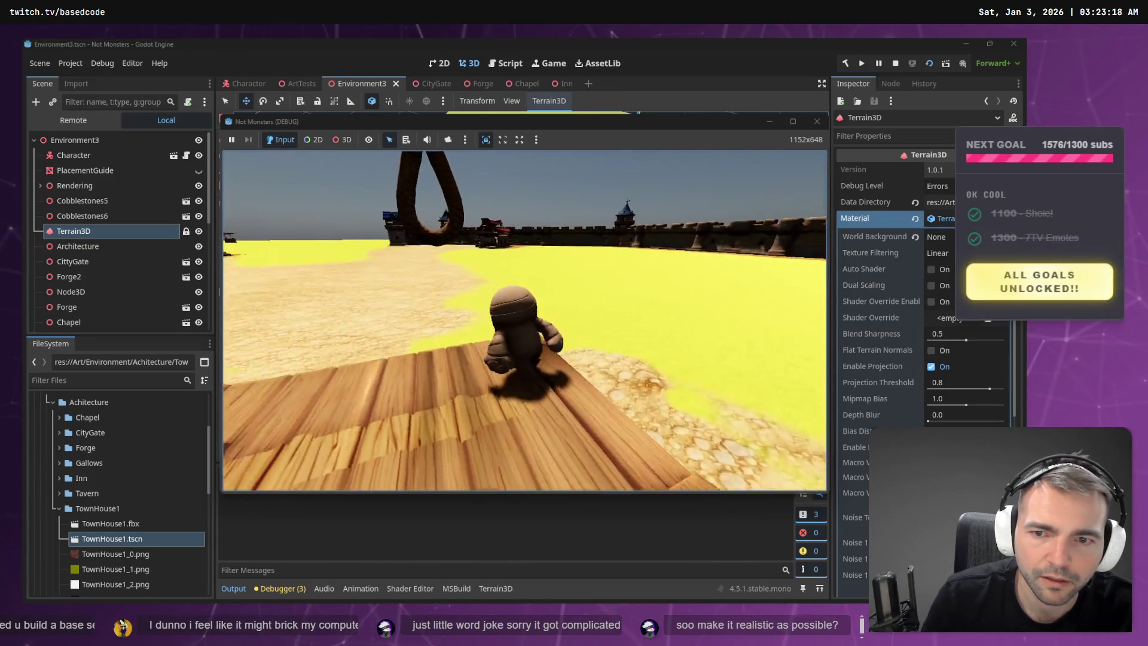
{"action": "key", "text": "w"}
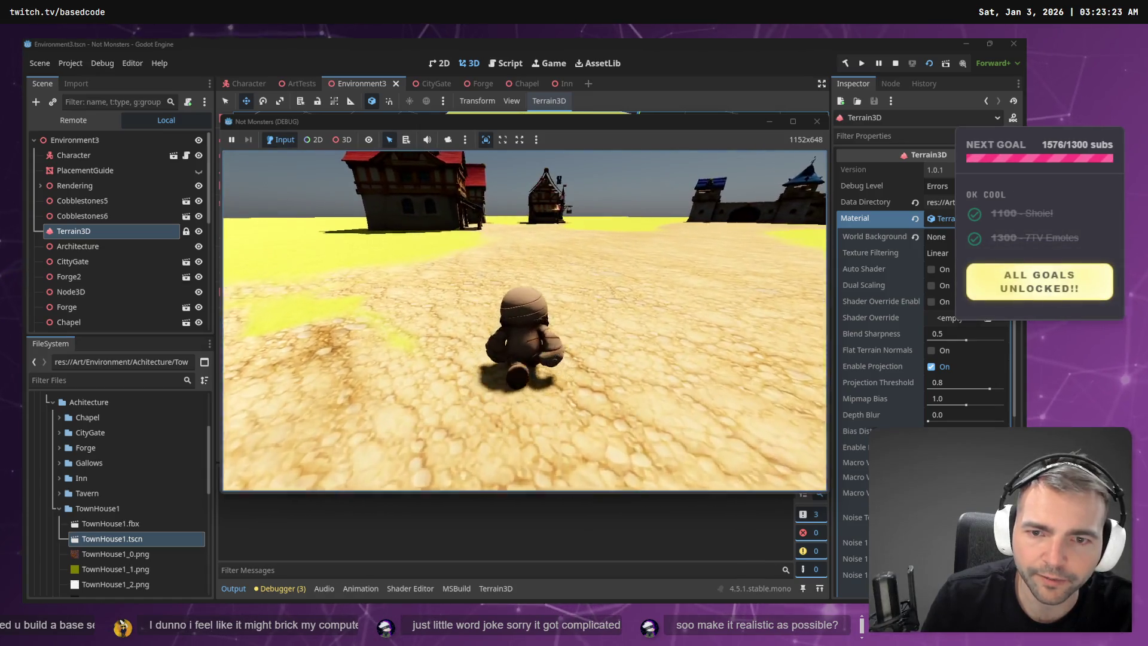
{"action": "key", "text": "w"}
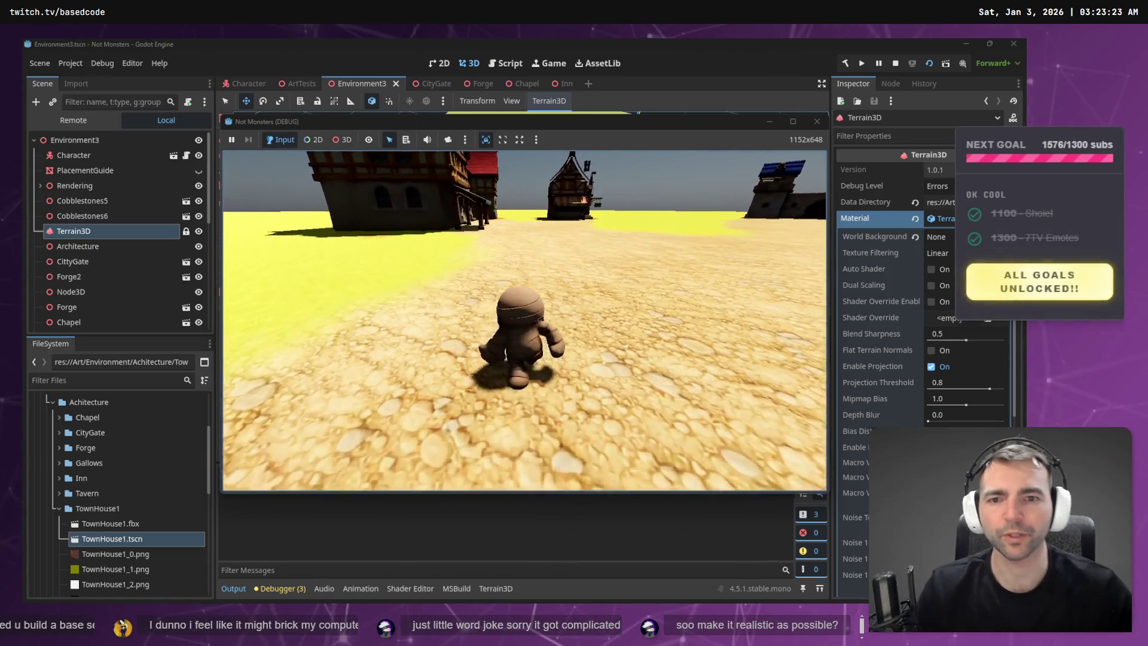
{"action": "key", "text": "w"}
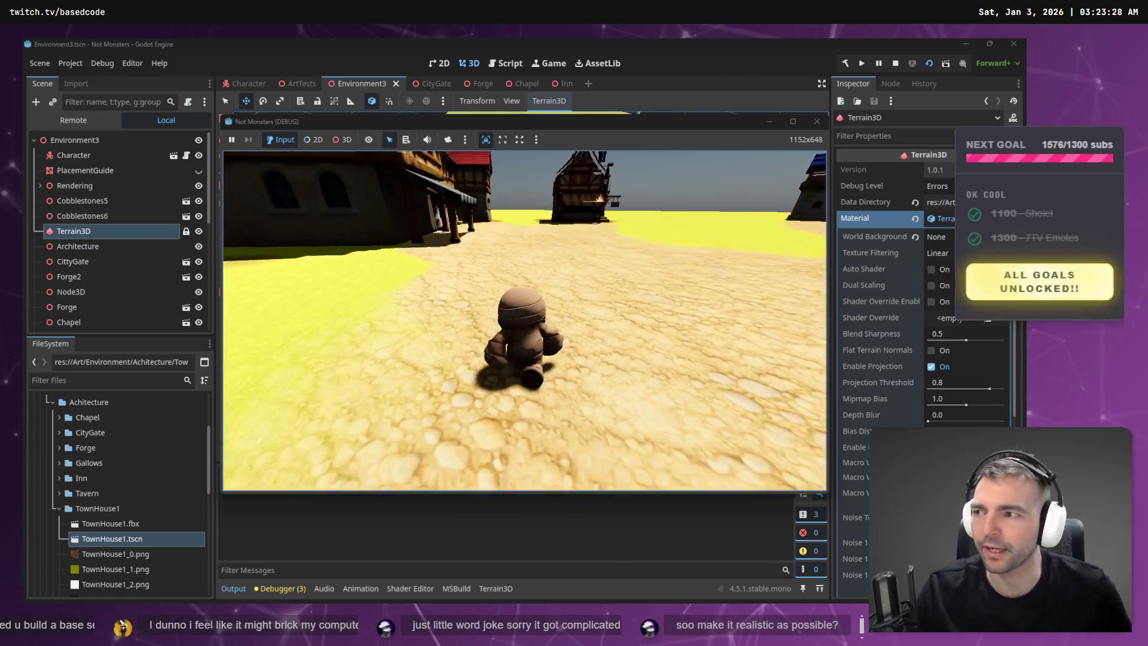
{"action": "key", "text": "w"}
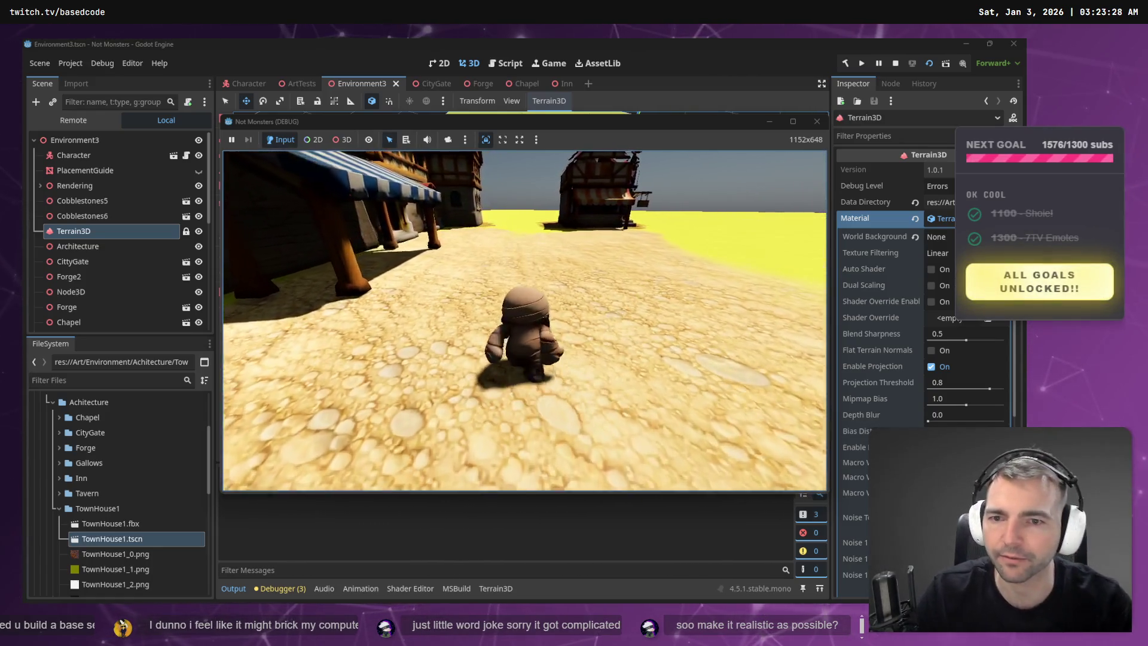
{"action": "key", "text": "w"}
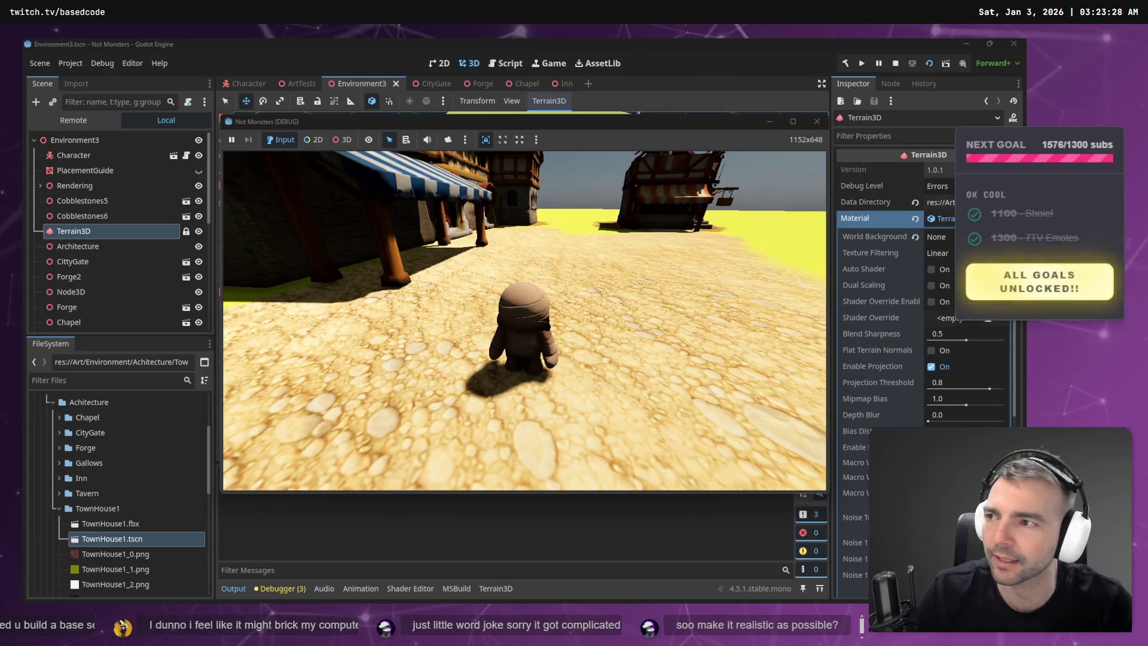
{"action": "key", "text": "d"}
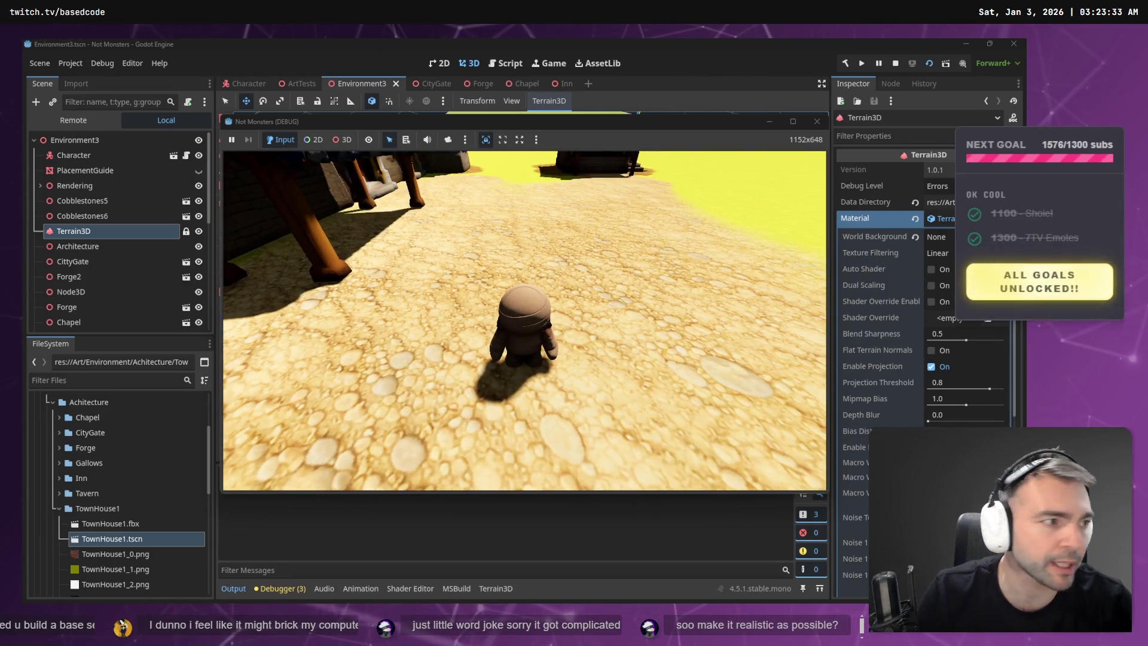
- Close the game, cancel the quit prompt to stay in the editor, and save again
{"action": "key", "text": "alt+Tab"}
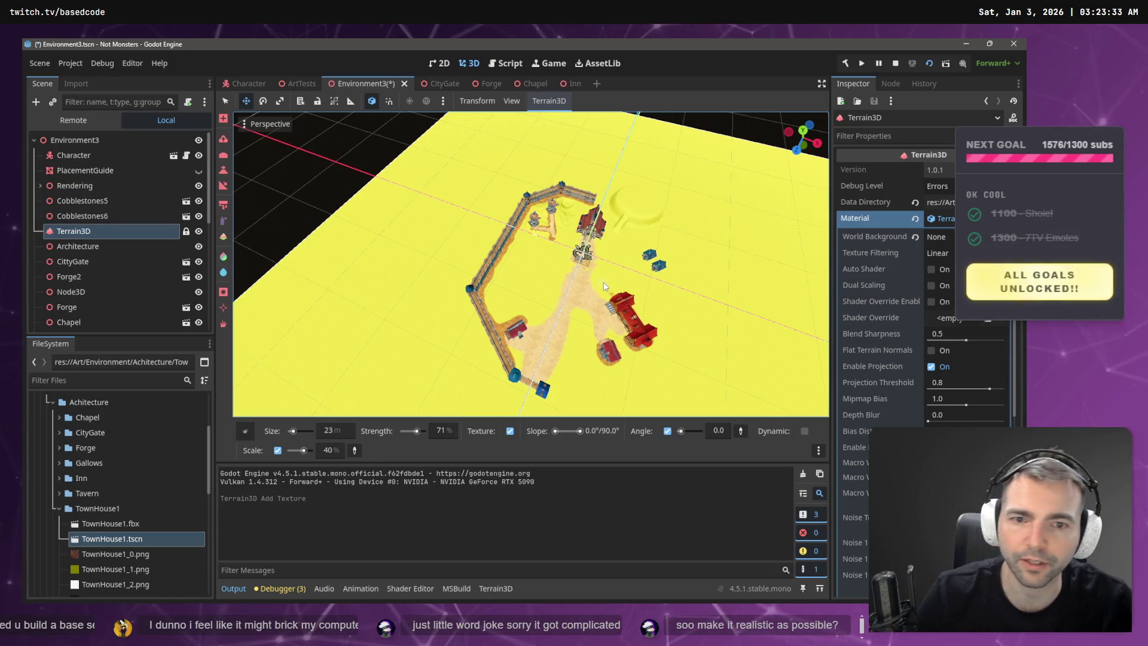
{"action": "key", "text": "ctrl+q"}
{"action": "left_click", "coordinate": [582, 330]}
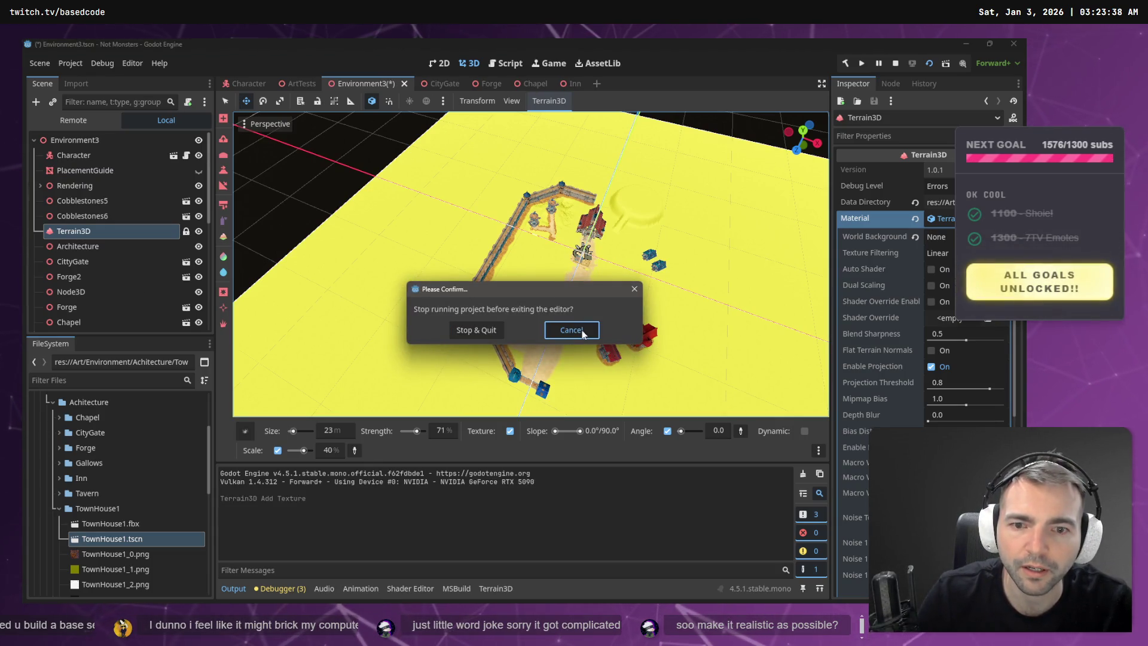
{"action": "left_click", "coordinate": [582, 332]}
{"action": "key", "text": "ctrl+s"}
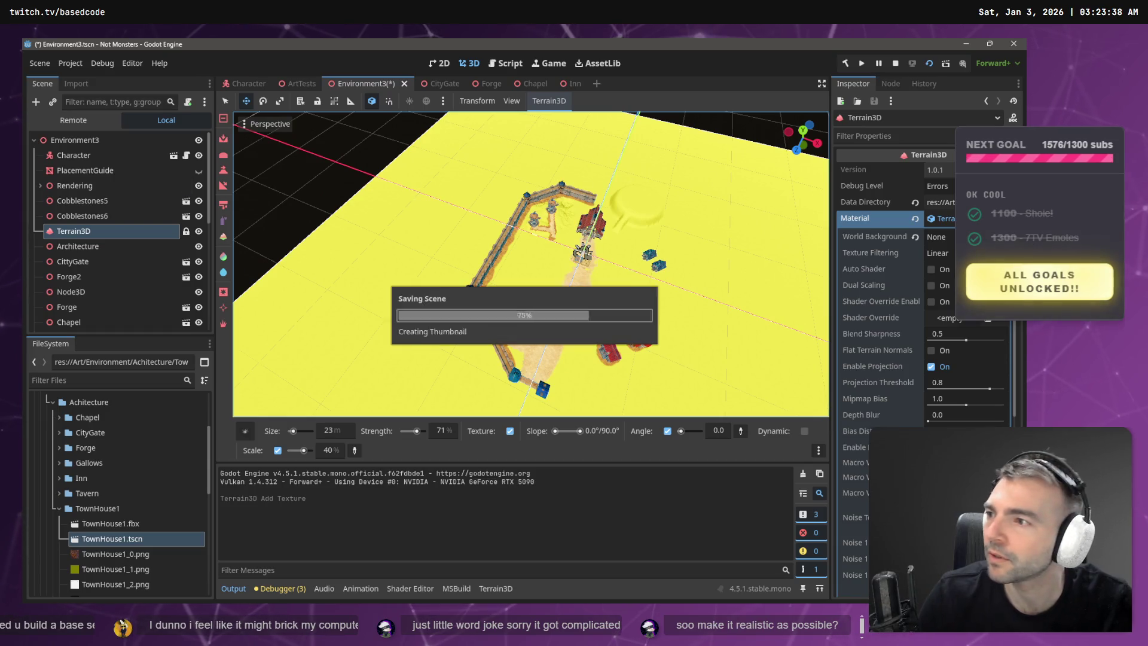
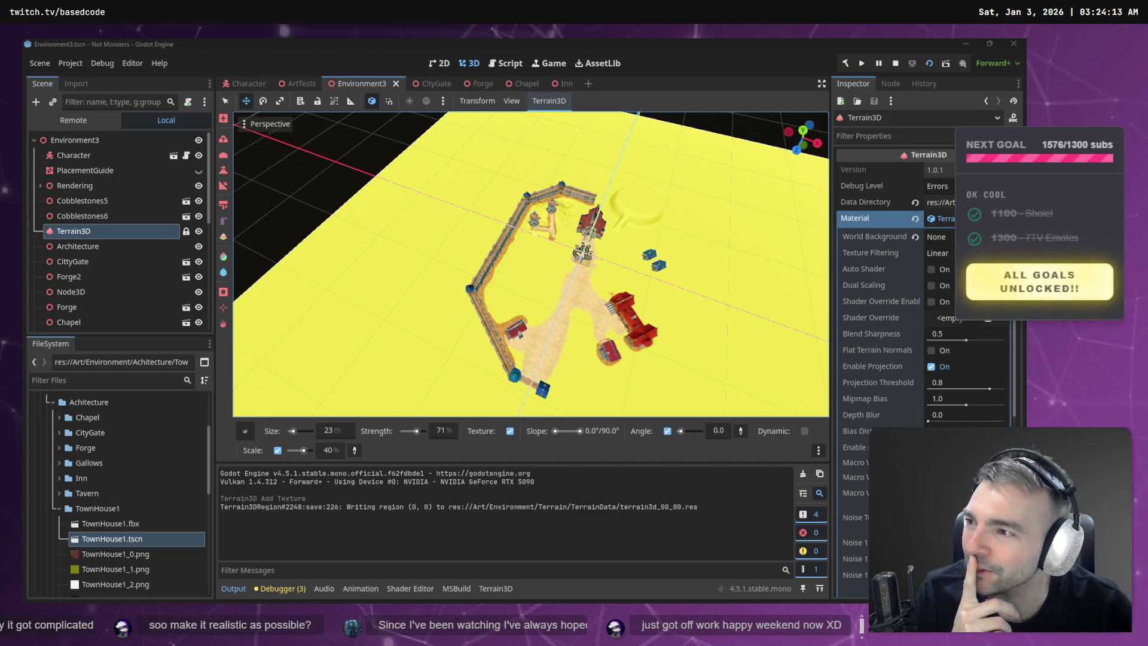
- Fly the editor camera toward the chapel, down around the gallows, and on toward the walls
{"action": "scroll", "coordinate": [409, 175], "scroll_direction": "up", "scroll_amount": 5}
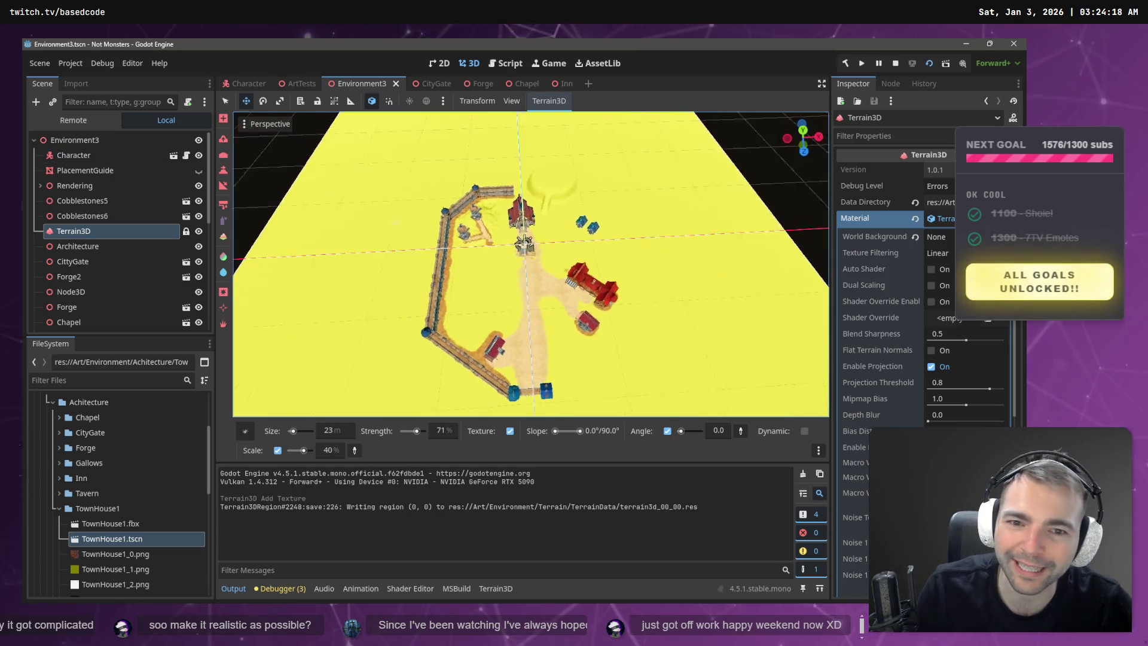
{"action": "key", "text": "w"}
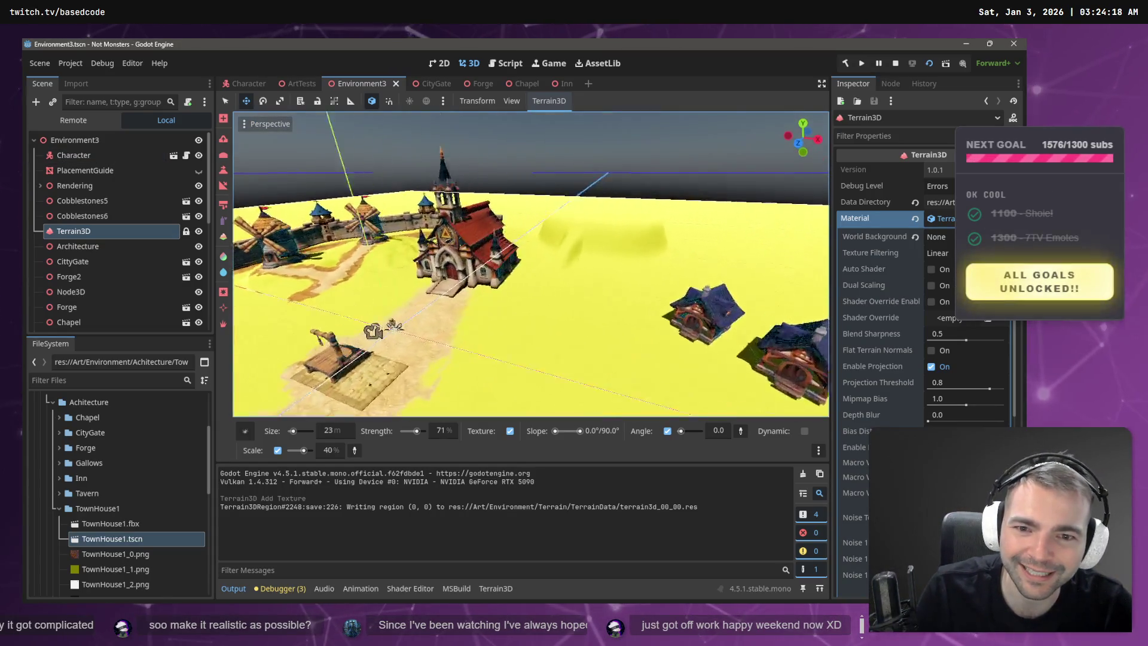
{"action": "key", "text": "w"}
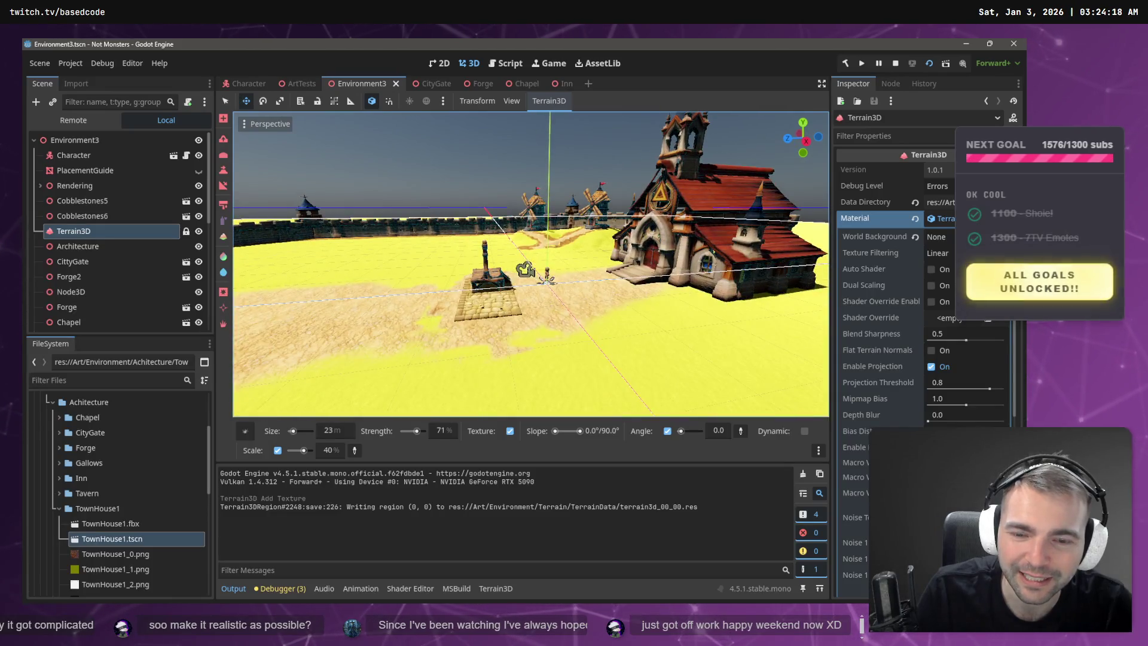
{"action": "key", "text": "w"}
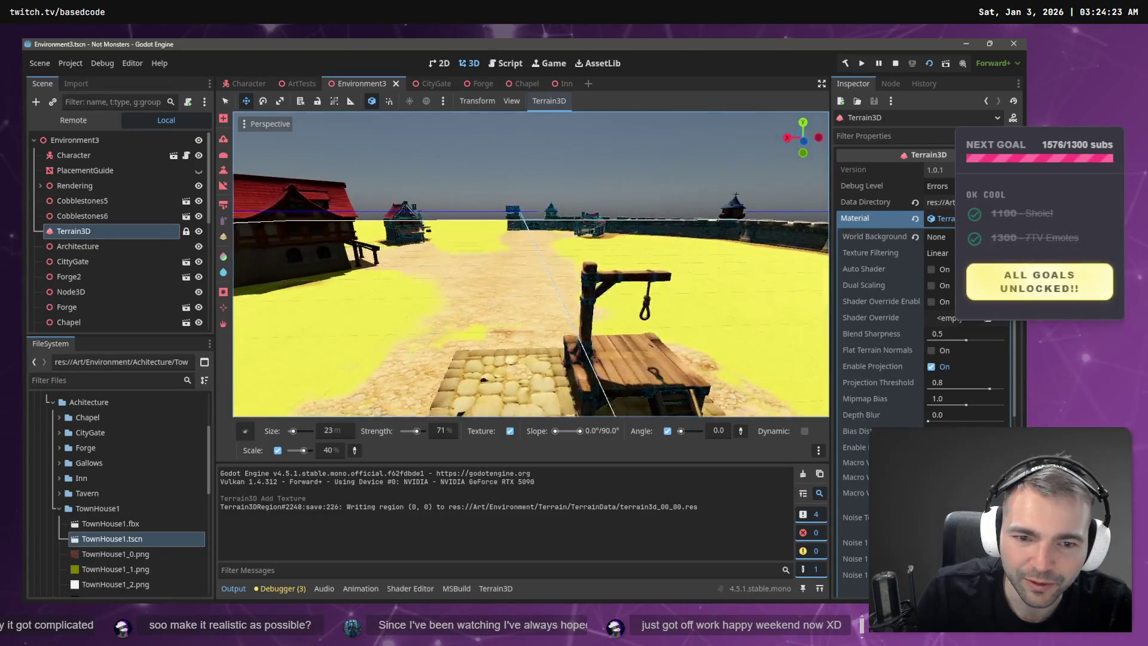
{"action": "key", "text": "w"}
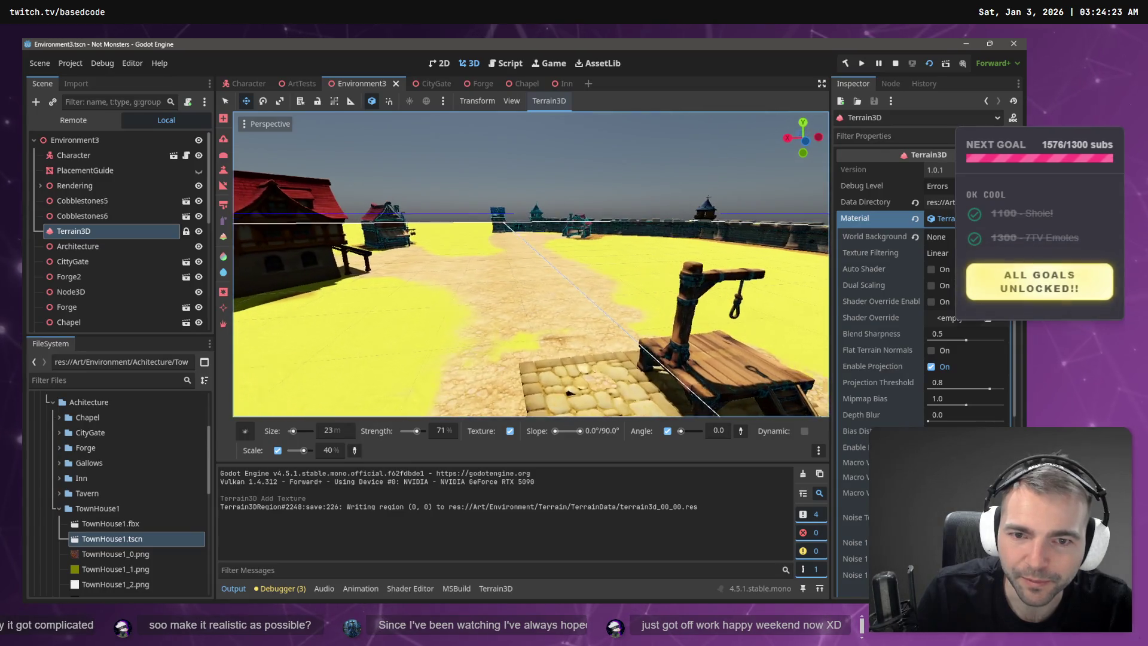
- Pull back for a town overview, fly over the gate past the chapel, and launch the game
{"action": "key", "text": "s"}
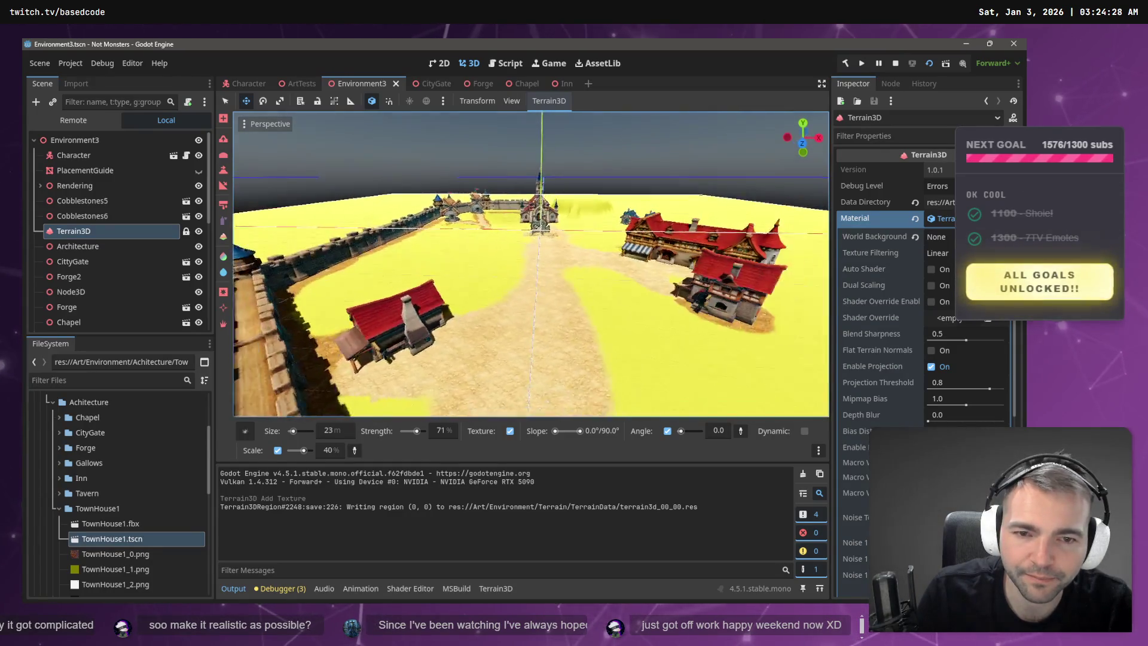
{"action": "key", "text": "w"}
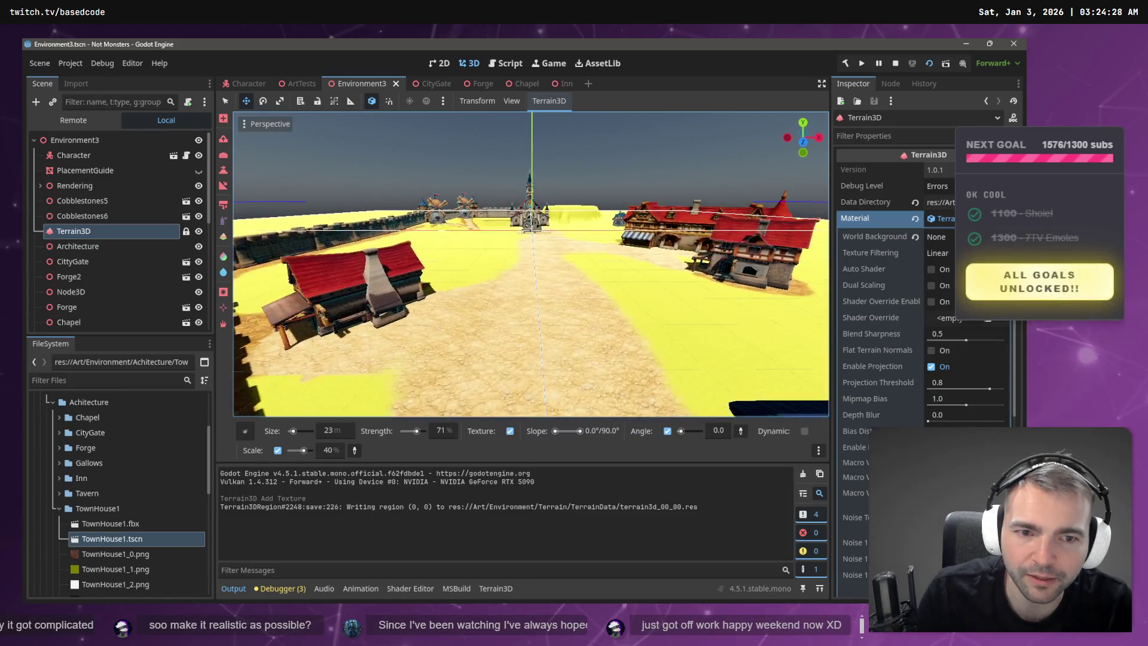
{"action": "key", "text": "w"}
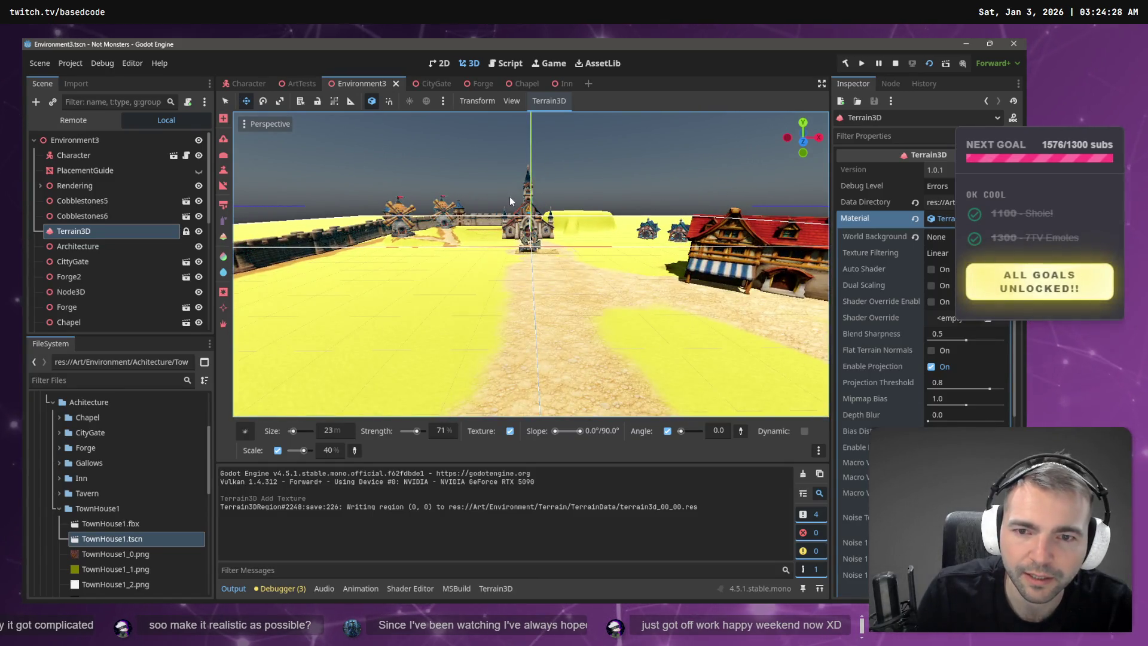
{"action": "key", "text": "w"}
{"action": "key", "text": "F5"}
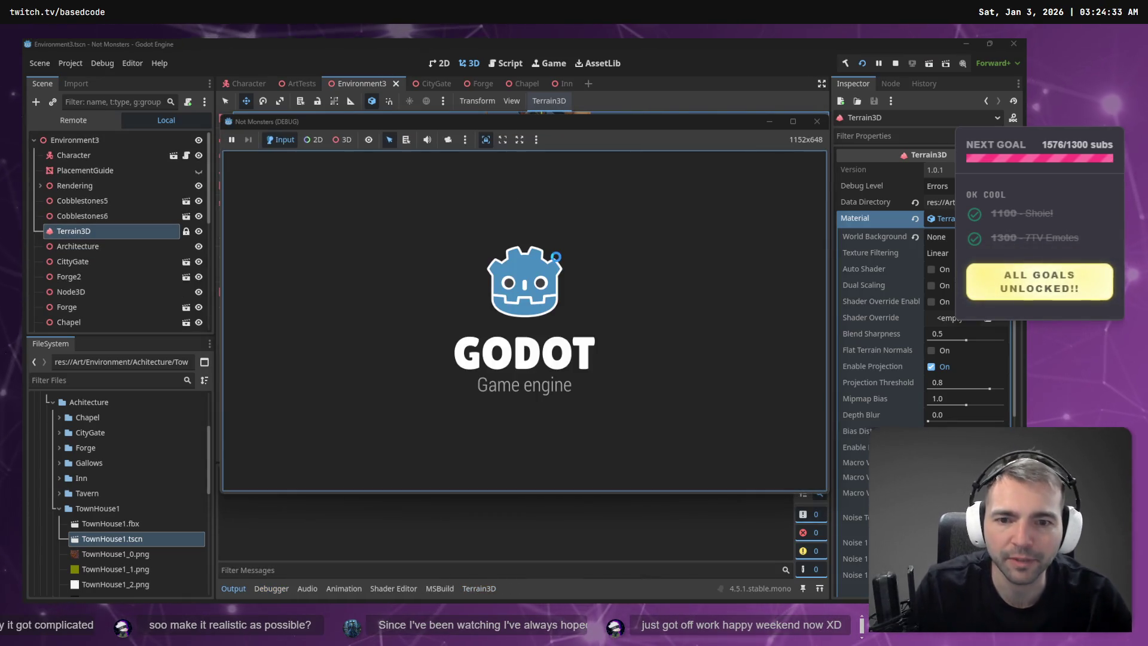
- Walk the mummy toward the town wall and onto the gallows platform, then stop the game
{"action": "key", "text": "w"}
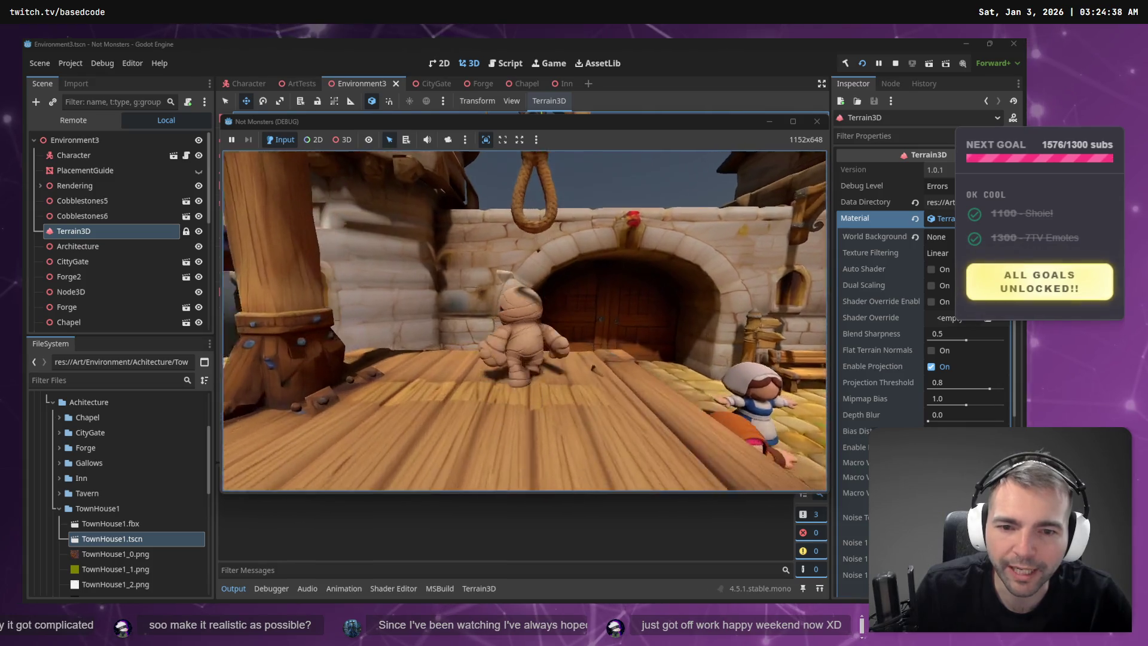
{"action": "key", "text": "w"}
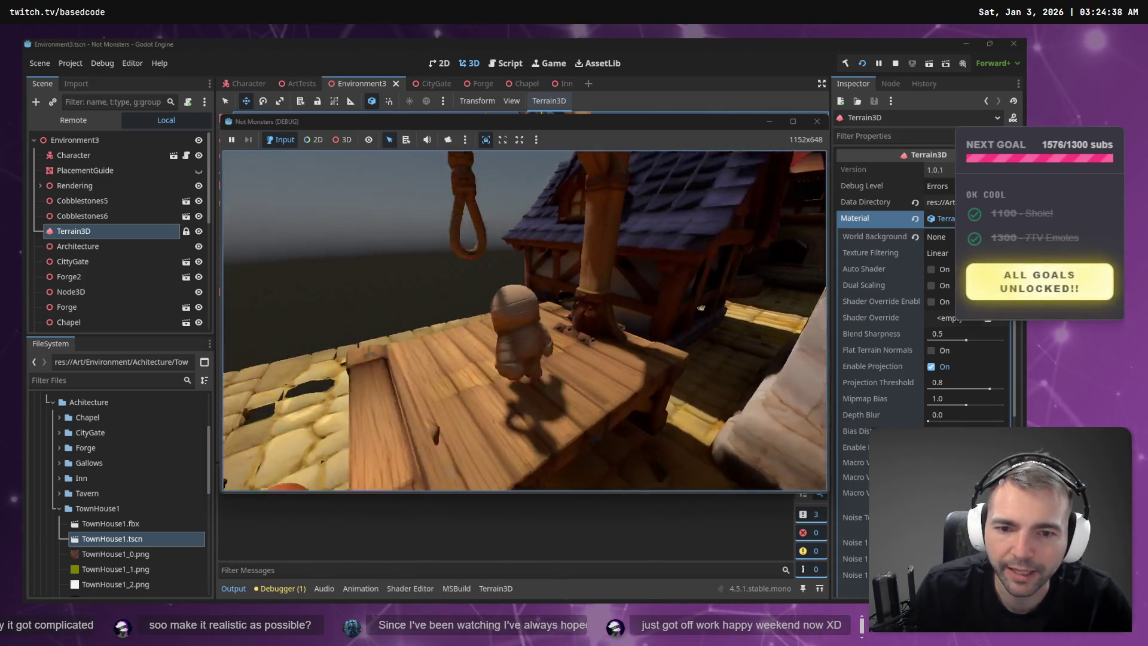
{"action": "key", "text": "s"}
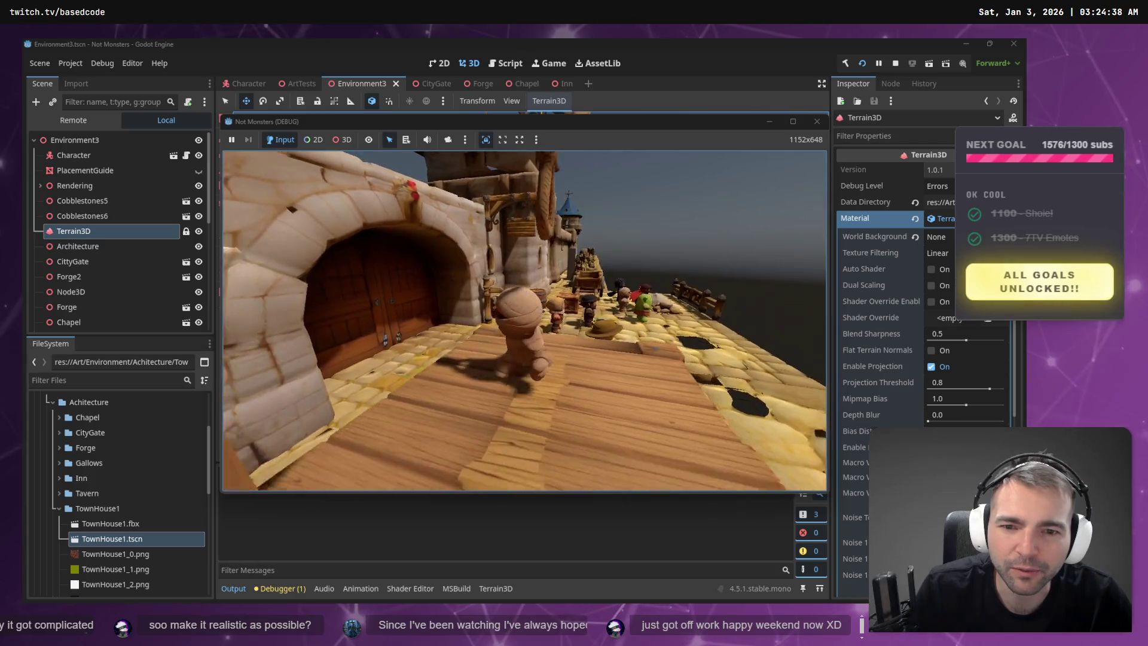
{"action": "key", "text": "F8"}
- Orbit the editor view to look down on the town and relaunch the game
{"action": "scroll", "coordinate": [590, 284], "scroll_direction": "down", "scroll_amount": 10}
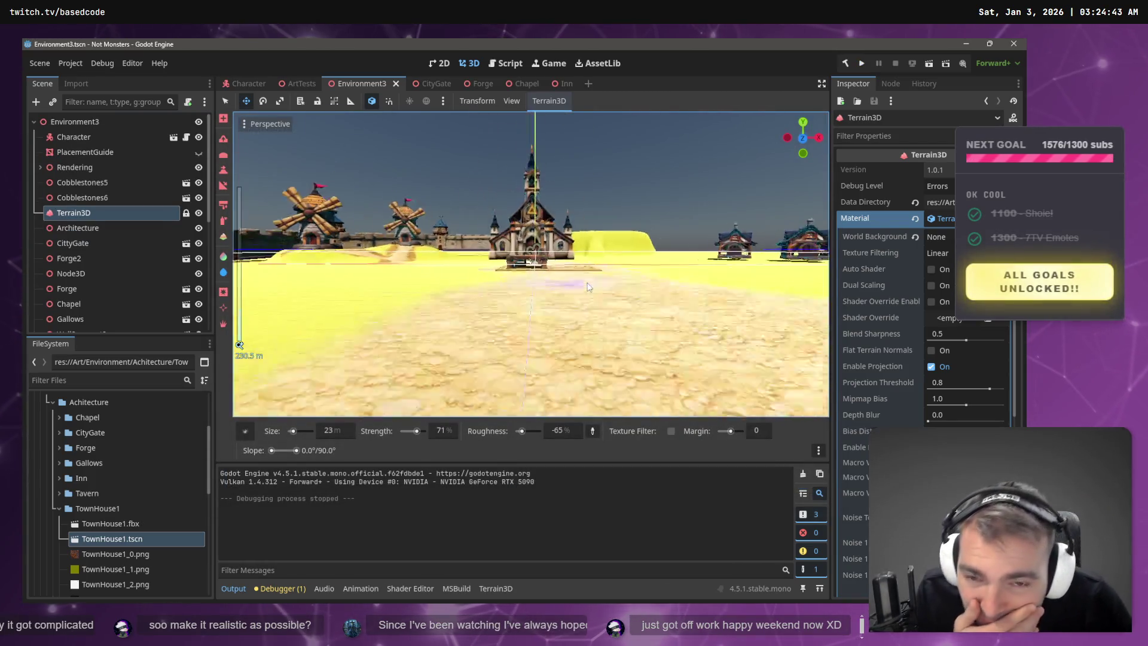
{"action": "scroll", "coordinate": [590, 284], "scroll_direction": "up", "scroll_amount": 10}
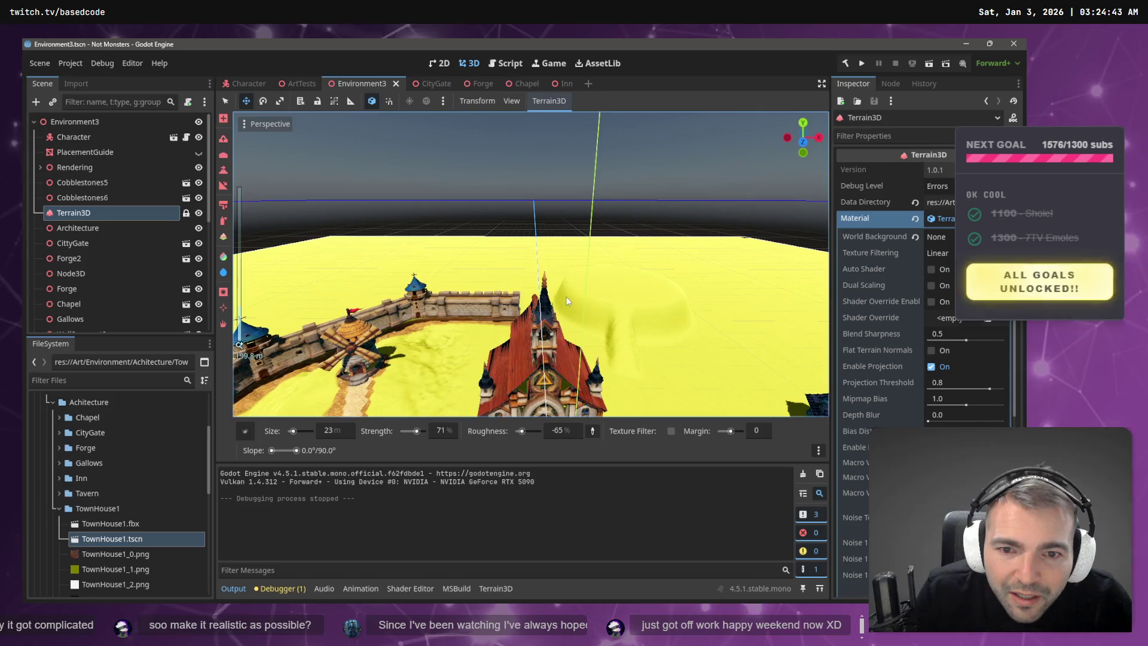
{"action": "mouse_move", "coordinate": [590, 284]}
{"action": "left_mouse_down"}
{"action": "mouse_move", "coordinate": [627, 206]}
{"action": "mouse_move", "coordinate": [583, 338]}
{"action": "left_mouse_up"}
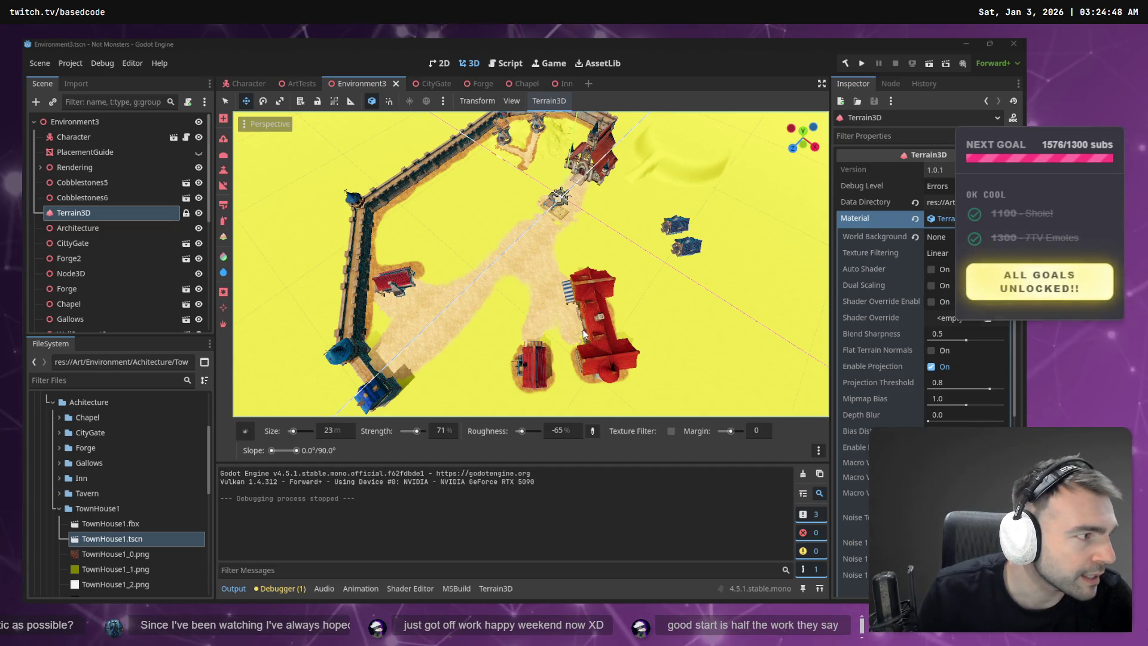
{"action": "key", "text": "F5"}
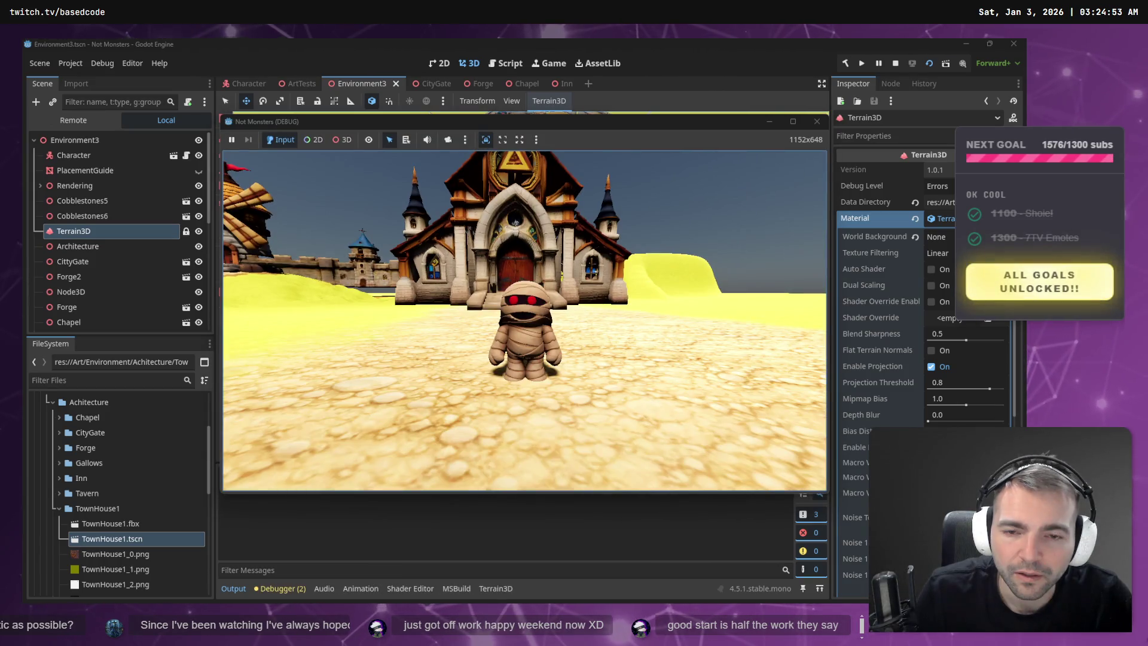
- Run a fresh build, walk the mummy through the town square, then stop the game
{"action": "key", "text": "F5"}
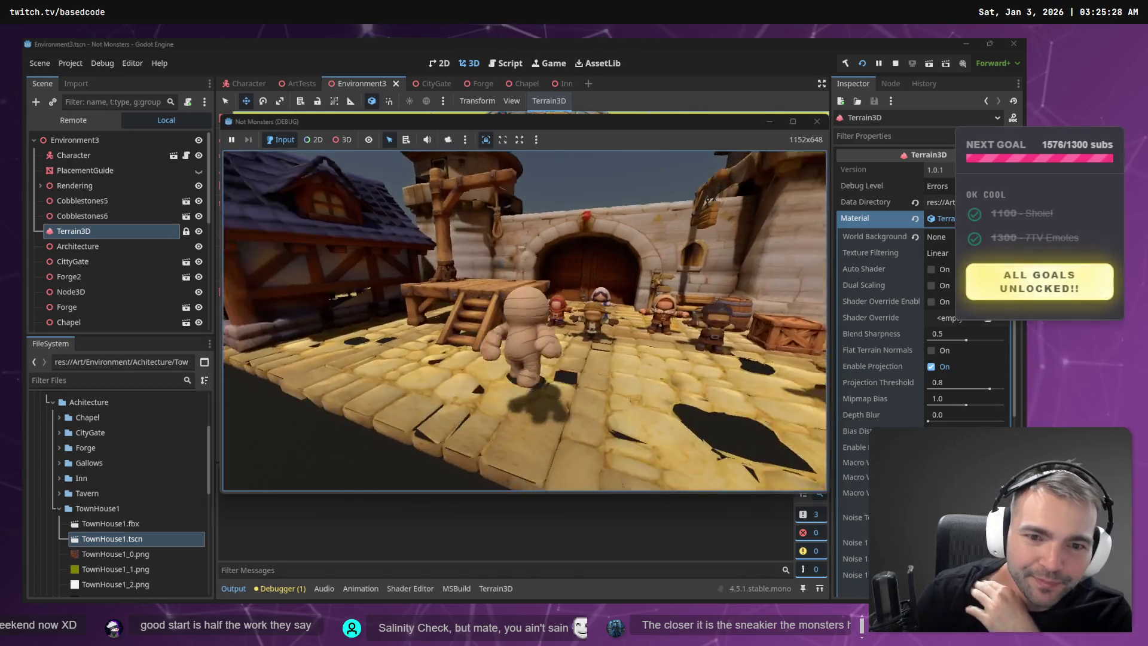
{"action": "key", "text": "F8"}
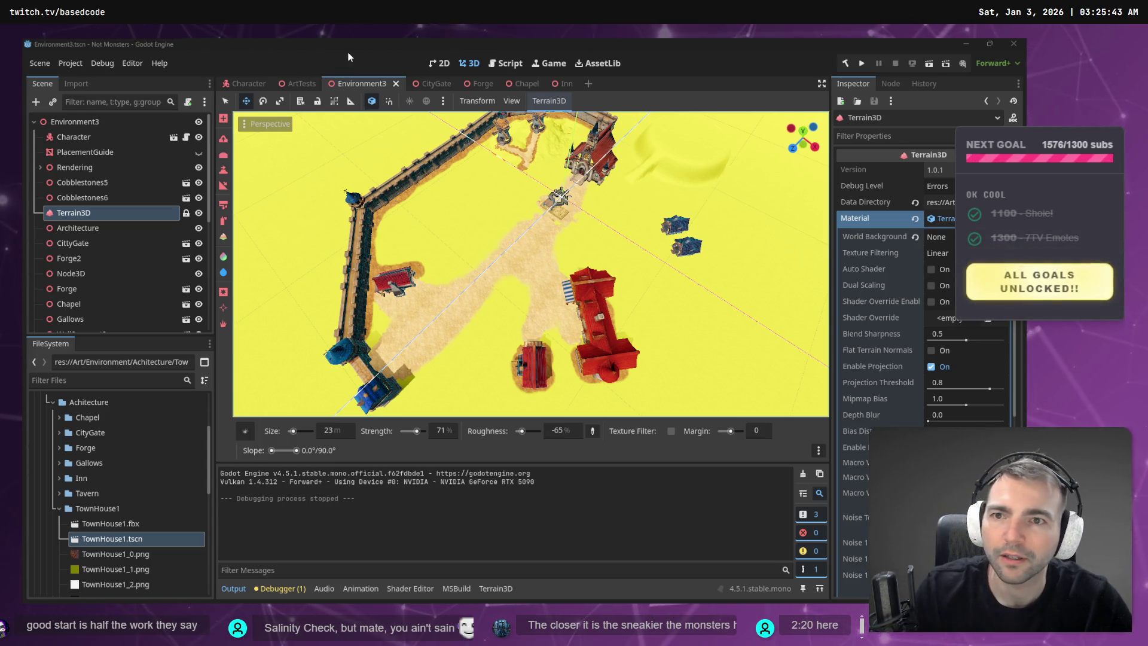
- Run the scene, walk the mummy forward toward the row of inns, then stop the game
{"action": "key", "text": "F6"}
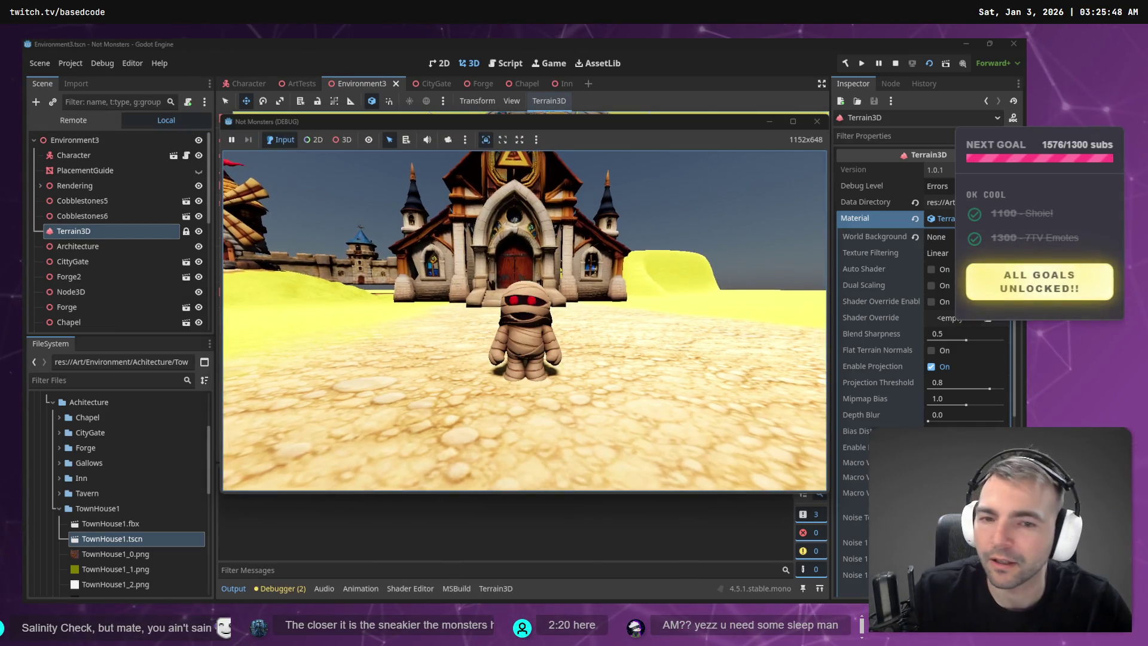
{"action": "key", "text": "w"}
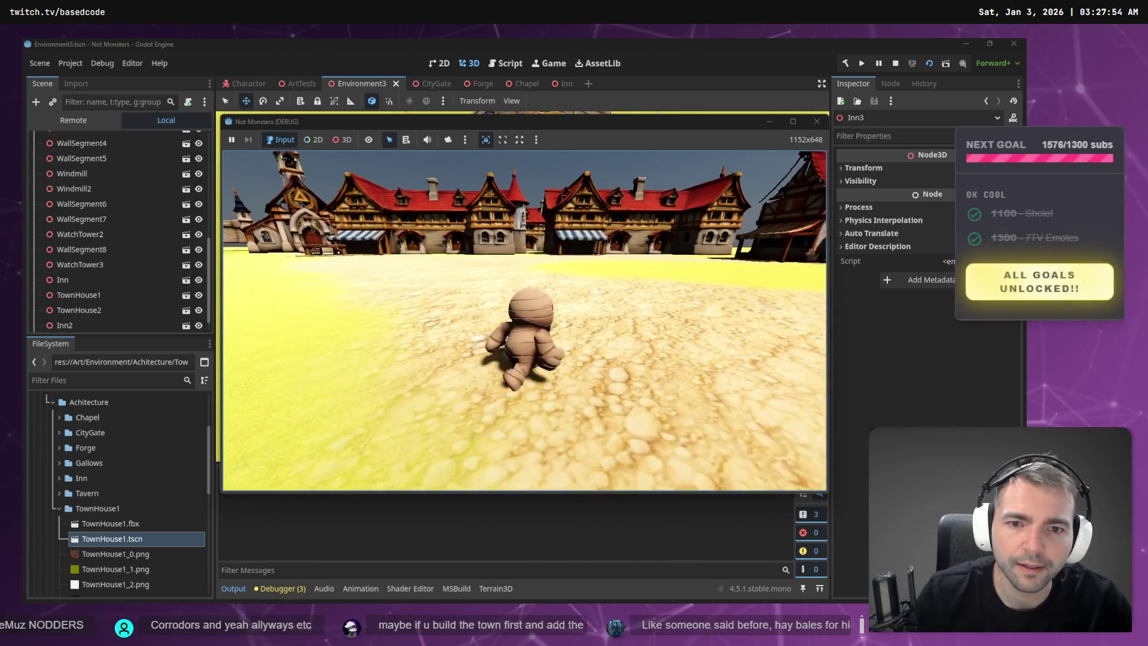
{"action": "key", "text": "F8"}
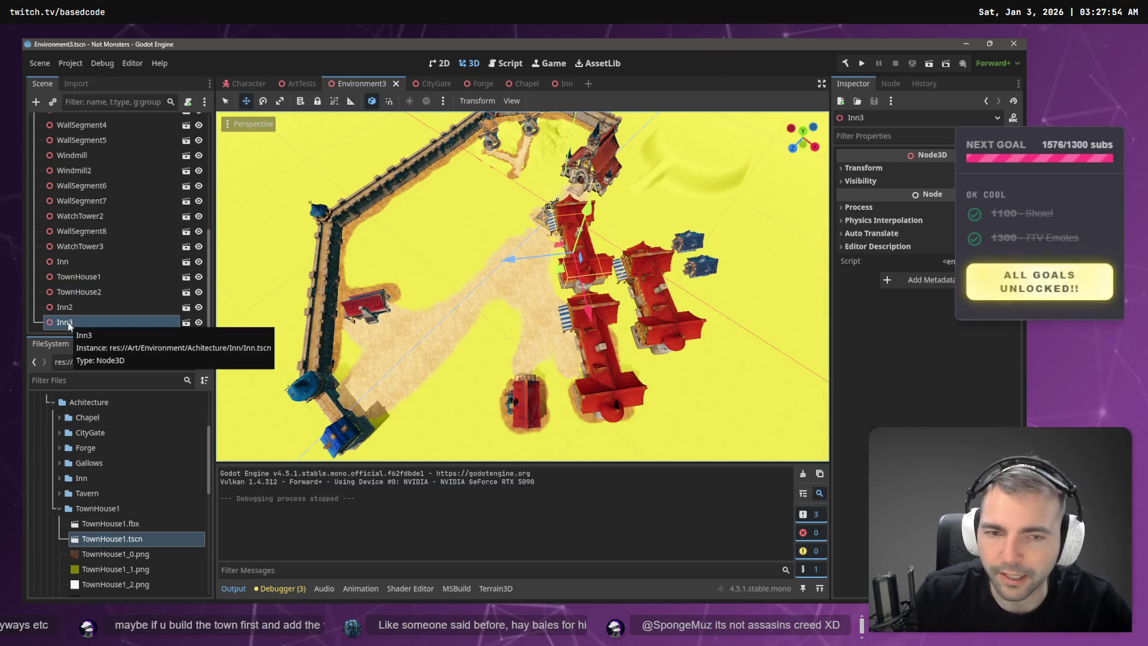
- Try mirroring Inn3 through its X scale, then undo the flip
{"action": "left_click", "coordinate": [882, 170]}
{"action": "left_click", "coordinate": [884, 265]}
{"action": "type", "text": "-1"}
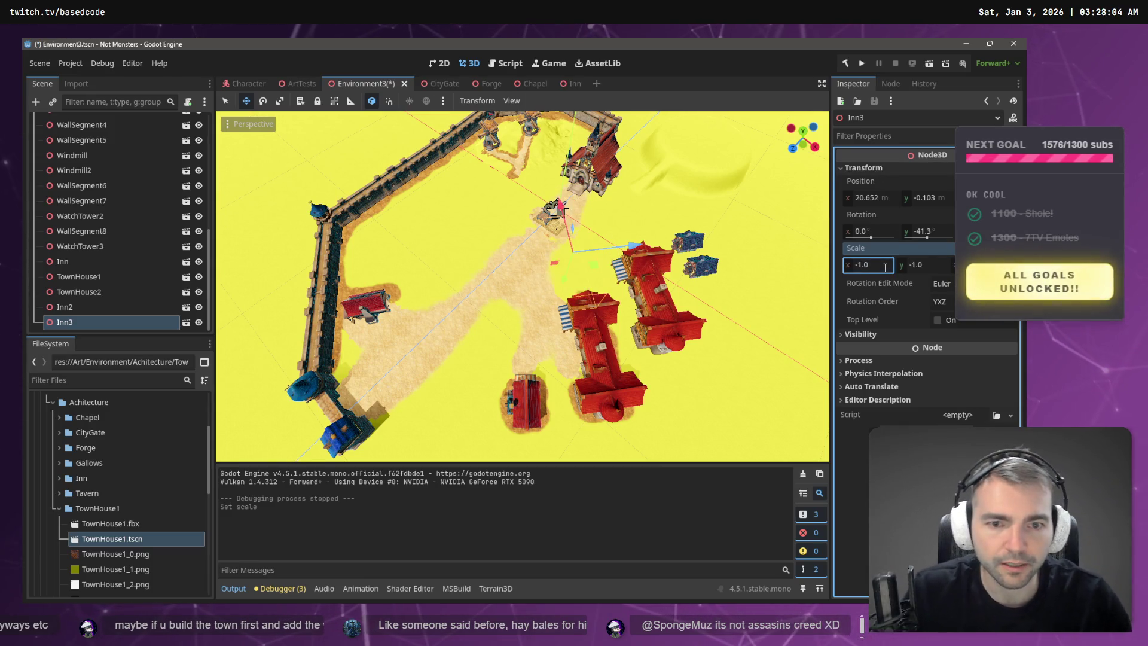
{"action": "left_click_drag", "start_coordinate": [357, 298], "coordinate": [606, 278]}
{"action": "key", "text": "ctrl+z"}
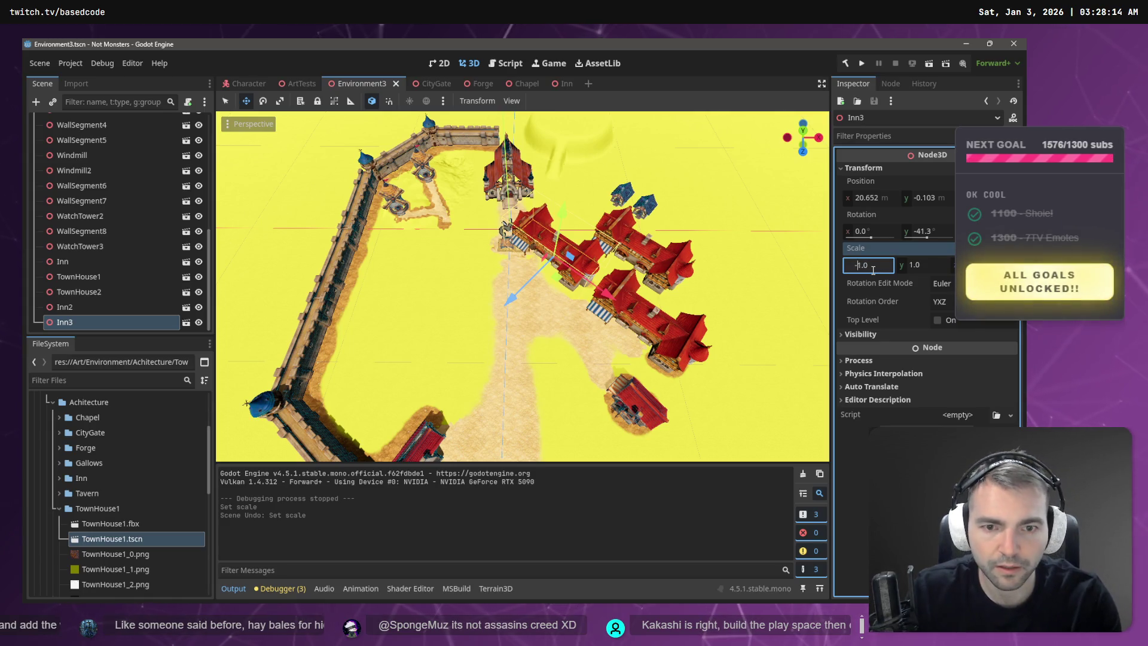
{"action": "mouse_move", "coordinate": [780, 290]}
{"action": "left_mouse_down"}
{"action": "mouse_move", "coordinate": [771, 203]}
{"action": "mouse_move", "coordinate": [751, 186]}
{"action": "mouse_move", "coordinate": [557, 251]}
{"action": "left_mouse_up"}
{"action": "key", "text": "ctrl+z"}
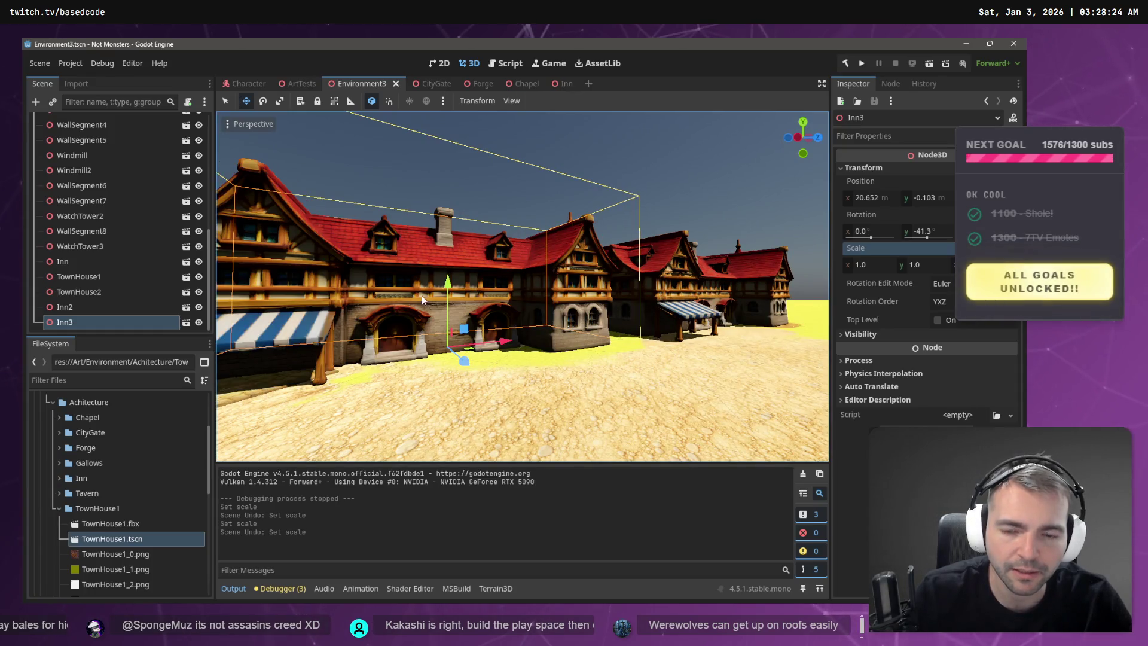
{"action": "left_click_drag", "start_coordinate": [481, 333], "coordinate": [485, 335]}
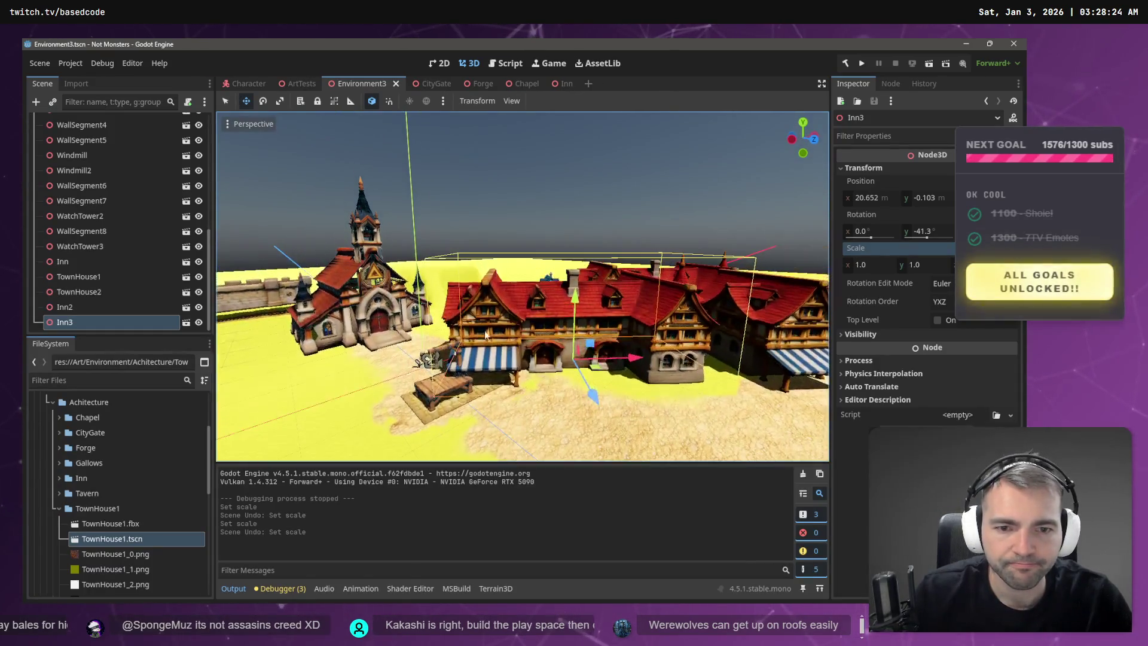
- Rotate Inn3 around its vertical axis to 138.7°
{"action": "left_click_drag", "start_coordinate": [560, 382], "coordinate": [383, 381]}
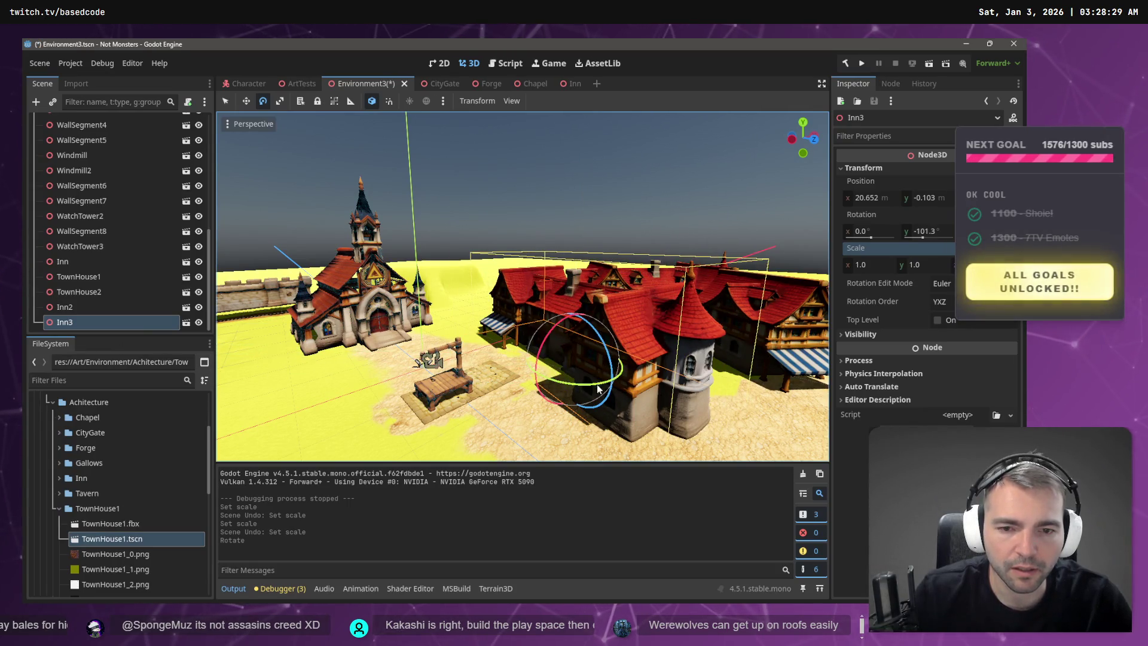
{"action": "left_click_drag", "start_coordinate": [555, 379], "coordinate": [509, 380]}
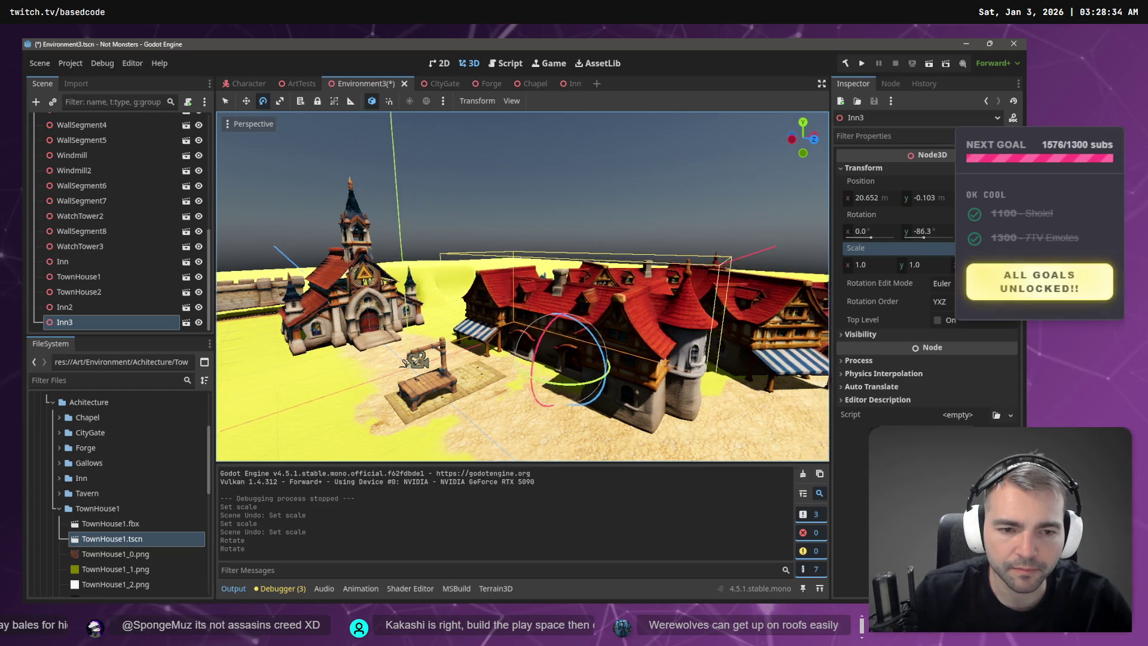
{"action": "scroll", "coordinate": [522, 287], "scroll_direction": "down", "scroll_amount": 5}
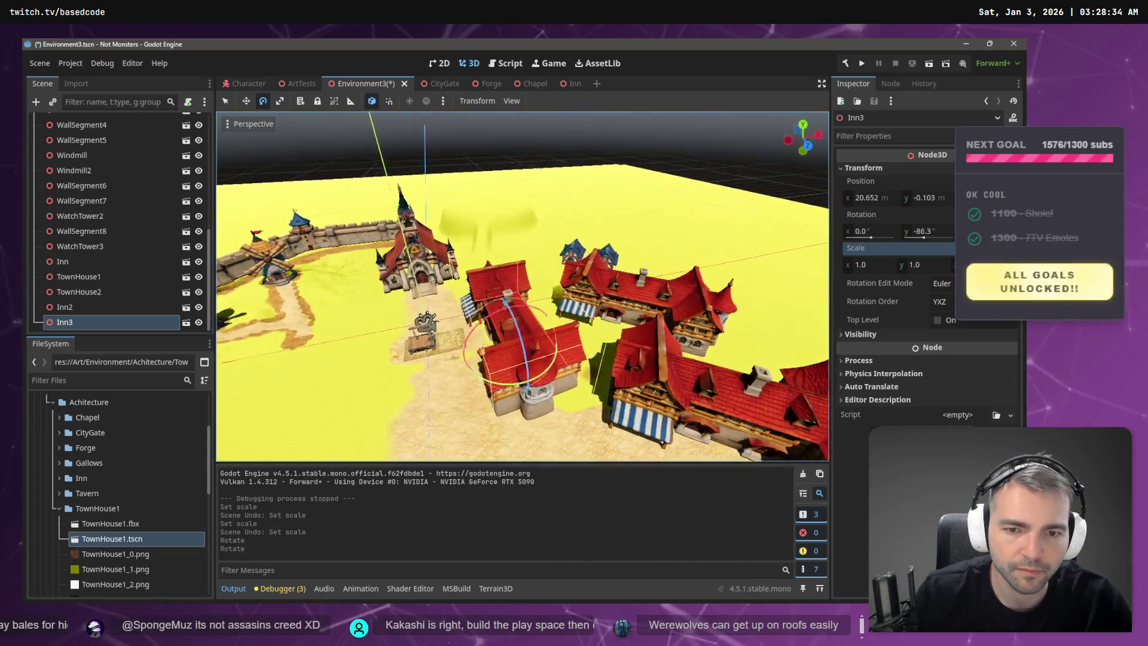
{"action": "scroll", "coordinate": [561, 384], "scroll_direction": "down", "scroll_amount": 1}
{"action": "left_click_drag", "start_coordinate": [515, 364], "coordinate": [264, 250]}
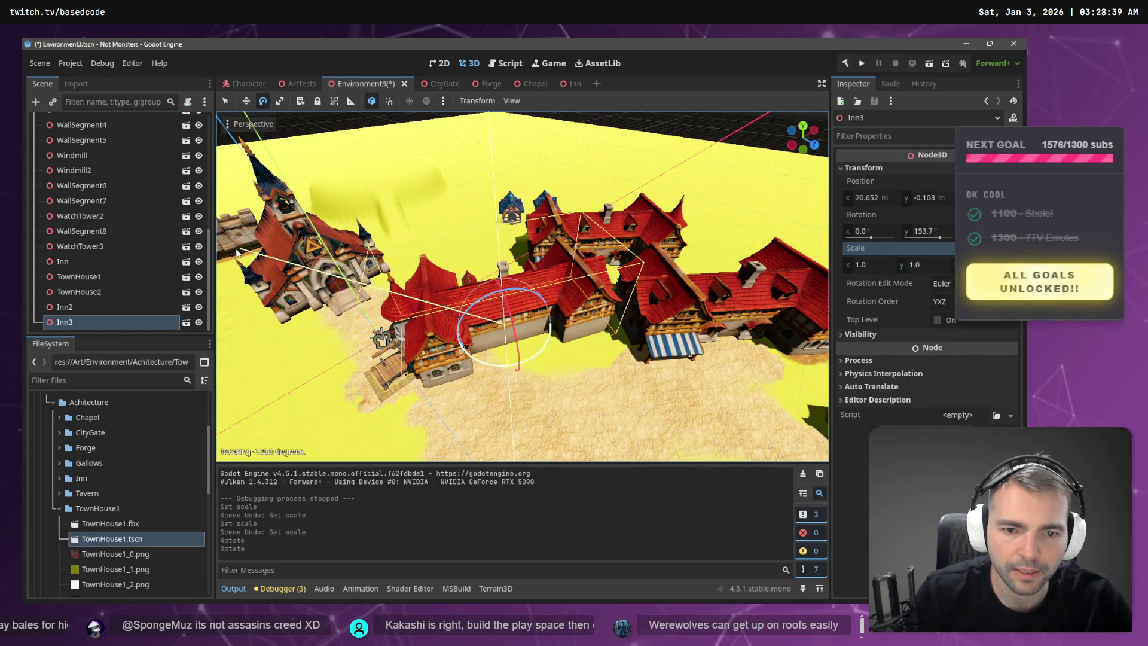
{"action": "left_click_drag", "start_coordinate": [195, 299], "coordinate": [99, 298]}
{"action": "left_click_drag", "start_coordinate": [370, 286], "coordinate": [367, 262]}
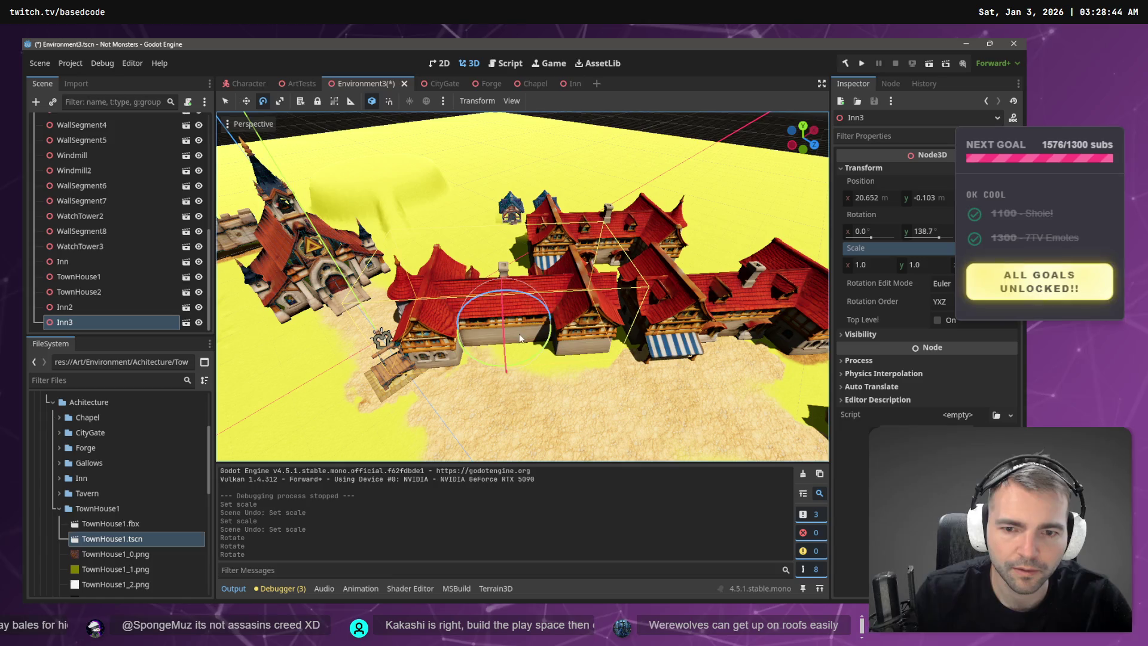
- Slide Inn3 along the road, shift the original Inn along X, and run the game
{"action": "left_click_drag", "start_coordinate": [441, 328], "coordinate": [468, 328]}
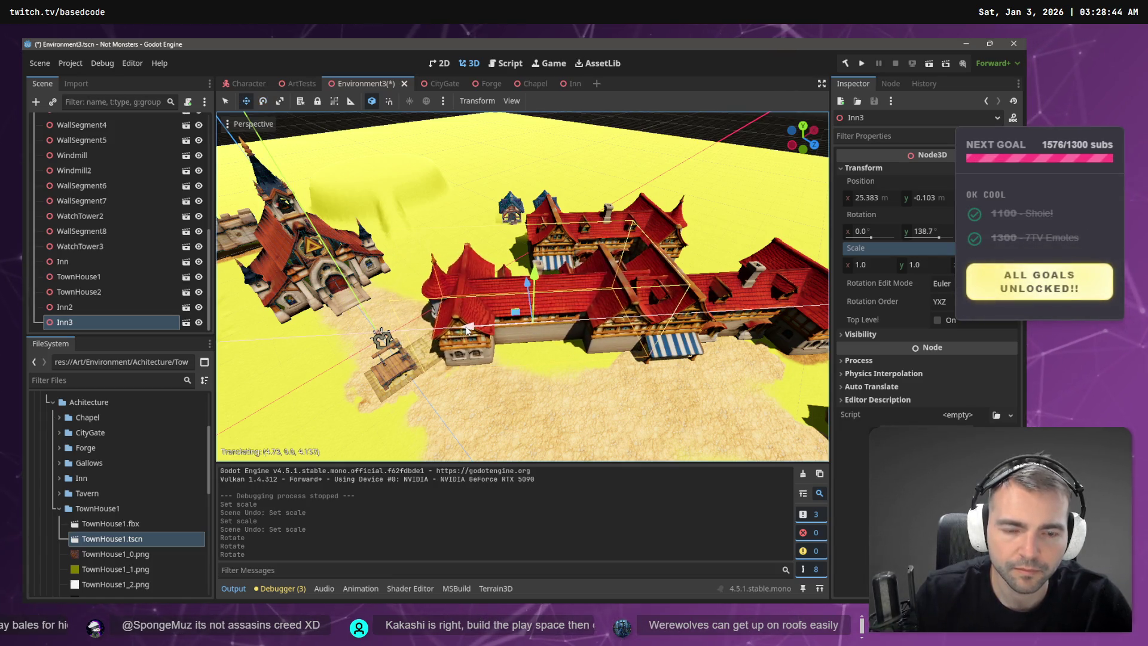
{"action": "left_click", "coordinate": [529, 316]}
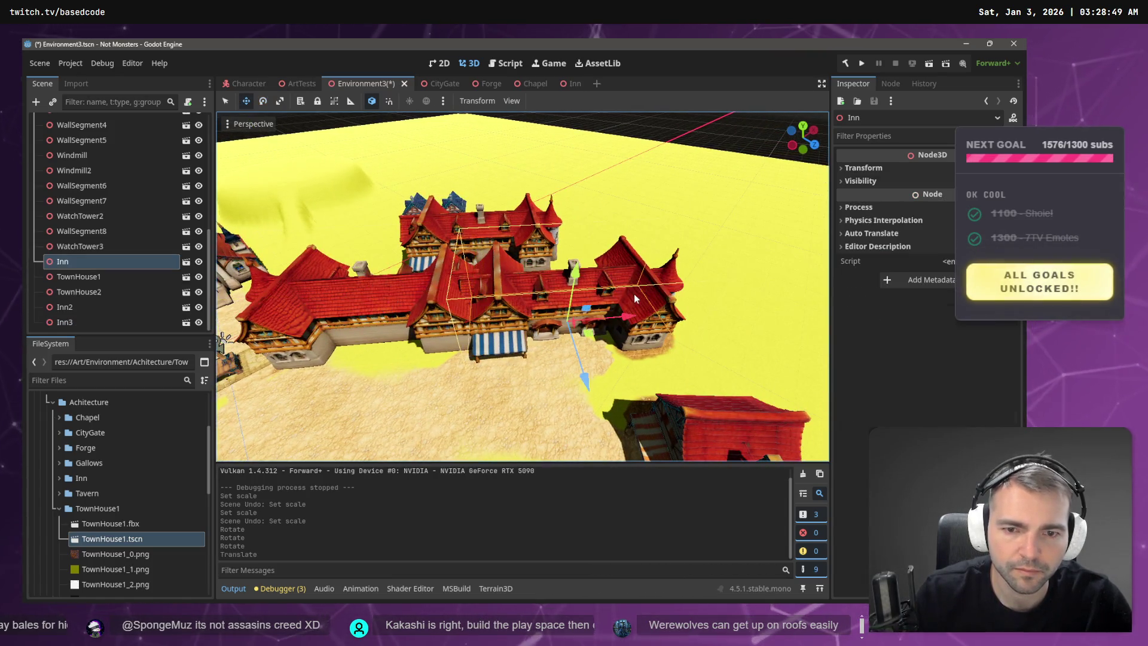
{"action": "left_click_drag", "start_coordinate": [637, 320], "coordinate": [656, 321]}
{"action": "key", "text": "F6"}
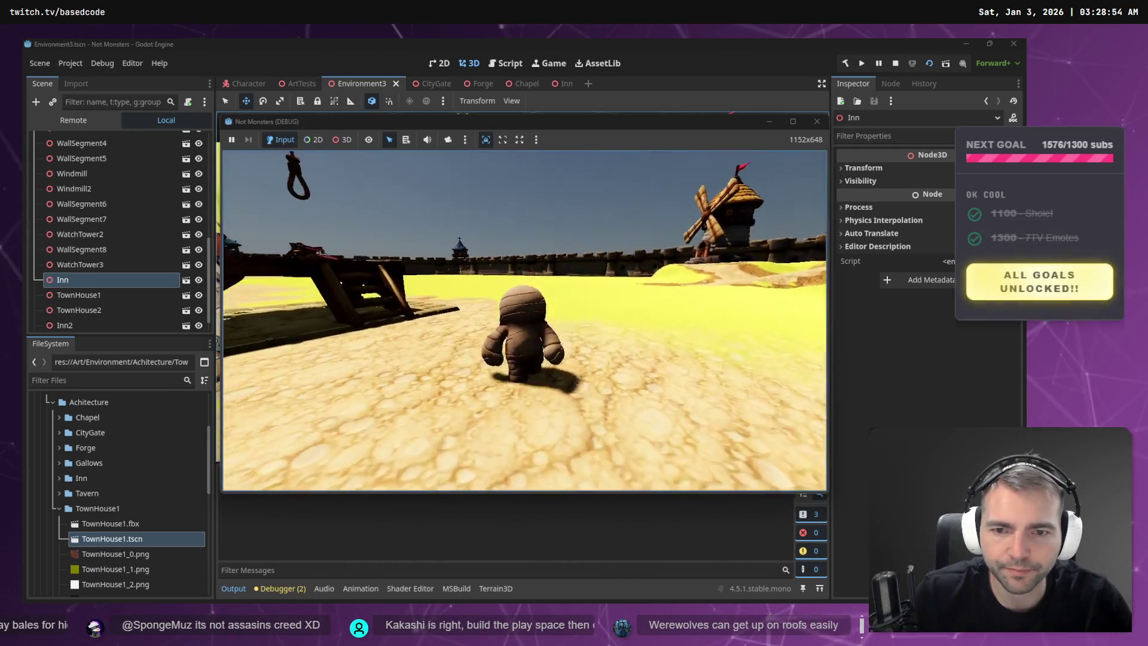
- Walk the mummy over the gallows platform and down the street
{"action": "key", "text": "w"}
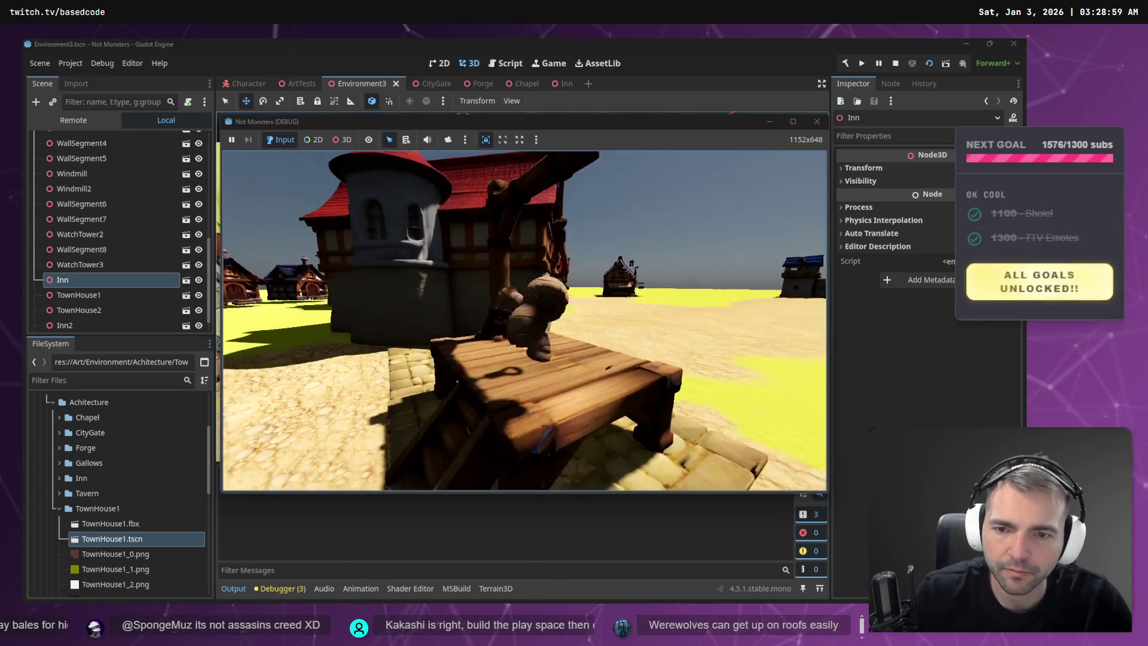
{"action": "key", "text": "w"}
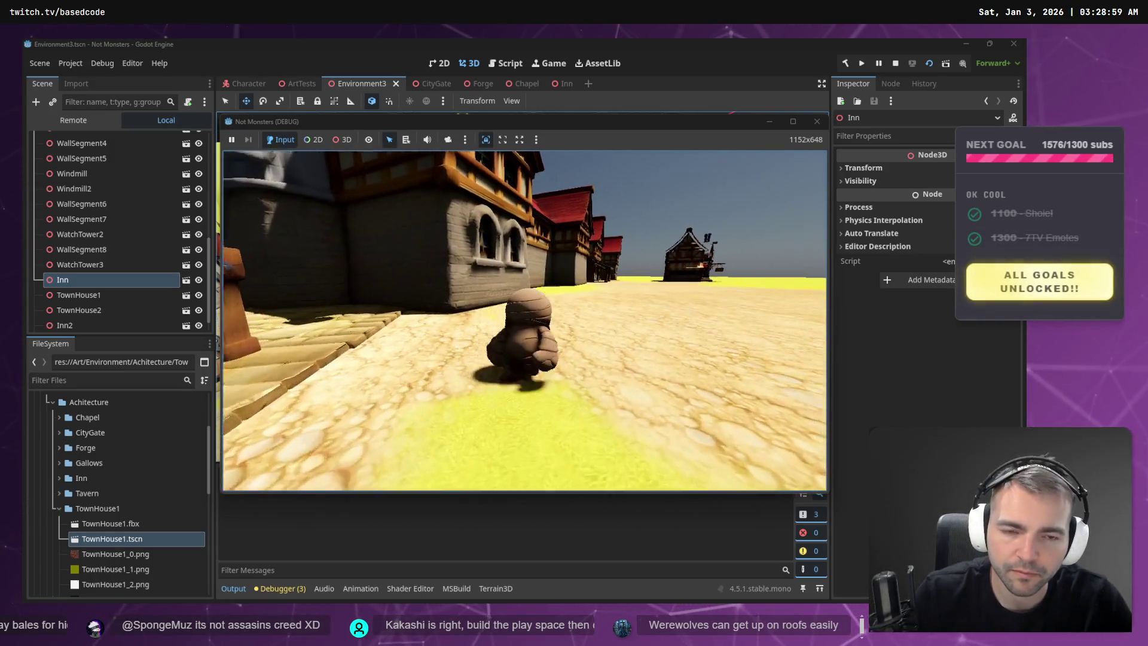
{"action": "key", "text": "w"}
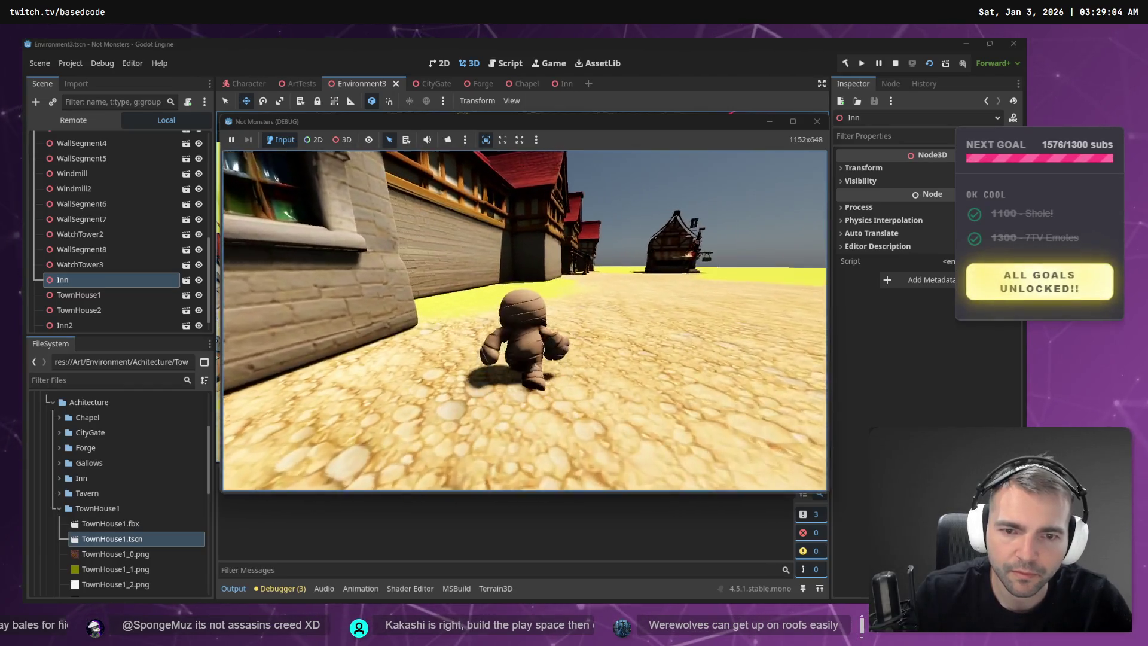
{"action": "key", "text": "a"}
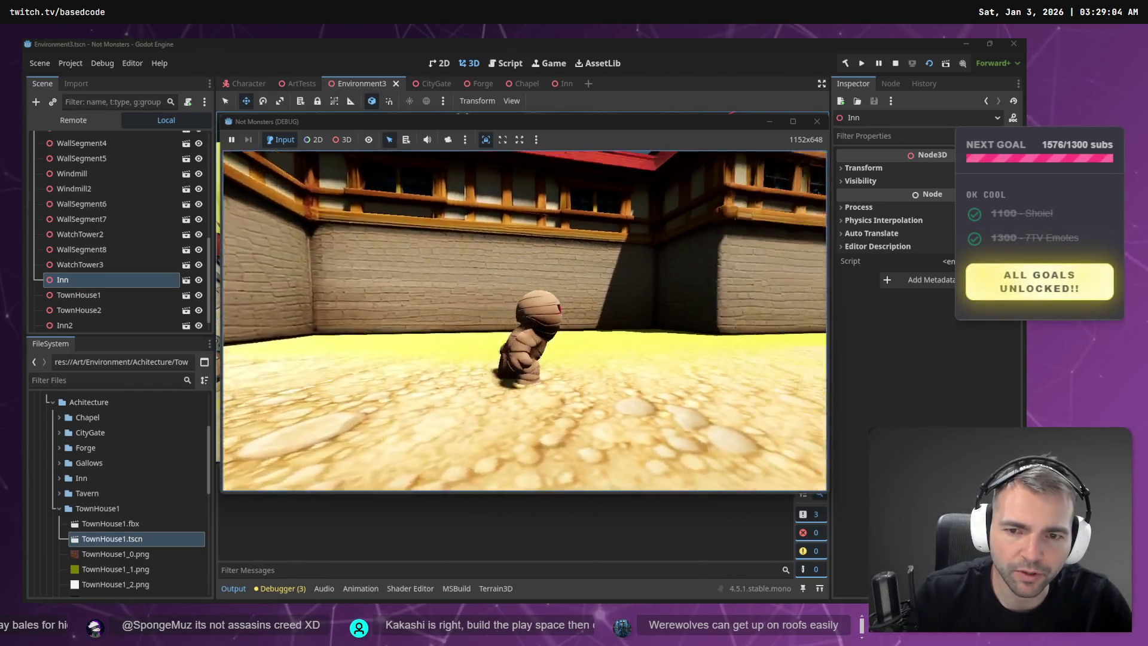
{"action": "key", "text": "w"}
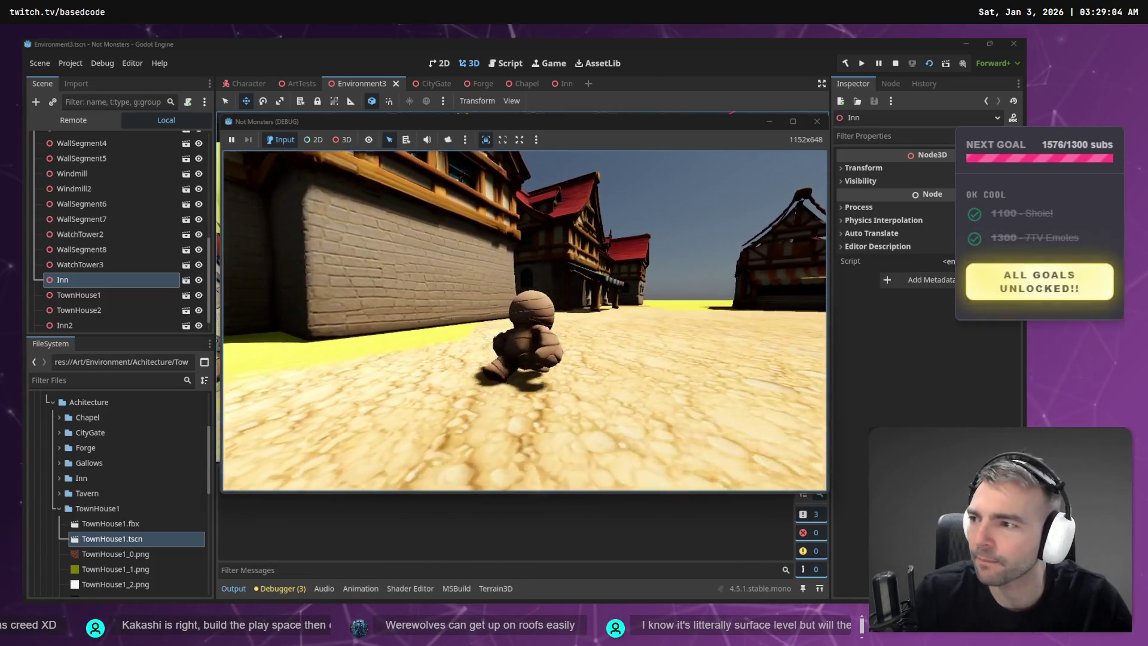
- Steer the mummy through an alley and across the grass past the inn
{"action": "key", "text": "w"}
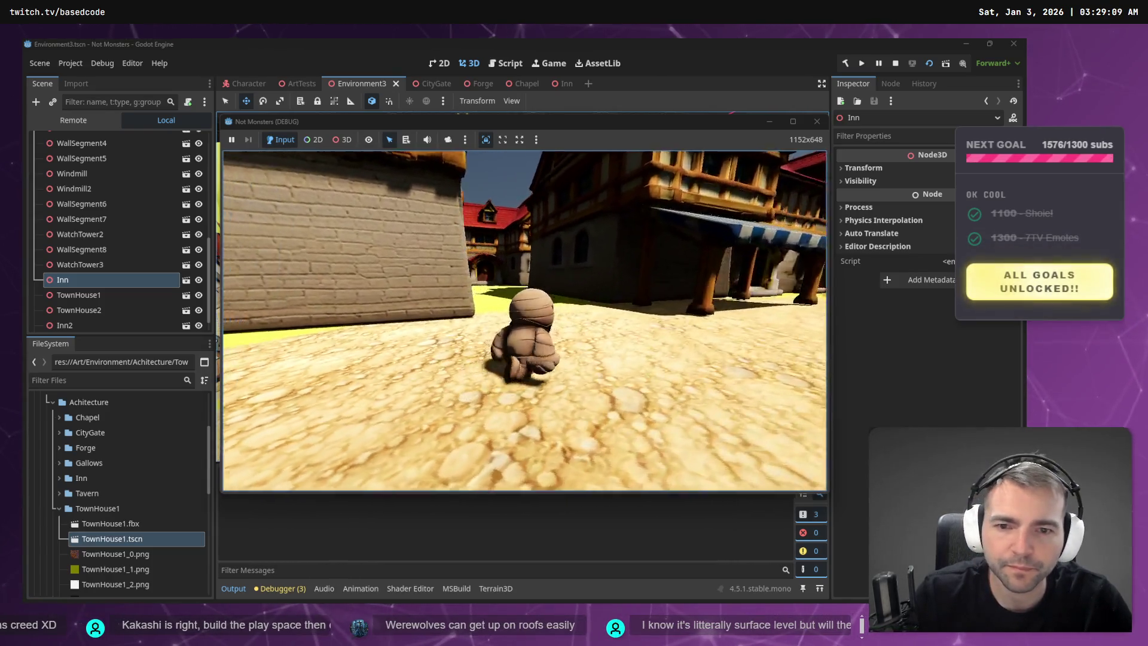
{"action": "key", "text": "w"}
{"action": "key", "text": "w"}
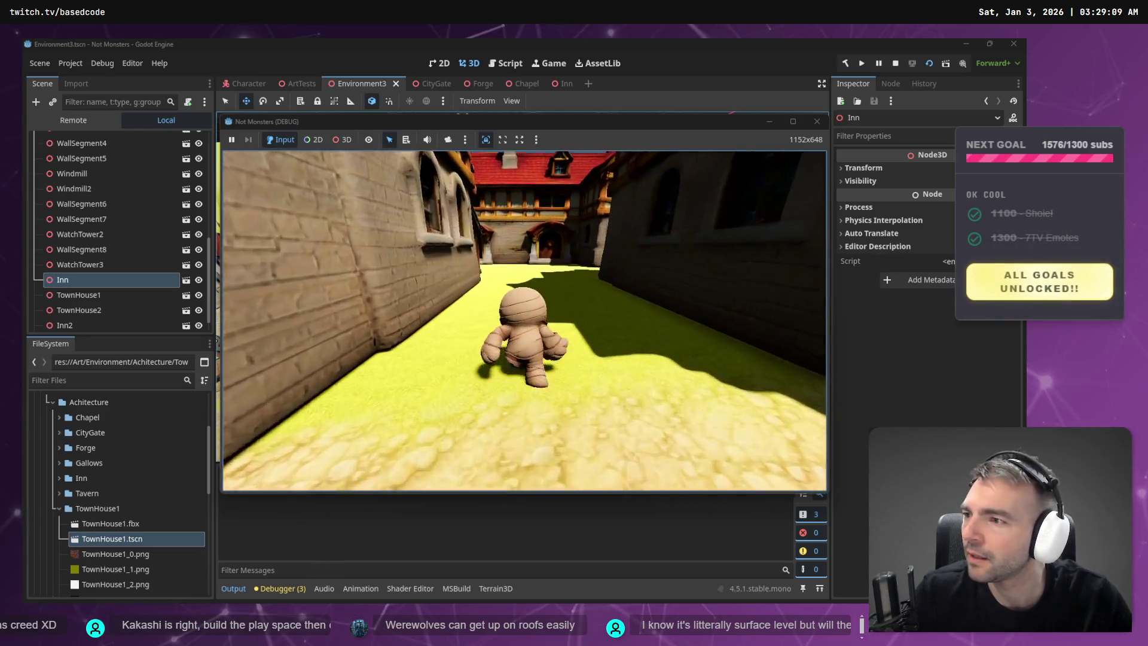
{"action": "key", "text": "w"}
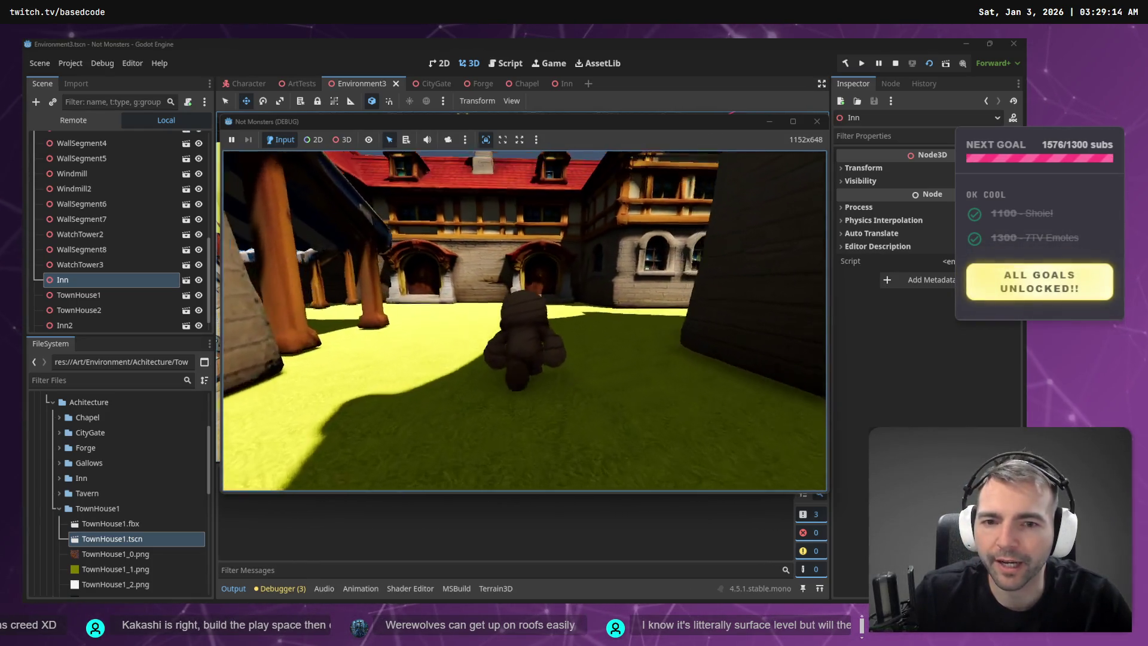
{"action": "key", "text": "w"}
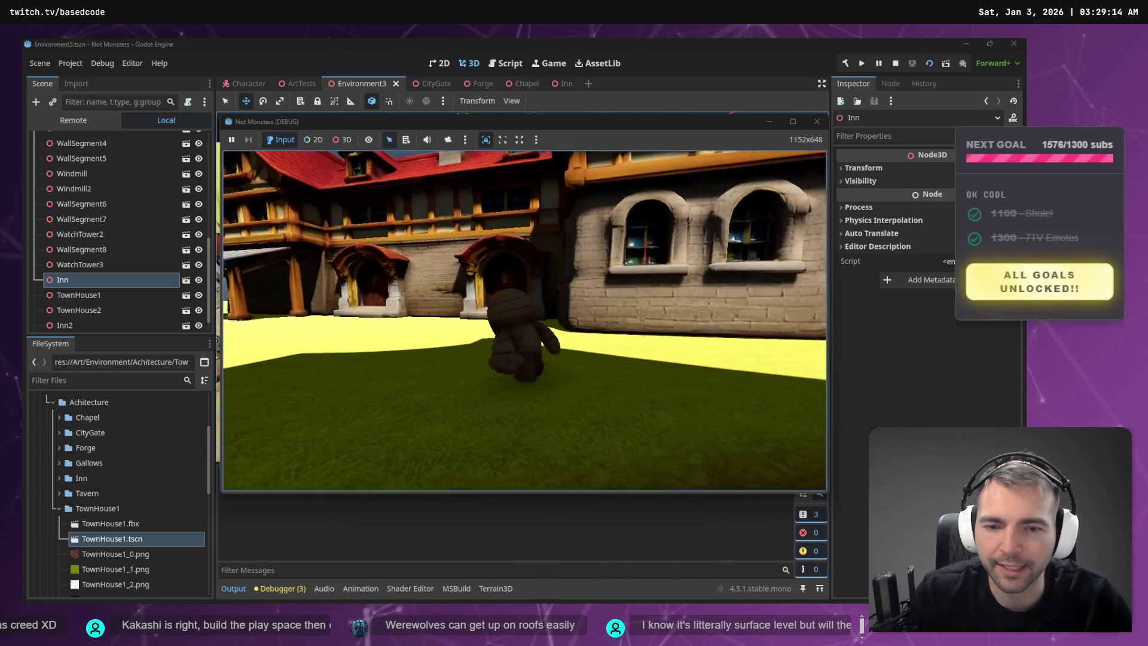
{"action": "key", "text": "w"}
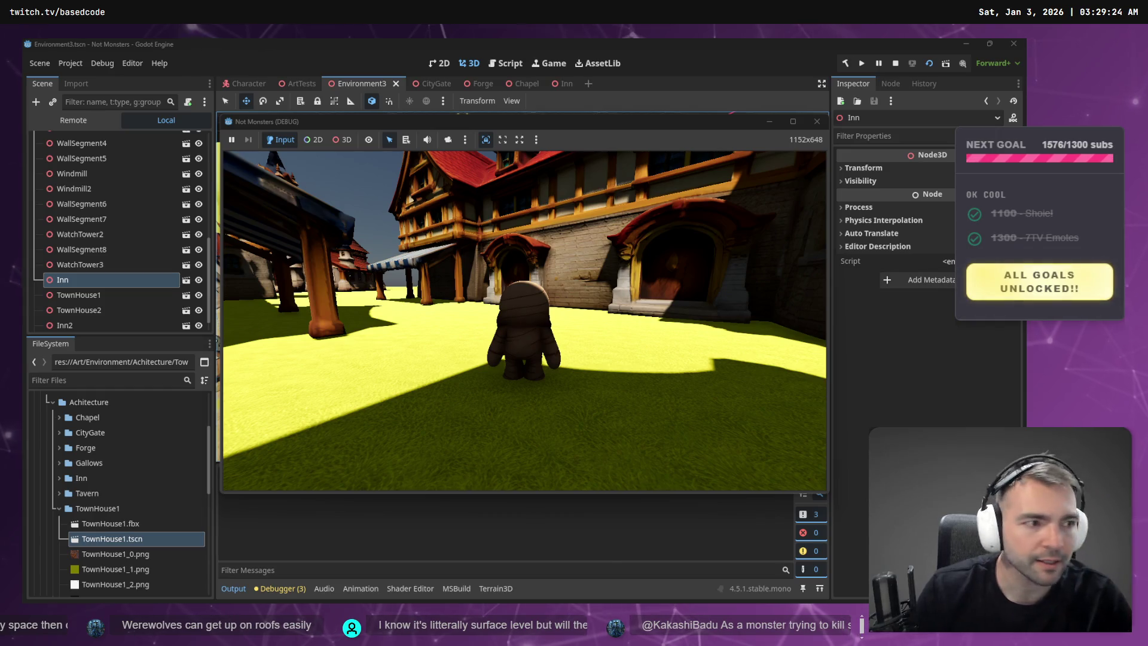
{"action": "key", "text": "alt+Tab"}
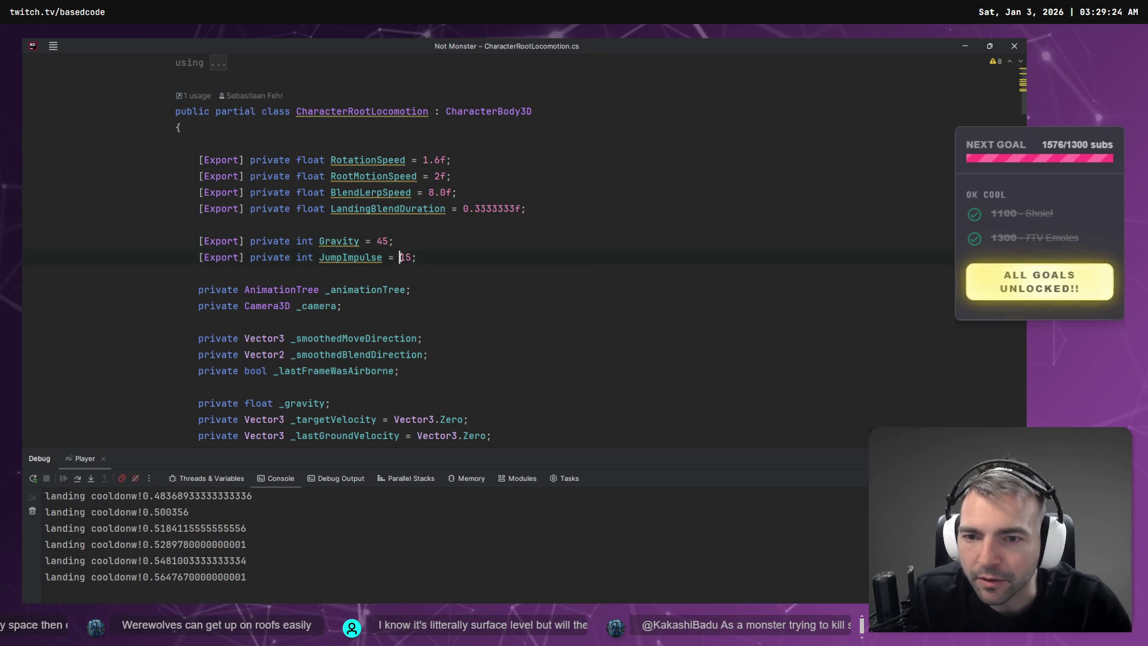
- Change JumpImpulse from 15 to 45 in CharacterRootLocomotion.cs and rerun the game
{"action": "key", "text": "Delete"}
{"action": "type", "text": "4"}
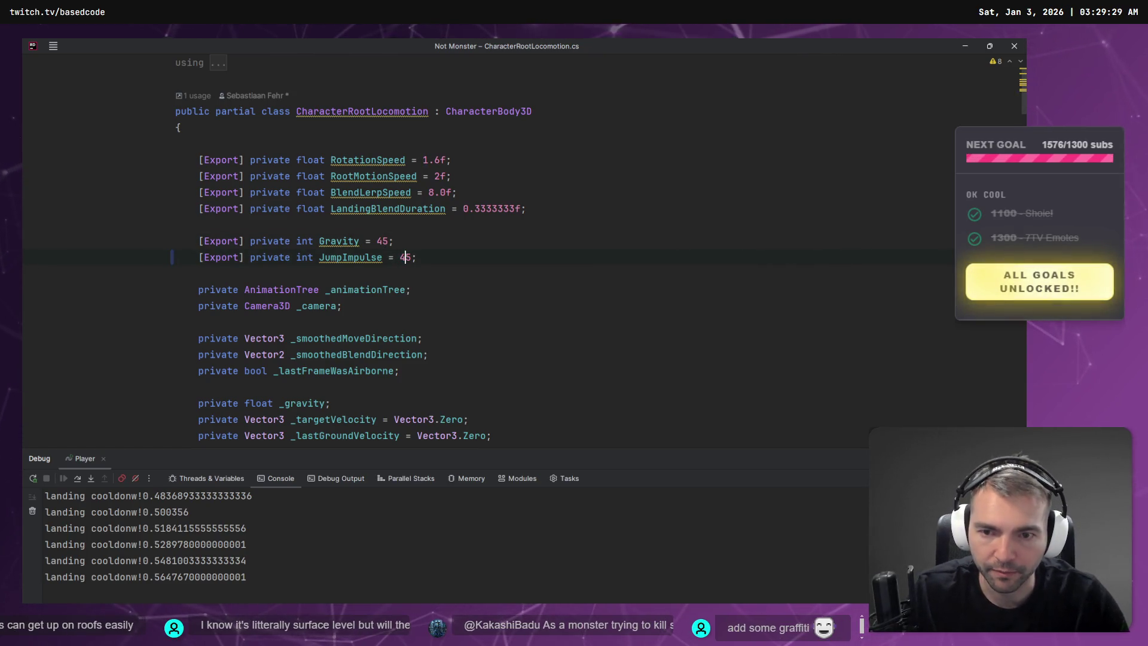
{"action": "key", "text": "alt+Tab"}
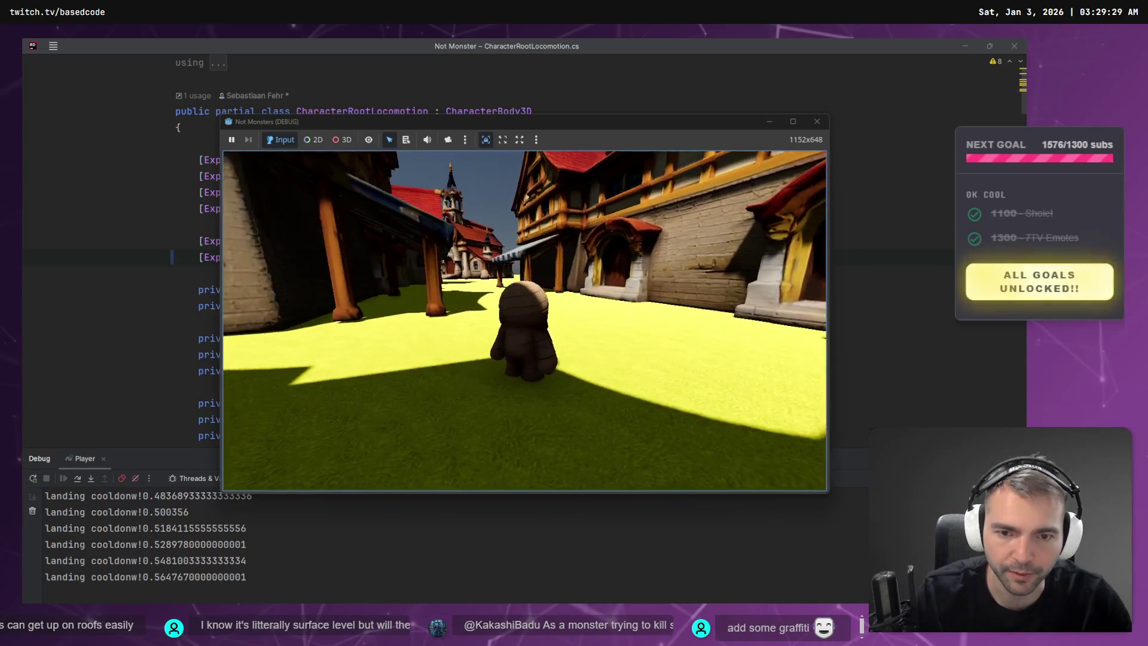
{"action": "key", "text": "alt+Tab"}
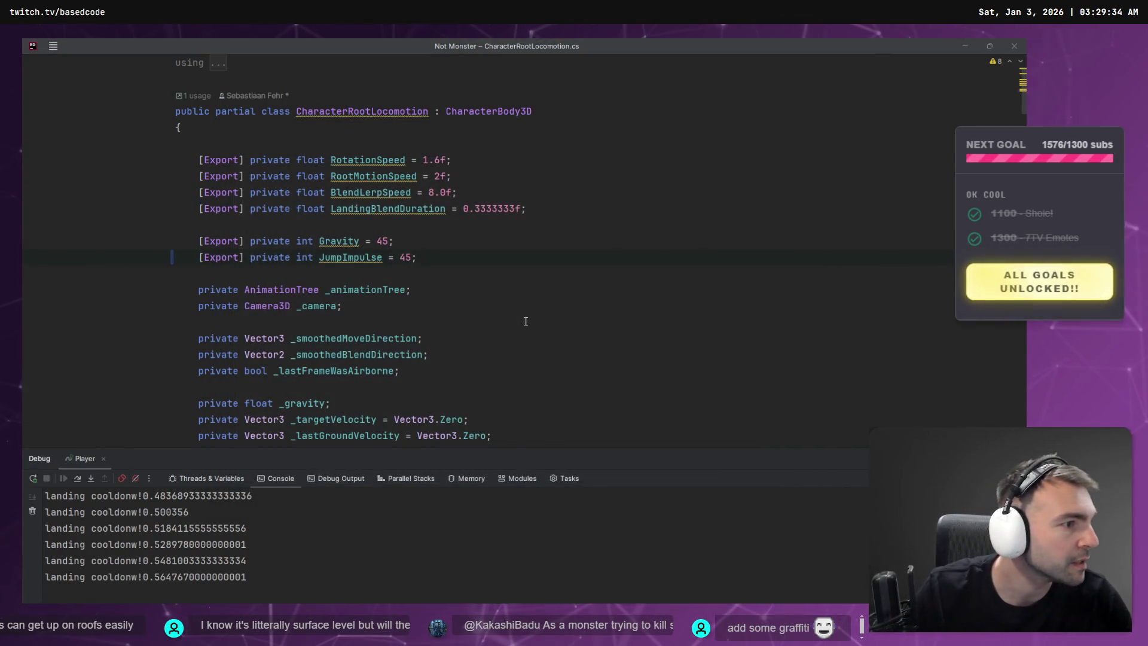
{"action": "key", "text": "alt+Tab"}
{"action": "key", "text": "F5"}
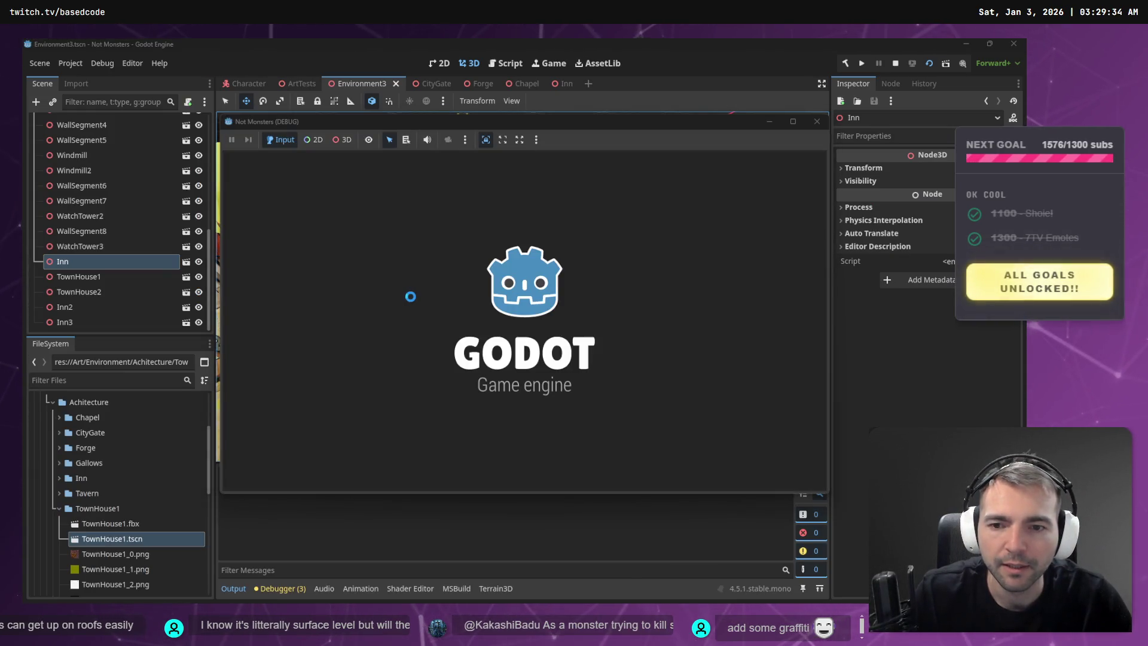
- Jump the mummy onto the inn's red roof, then along the stone wall and back to the street
{"action": "key", "text": "w"}
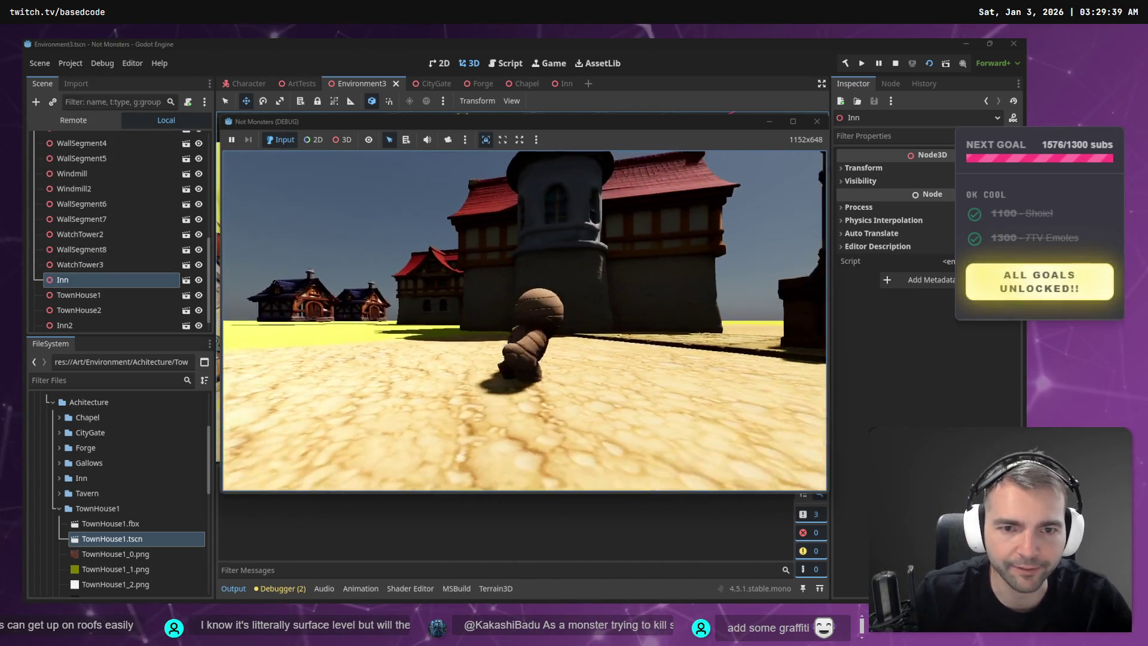
{"action": "key", "text": "d"}
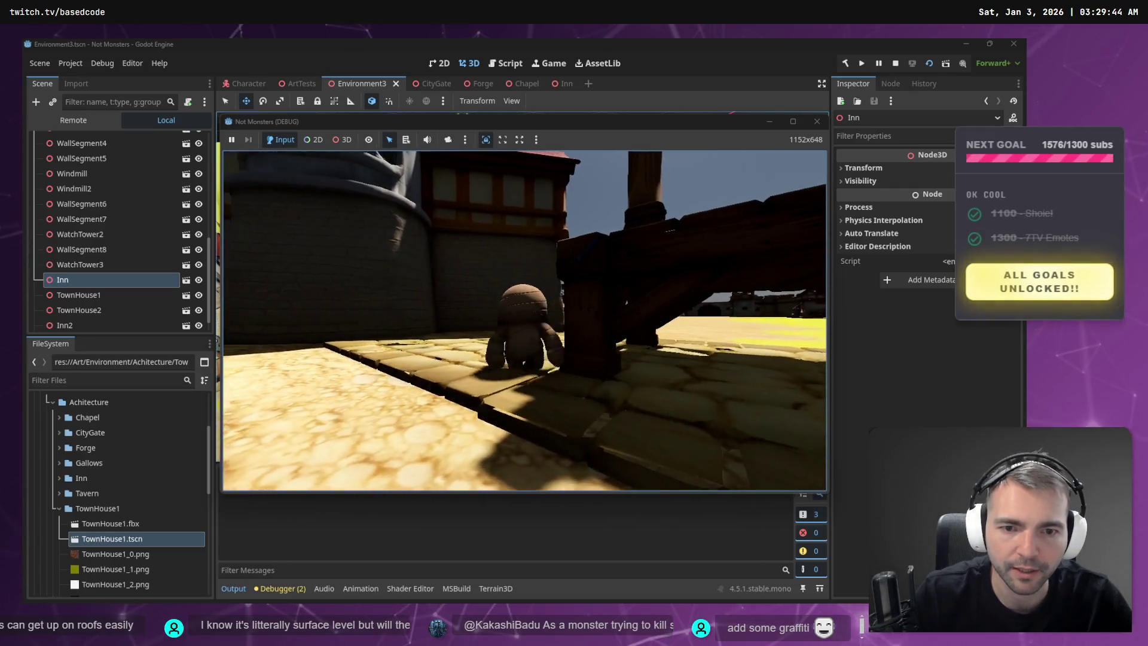
{"action": "key", "text": "space"}
{"action": "key", "text": "w"}
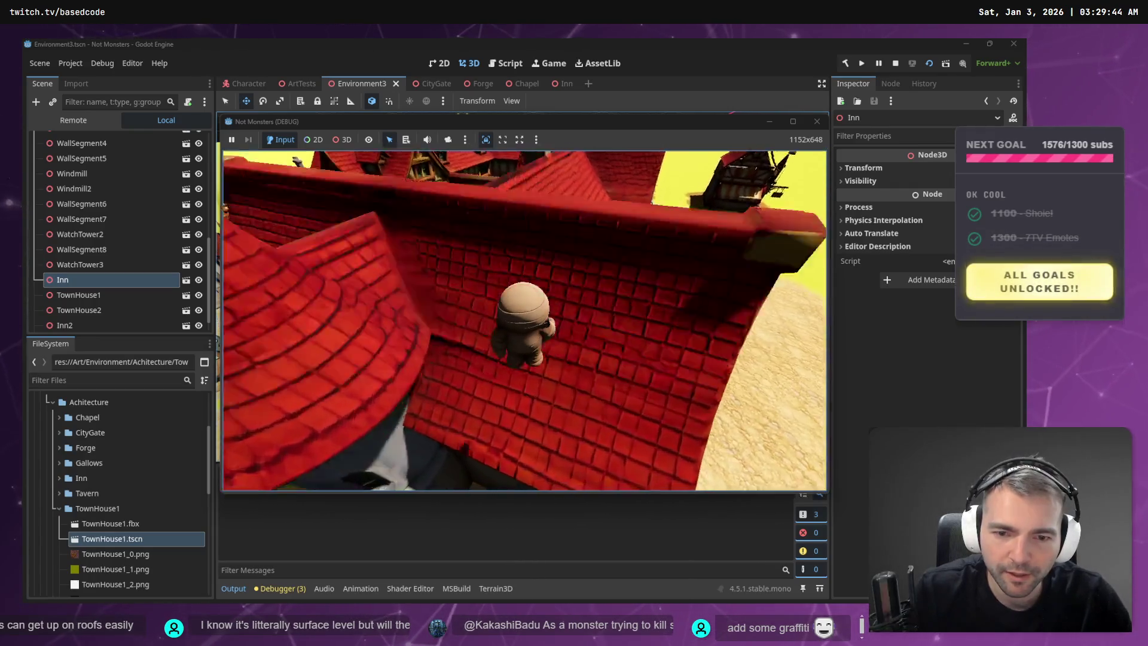
{"action": "key", "text": "w"}
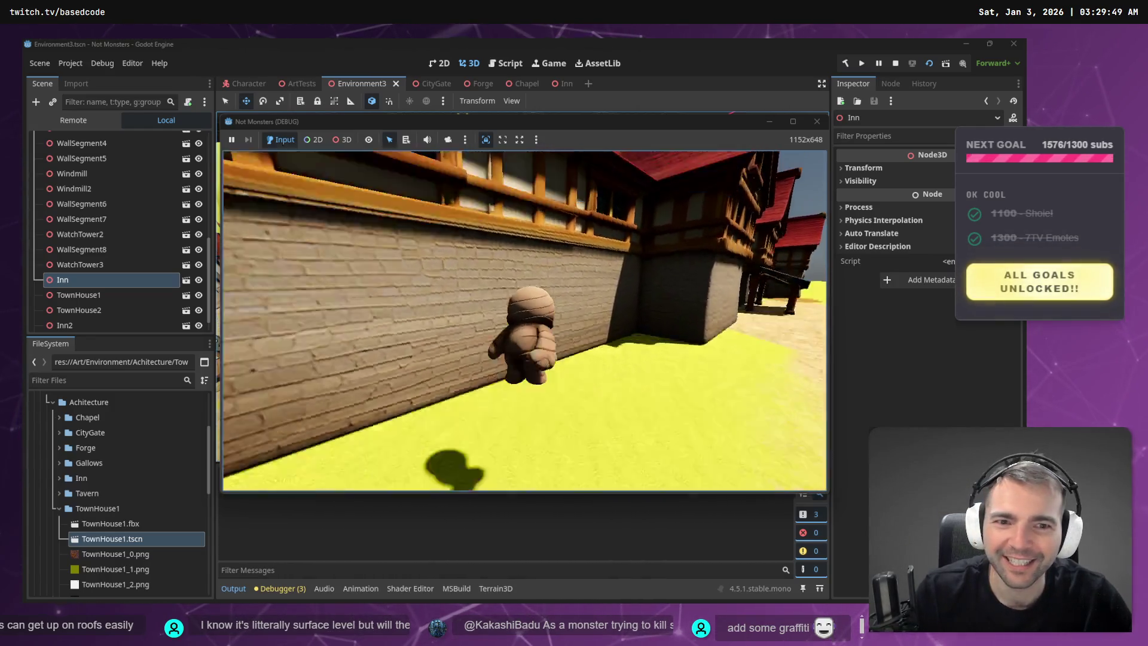
{"action": "key", "text": "space"}
{"action": "key", "text": "w"}
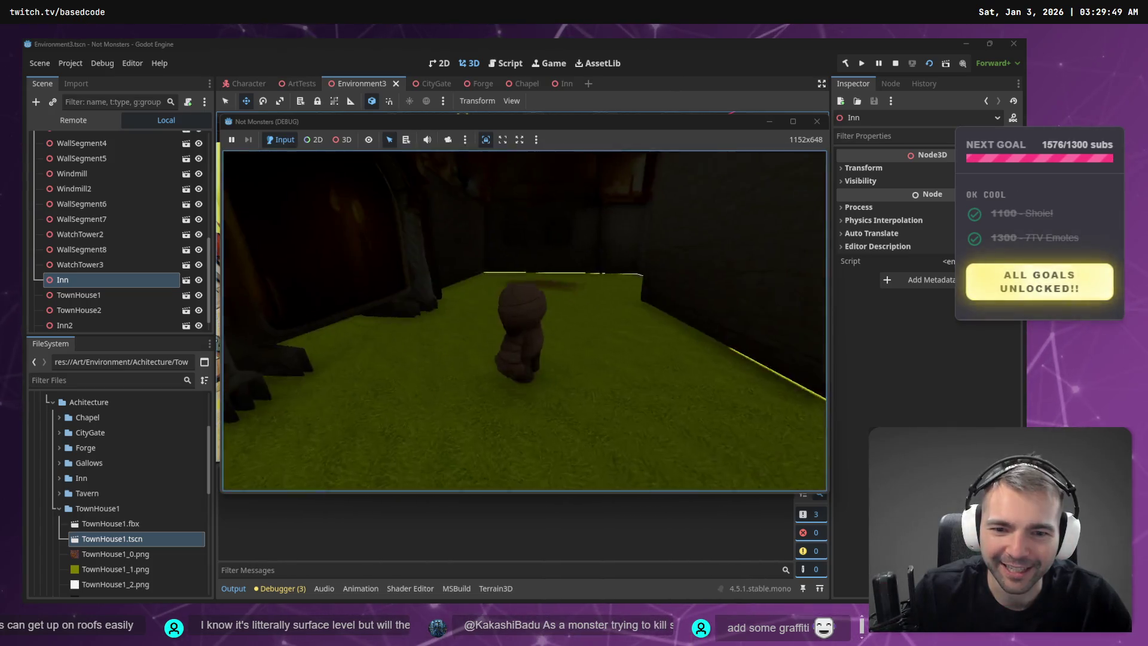
{"action": "key", "text": "w"}
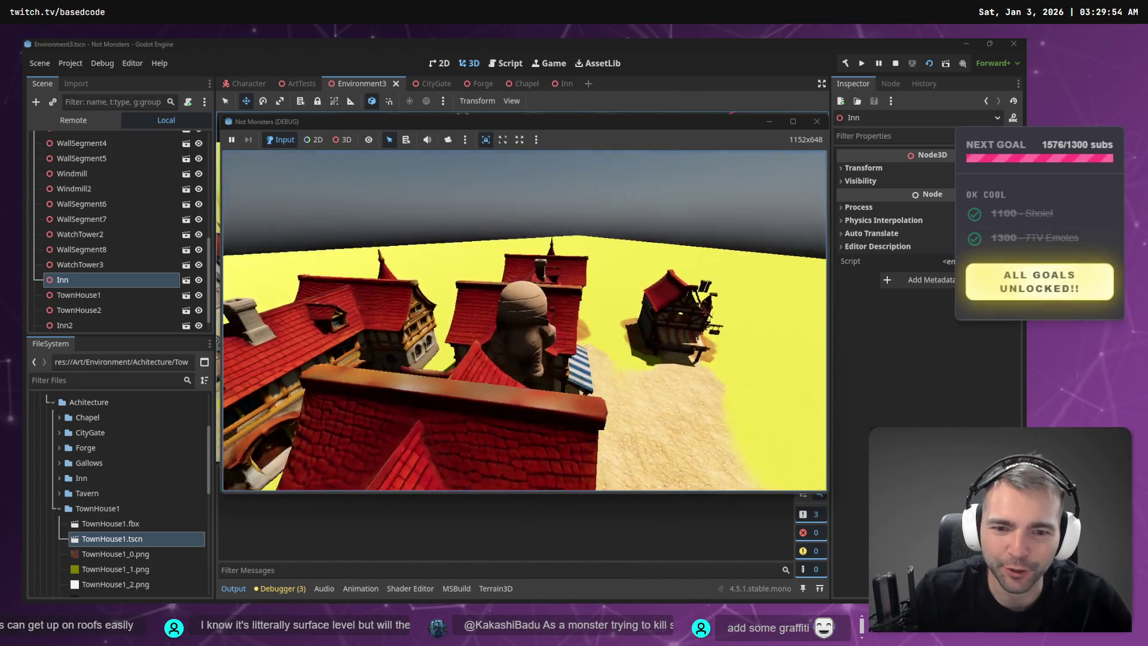
- Climb the mummy across the red roofs, dropping down and back up along the alley
{"action": "key", "text": "w"}
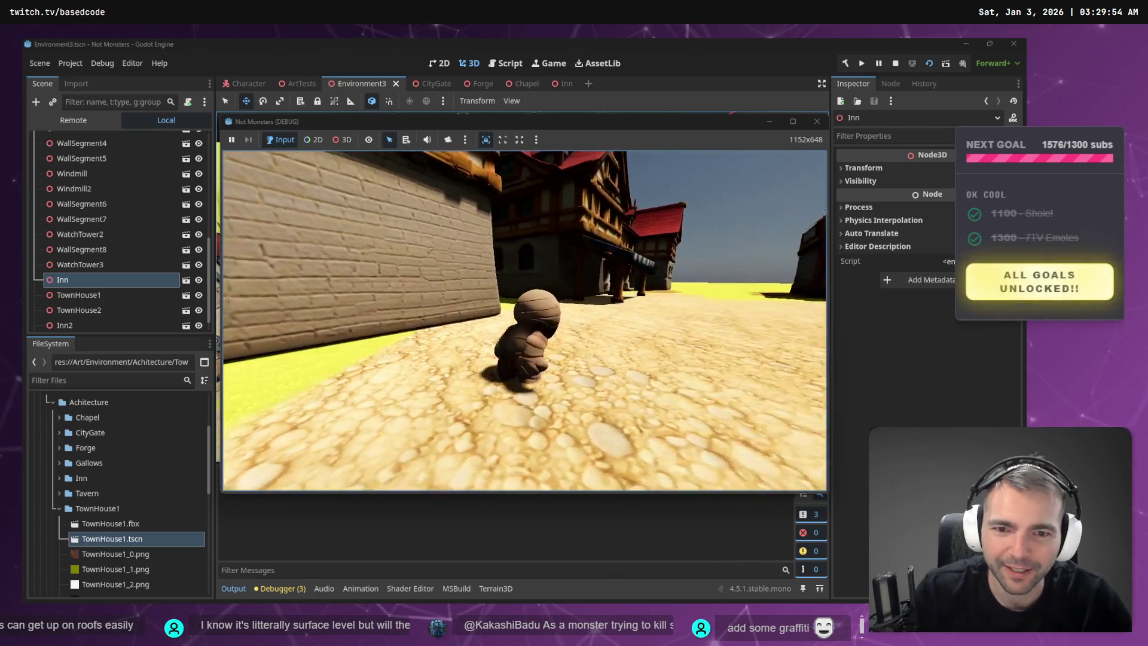
{"action": "key", "text": "space"}
{"action": "key", "text": "w"}
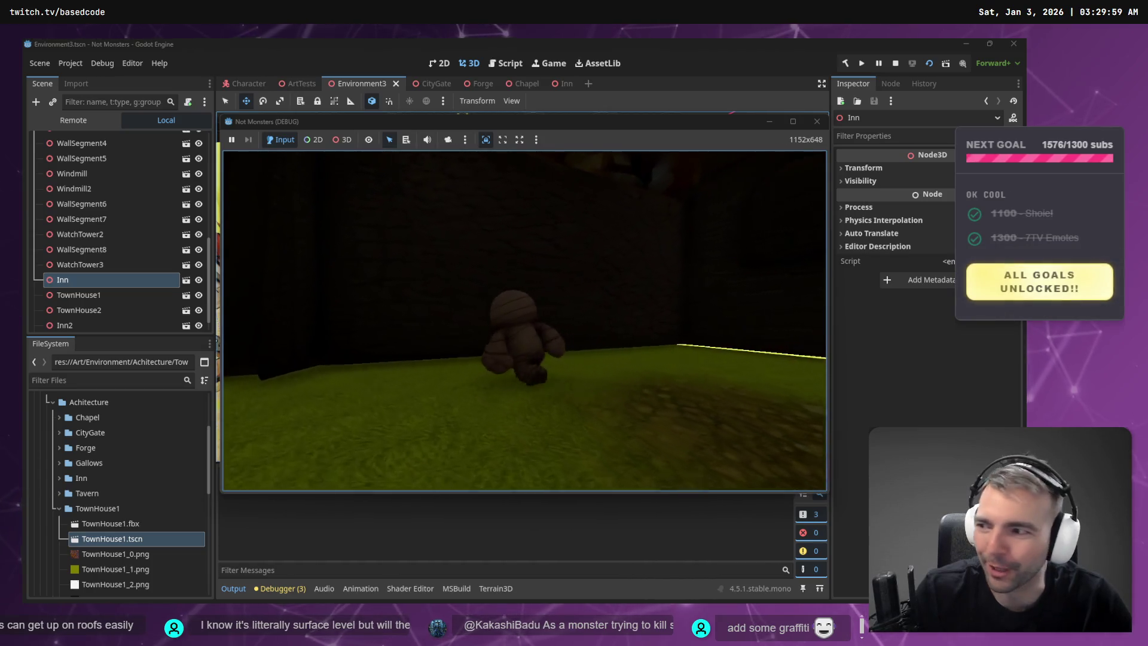
{"action": "key", "text": "w"}
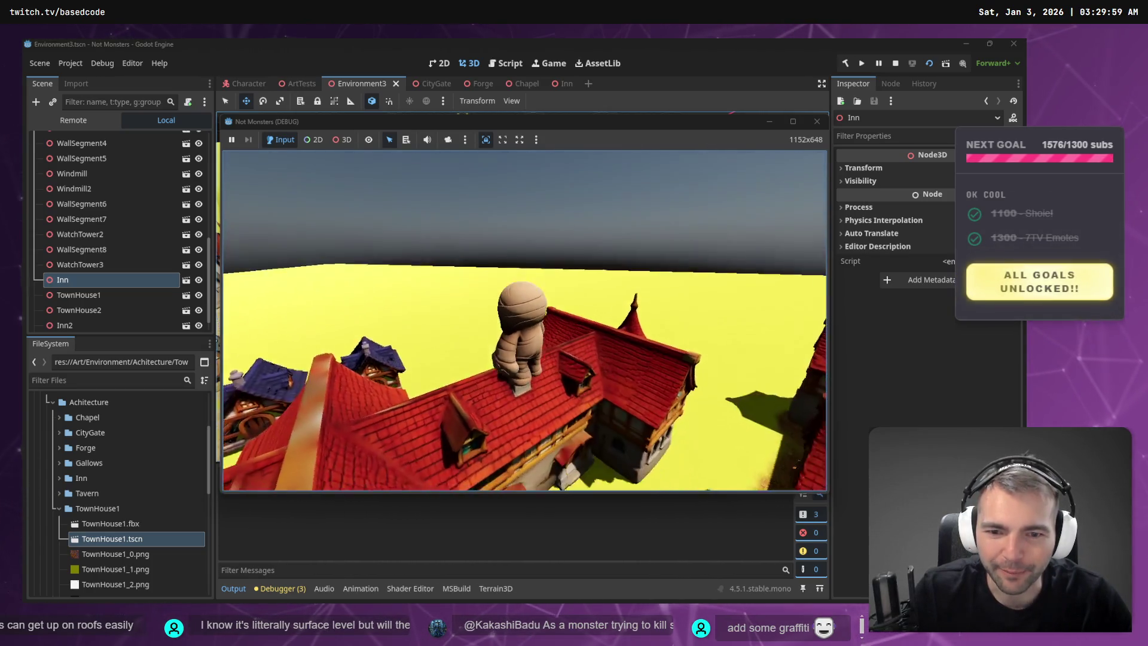
{"action": "key", "text": "w"}
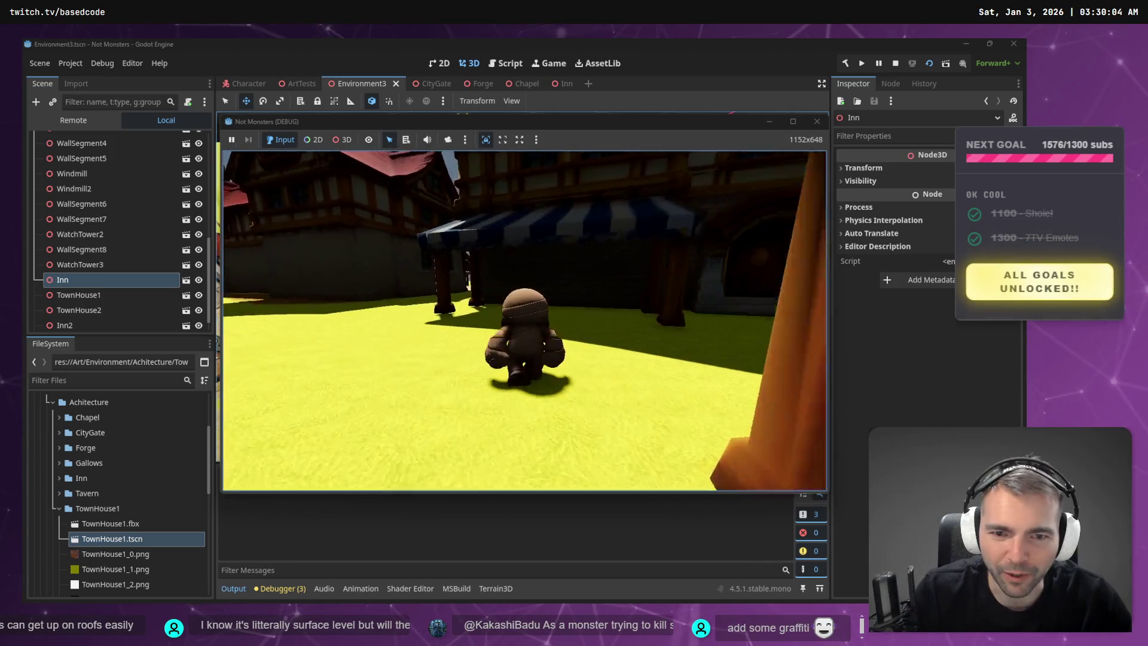
{"action": "key", "text": "w"}
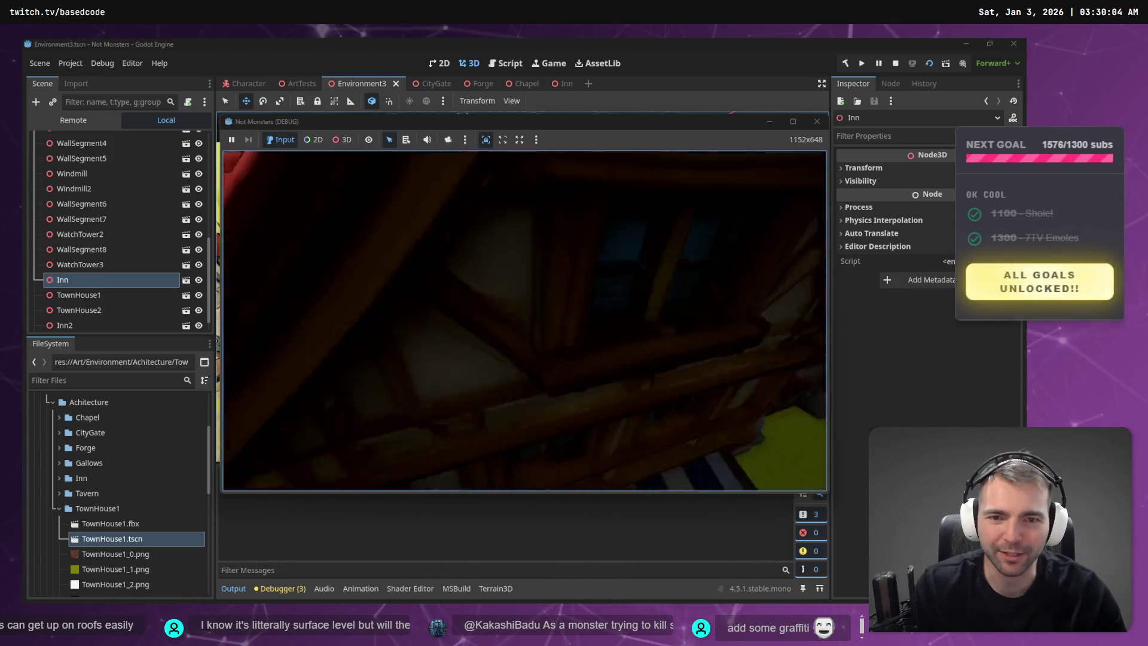
{"action": "key", "text": "w"}
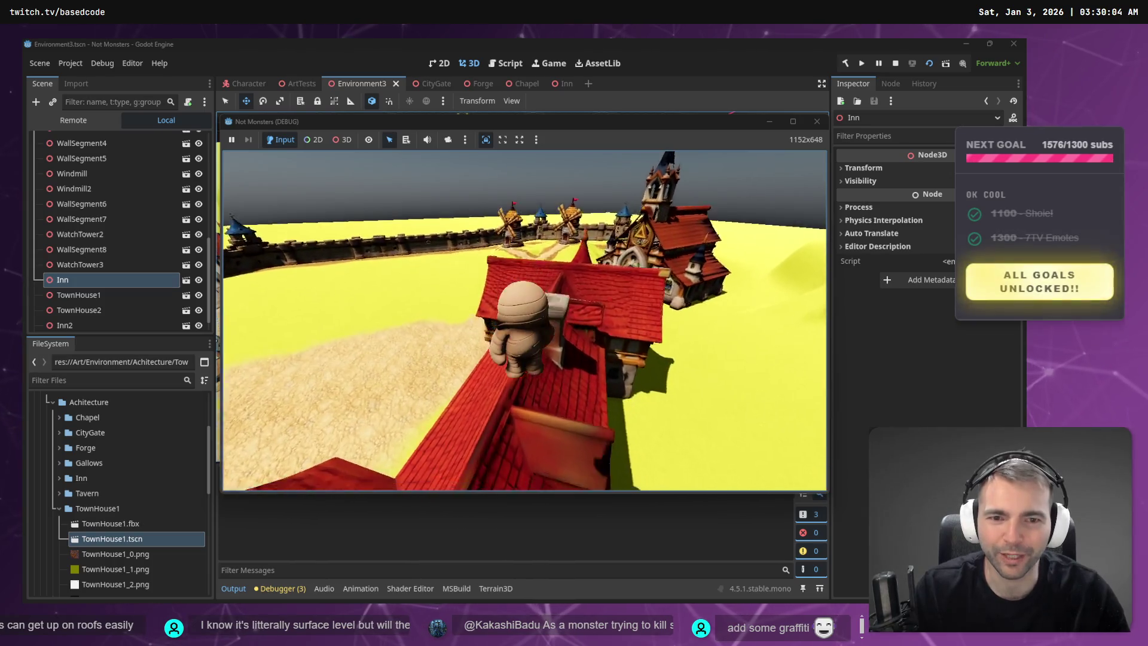
{"action": "key", "text": "w"}
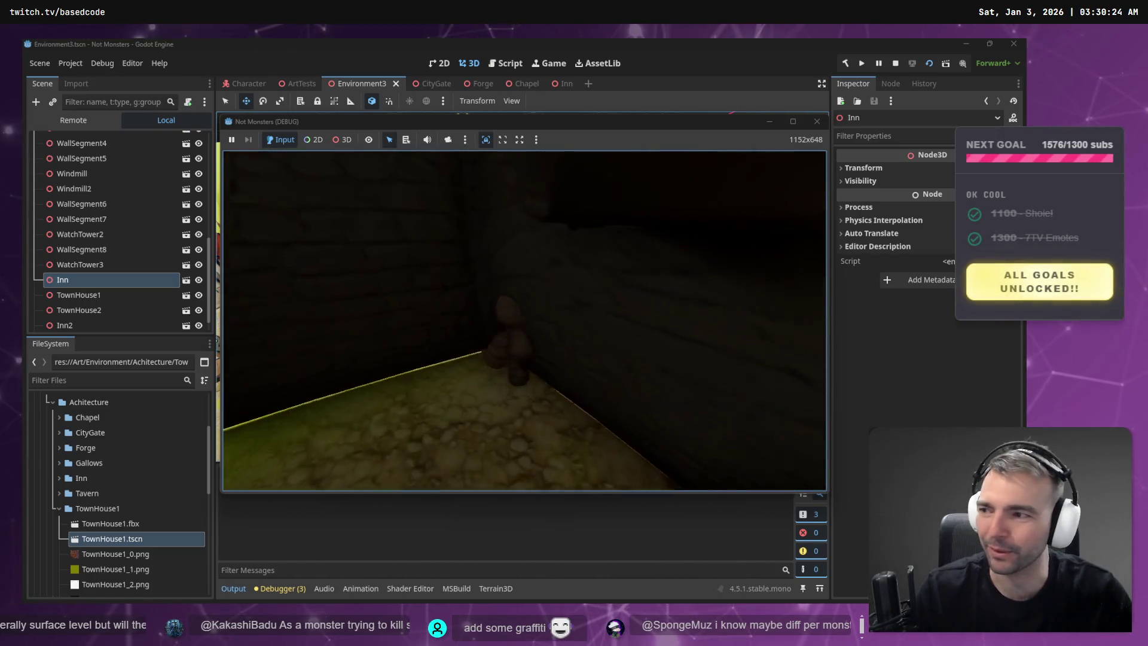
- Drop the mummy off an awning, leap back onto the rooftops, then stop the game
{"action": "key", "text": "w"}
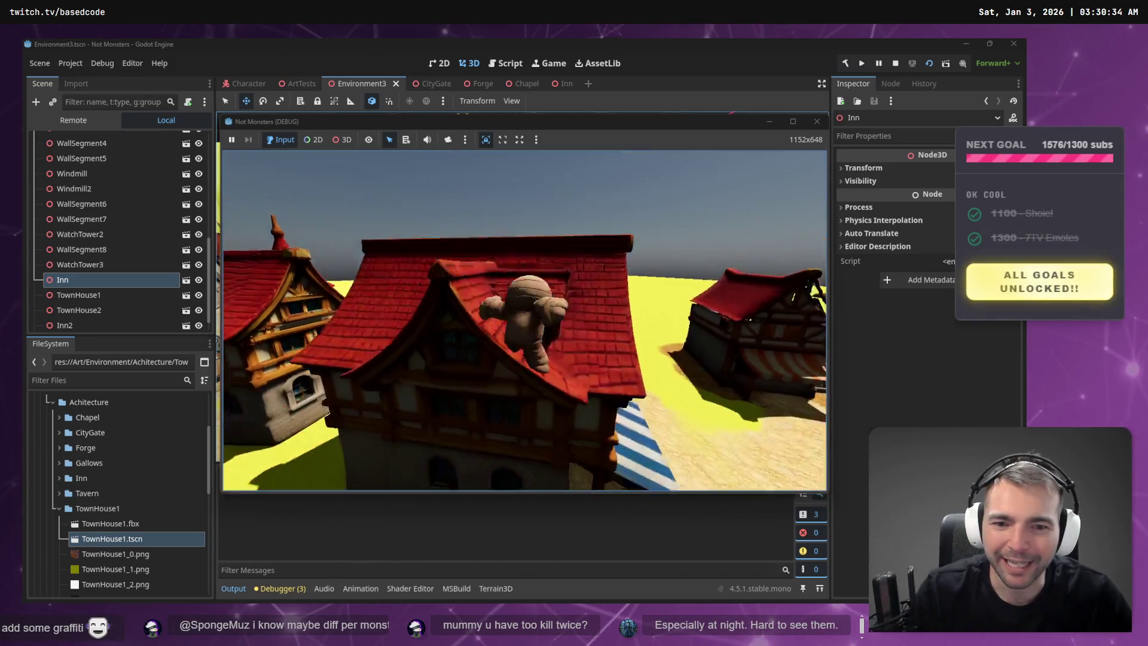
{"action": "key", "text": "w"}
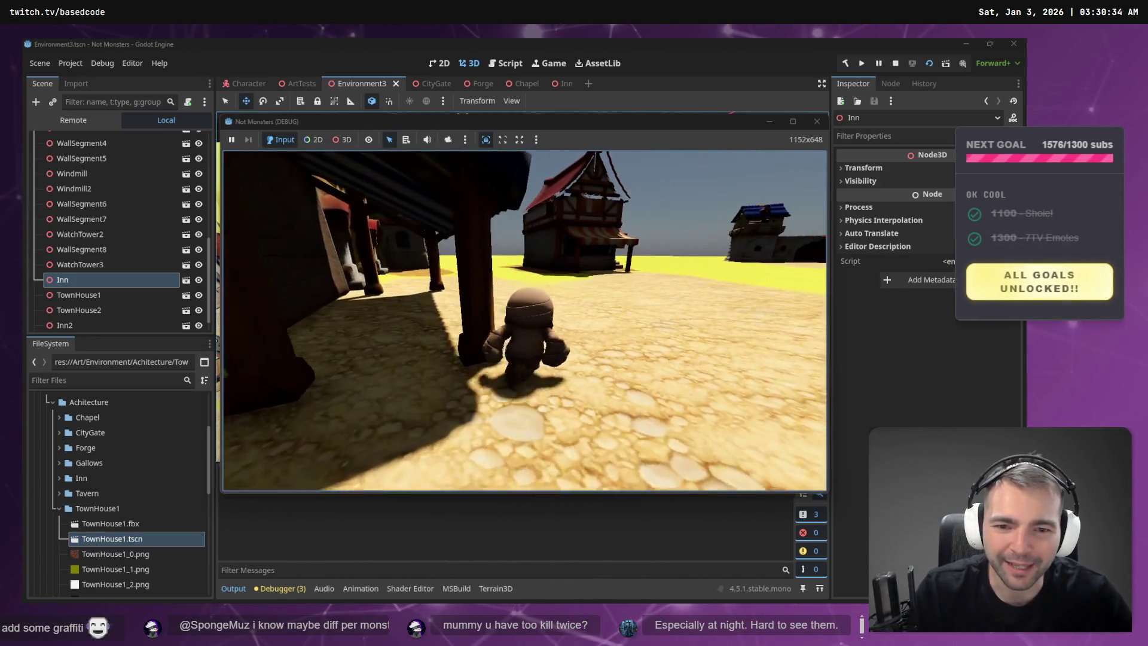
{"action": "key", "text": "space"}
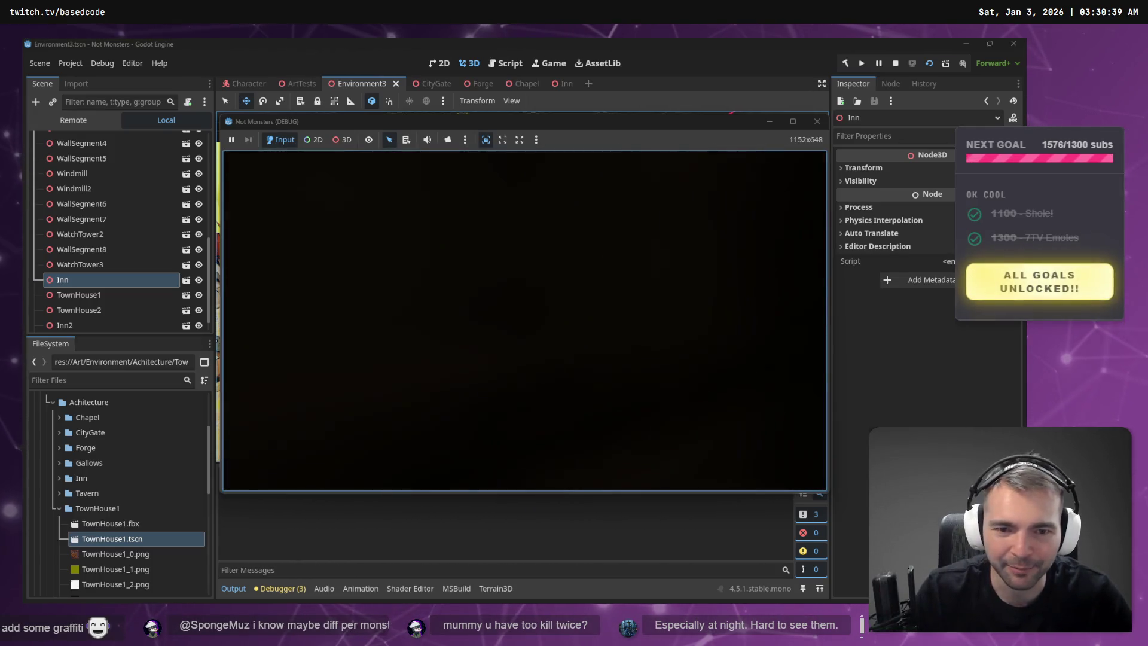
{"action": "key", "text": "w"}
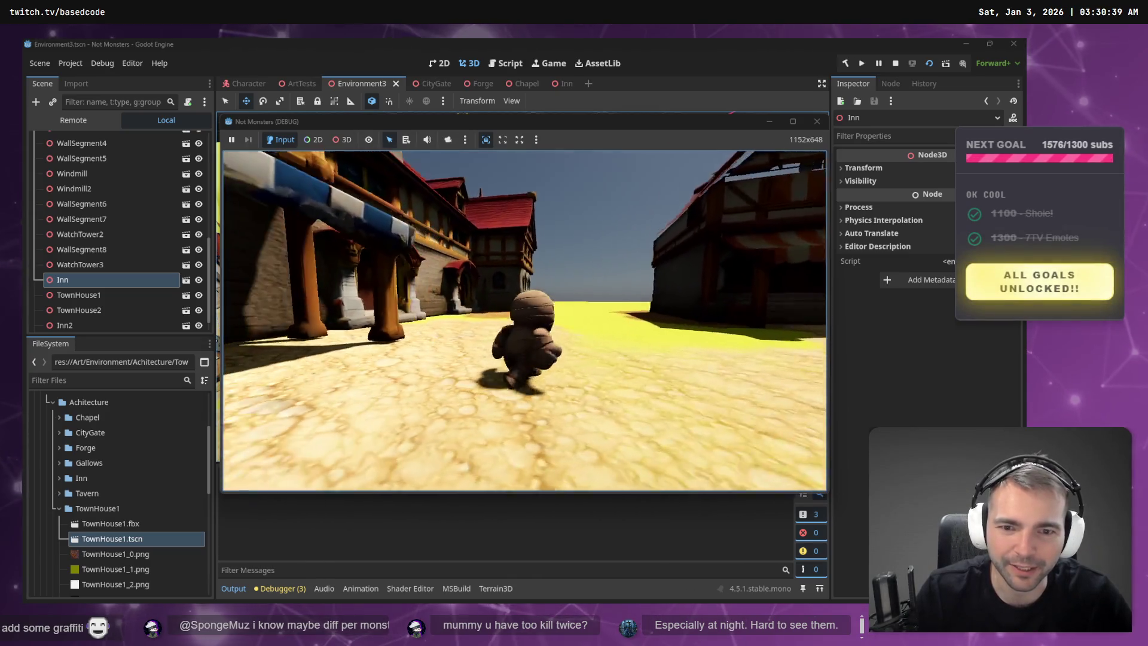
{"action": "key", "text": "space"}
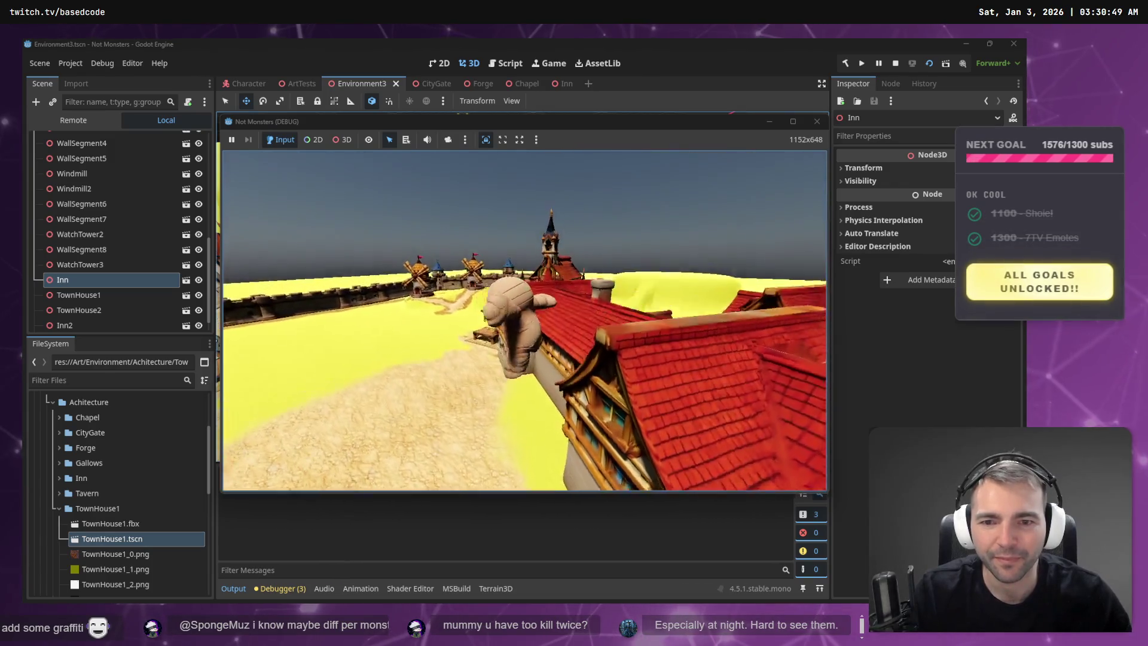
{"action": "key", "text": "F8"}
{"action": "scroll", "coordinate": [634, 336], "scroll_direction": "down", "scroll_amount": 10}
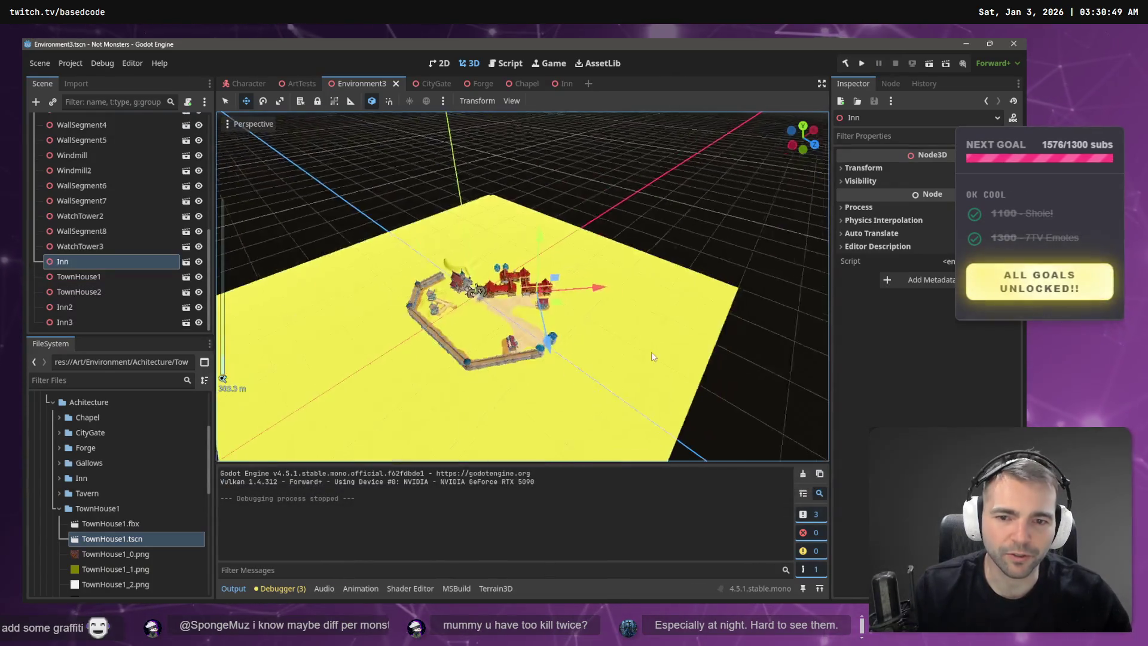
- Paste an inn copy as Inn4 and move it forward along the road
{"action": "scroll", "coordinate": [651, 352], "scroll_direction": "up", "scroll_amount": 6}
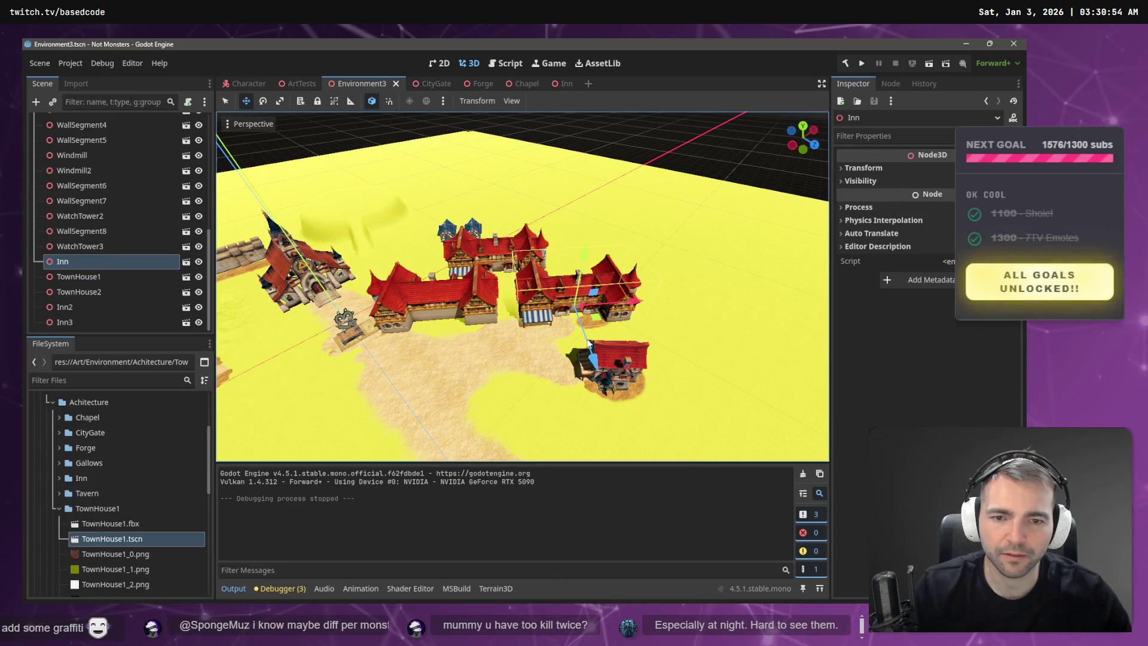
{"action": "key", "text": "ctrl+v"}
{"action": "mouse_move", "coordinate": [593, 357]}
{"action": "left_mouse_down"}
{"action": "mouse_move", "coordinate": [603, 453]}
{"action": "mouse_move", "coordinate": [671, 372]}
{"action": "mouse_move", "coordinate": [543, 370]}
{"action": "left_mouse_up"}
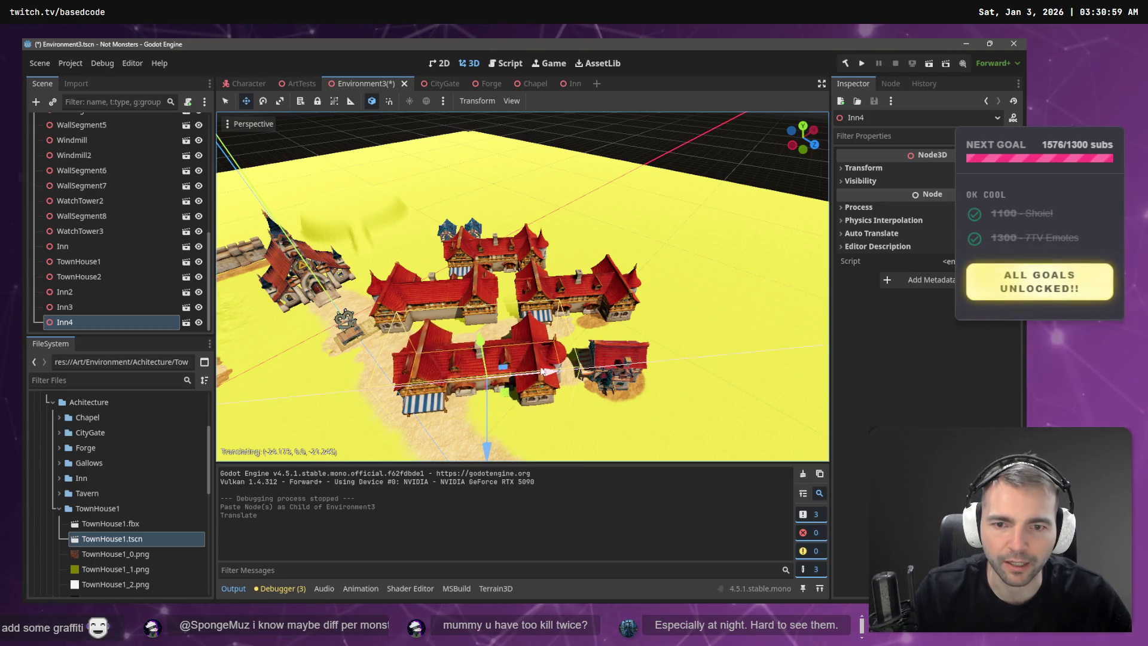
{"action": "left_click", "coordinate": [621, 166]}
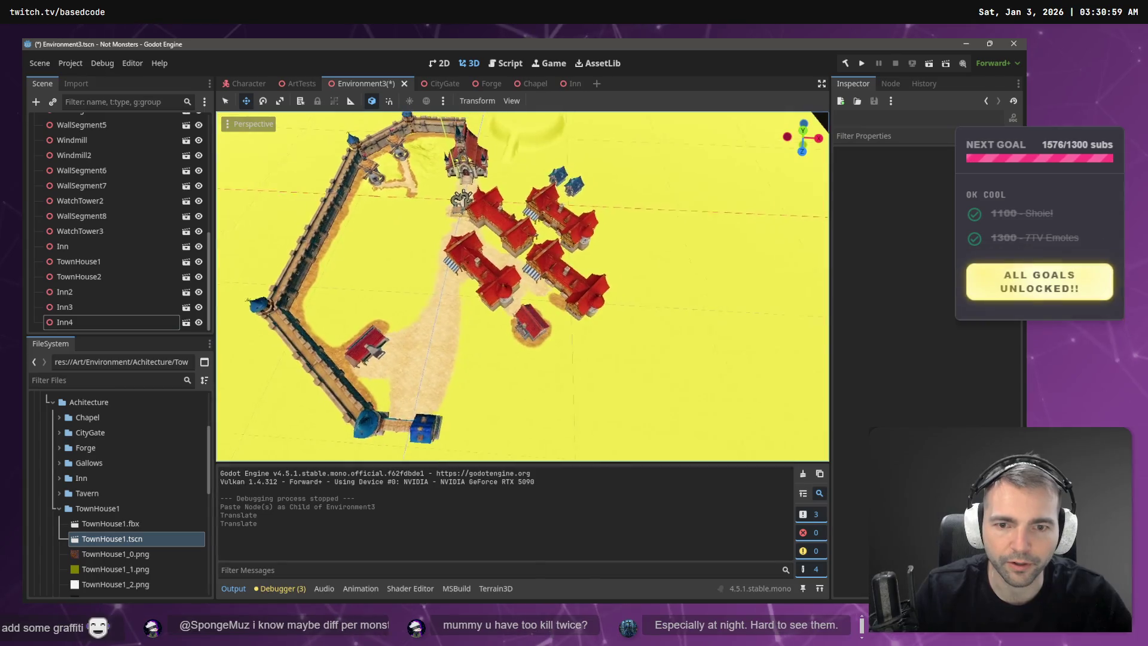
{"action": "left_click", "coordinate": [529, 281]}
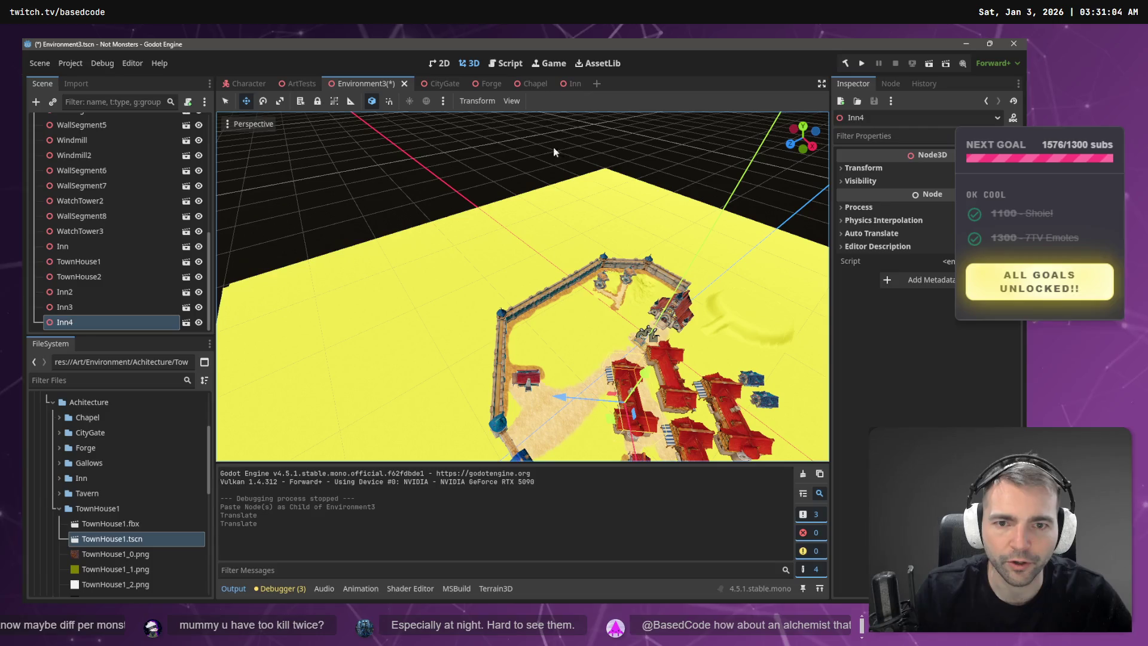
- Paste Inn5 and place it up-left beside the dirt road, then save and launch
{"action": "key", "text": "ctrl+v"}
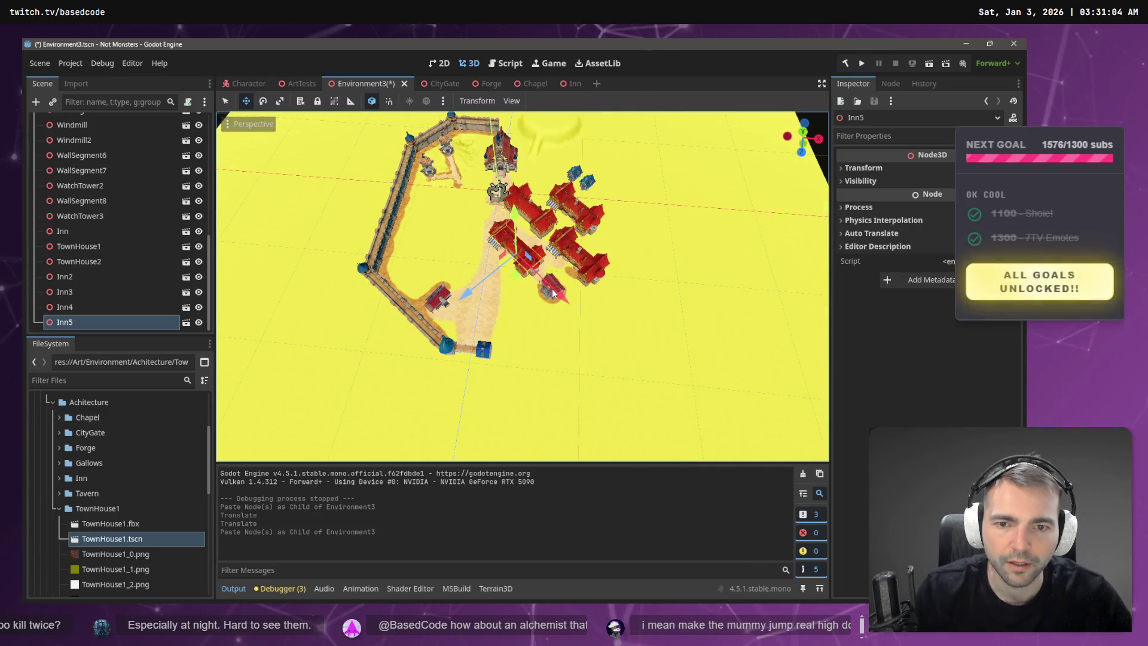
{"action": "key", "text": "ctrl+z"}
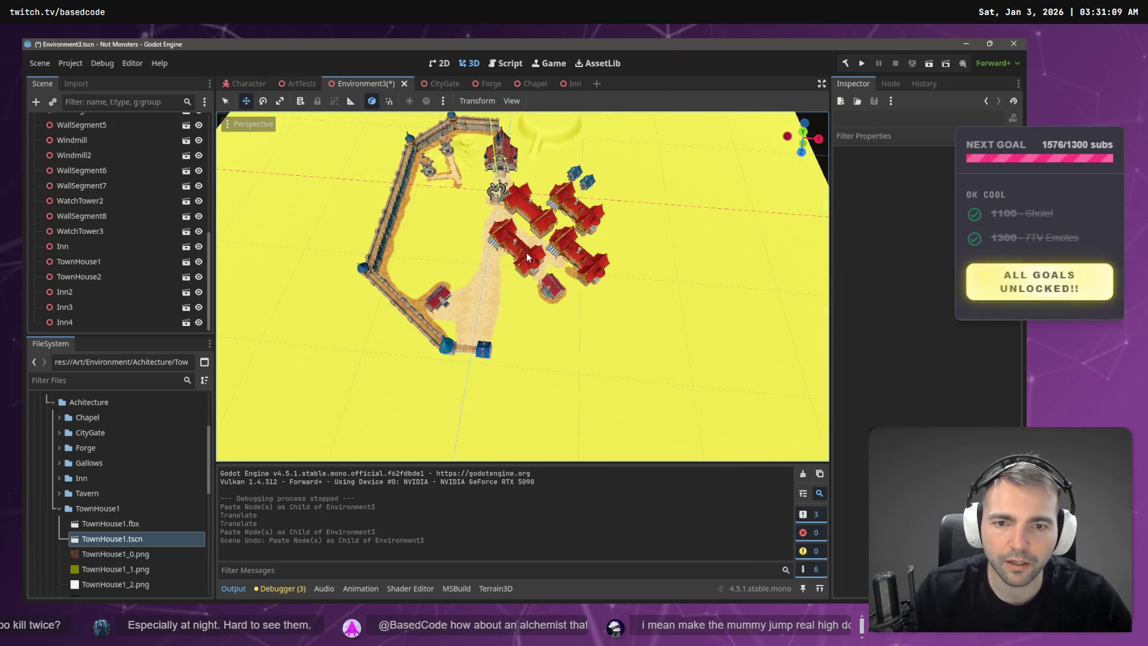
{"action": "left_click", "coordinate": [527, 256]}
{"action": "mouse_move", "coordinate": [556, 293]}
{"action": "left_mouse_down"}
{"action": "mouse_move", "coordinate": [484, 239]}
{"action": "mouse_move", "coordinate": [538, 281]}
{"action": "left_mouse_up"}
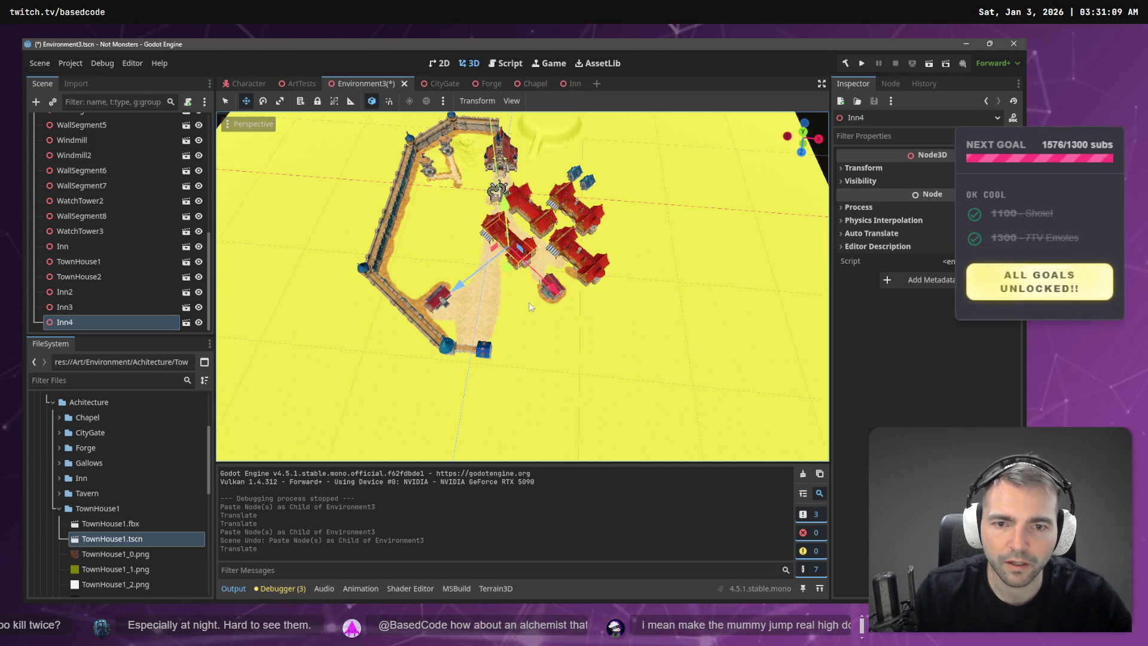
{"action": "key", "text": "ctrl+z"}
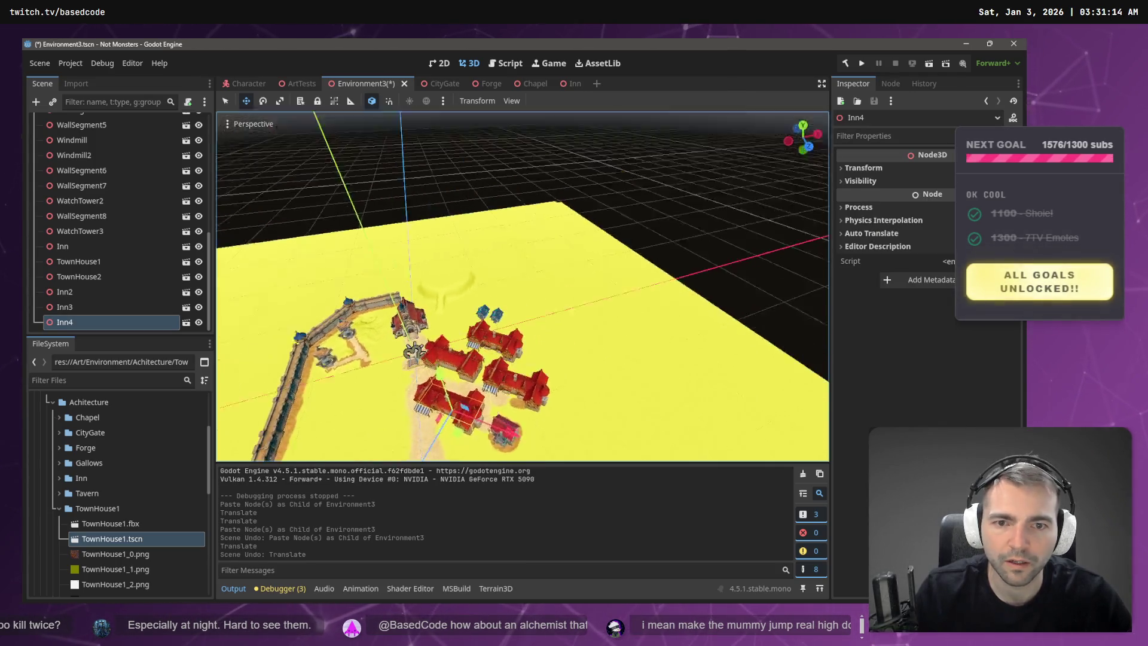
{"action": "key", "text": "ctrl+v"}
{"action": "left_click_drag", "start_coordinate": [575, 307], "coordinate": [521, 258]}
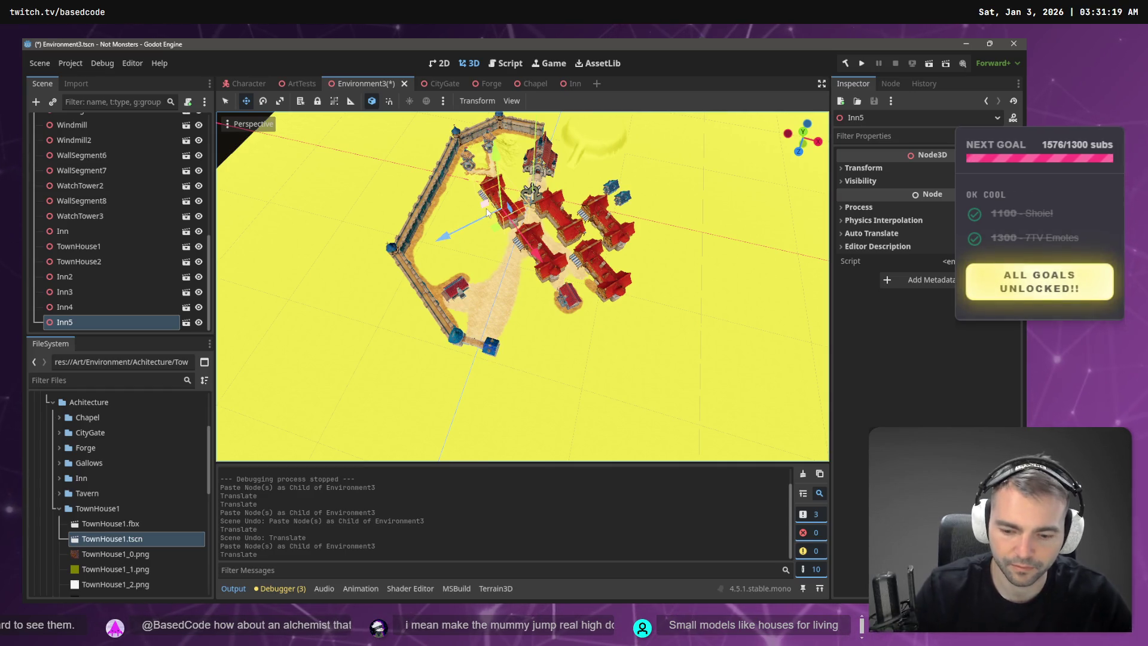
{"action": "key", "text": "F5"}
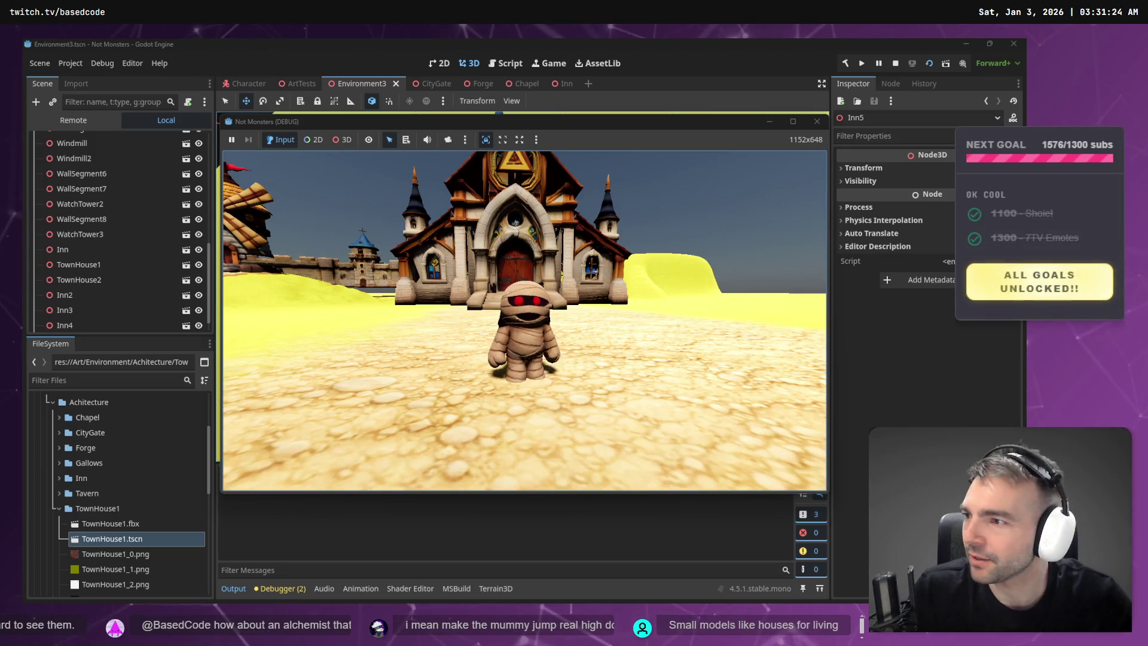
- Walk the mummy toward the chapel, leap high above the timber houses, and continue along them
{"action": "key", "text": "w"}
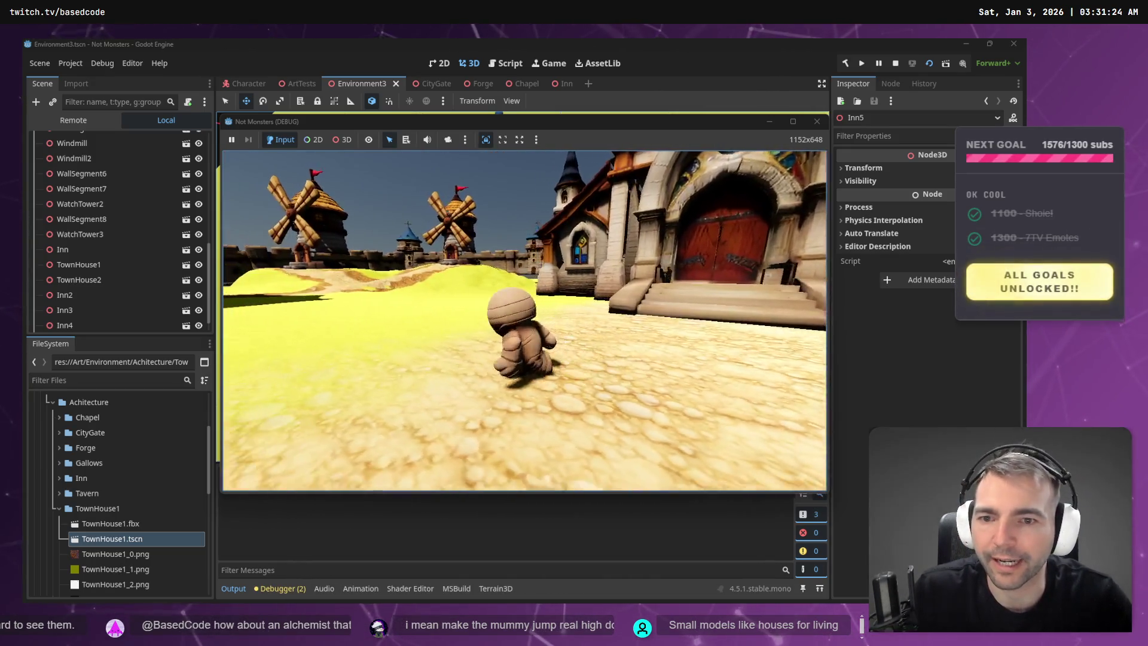
{"action": "key", "text": "a"}
{"action": "key", "text": "space"}
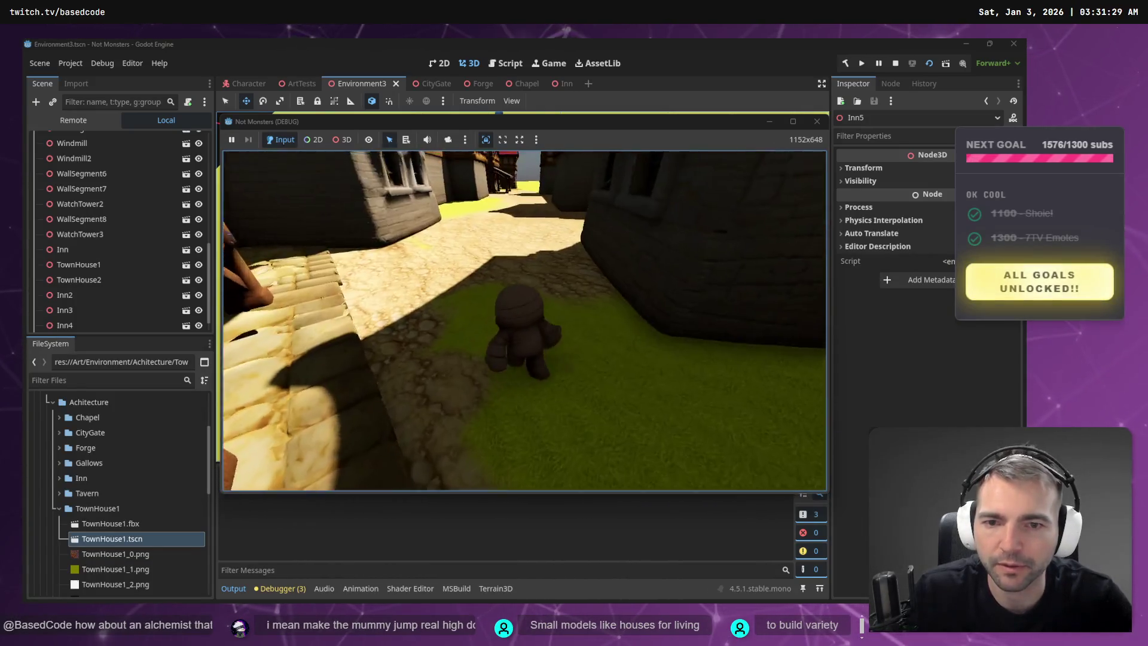
{"action": "key", "text": "w"}
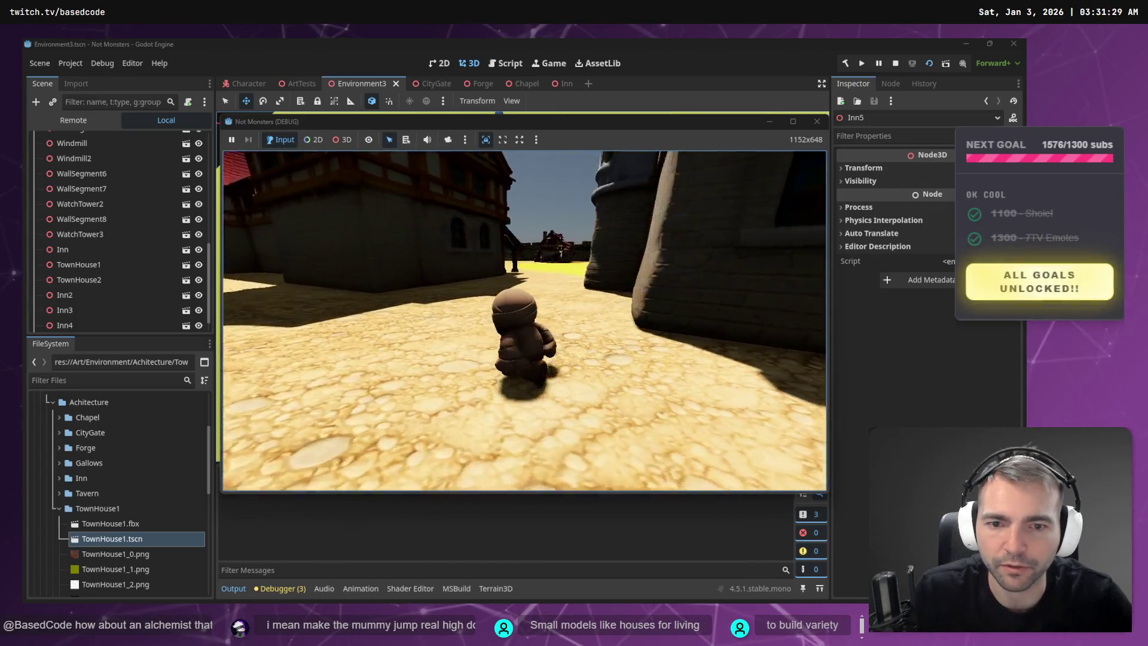